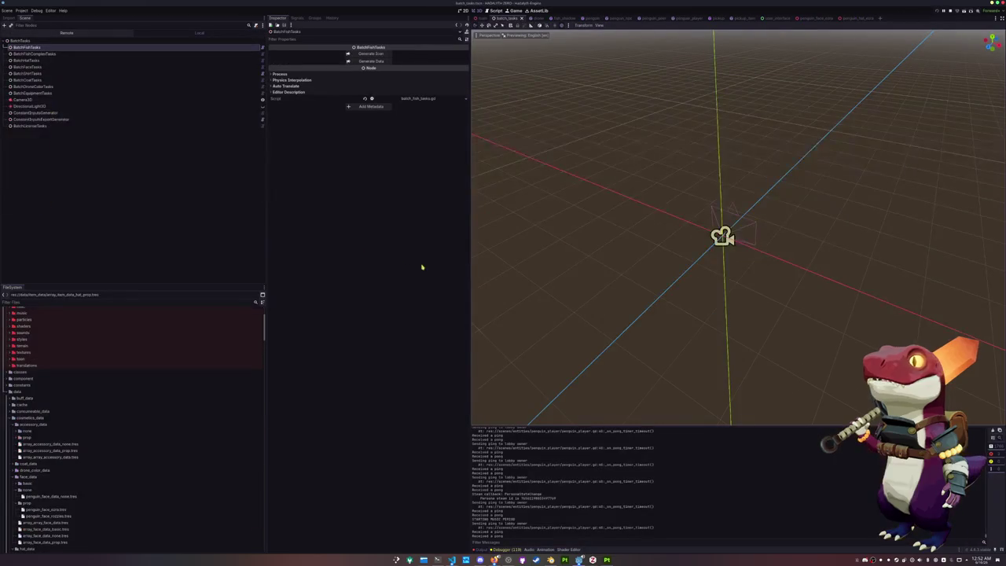
Open the recent claymore_totoro.blend in Blender and box-select the character with its armature.
left_click(551, 560)
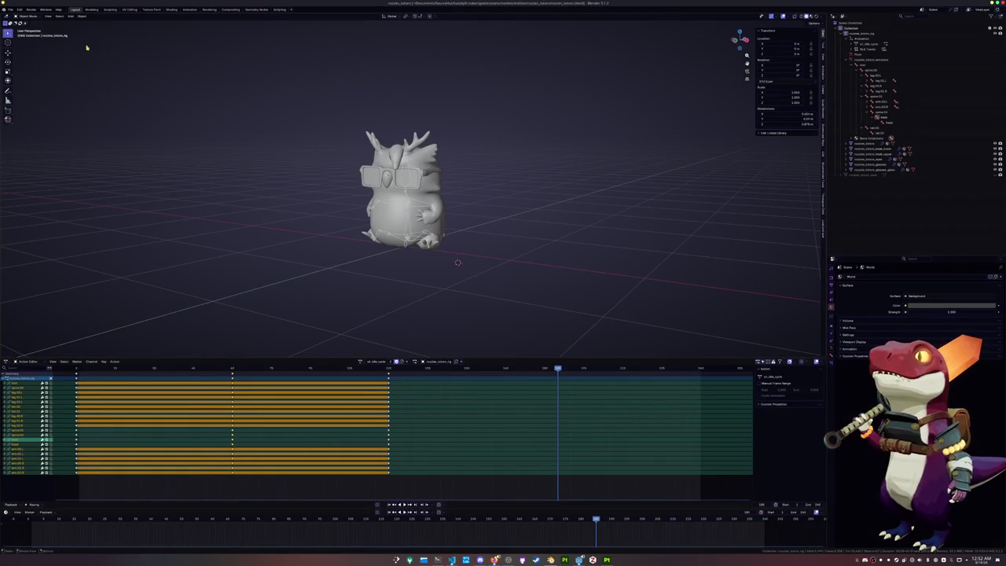
left_click(10, 9)
left_click(82, 37)
left_click_drag(530, 341, 299, 132)
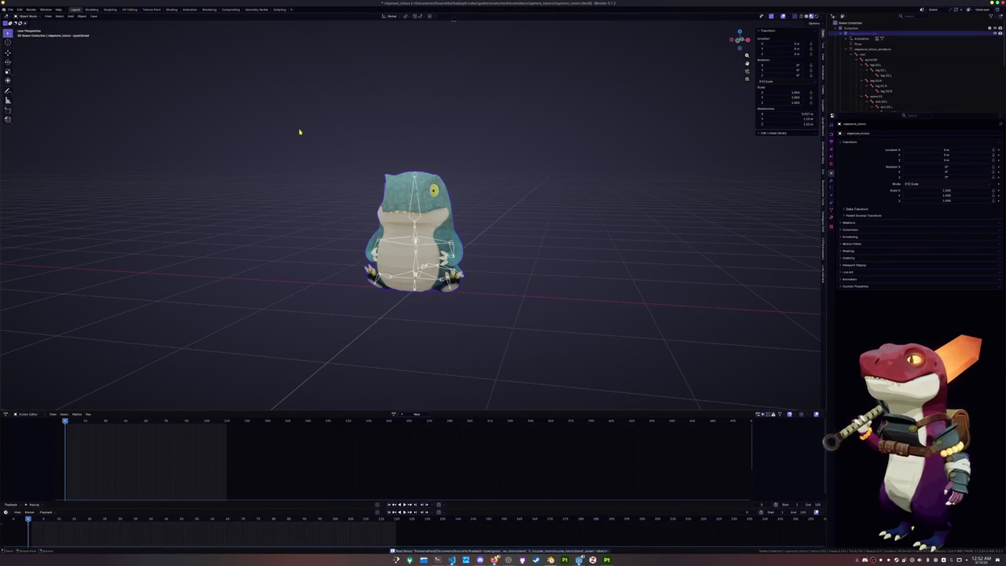
left_click(10, 9)
mouse_move(21, 94)
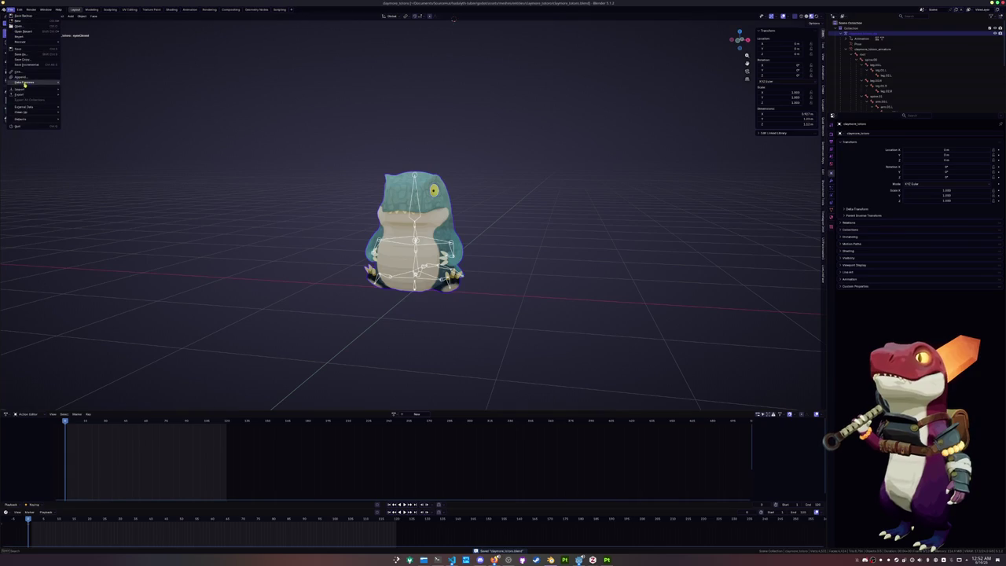
Export the character as glTF 2.0 with Images set to None and Action Filter enabled, then return to Godot.
left_click(85, 141)
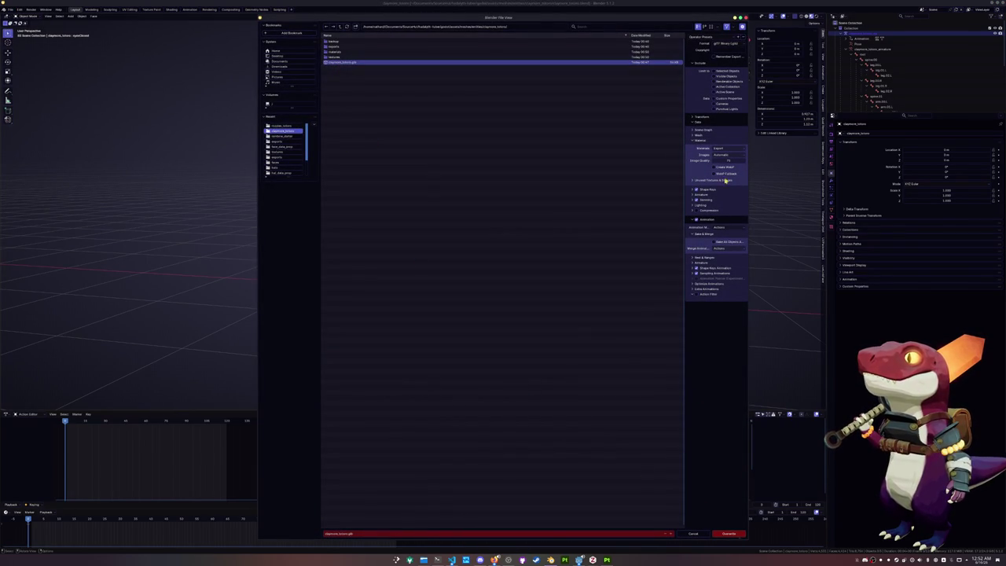
left_click(725, 155)
left_click(720, 179)
left_click(697, 289)
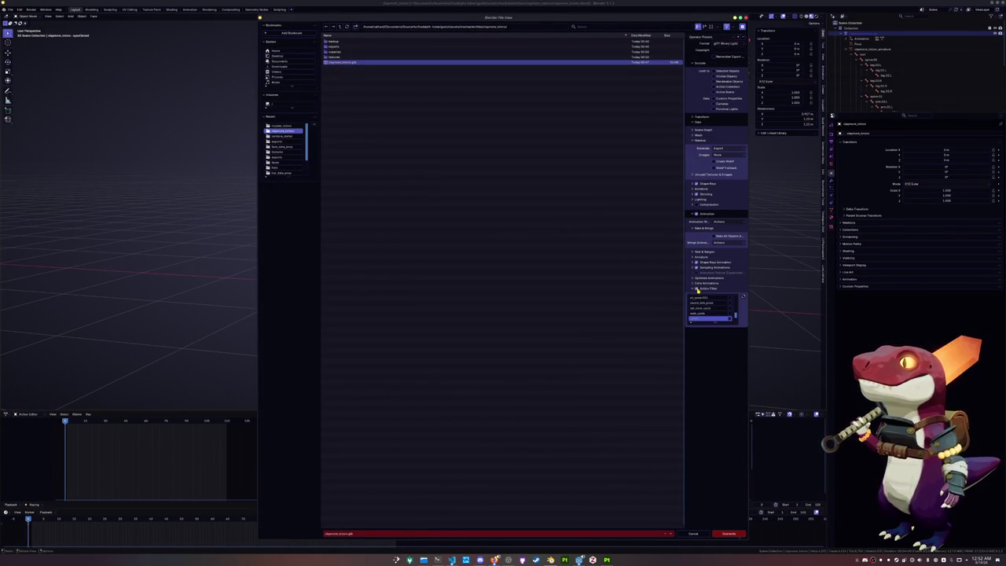
left_click_drag(712, 322, 712, 442)
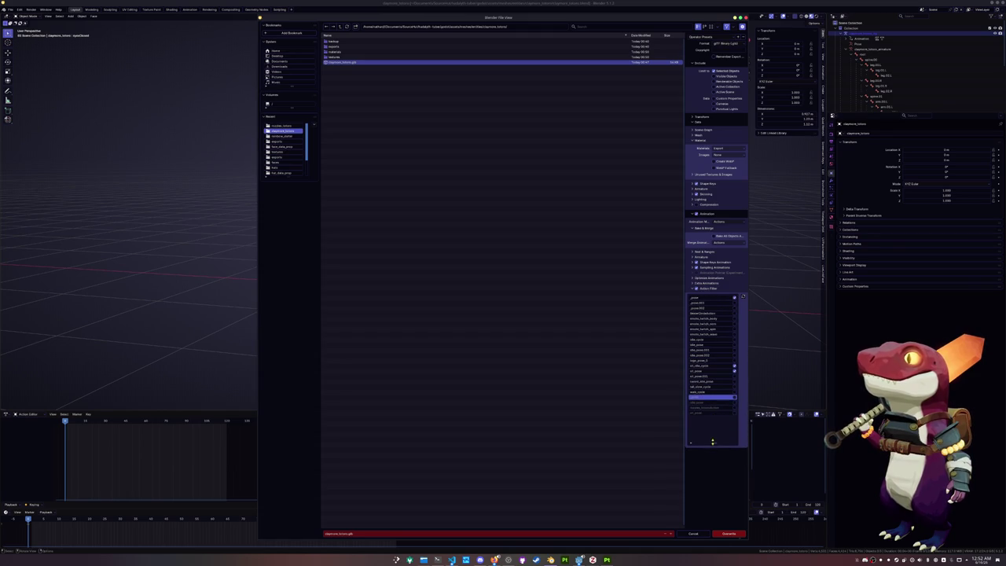
left_click(730, 534)
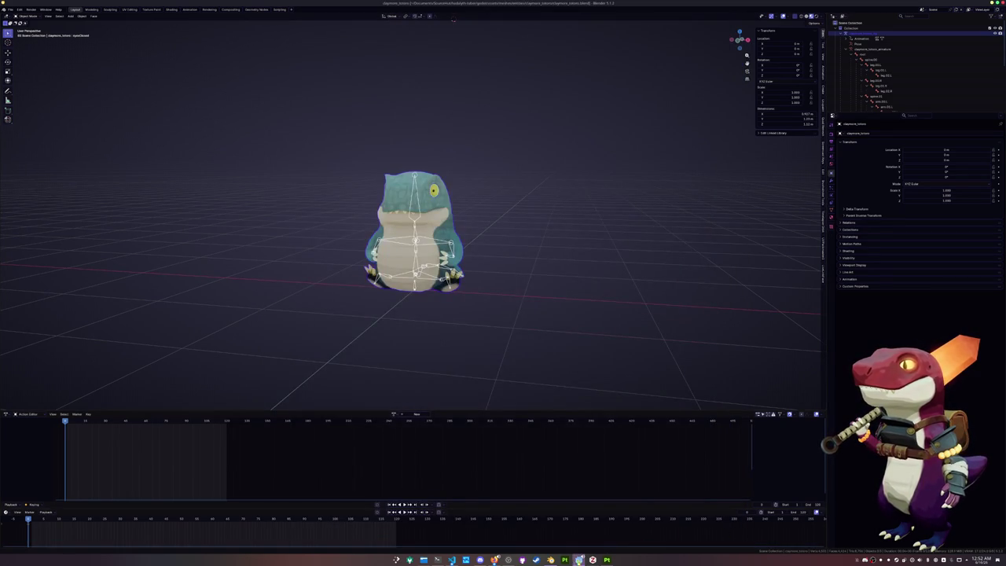
left_click(550, 560)
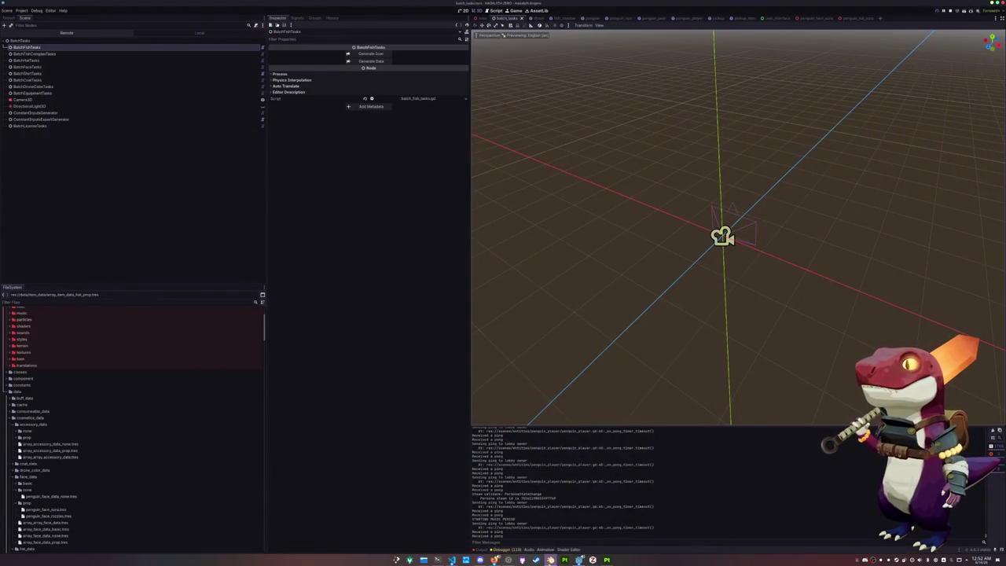
mouse_move(580, 559)
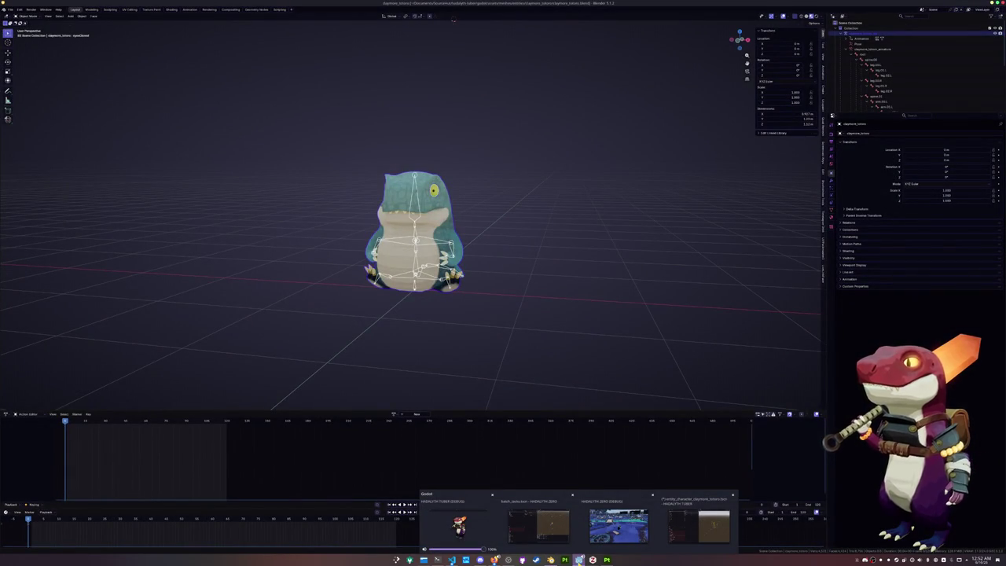
left_click(698, 526)
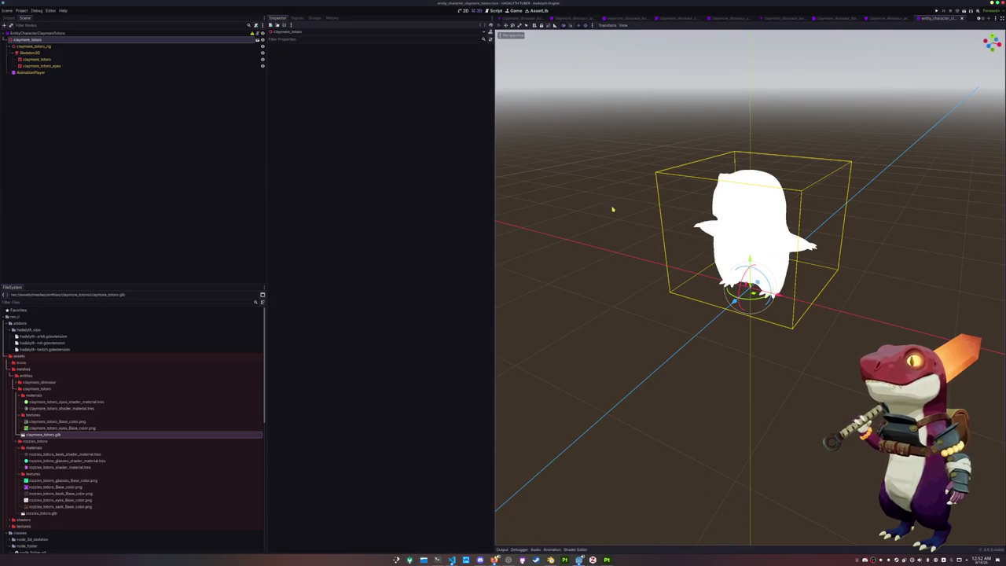
Set the AnimationPlayer's current animation to idle.
left_click(93, 72)
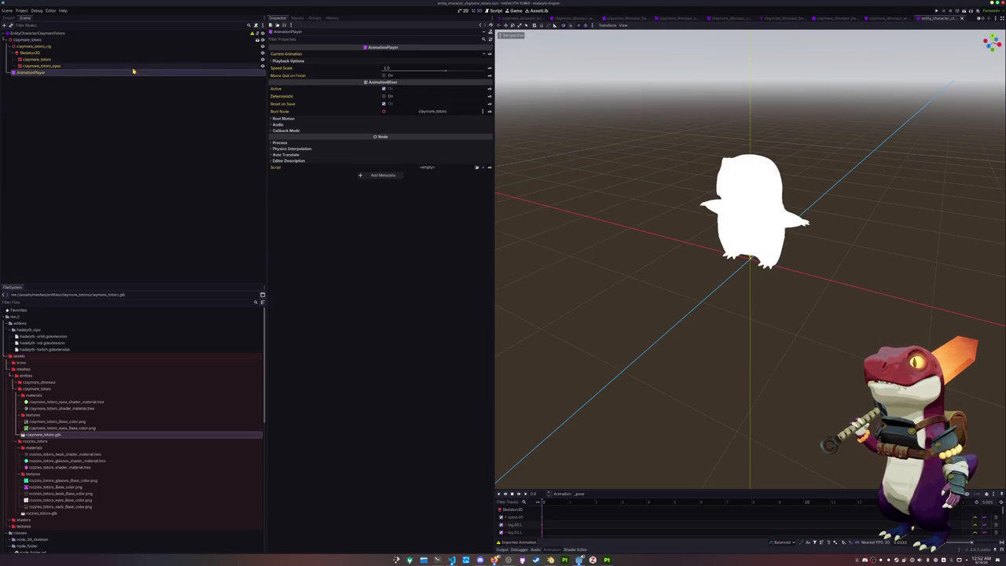
left_click(391, 53)
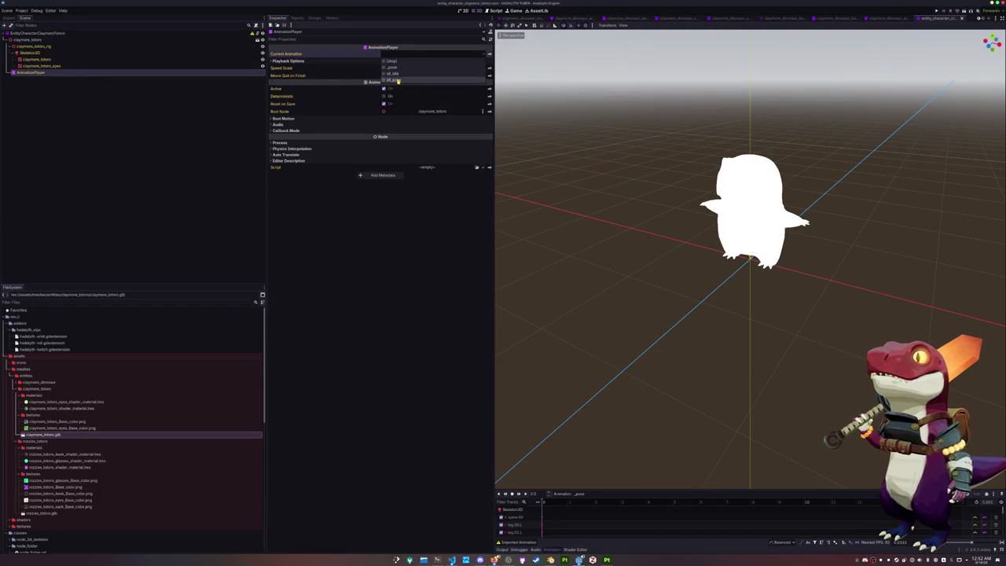
left_click(397, 74)
Assign the claymore_totoro material to the body mesh's surface material override slot 0.
left_click(173, 59)
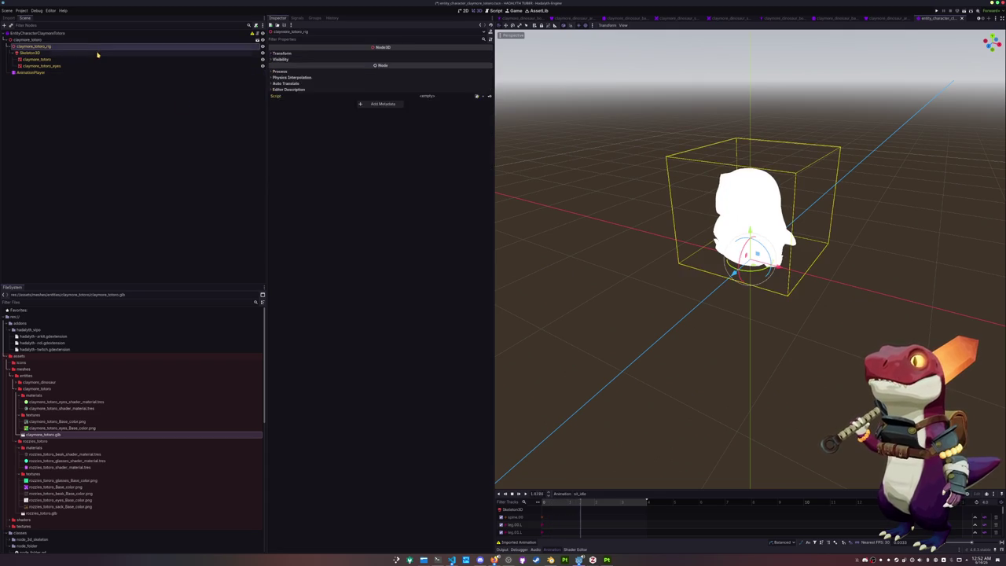
left_click(314, 76)
left_click(331, 90)
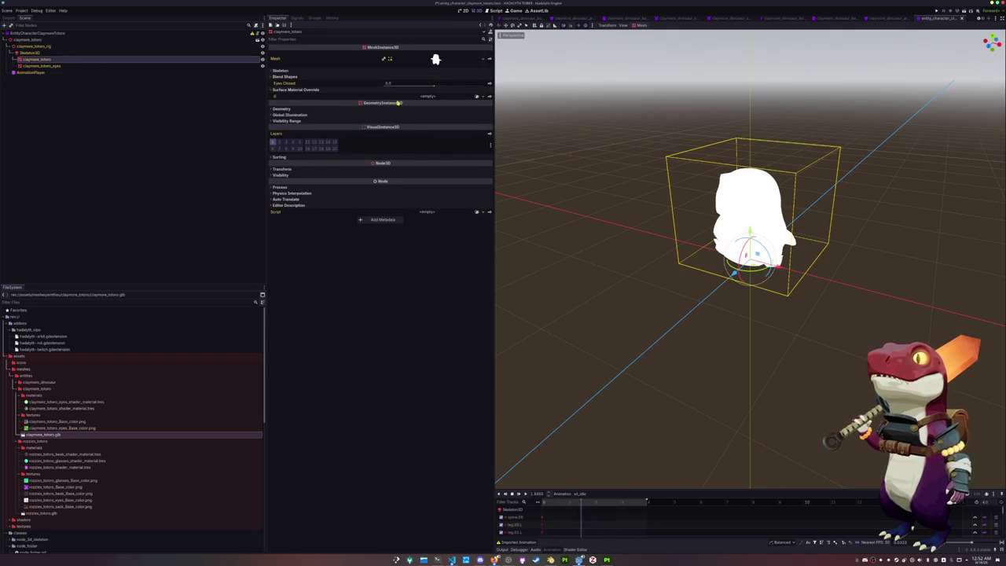
left_click(477, 96)
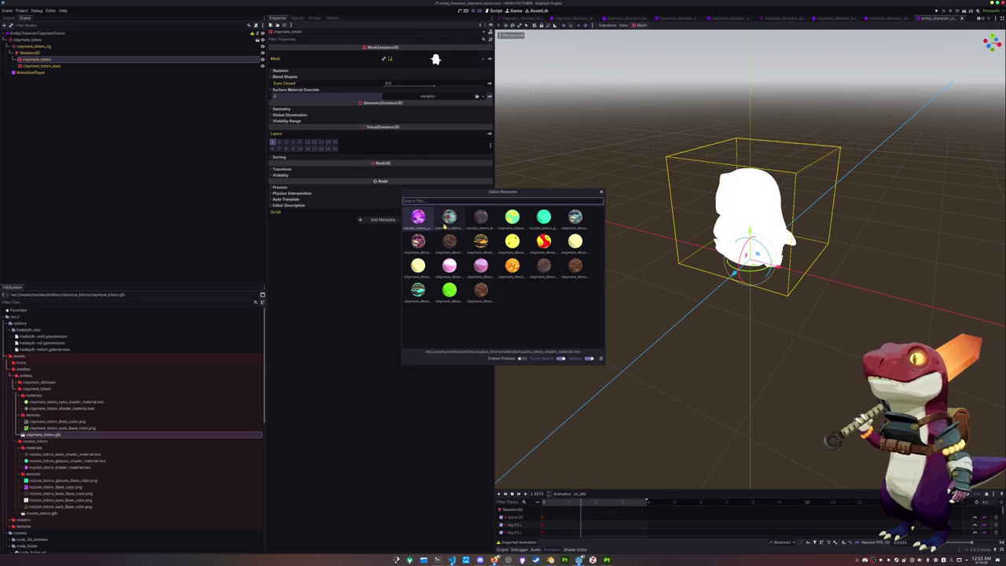
double_click(447, 221)
Give the eyes mesh the yellow eye material and view the teal, yellow-eyed character.
left_click(126, 66)
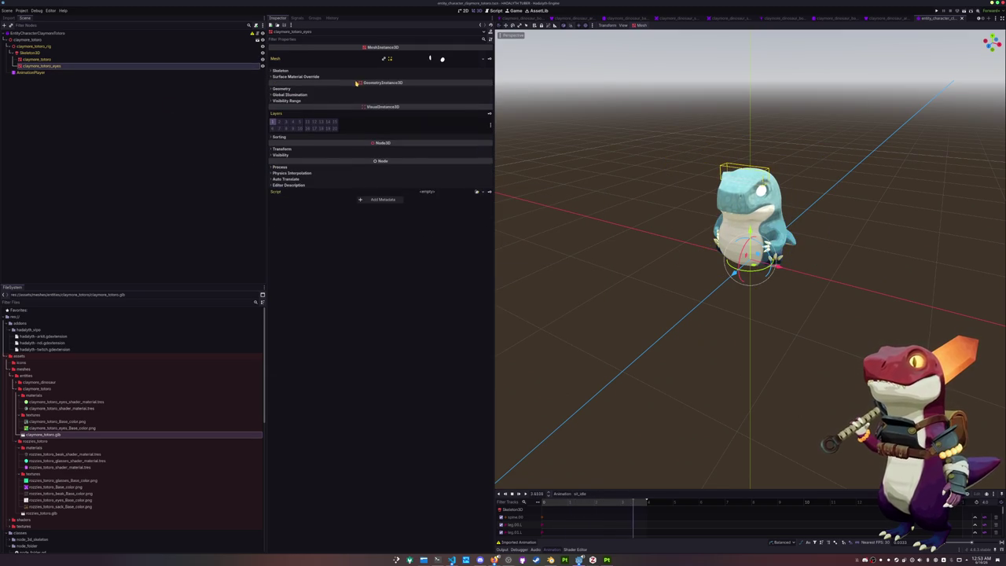
left_click(472, 77)
left_click(478, 84)
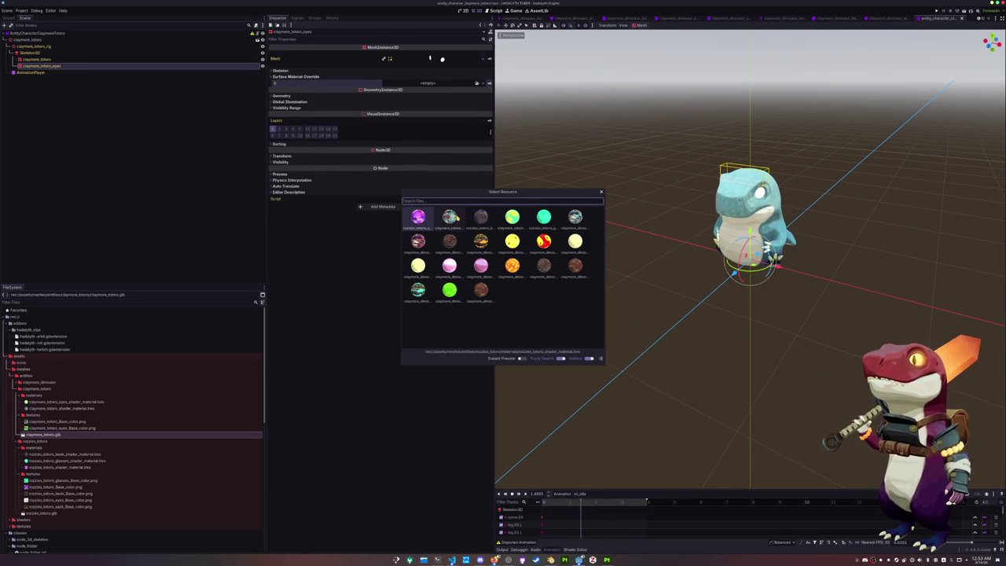
double_click(522, 220)
middle_click_drag(522, 221, 566, 202)
scroll(611, 198, "up", 2)
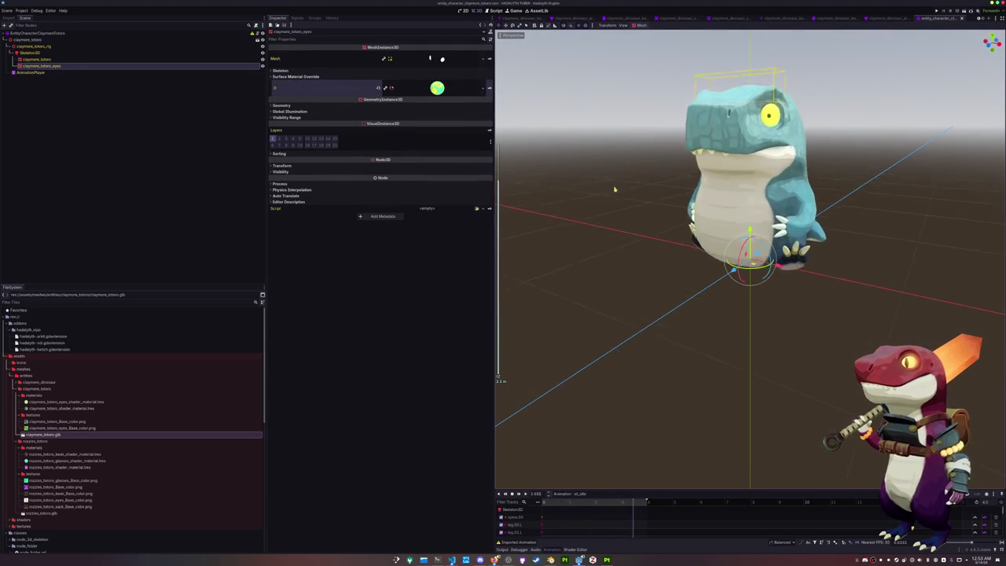
scroll(611, 202, "up", 2)
scroll(645, 196, "up", 2)
middle_click_drag(645, 195, 595, 198)
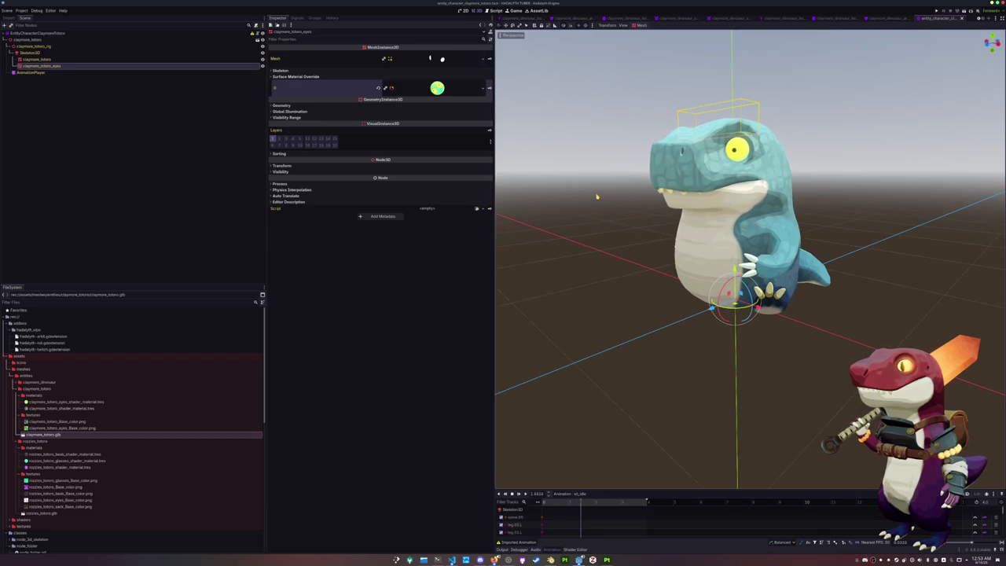
left_click(42, 34)
right_click(45, 36)
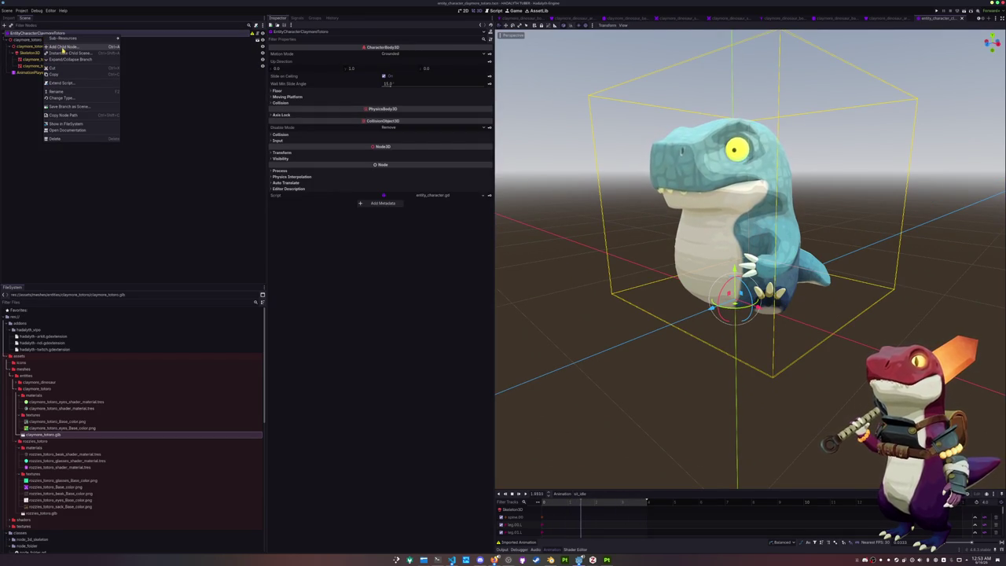
Extend the root node's script with a new entity_character_claymore_totoro.gd at the suggested path.
left_click(139, 60)
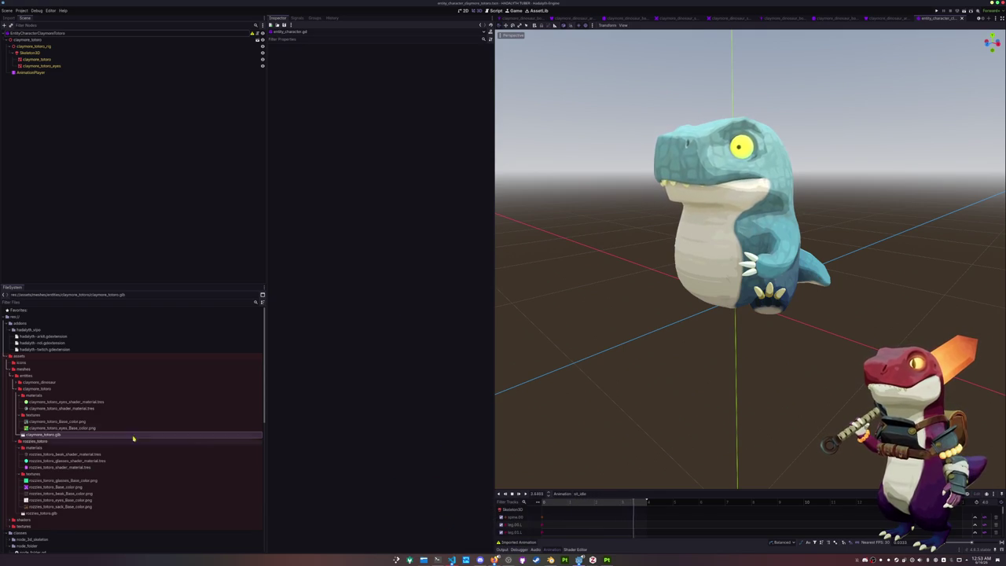
right_click(227, 34)
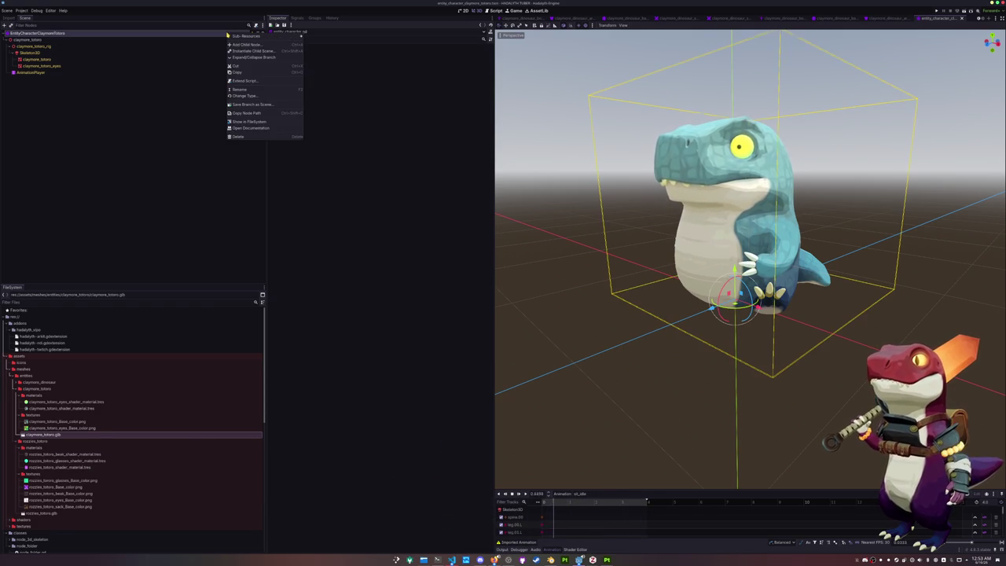
left_click(244, 80)
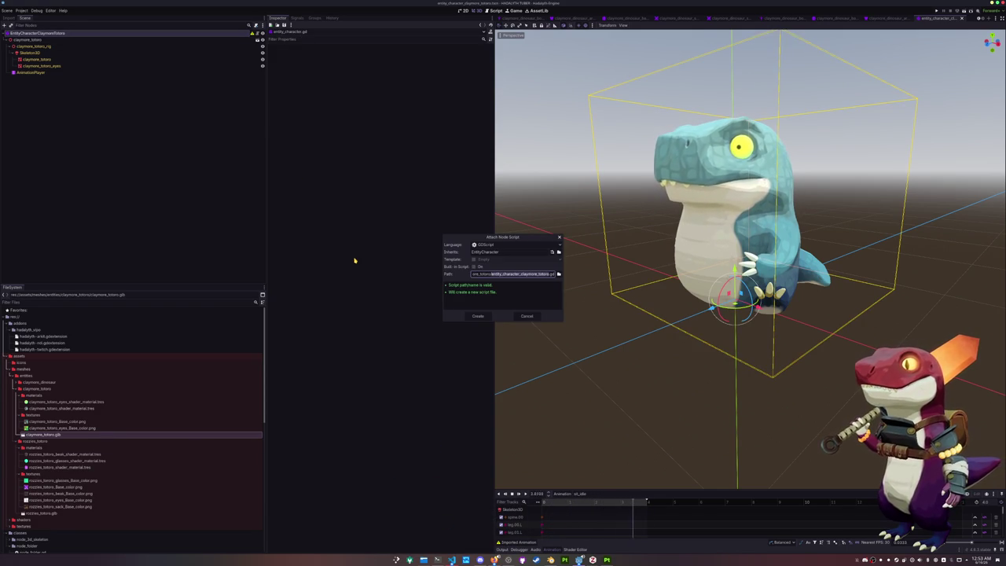
left_click(464, 316)
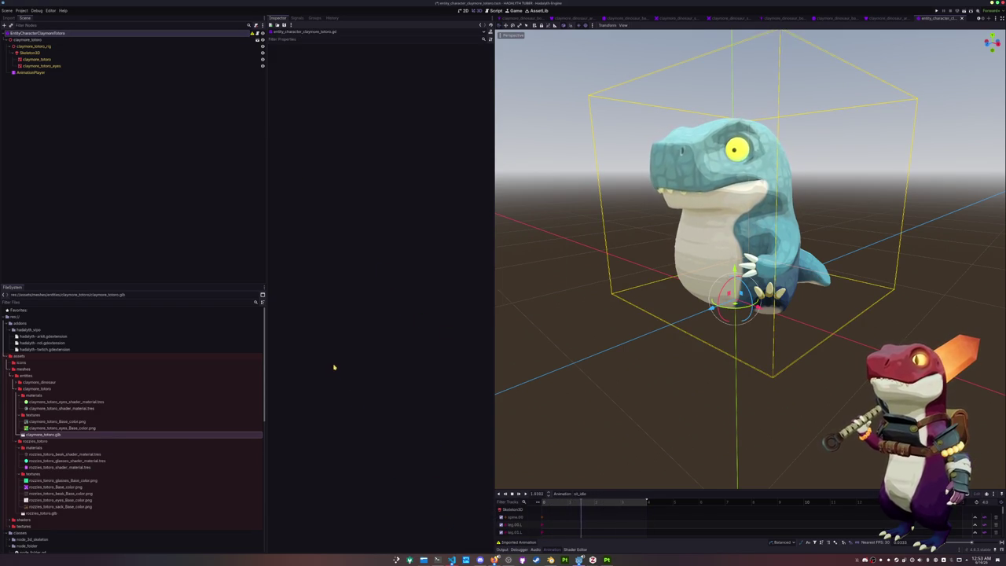
left_click(476, 251)
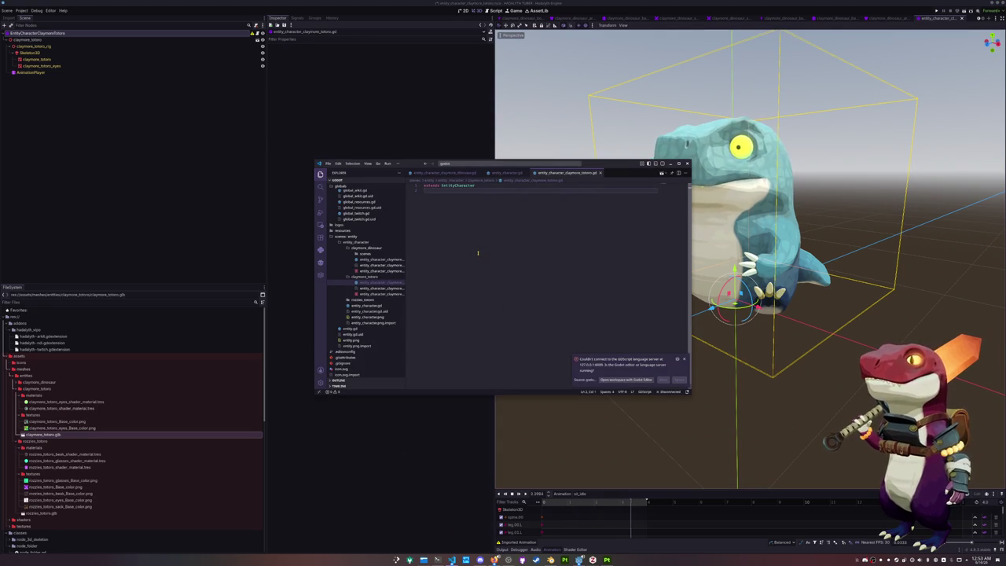
Declare class_name EntityCharacterClaymoreTotoro on line 2 of the script and return to Godot.
type("class_name EntityCha")
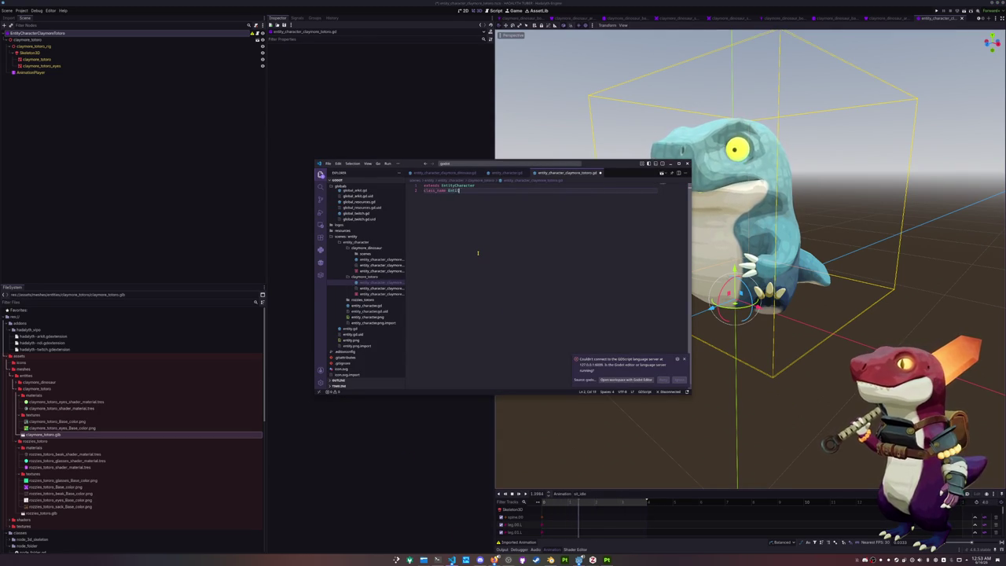
type("racterClaym")
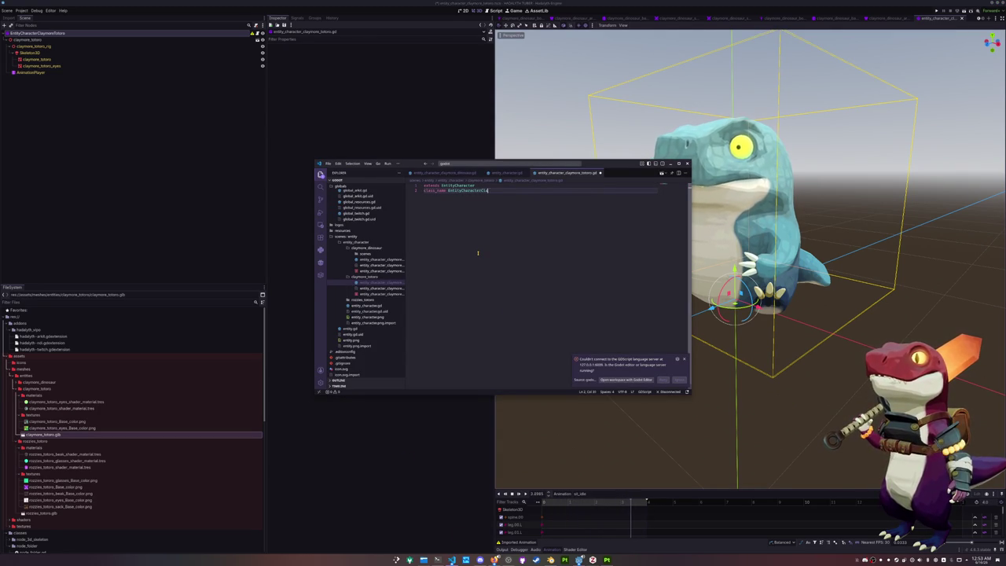
type("oreTotoro")
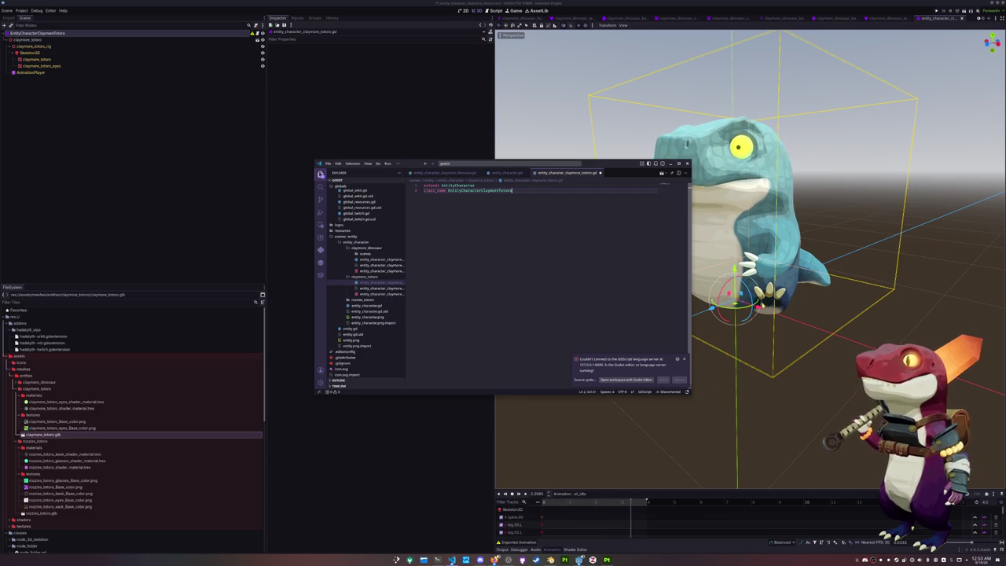
left_click(685, 359)
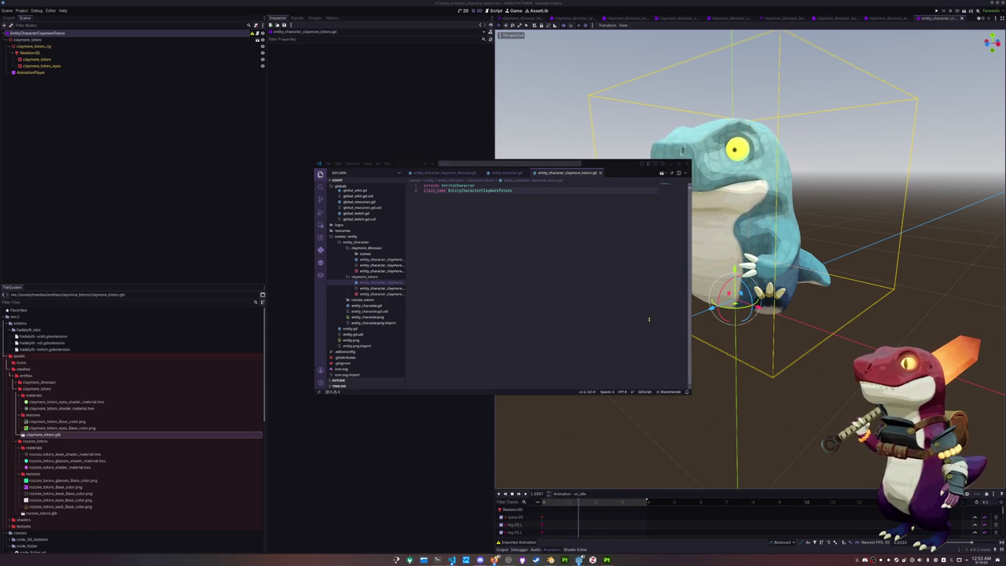
key("alt+Tab")
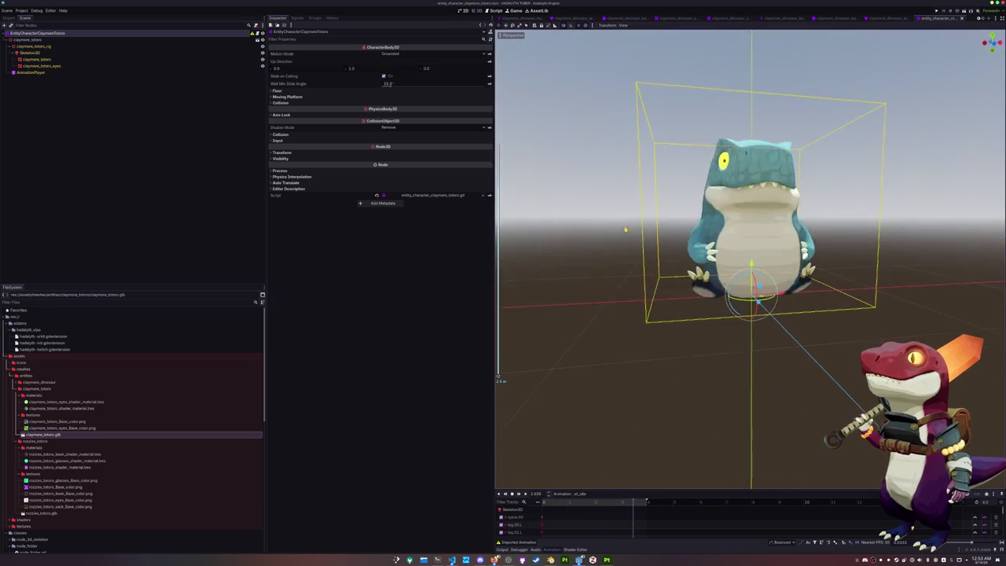
Collapse the claymore_dinosaur_data, globals, logos and resources folders and select the component folder.
middle_click_drag(550, 252, 572, 253)
left_click(35, 73)
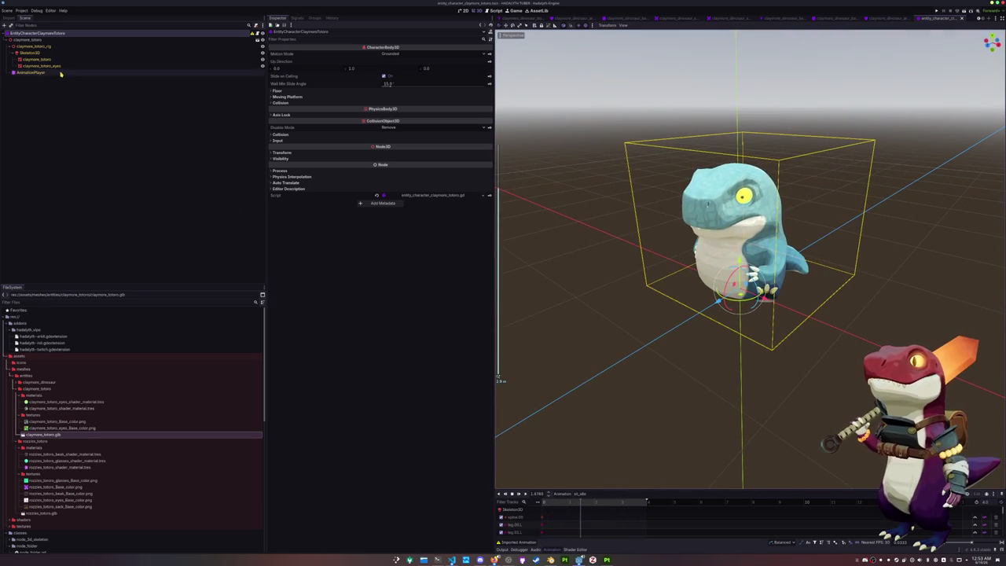
key("Up")
key("Up")
key("Up")
key("Up")
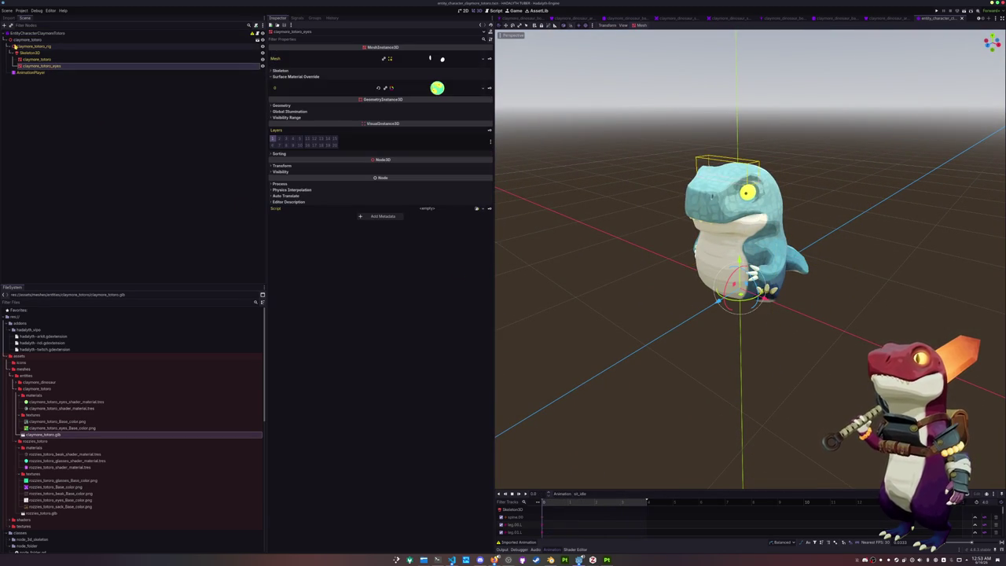
scroll(55, 409, "down", 2)
scroll(39, 420, "down", 3)
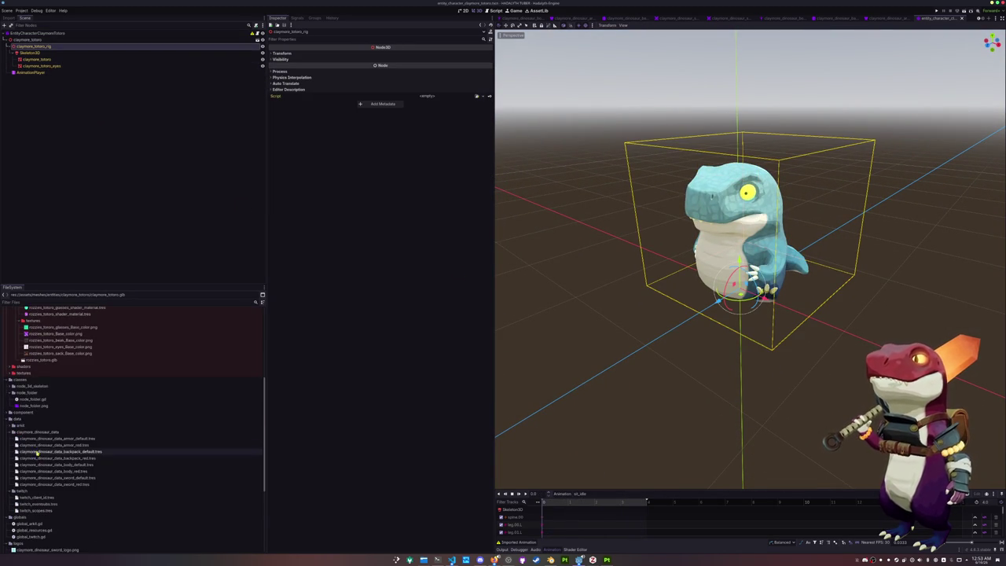
double_click(28, 432)
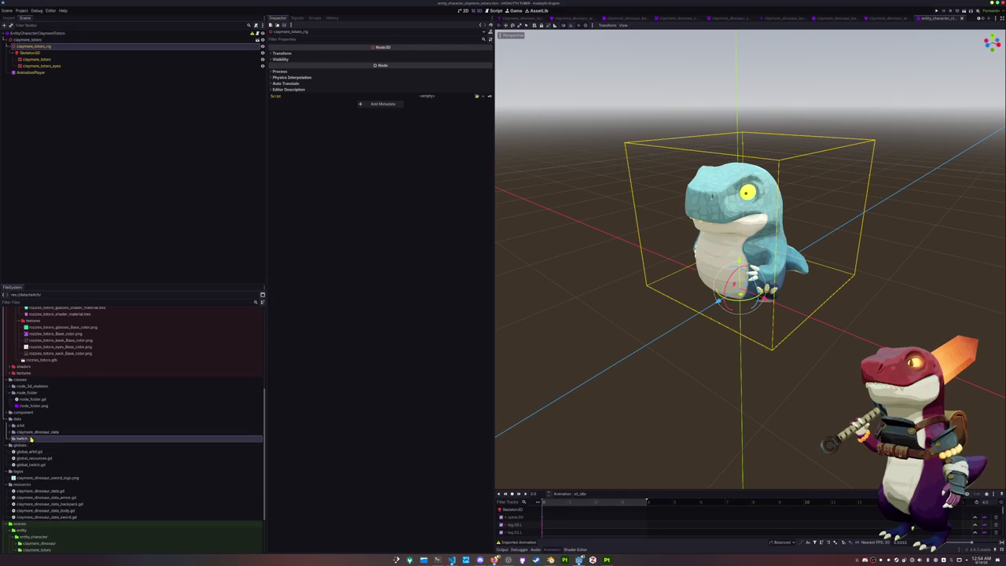
double_click(30, 445)
double_click(32, 453)
double_click(30, 459)
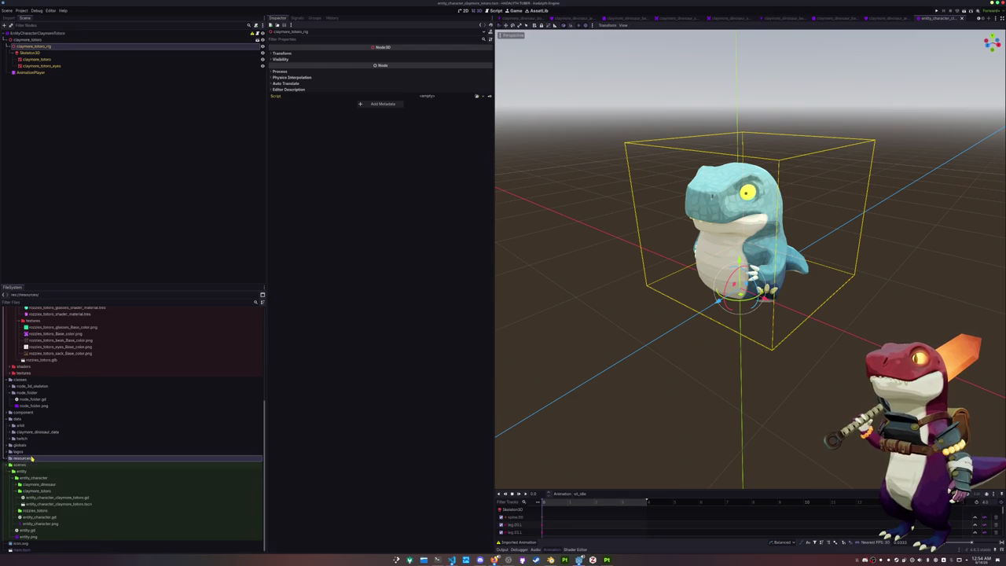
left_click(23, 412)
Create animation_tree_seek_randomizer.gd in component, inheriting NodeComponent, and open it.
right_click(30, 414)
mouse_move(47, 415)
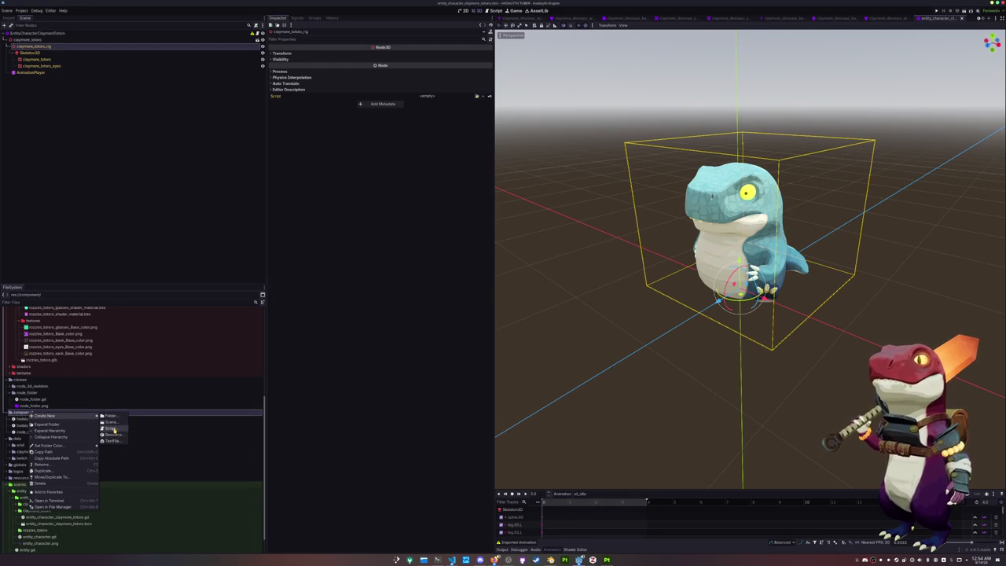
left_click(111, 429)
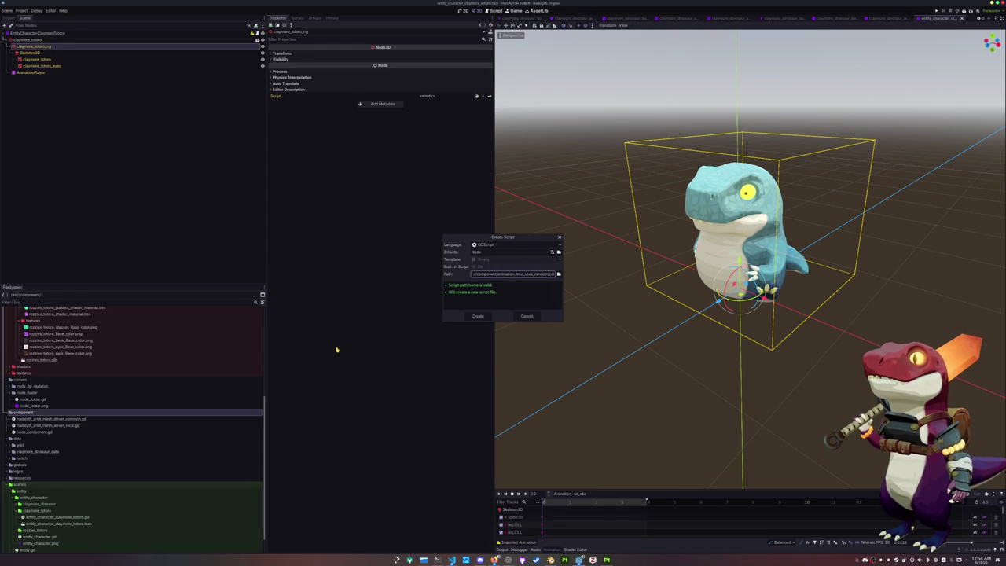
left_click(494, 251)
type("3")
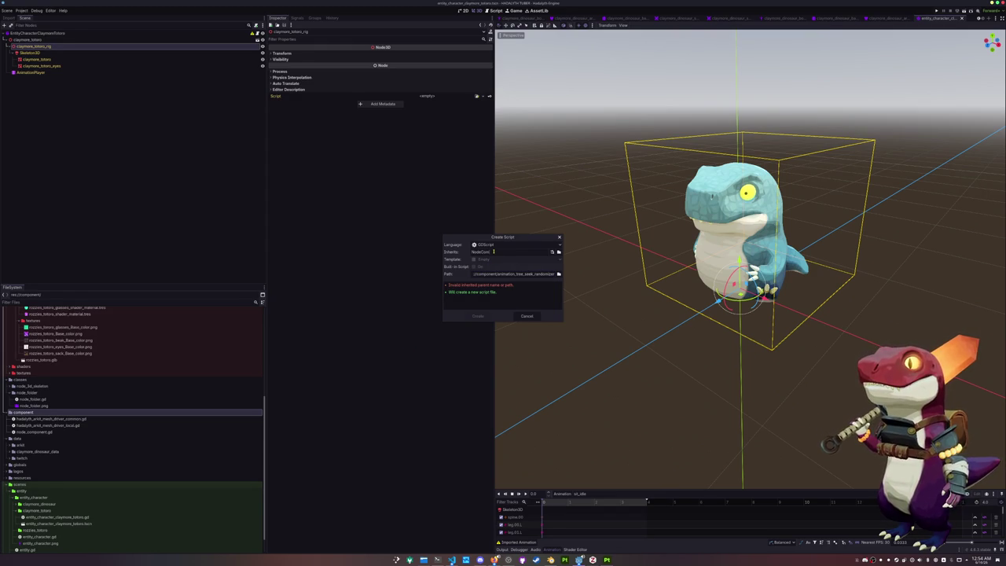
type("t")
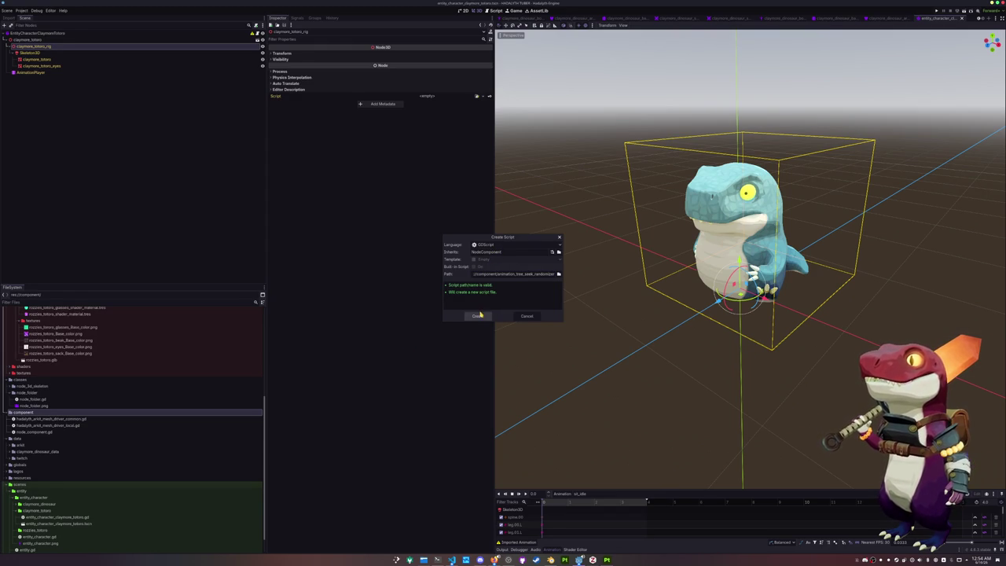
left_click(479, 315)
left_click(54, 419)
type("class_name AnimationTreeSeekRandomizer")
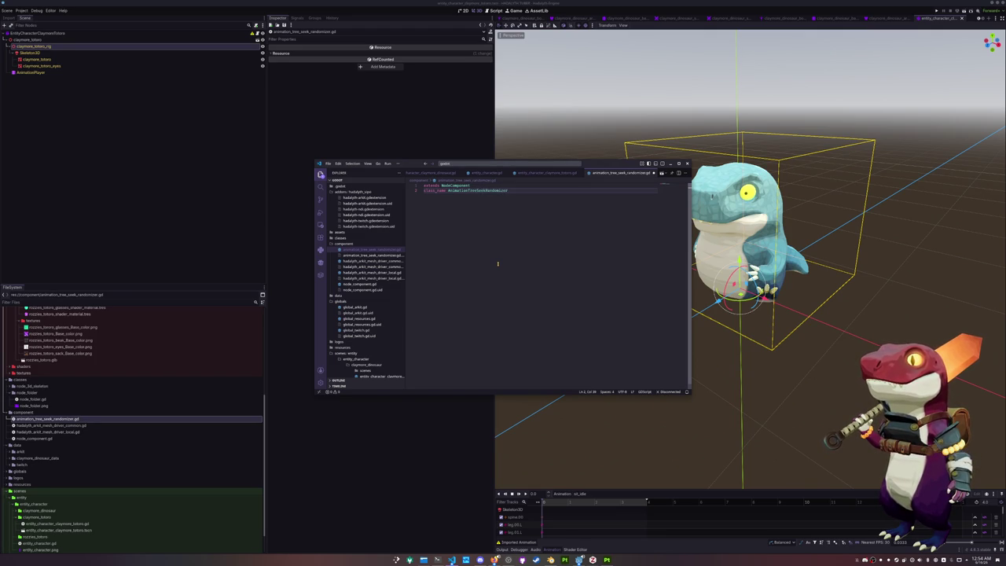
Add blank lines below class_name, then begin adding a child node to the Godot root.
key("Return")
key("Return")
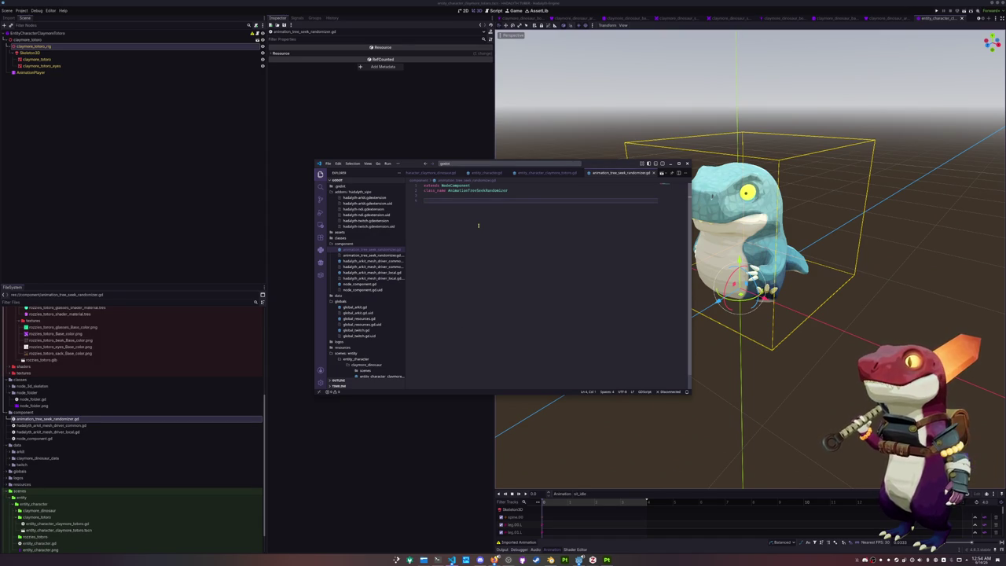
left_click(243, 95)
left_click(30, 34)
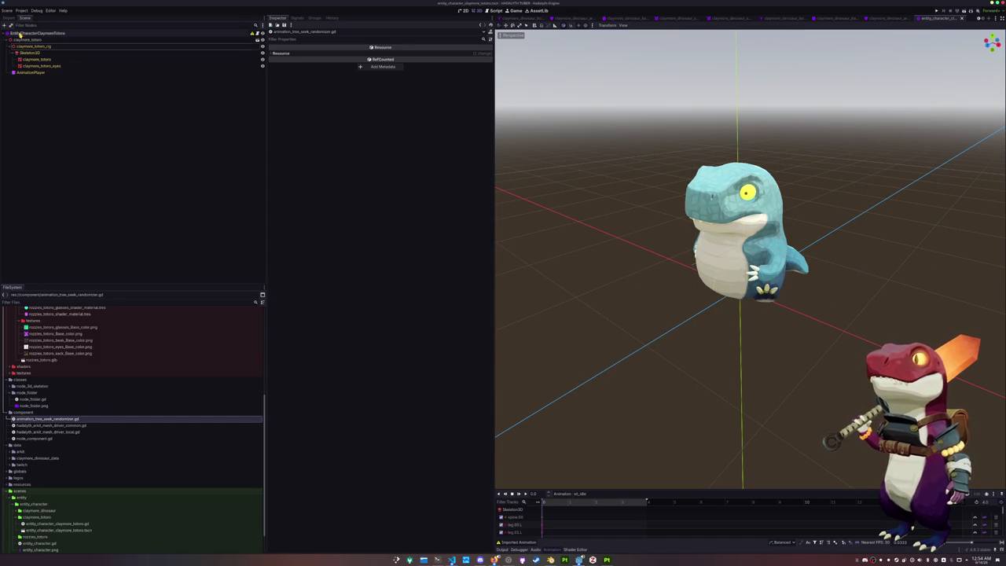
right_click(30, 35)
left_click(42, 45)
Add an AnimationTree node with an AnimationNodeBlendTree as its tree root.
type("animation")
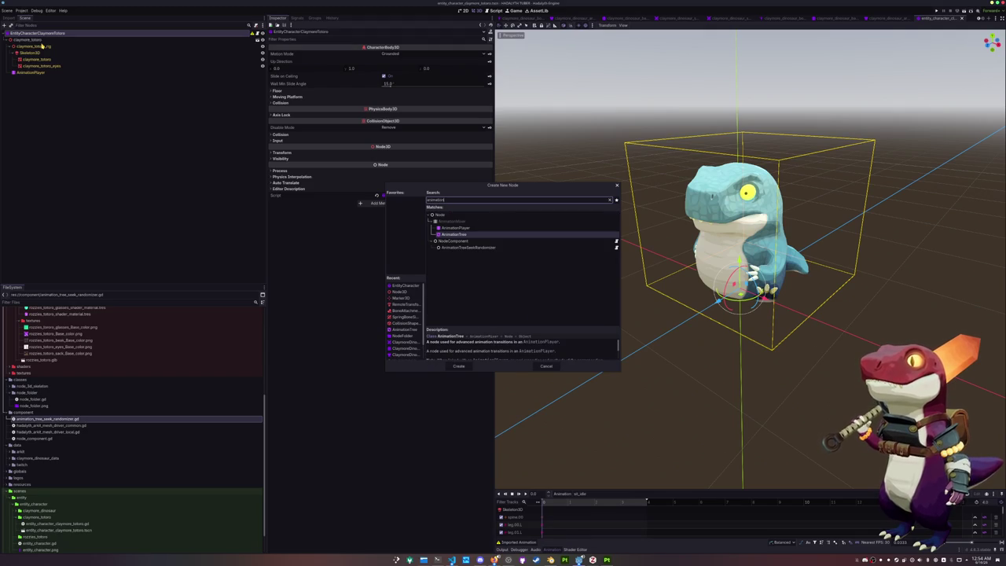
key("Return")
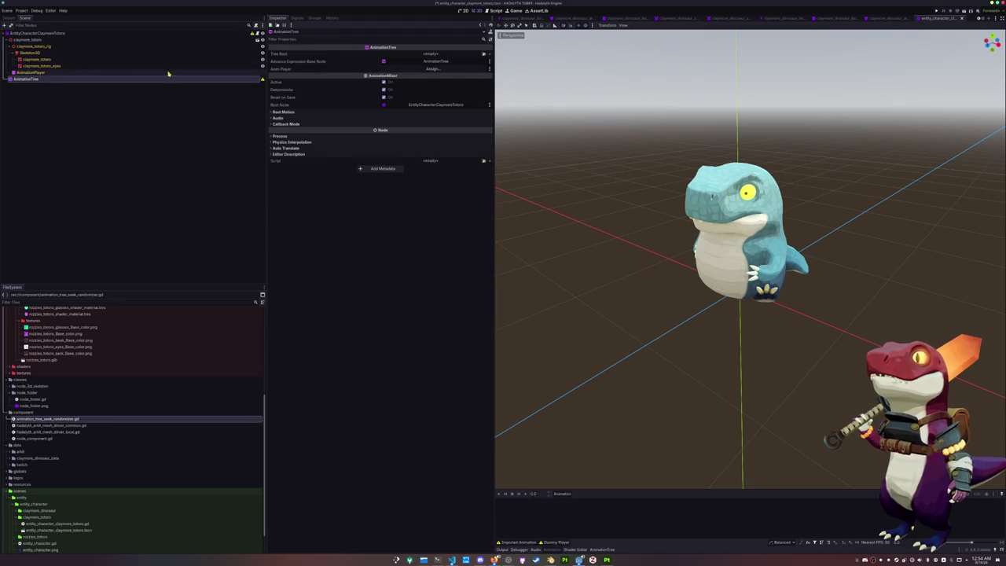
left_click(488, 55)
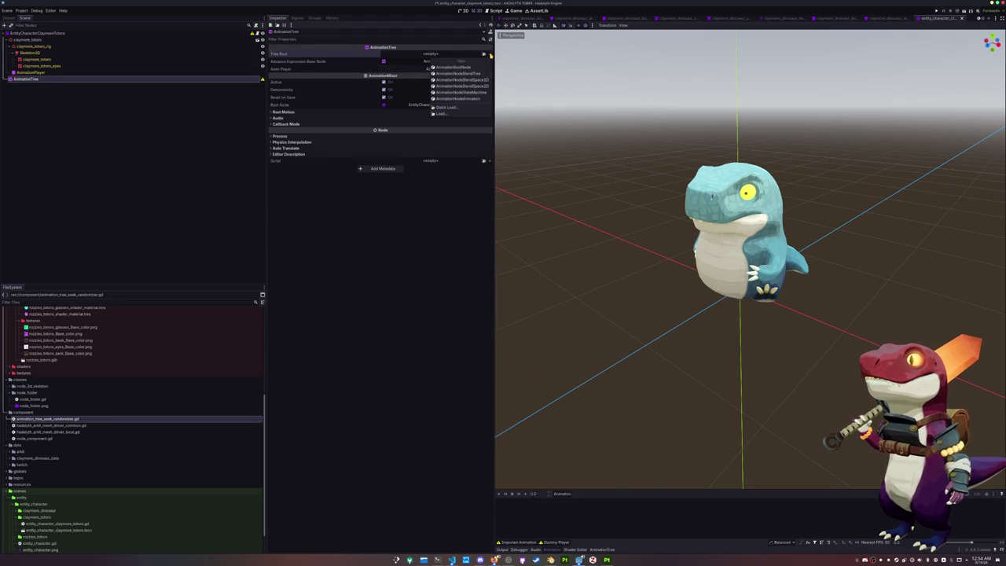
left_click(472, 74)
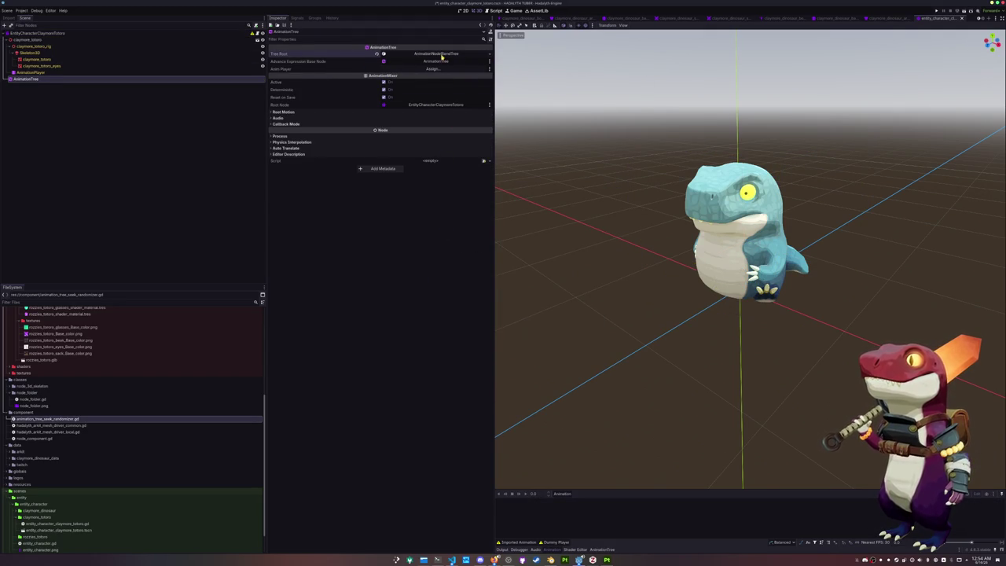
Add an Animation node to the blend tree, placed left of Output.
left_click(602, 549)
scroll(710, 367, "up", 4, "ctrl")
right_click(666, 328)
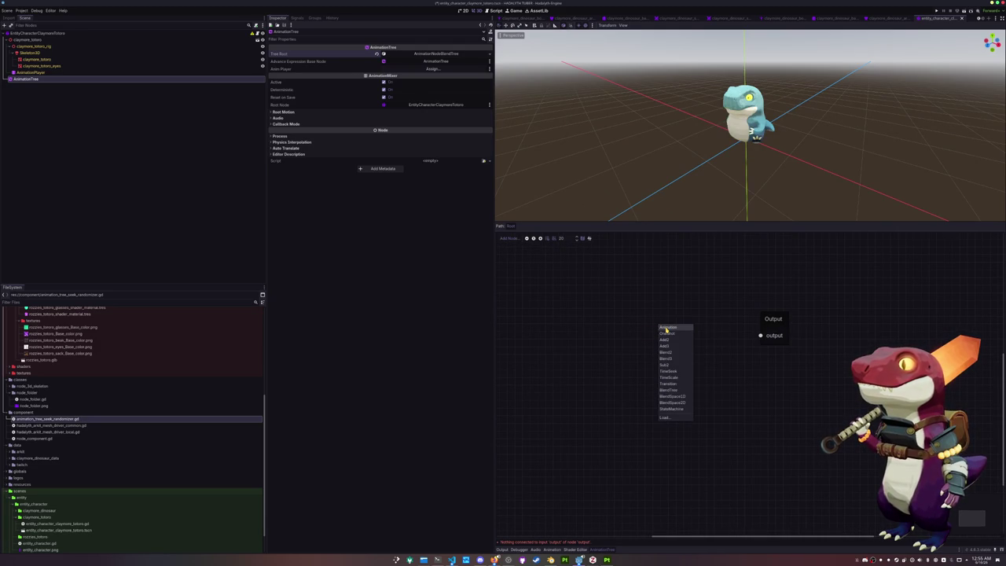
left_click(667, 328)
left_click_drag(649, 363, 535, 364)
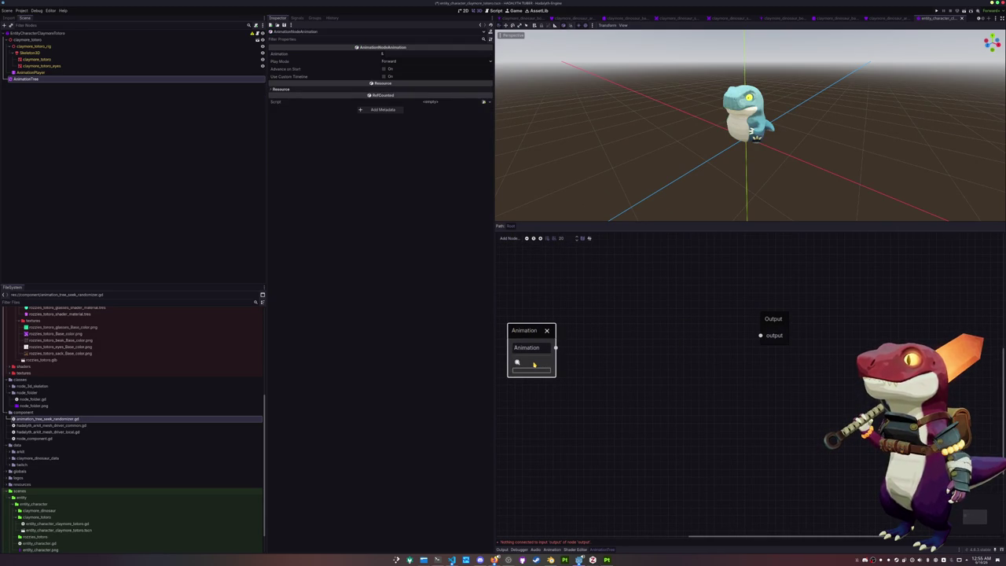
left_click(500, 350)
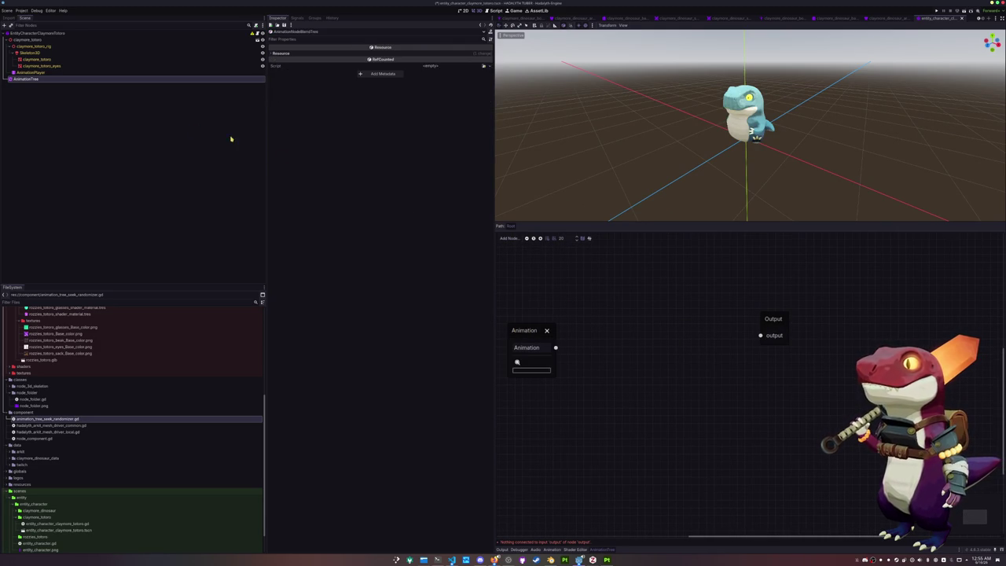
Set the tree's Anim Player to AnimationPlayer and the Animation node to sit_idle.
left_click(117, 80)
left_click(432, 68)
left_click(481, 222)
double_click(482, 222)
left_click(527, 362)
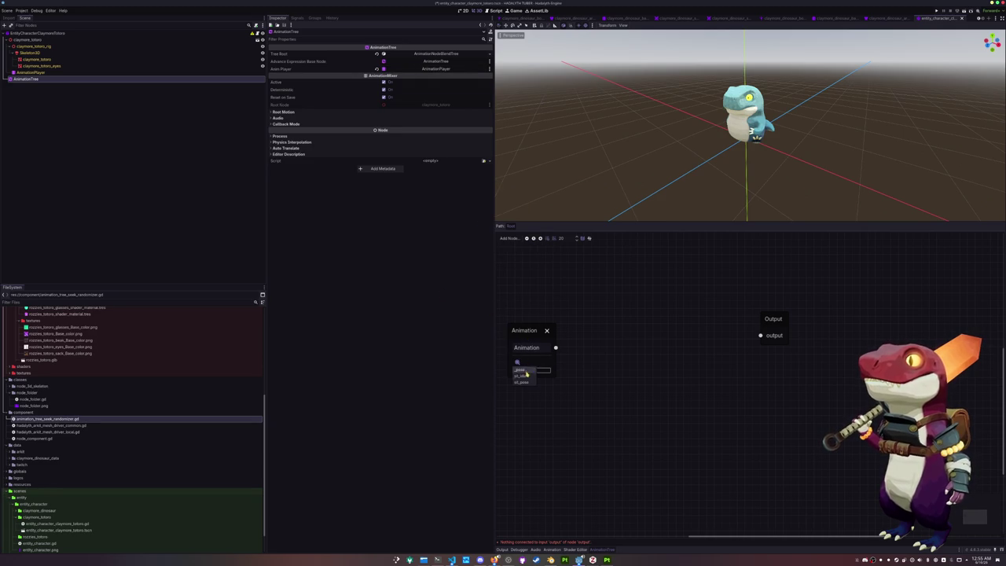
left_click(529, 376)
Feed the animation into a TimeSeek node renamed sit_idle_time_seek, and save the scene.
left_click_drag(566, 350, 576, 354)
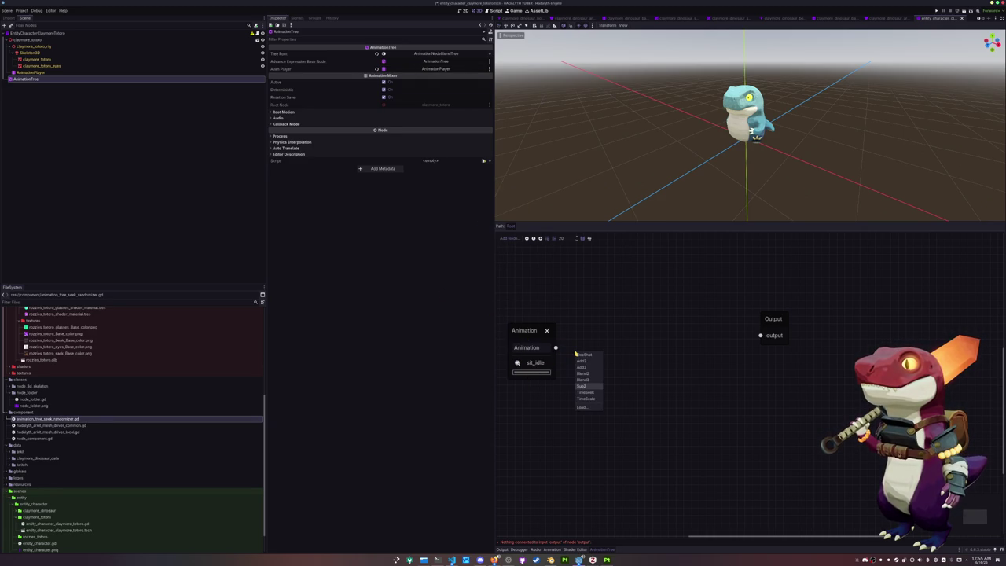
left_click(585, 398)
mouse_move(597, 357)
left_mouse_down()
mouse_move(591, 329)
mouse_move(761, 335)
left_mouse_up()
scroll(652, 375, "up", 1, "ctrl")
double_click(665, 356)
type("sit_idle_time_seek")
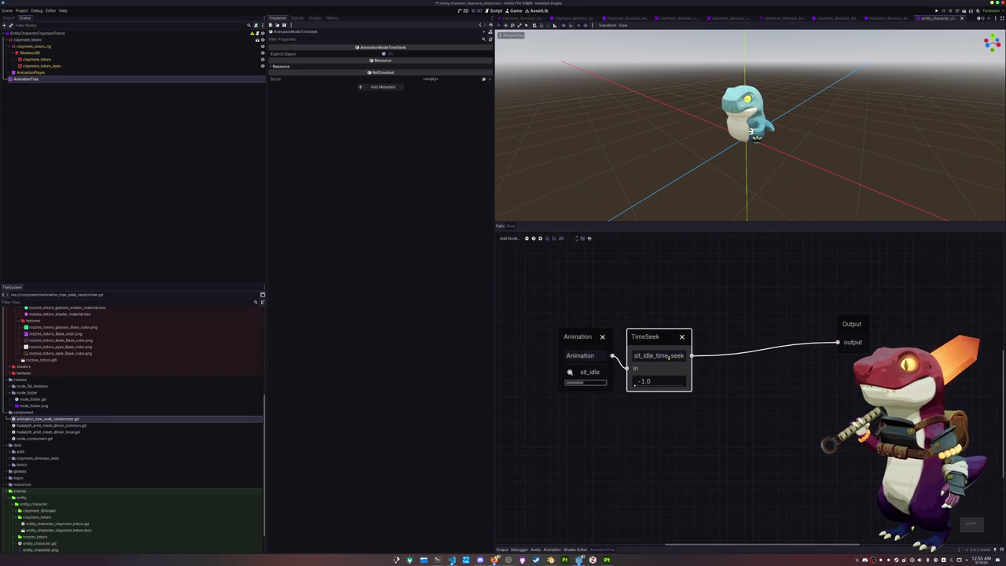
left_click(605, 415)
key("ctrl+s")
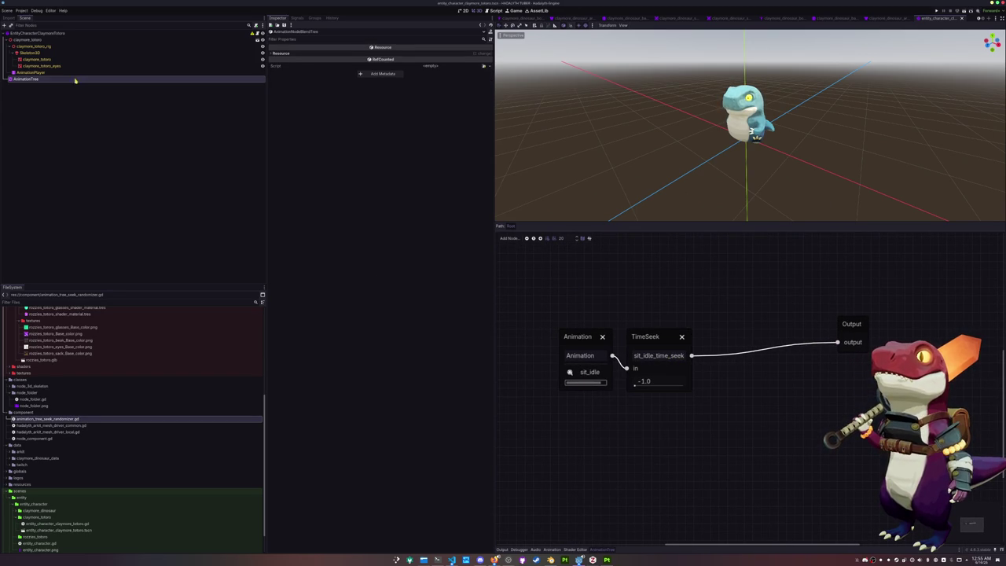
Copy the AnimationTree's Seek Request property path.
left_click(74, 81)
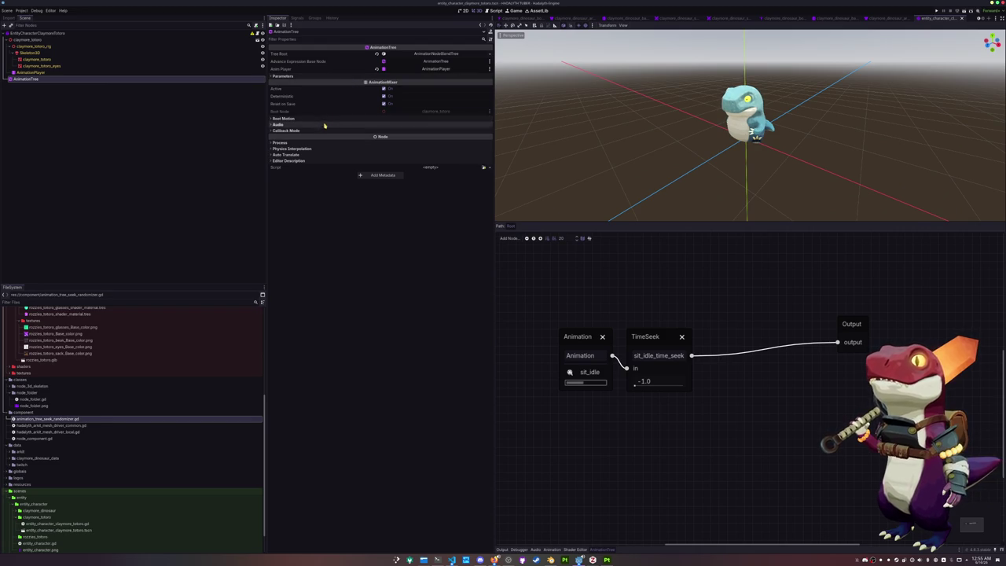
right_click(353, 89)
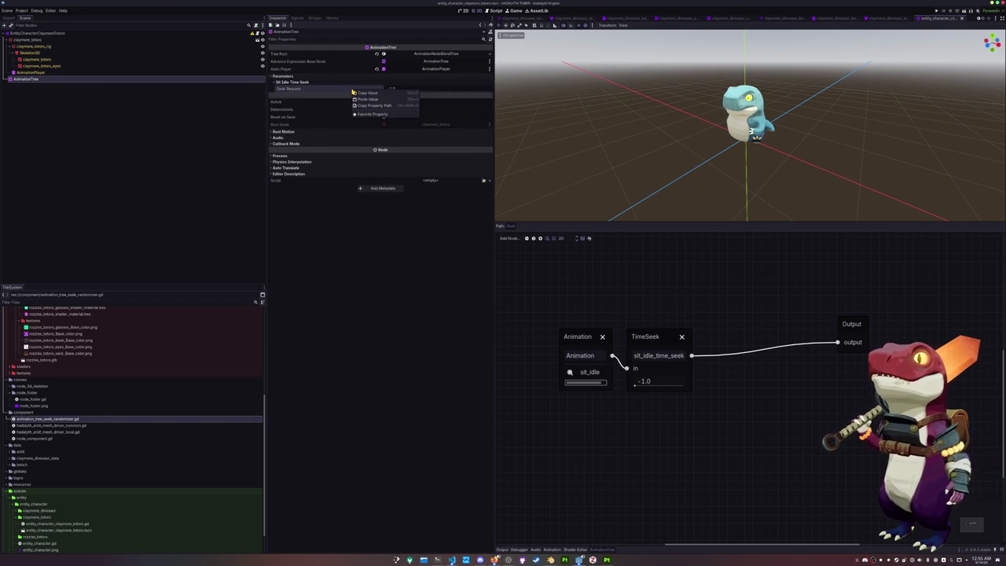
left_click(364, 95)
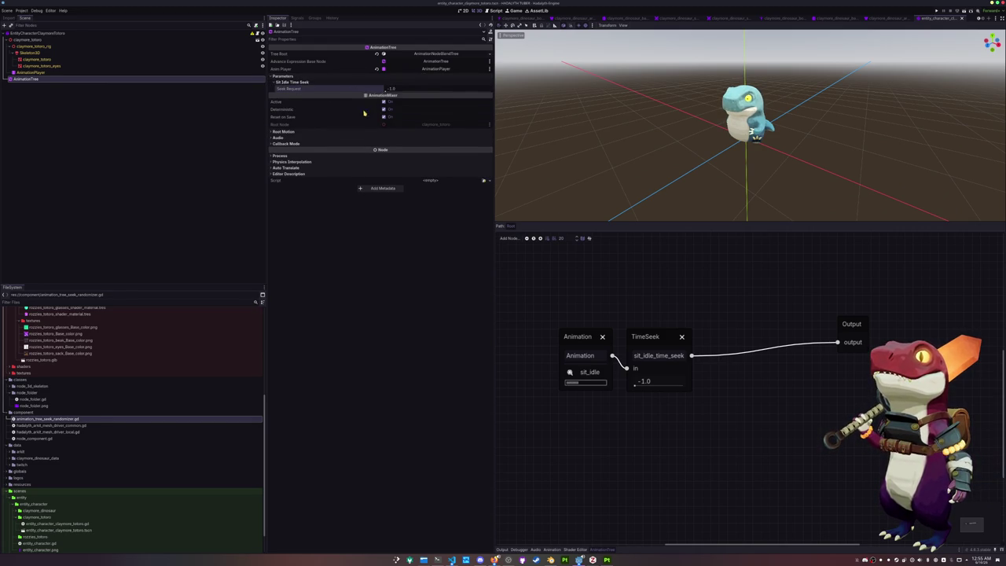
left_click(452, 559)
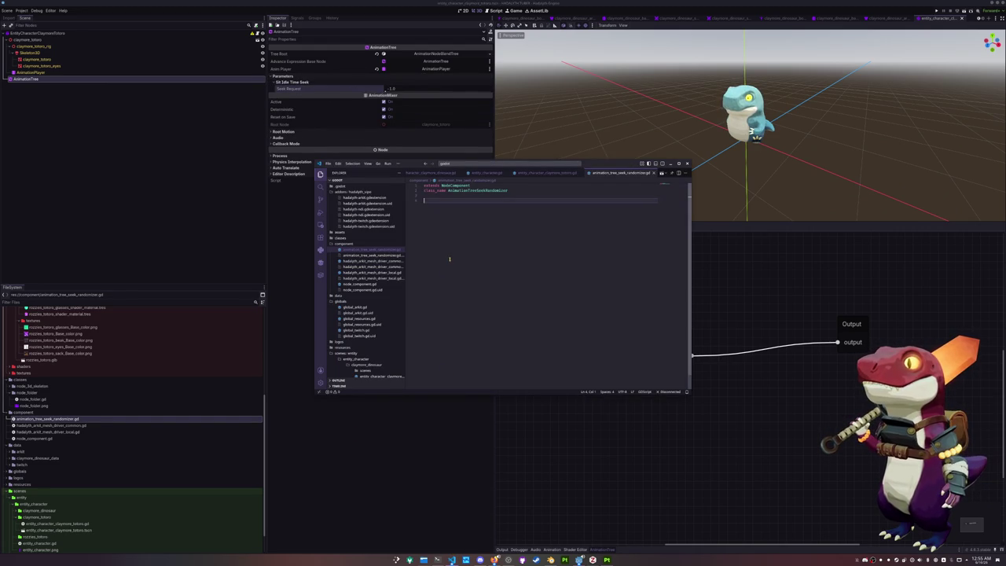
Add exported seek_parameter : String and animation_tree : AnimationTree, plus a _ready stub with pass.
type("@export var seek_parameter : String = \"")
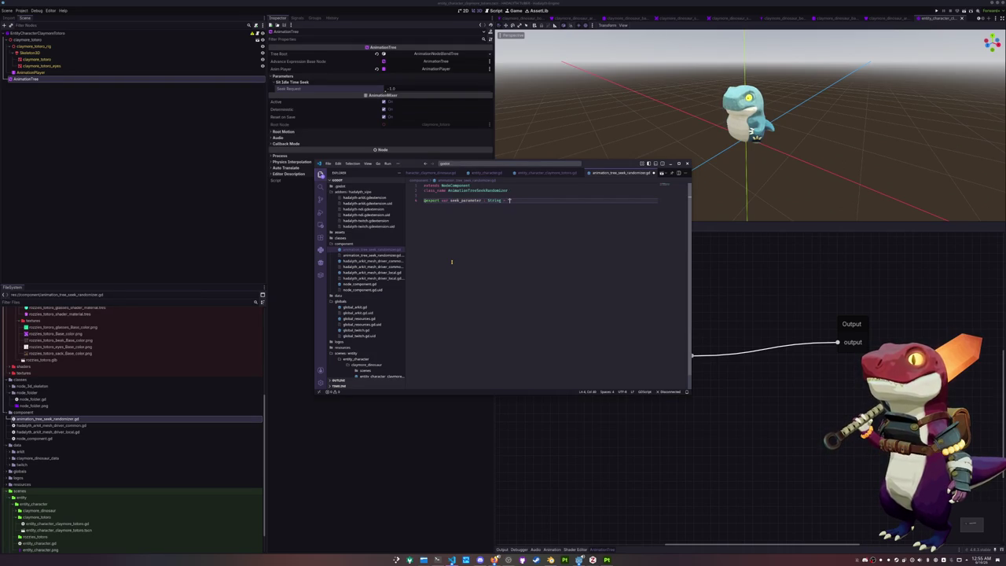
key("Return")
key("Return")
type("func _ready() -> void")
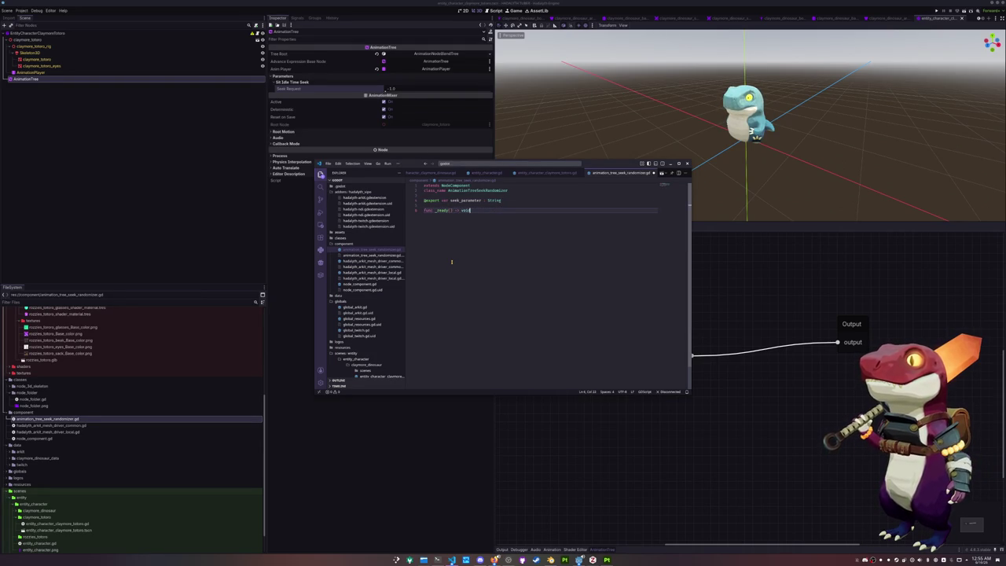
type(":")
key("Return")
key("Up")
key("Up")
key("Return")
type("@export va")
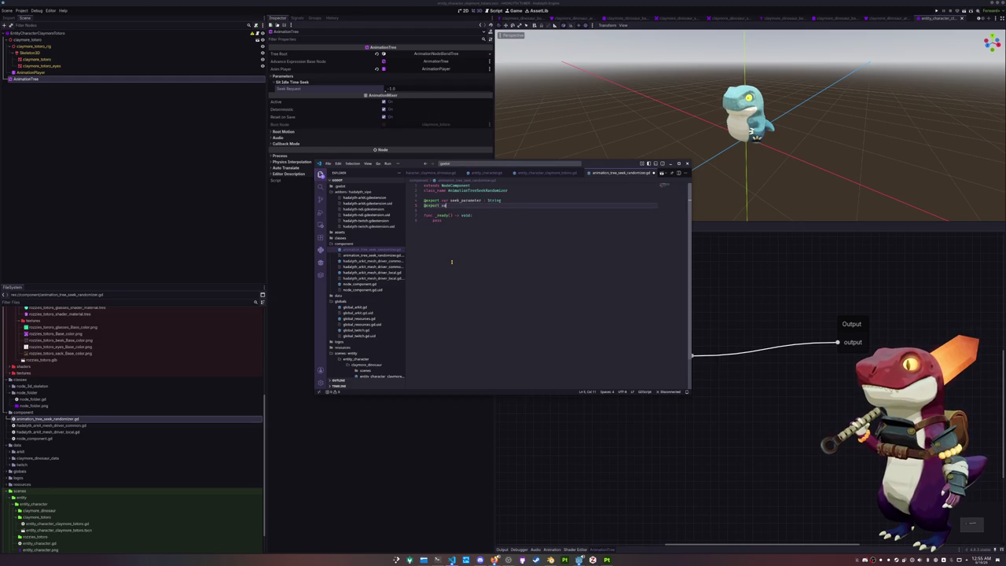
type("on_tree : An")
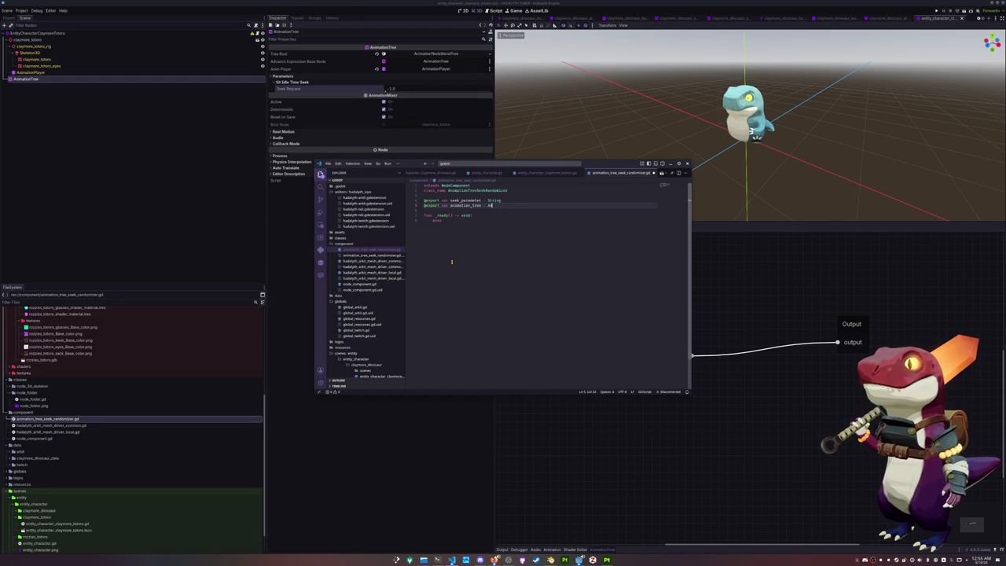
key("Down")
key("Down")
key("Down")
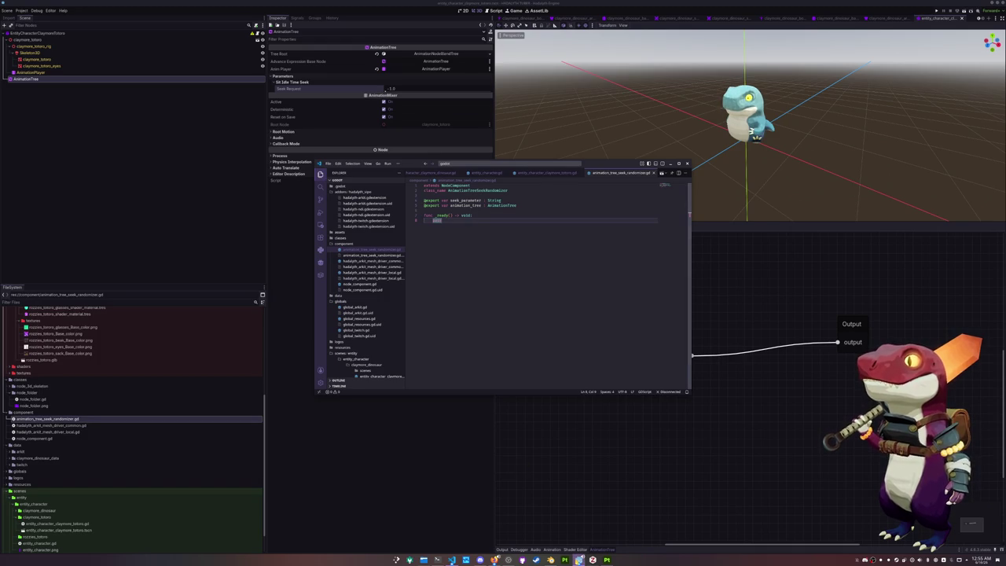
mouse_move(452, 559)
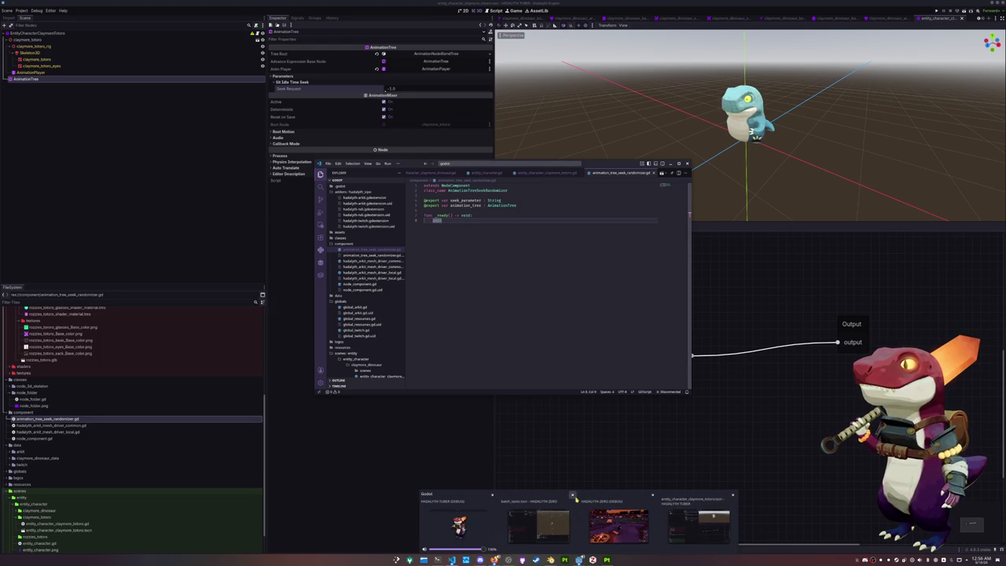
left_click(541, 522)
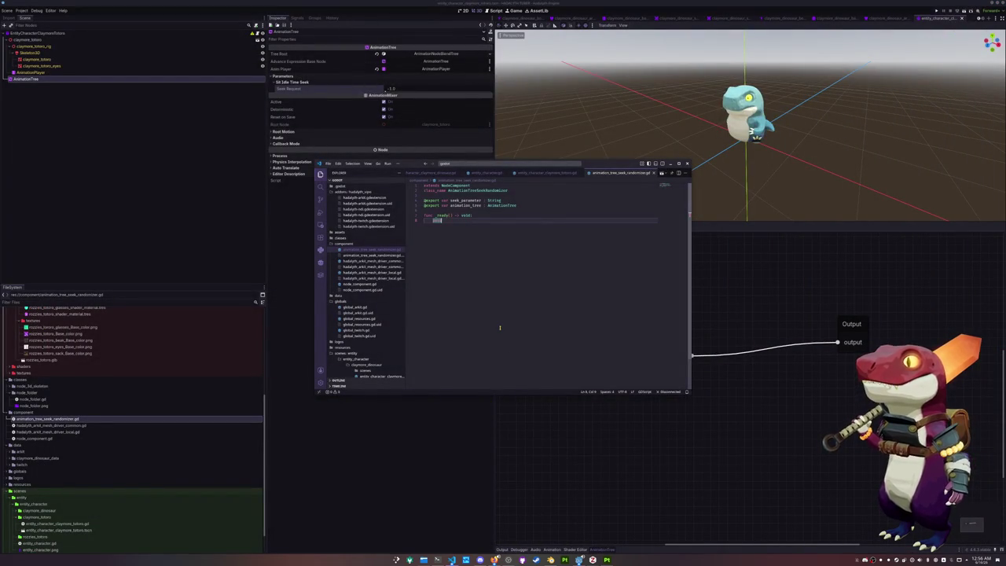
Reload the VS Code window from the command palette.
key("ctrl+shift+p")
type("reload")
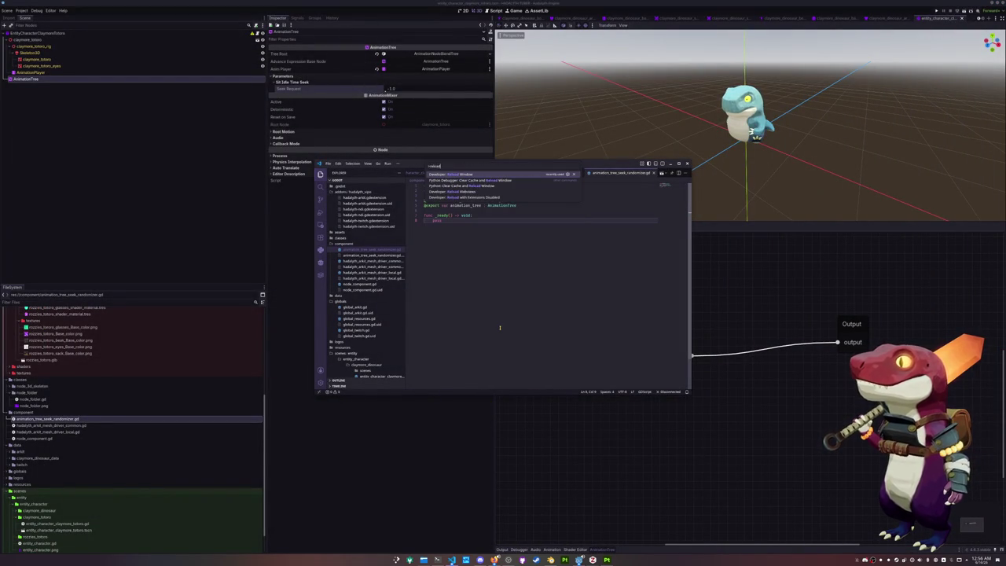
key("Return")
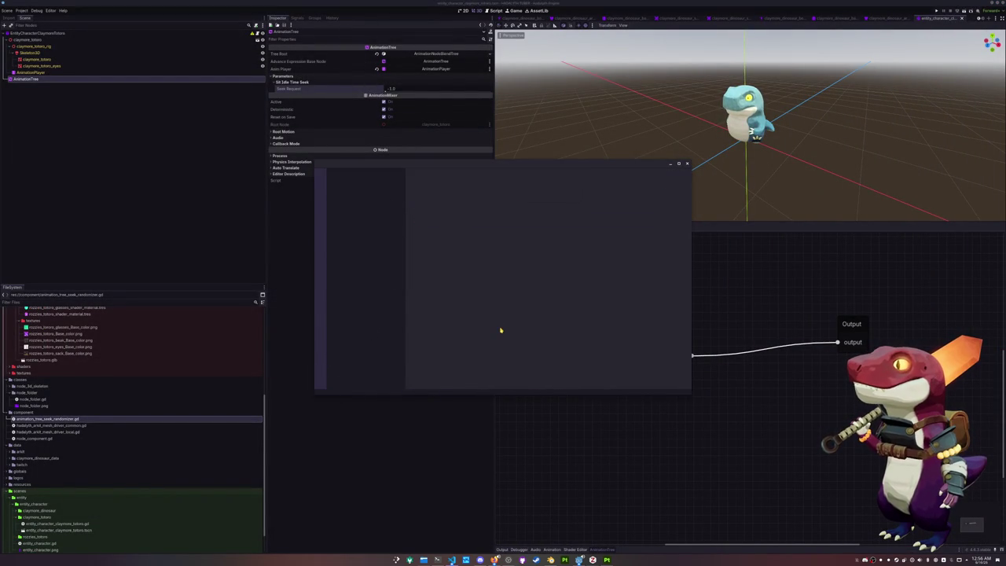
Snap VS Code to the right half and start an animation_tree. call in _ready.
key("super+Right")
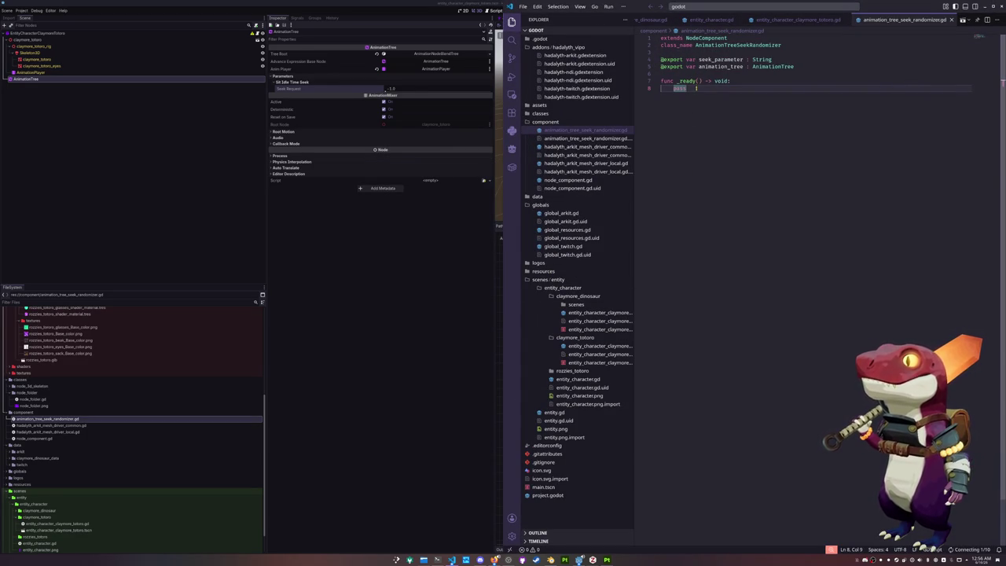
key("Return")
key("Return")
key("Up")
type("animation_")
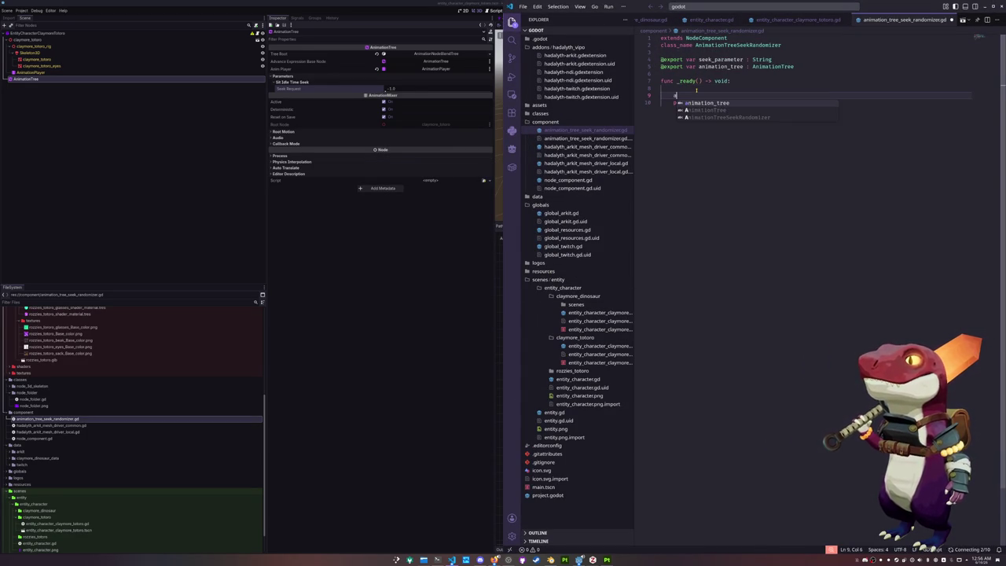
key("Tab")
type(".")
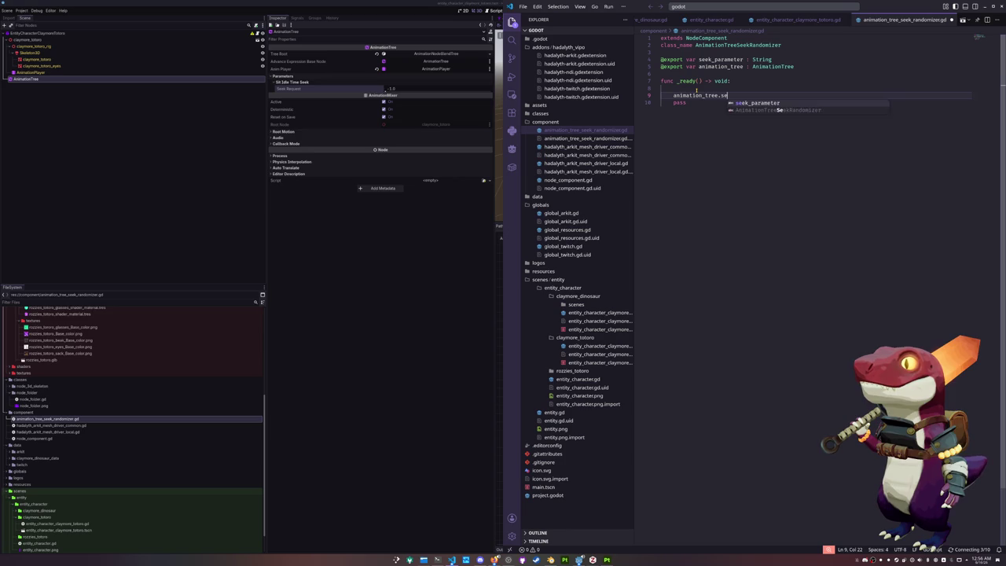
Reload the window, delete the animation_tree and pass lines, and return to Godot.
key("ctrl+shift+p")
type("reload")
key("Return")
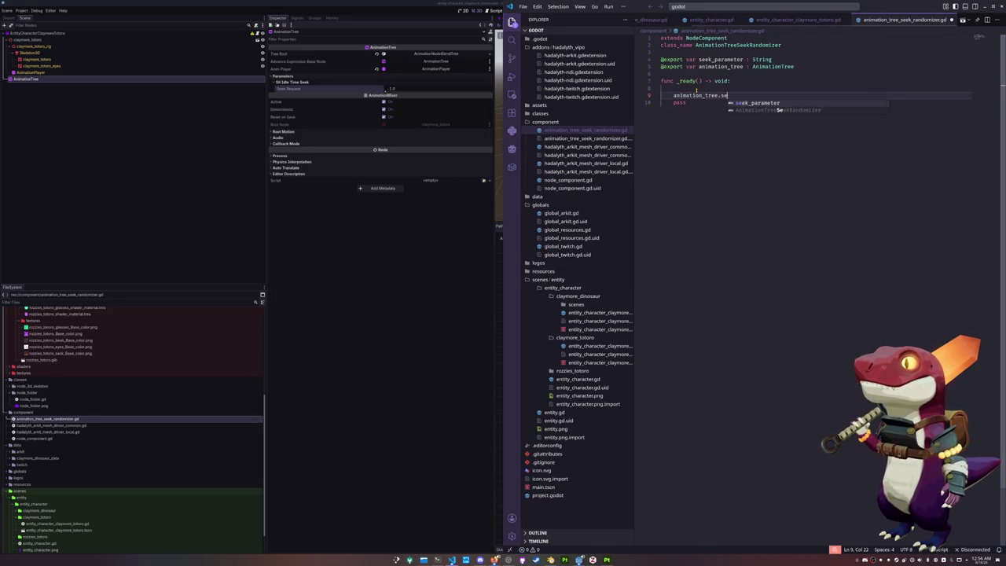
key("BackSpace")
key("ctrl+shift+k")
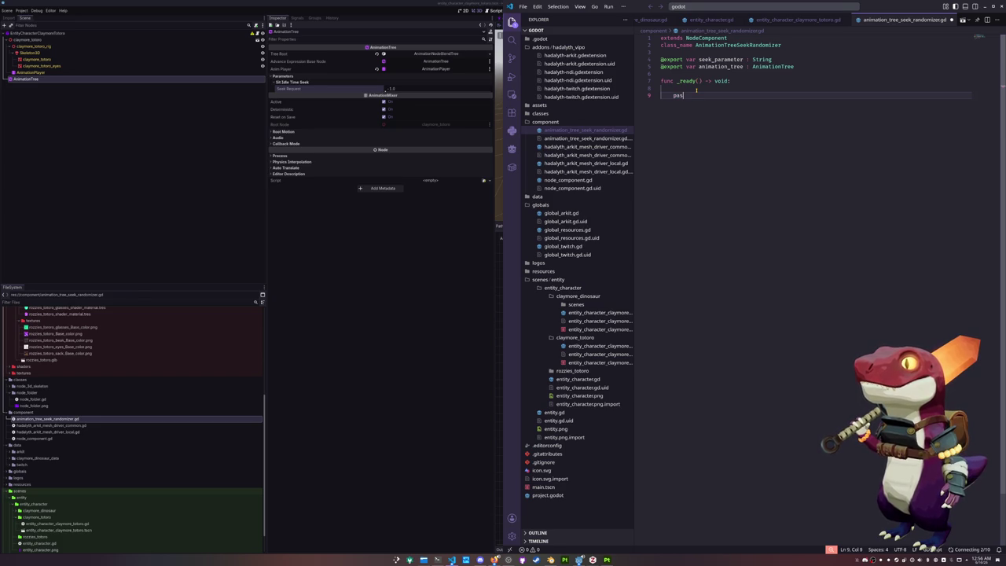
key("ctrl+shift+k")
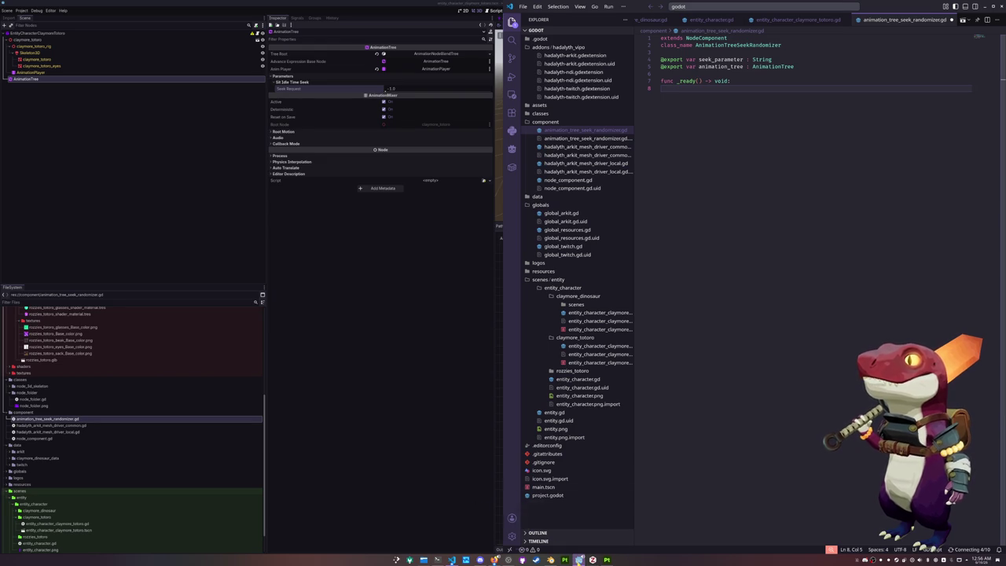
left_click(614, 525)
mouse_move(452, 560)
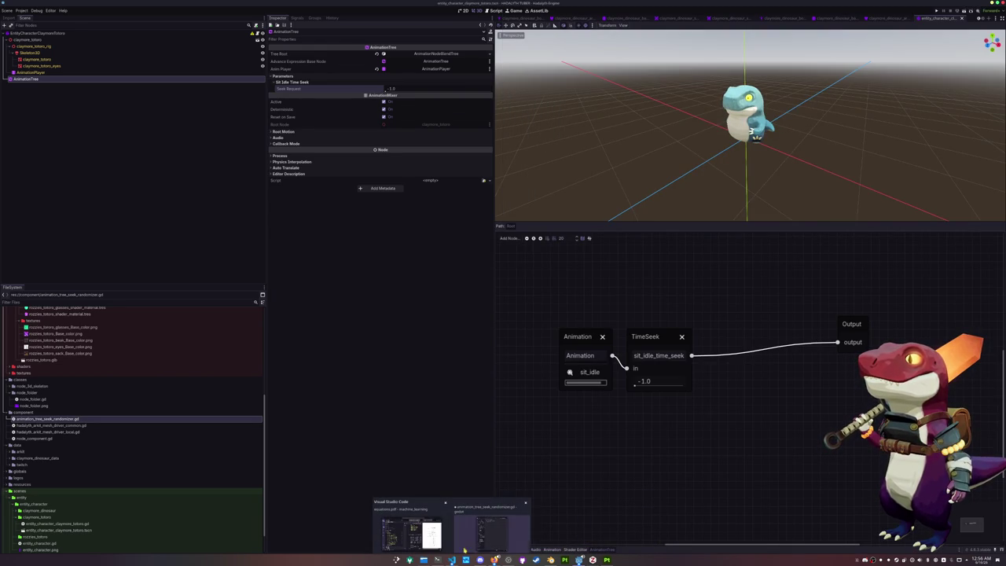
Discard the randomizer script edits and open entity_character_claymore_totoro.gd in VS Code.
left_click(526, 502)
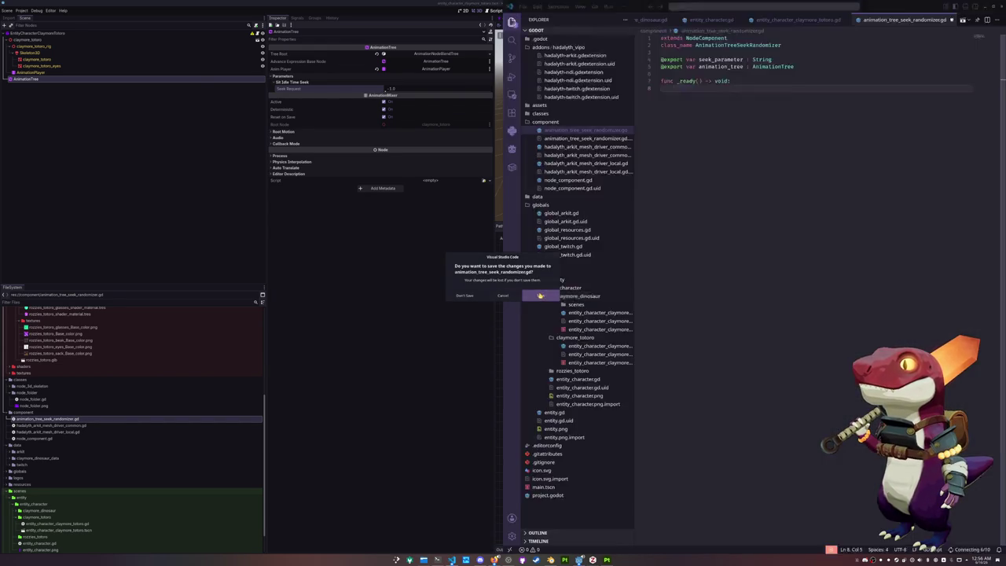
left_click(540, 295)
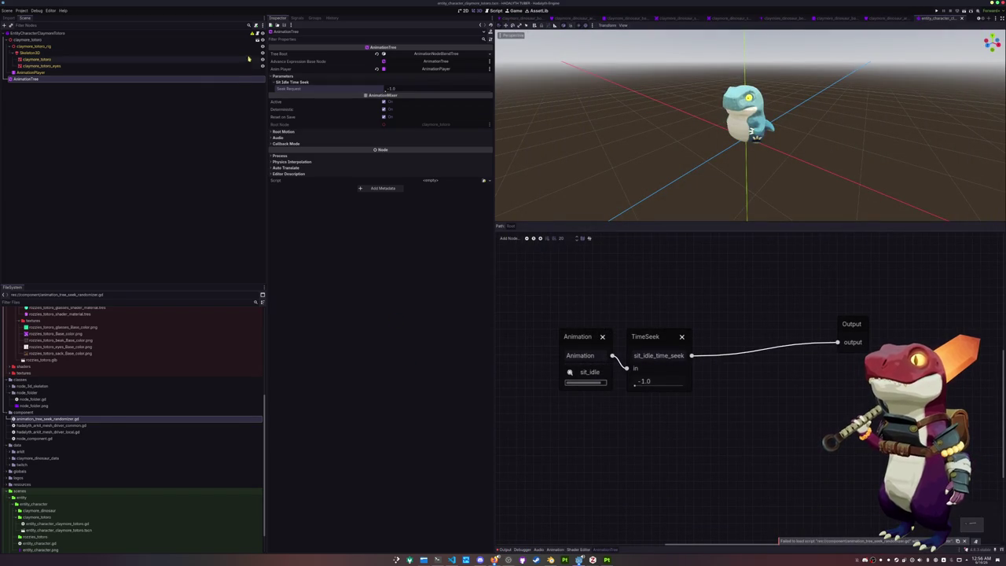
left_click(256, 33)
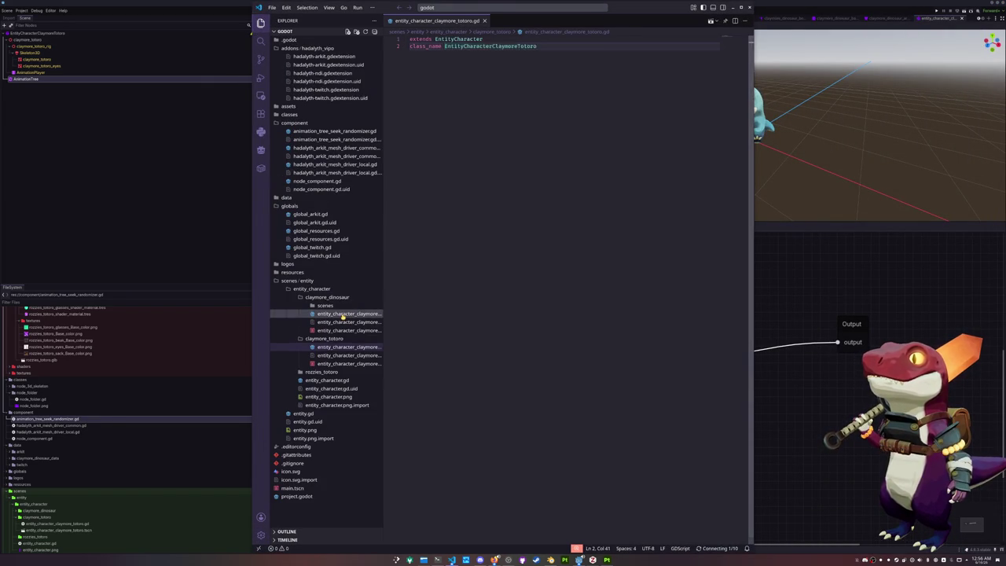
Open animation_tree_seek_randomizer.gd and begin an animation_tree. call on line 8 of _ready.
left_click(344, 315)
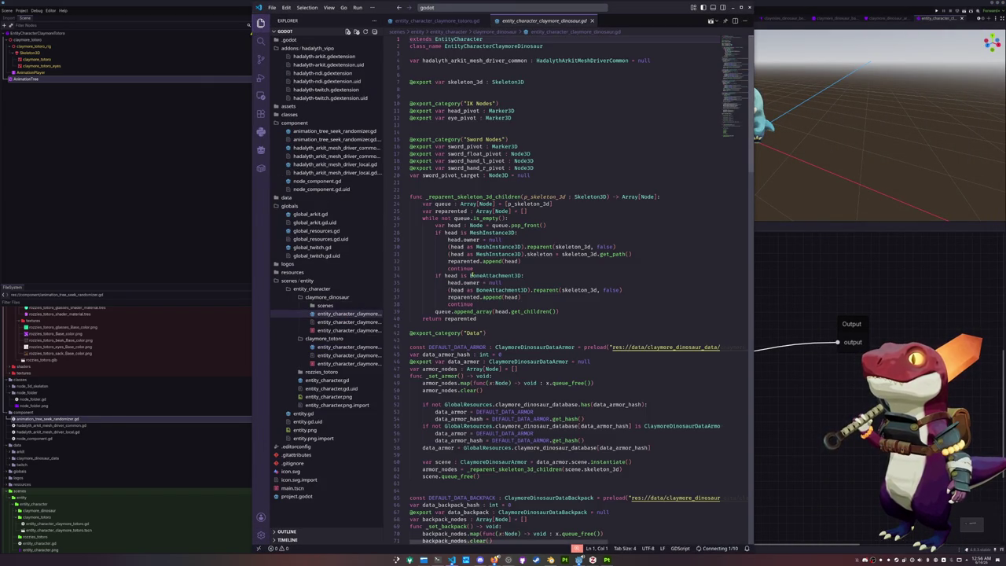
left_click(325, 130)
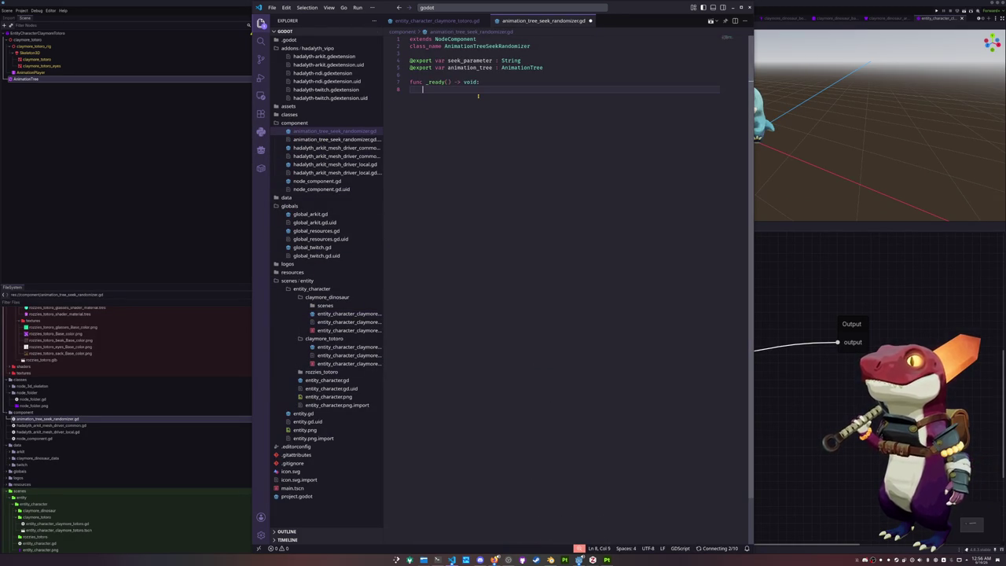
type("animation_tree.")
Run 'Godot Tools: Start the GDScript Language Server' from the command palette.
key("ctrl+shift+p")
type("re")
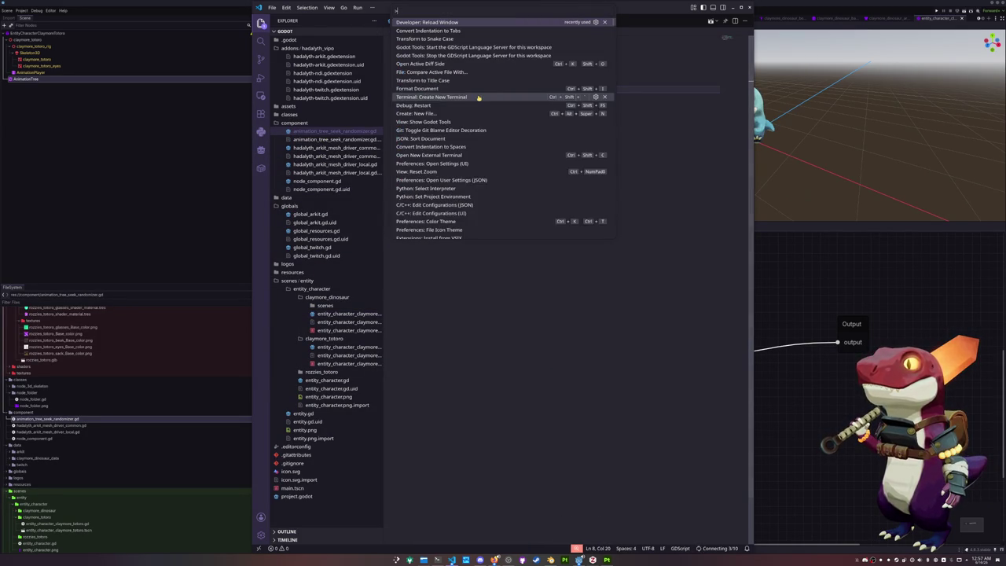
key("BackSpace")
key("BackSpace")
type("godot")
key("Escape")
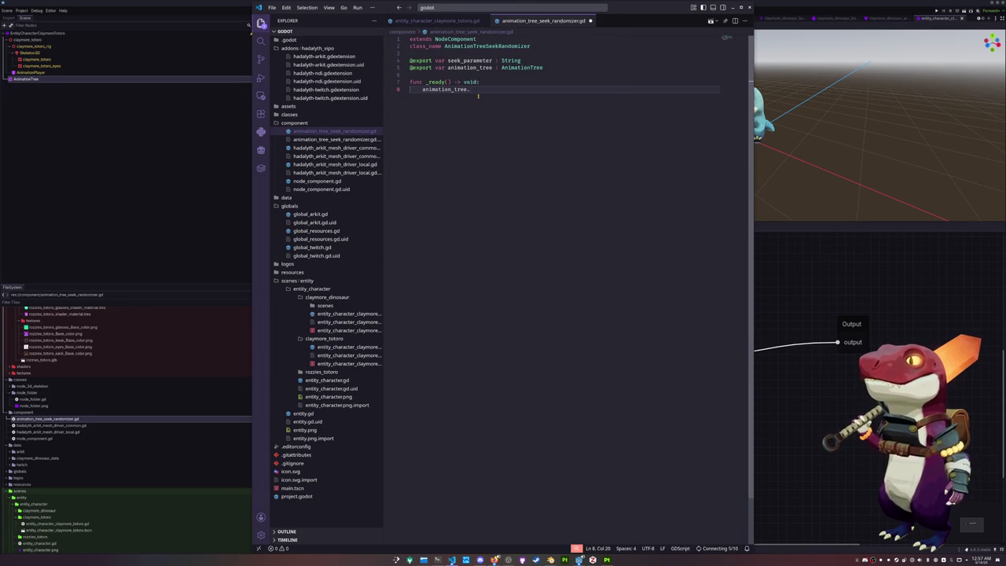
key("ctrl+p")
type(">godot_sta")
key("BackSpace")
type("star")
key("Return")
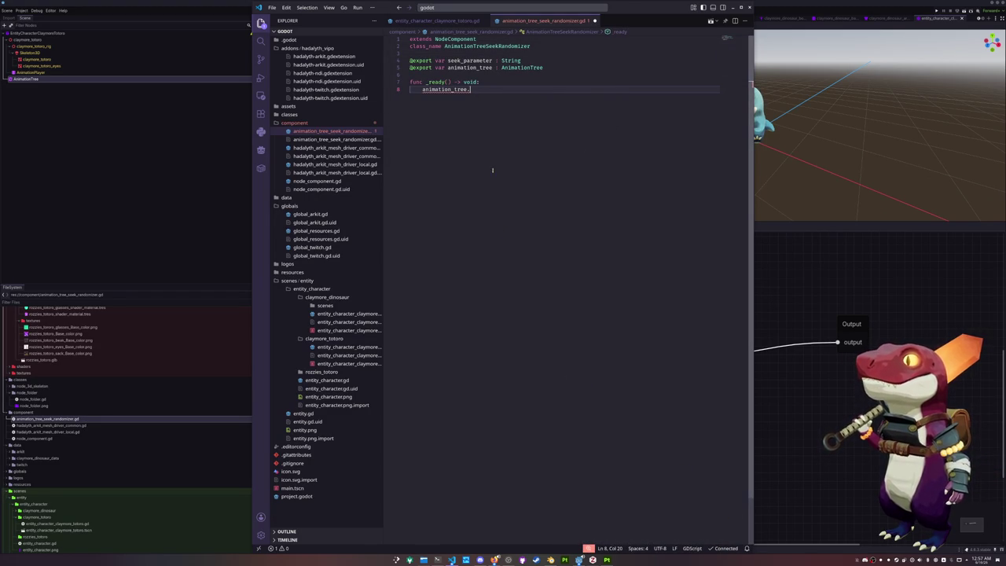
Complete line 8 as animation_tree.set(seek_parameter, randf() * 10.0), then return to Godot's root node.
type("set_p")
key("BackSpace")
key("BackSpace")
type("(")
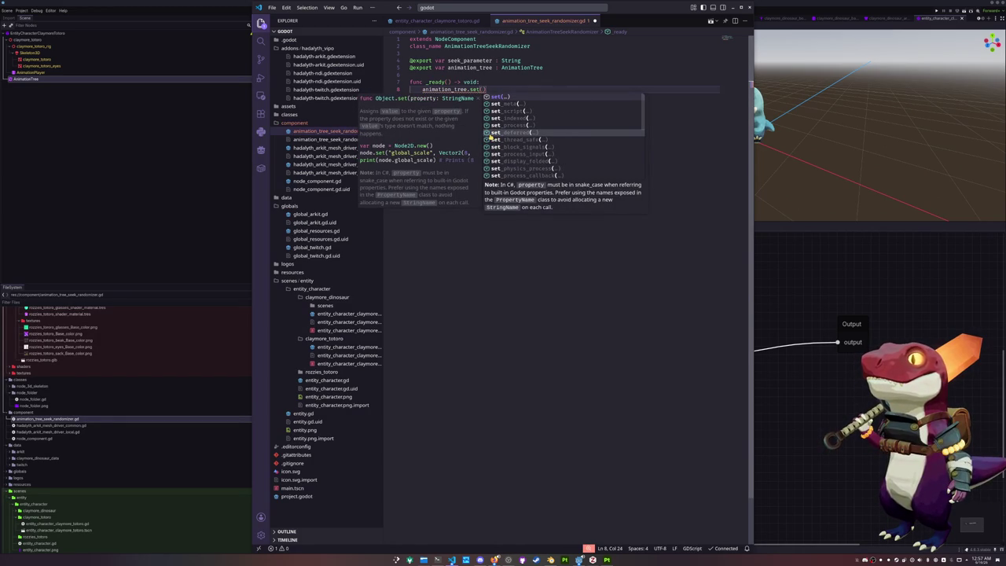
type("seek_parameter, randf()")
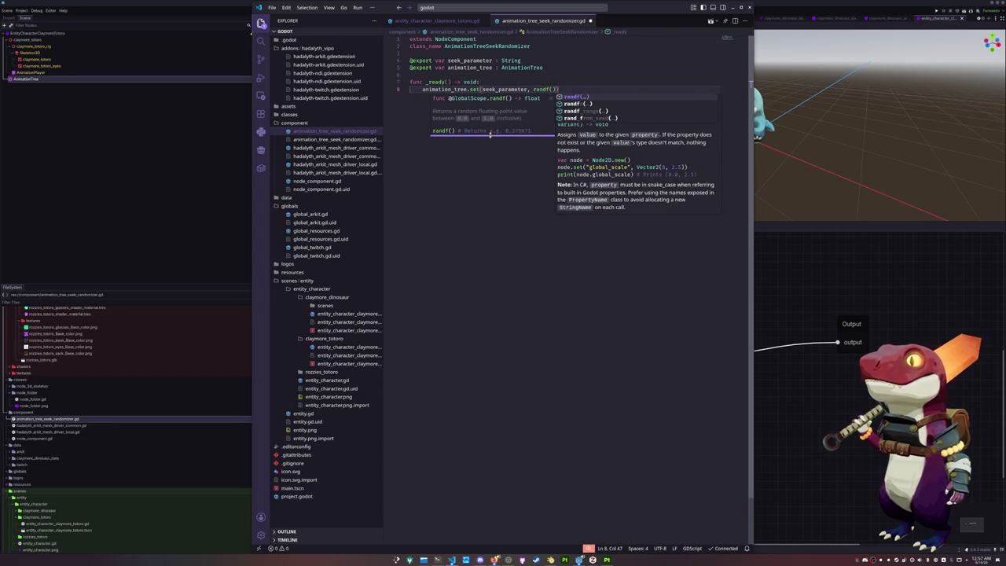
type(")")
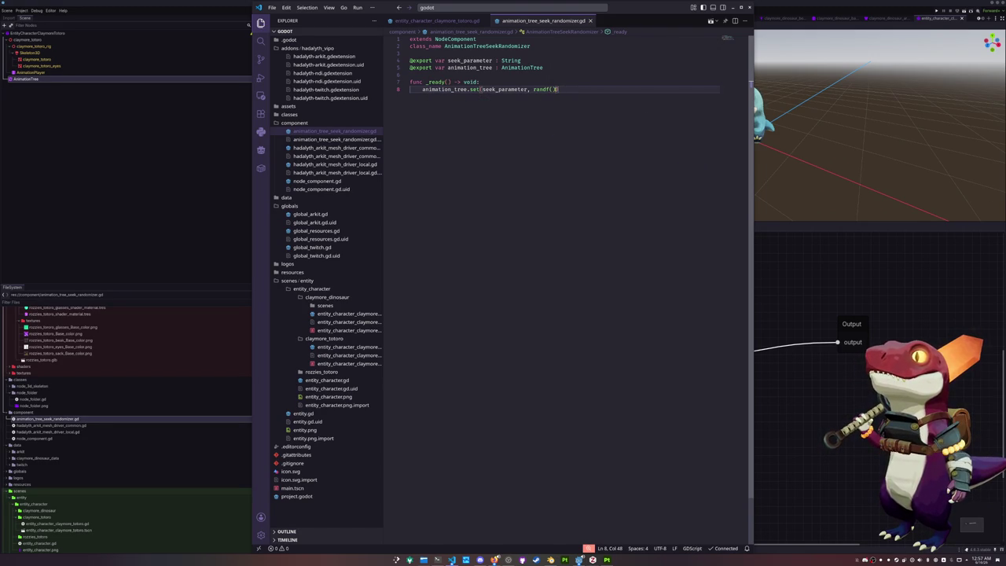
type(" * 10.0")
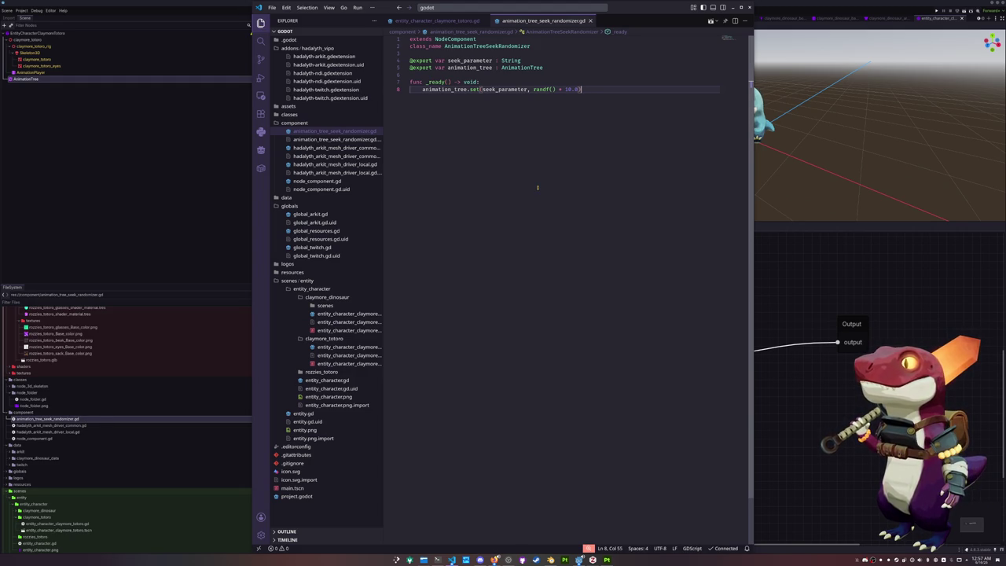
left_click(102, 157)
right_click(47, 34)
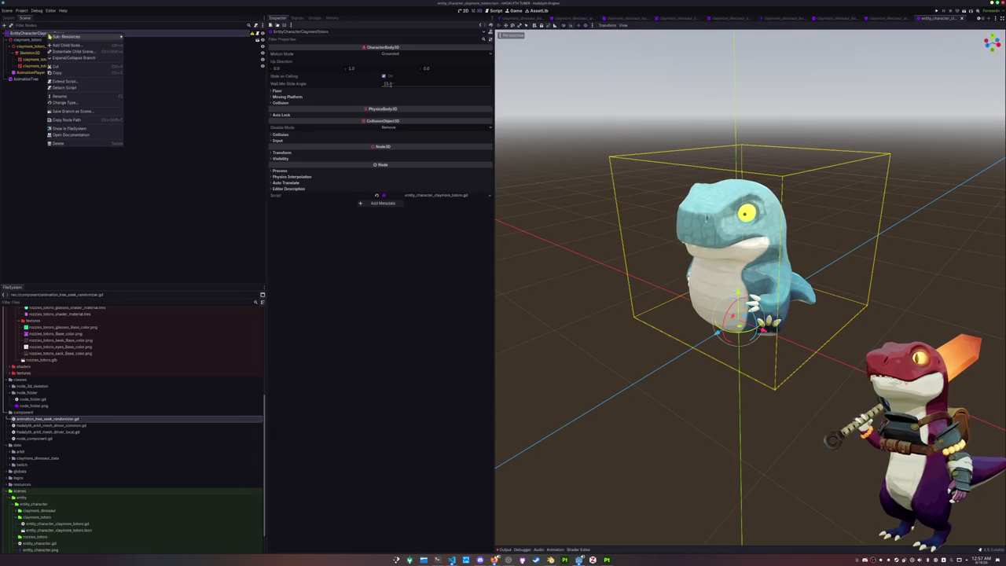
Add an AnimationTreeSeekRandomizer child node and assign AnimationTree as its target.
left_click(67, 45)
type("animationt")
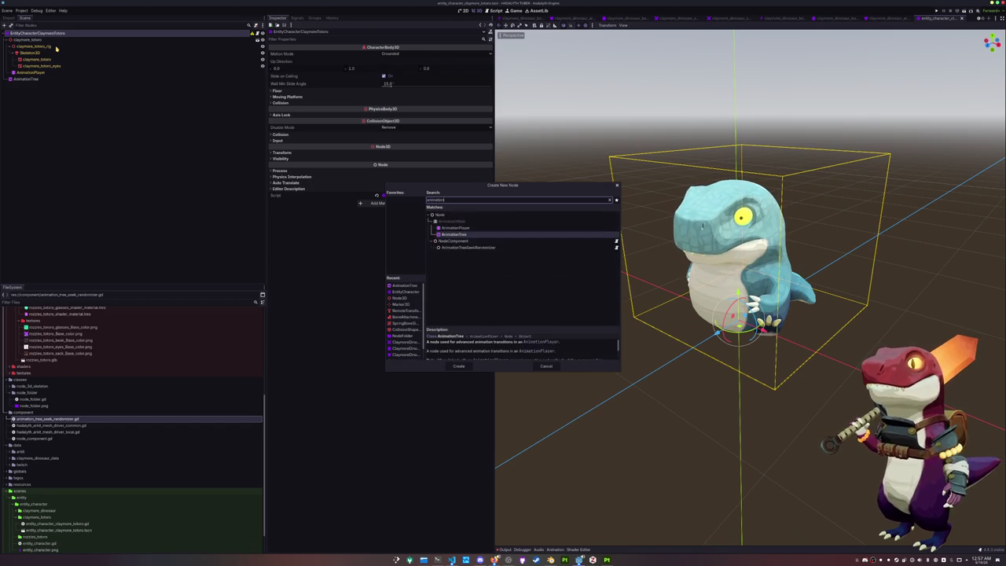
key("Down")
key("Return")
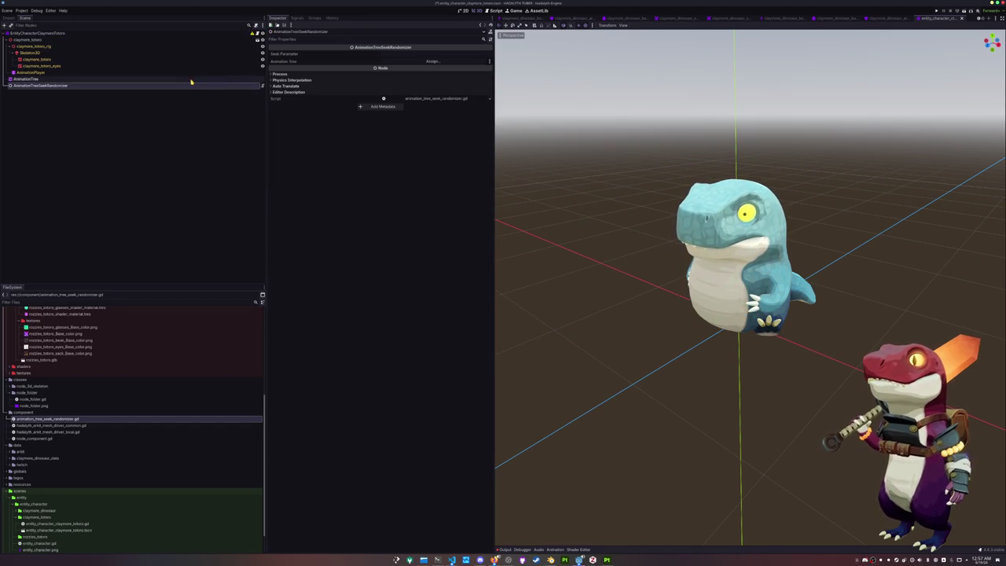
left_click(442, 63)
double_click(483, 208)
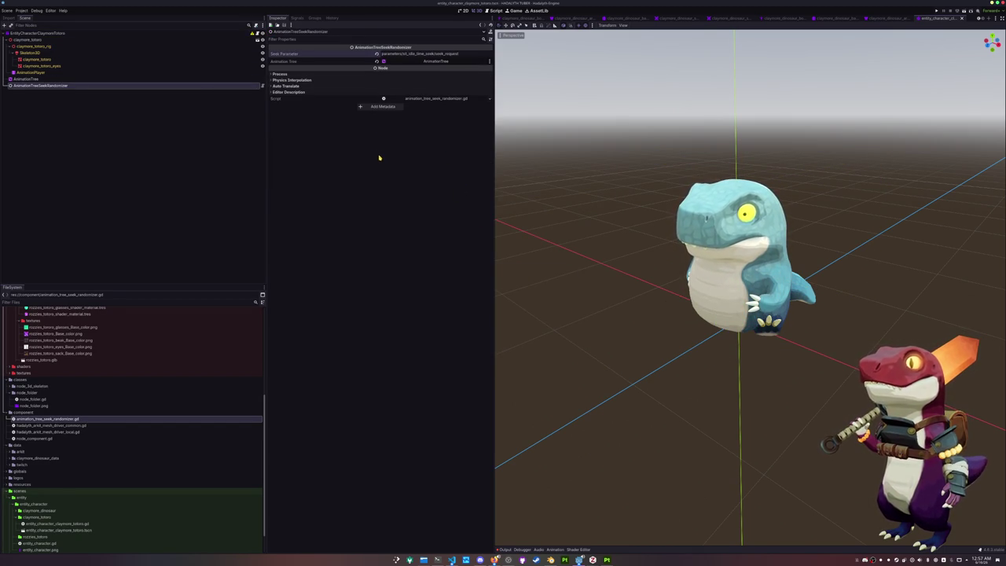
Toggle the AnimationTree's Active setting and inspect its animation node graph.
left_click(119, 138)
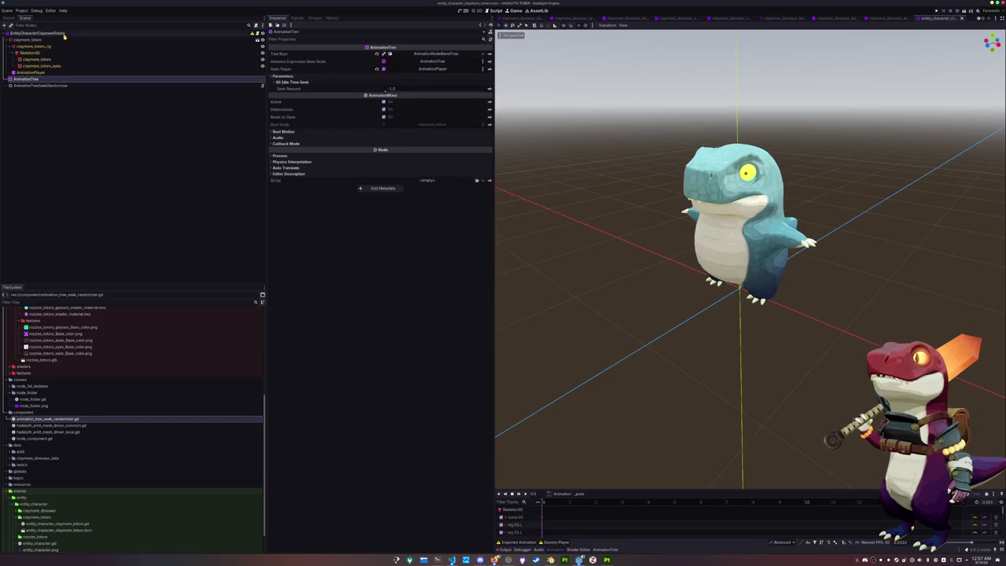
left_click(89, 177)
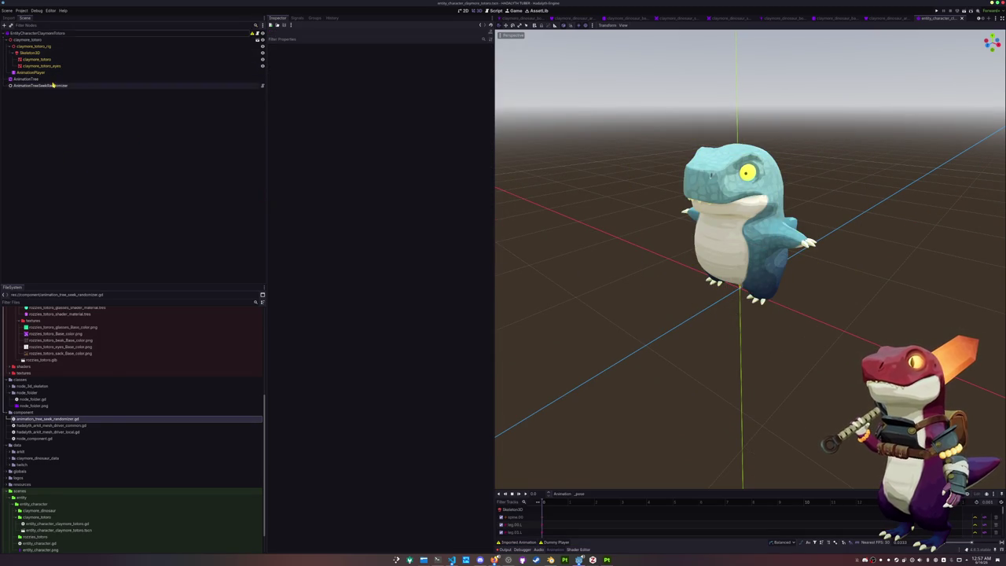
left_click(26, 79)
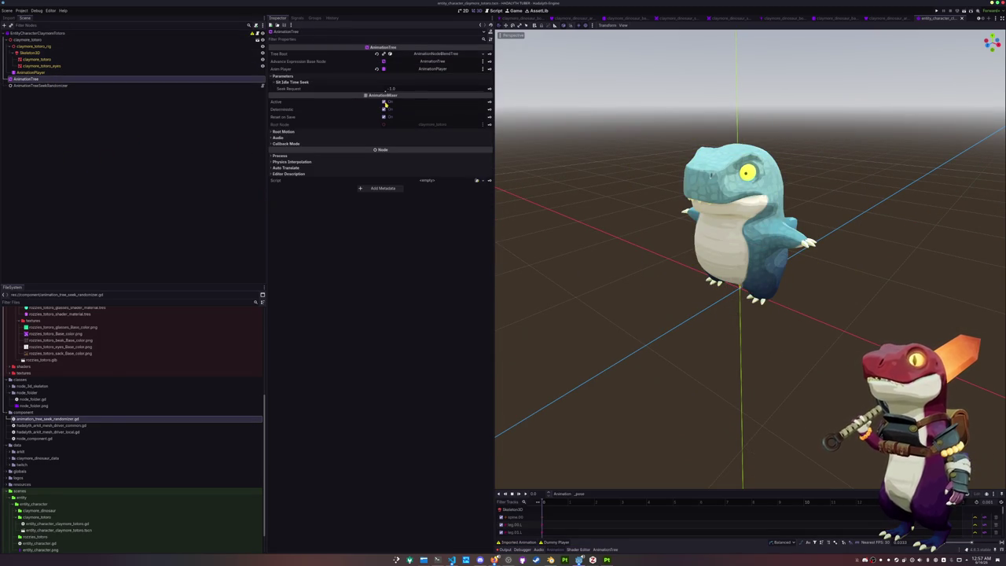
left_click(384, 103)
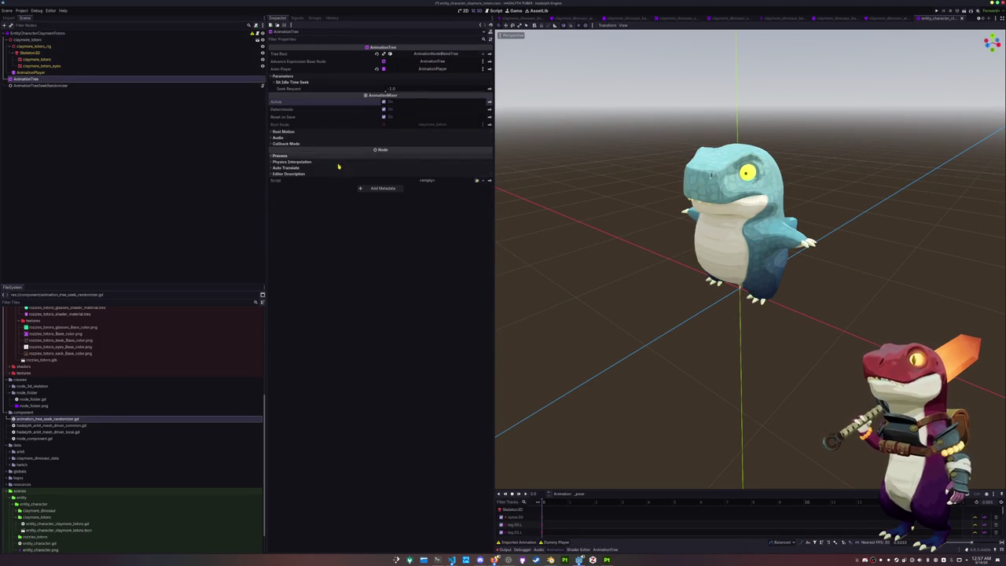
left_click(605, 550)
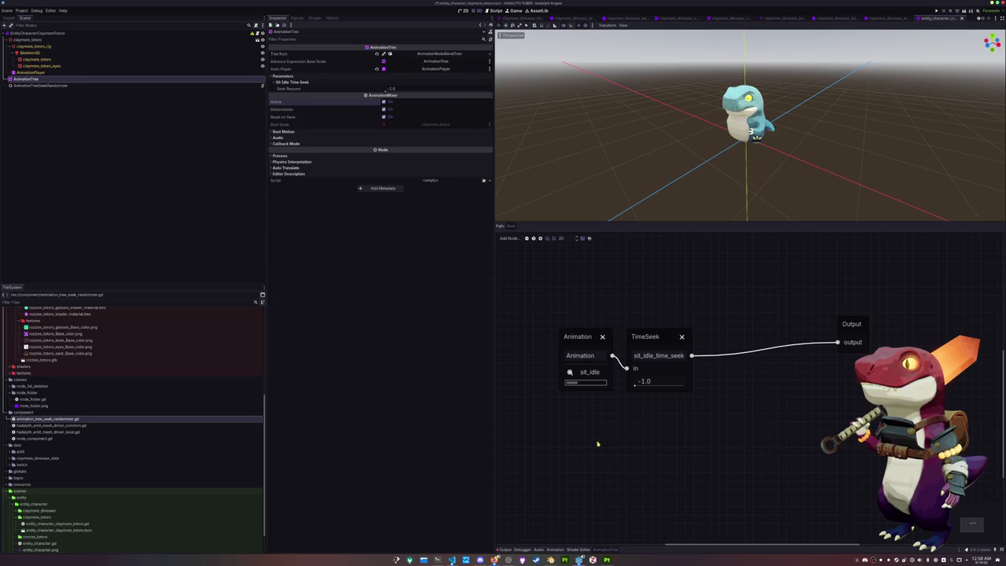
middle_click_drag(595, 443, 579, 456)
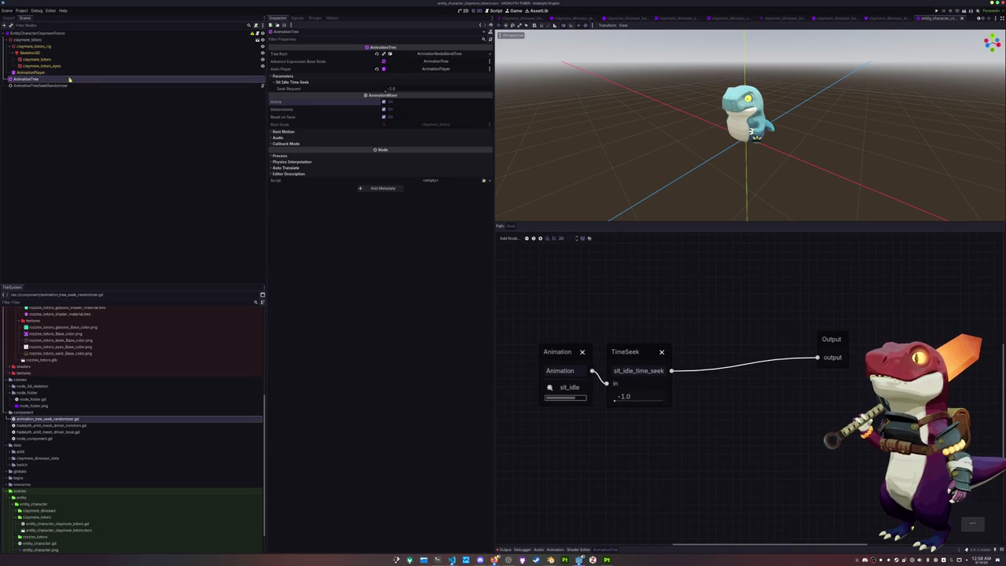
left_click(40, 33)
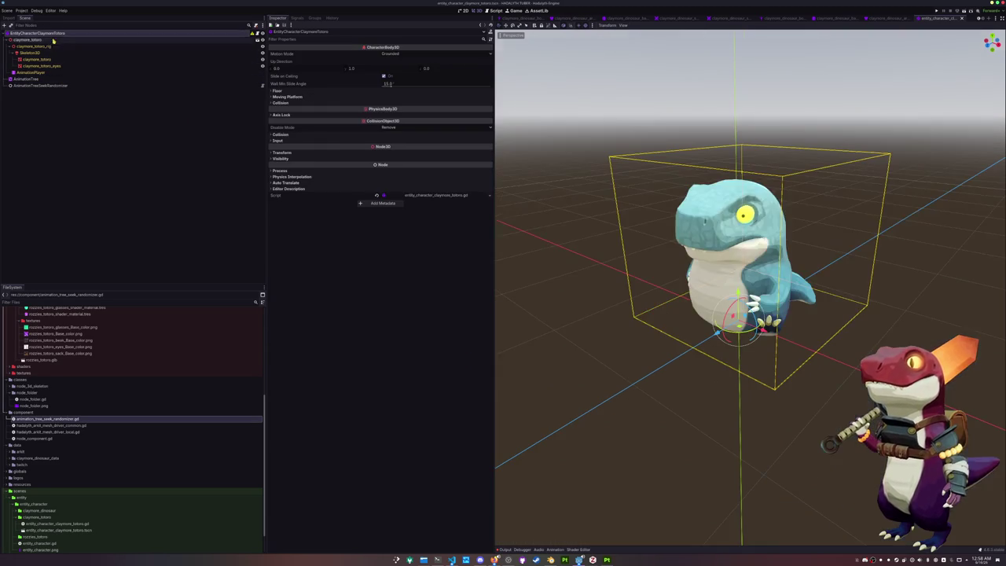
Add a CollisionShape3D node placed directly under the Totoro root.
right_click(223, 33)
left_click(232, 46)
type("ollisionshape3d")
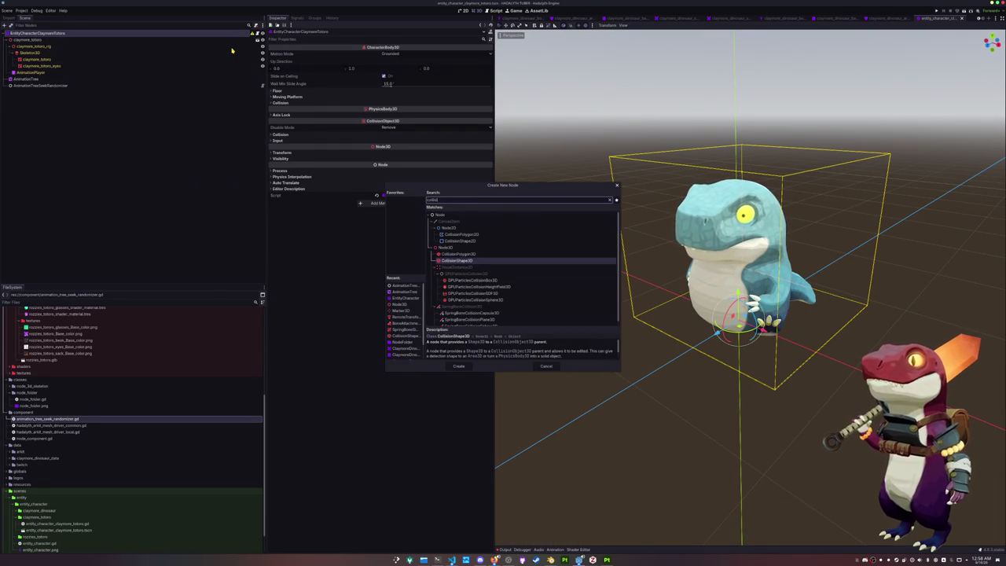
key("Return")
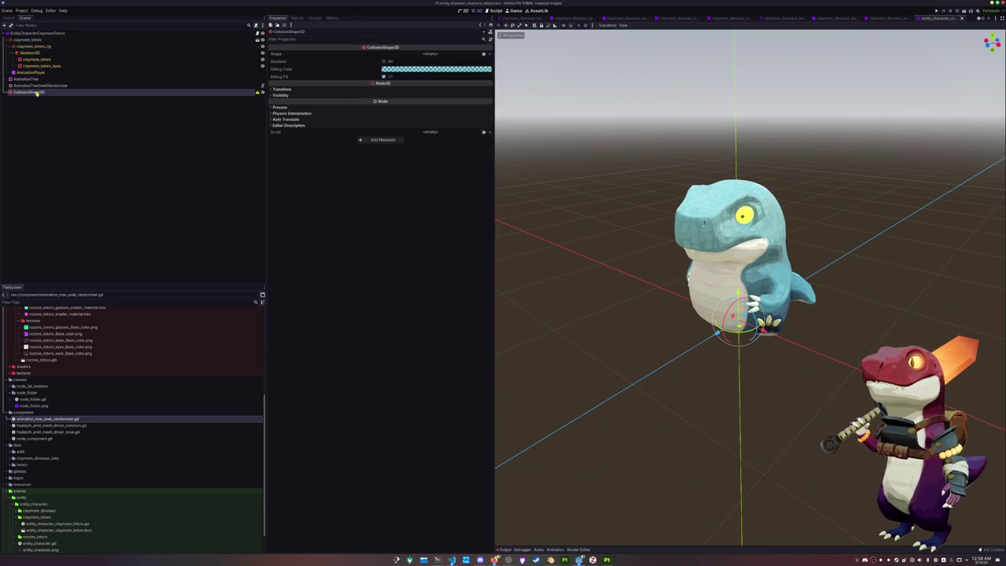
left_click_drag(160, 91, 79, 38)
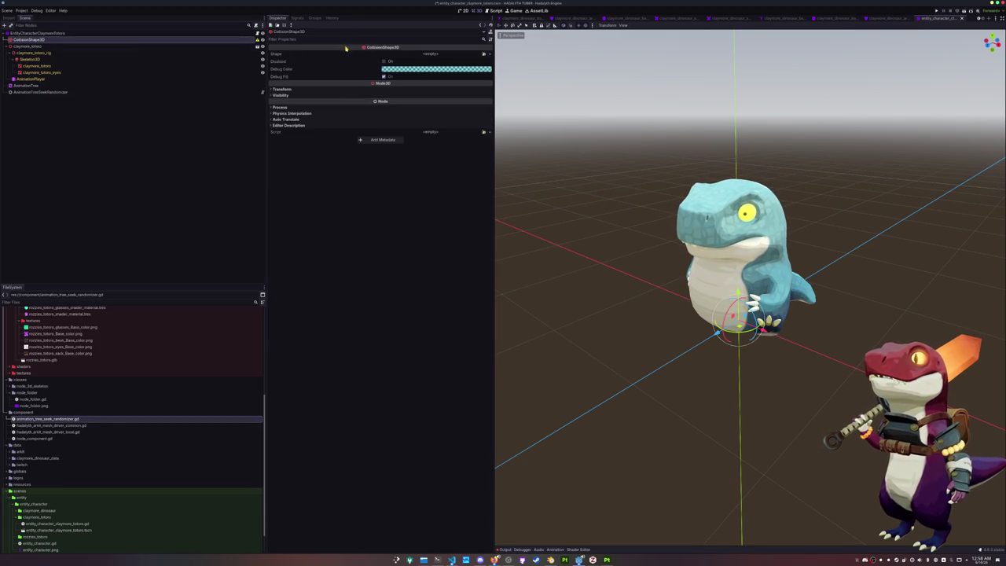
Give it a SphereShape3D raised up to the torso, then switch to main.tscn.
left_click(484, 54)
left_click(463, 73)
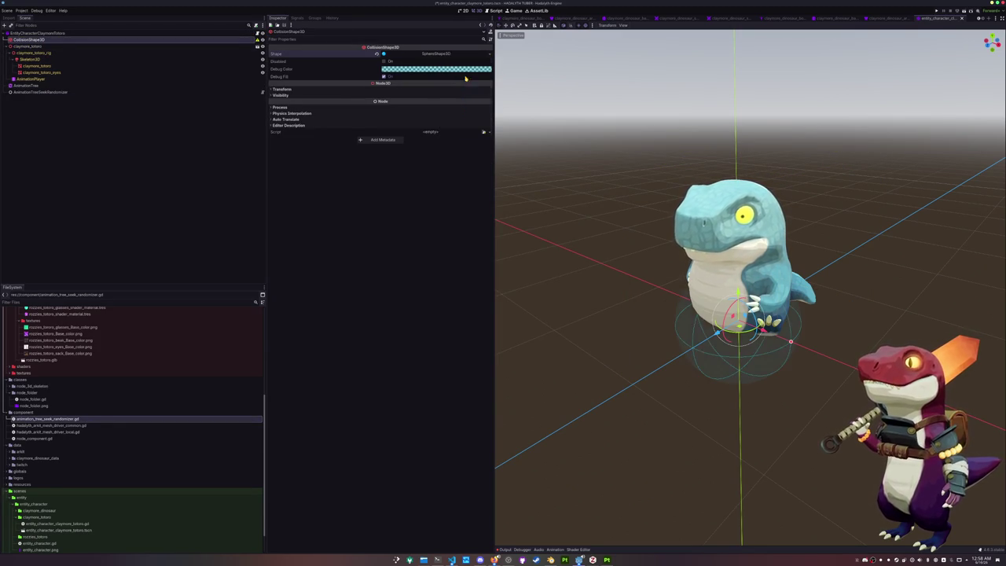
left_click_drag(739, 295, 739, 228)
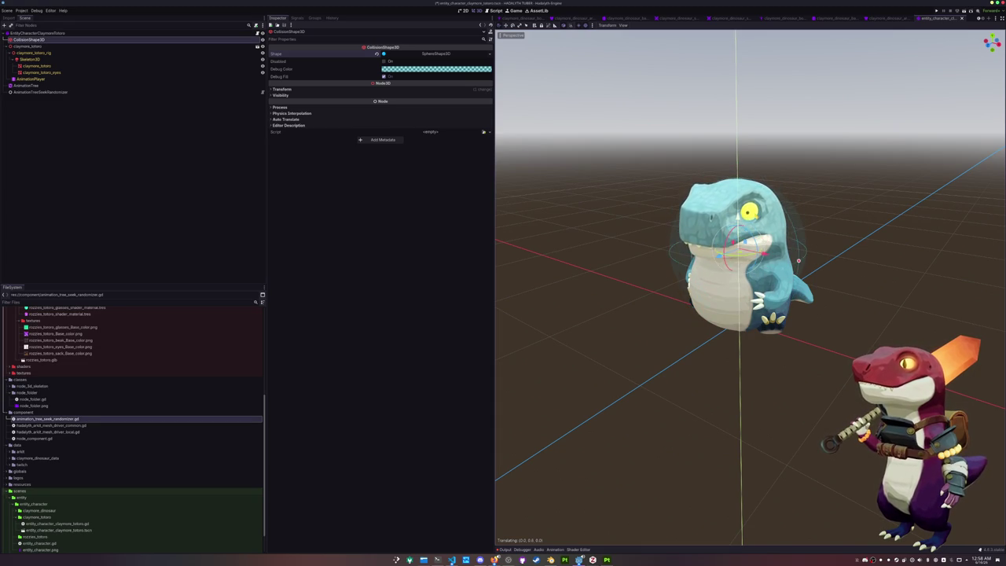
mouse_move(738, 228)
middle_mouse_down()
mouse_move(619, 251)
mouse_move(655, 310)
mouse_move(667, 250)
mouse_move(633, 225)
middle_mouse_up()
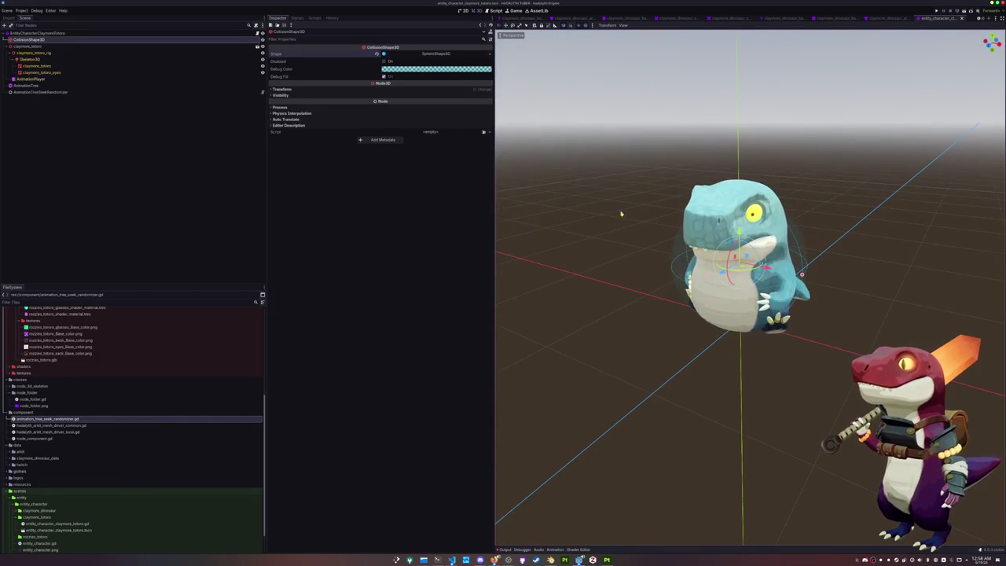
left_click(508, 19)
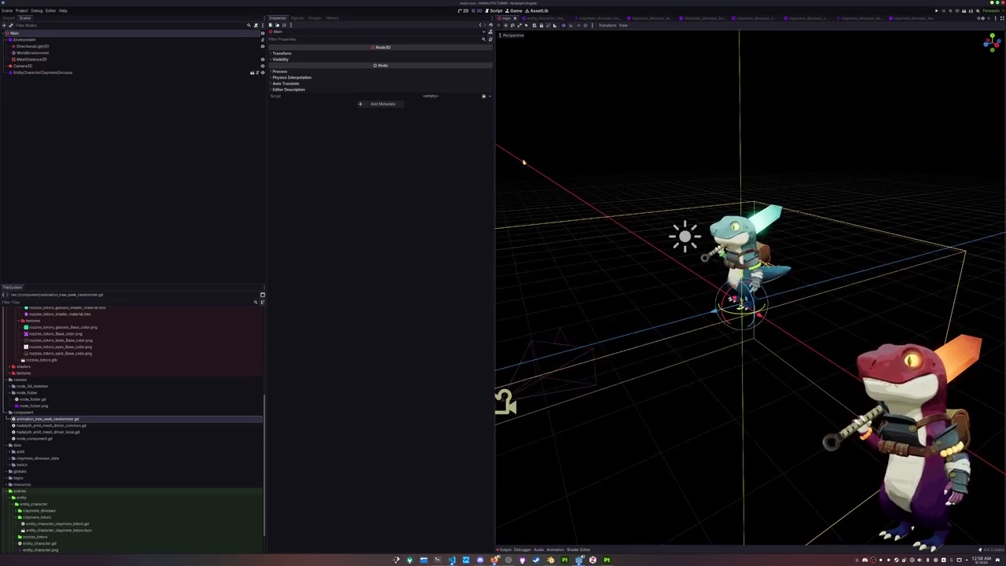
Create mesh_instance_3d_blend_shape_blinker.gd in the component folder, inheriting NodeComponent.
scroll(63, 435, "down", 1)
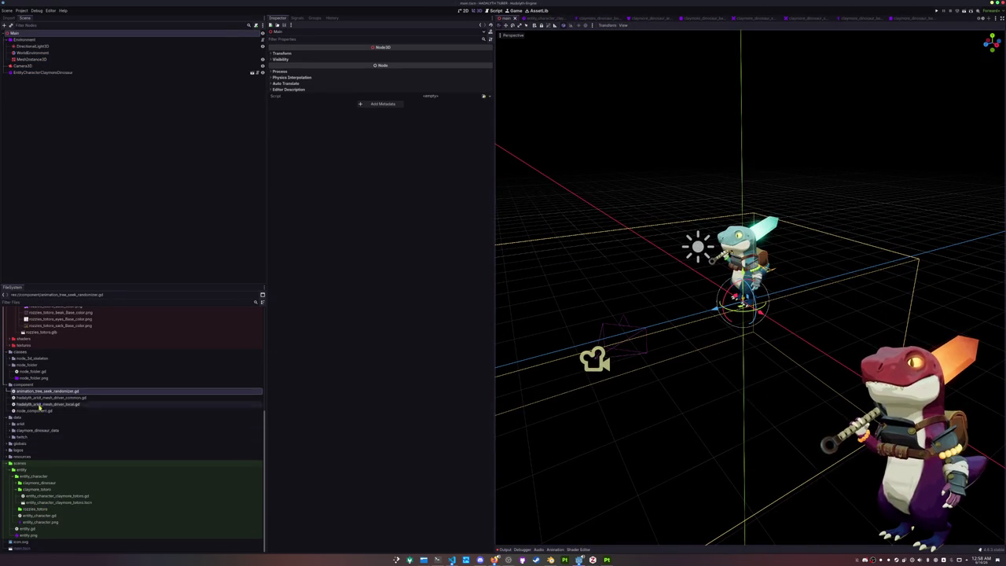
right_click(25, 384)
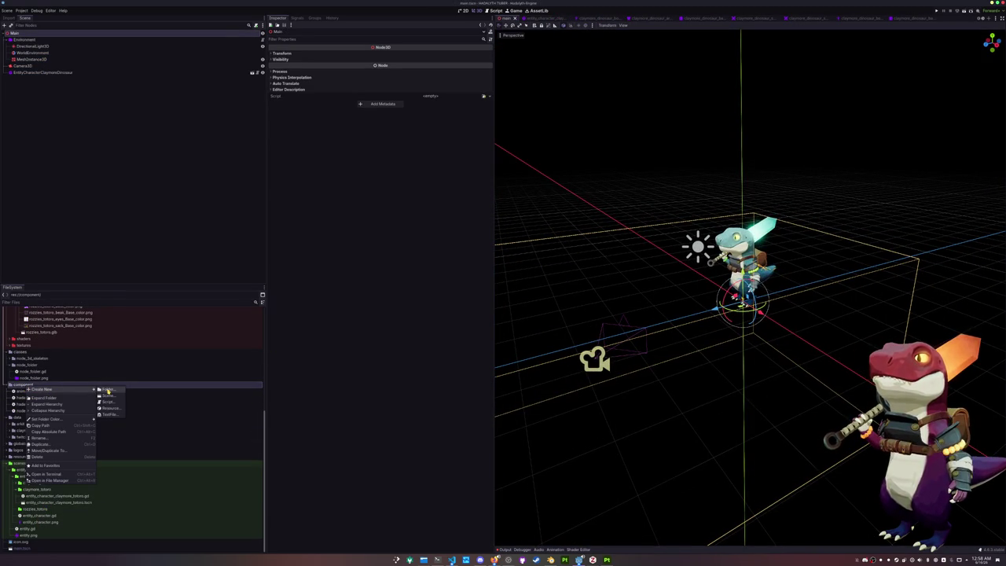
left_click(110, 402)
type("mesh_instance_blend_shape_b")
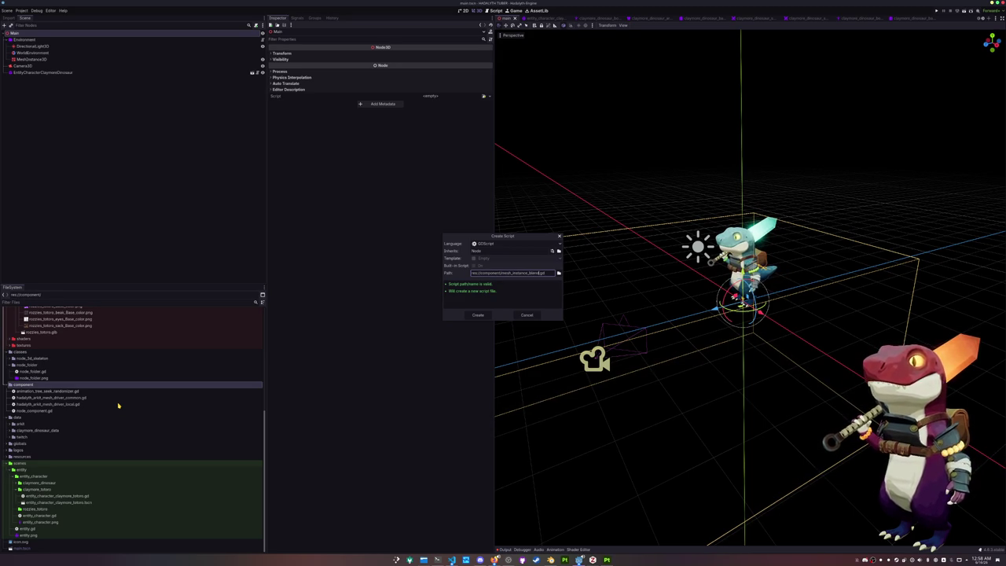
type("ind")
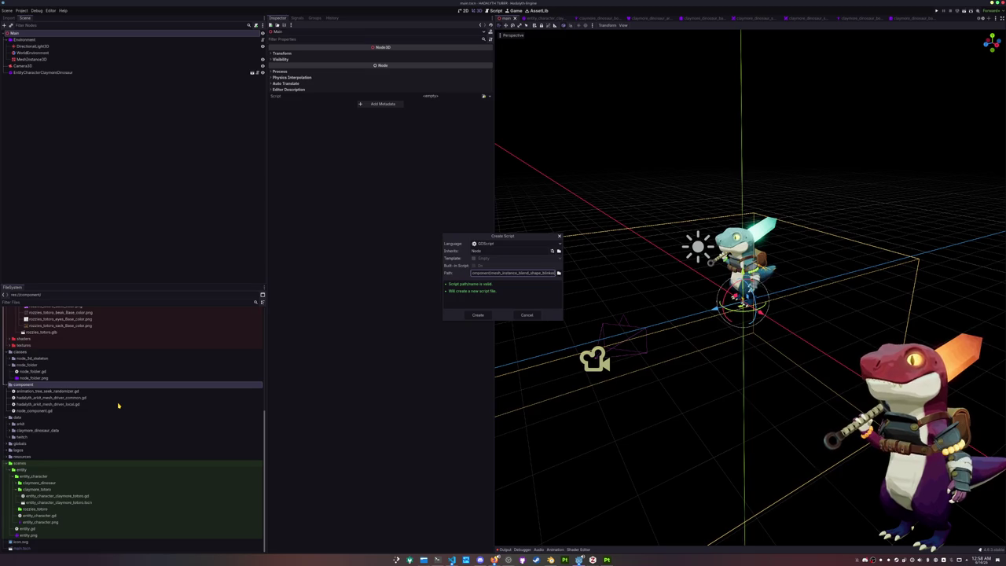
left_click(491, 250)
type("MeshInstance3DBlendShap")
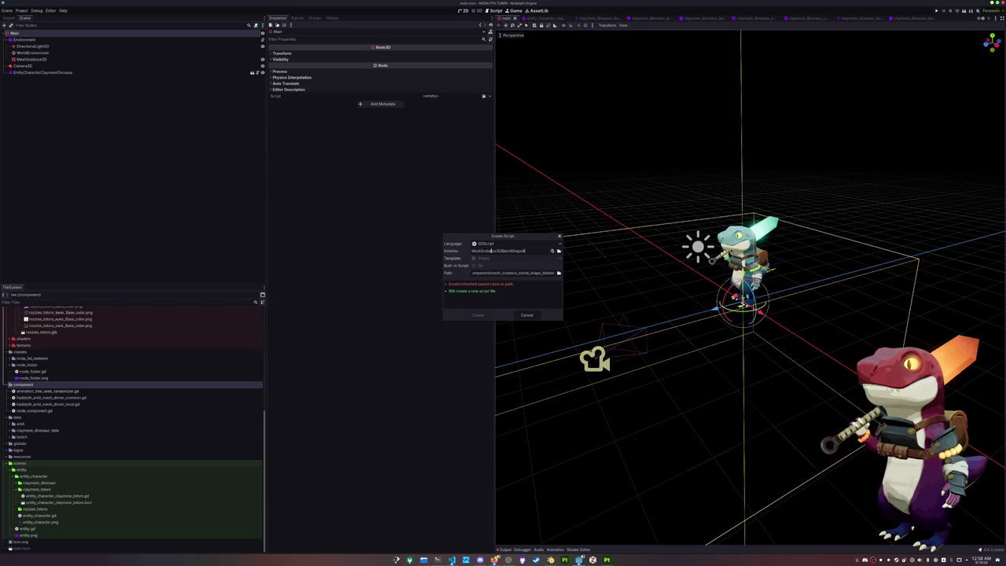
type("eBlinker")
key("ctrl+a")
key("BackSpace")
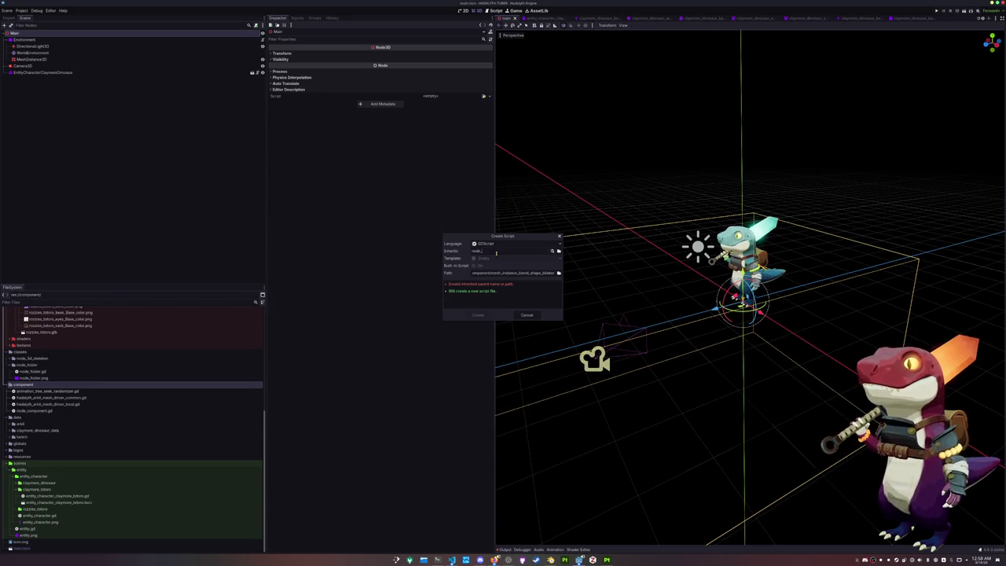
type("3D")
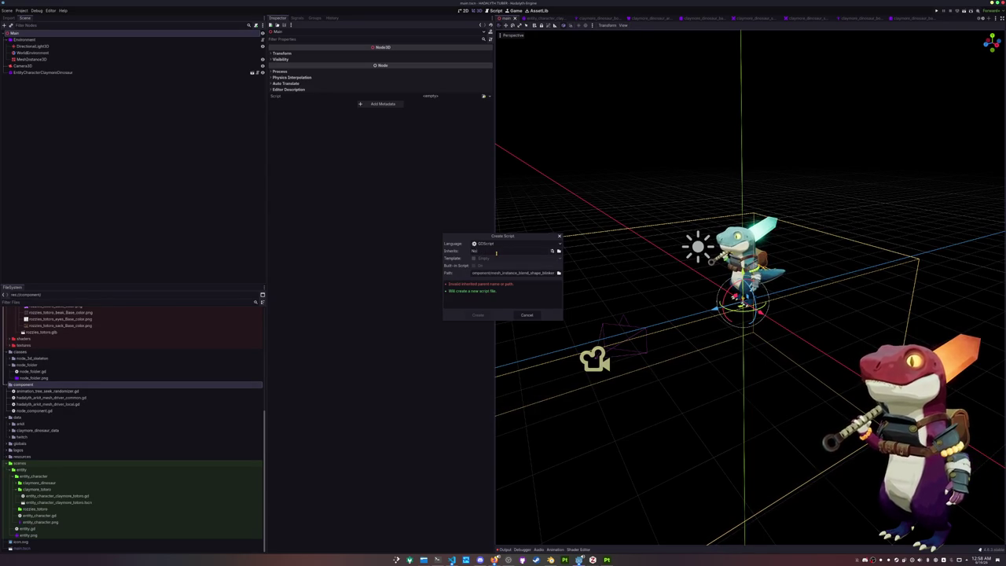
type("t")
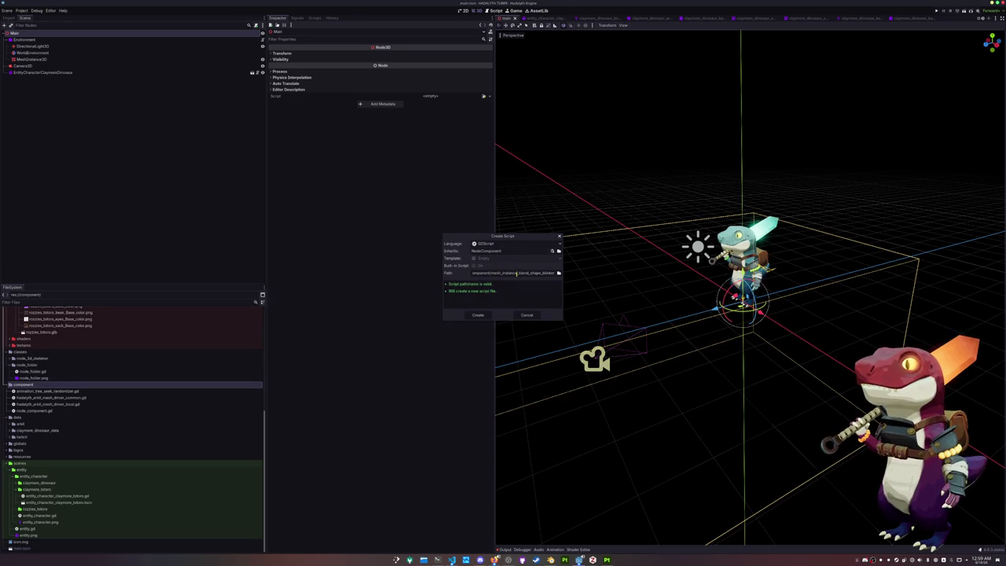
type("d_")
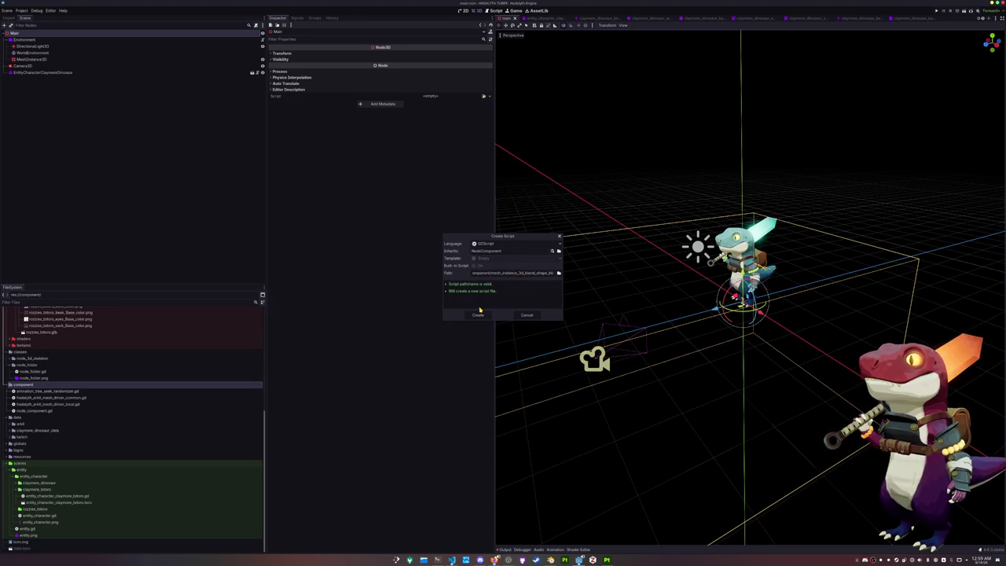
left_click(479, 314)
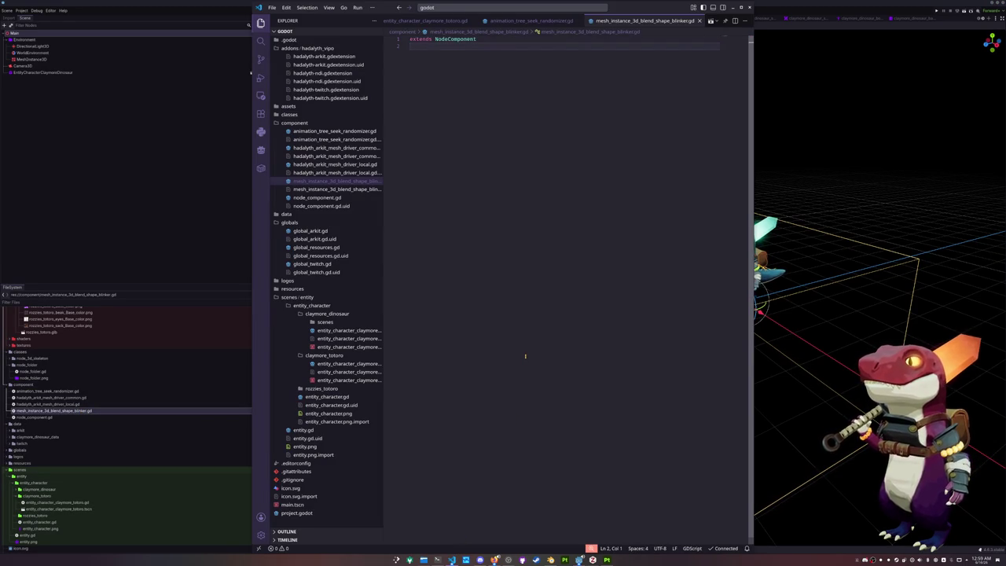
Add class_name MeshInstance3DBlendShapeBlinker and export mesh_instance_3d: MeshInstance3D and blend_shape_name: String.
type("class_name")
key("Tab")
key("Return")
key("Return")
type("@export mesh_instance_3d ")
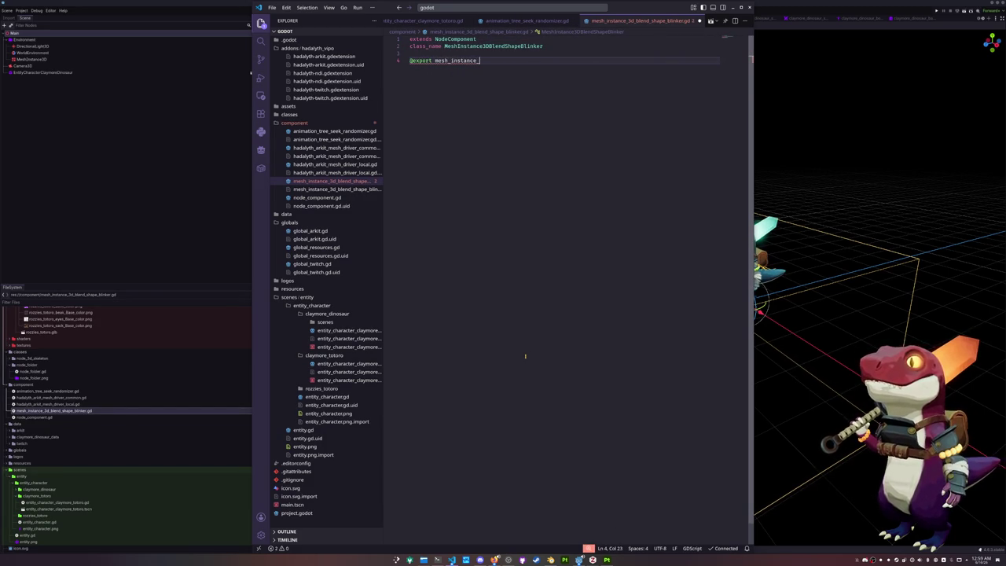
type(": MeshIns")
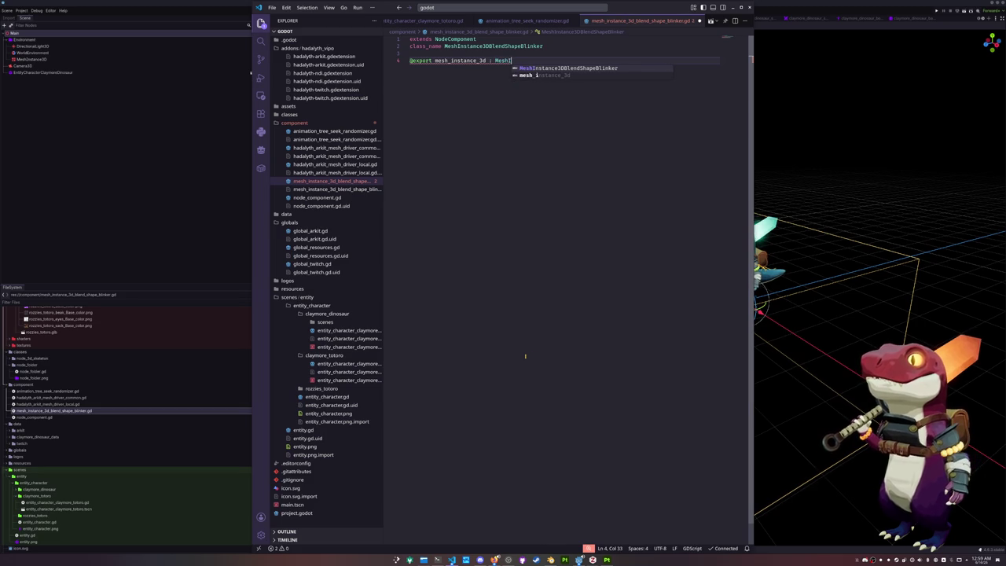
type("tance3D")
key("Escape")
key("Home")
key("ctrl+Right")
type("var")
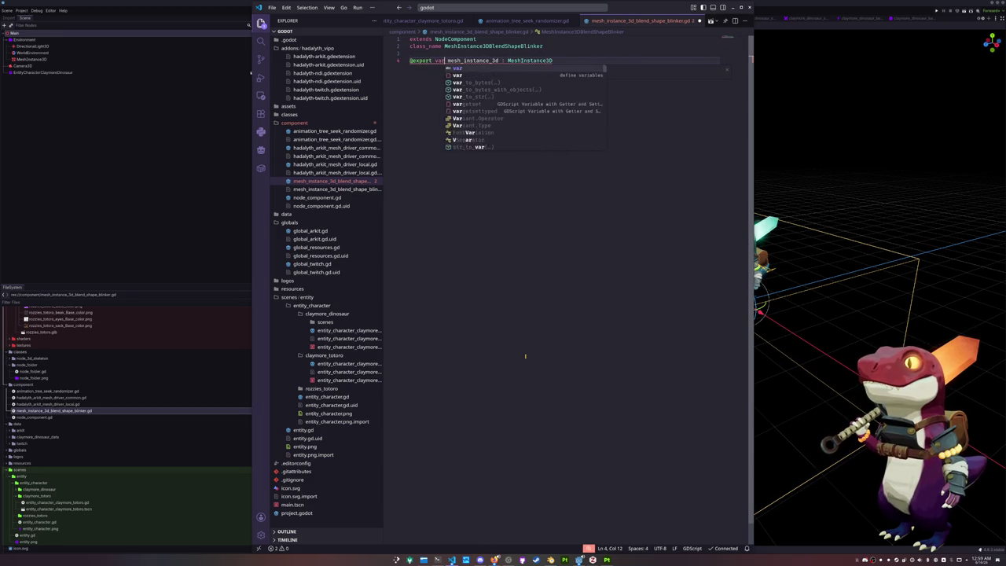
key("Down")
type("export var blend_shape_name : ")
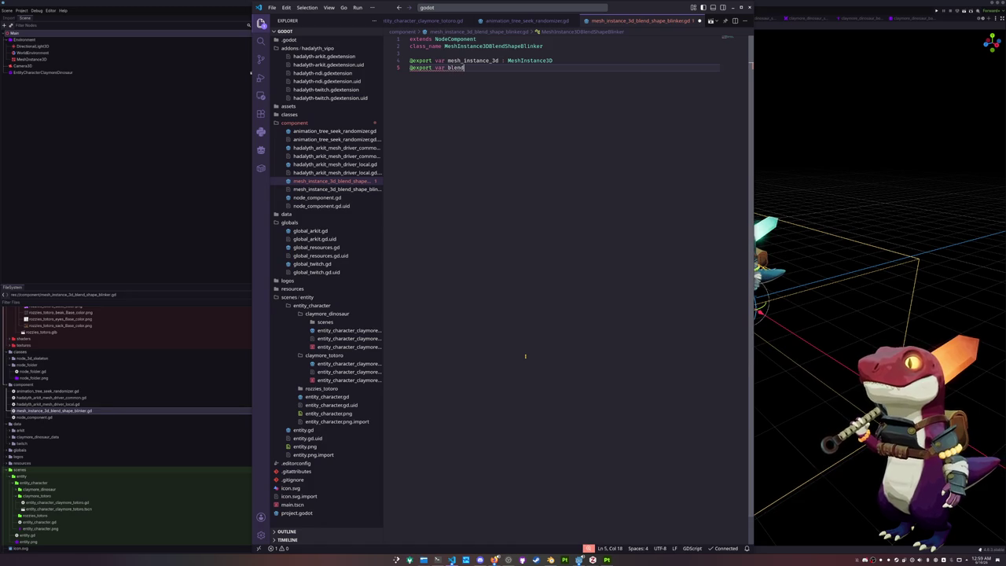
type("String")
Move the blend_shape_name export above mesh_instance_3d and remove the stray blank line.
key("shift+Up")
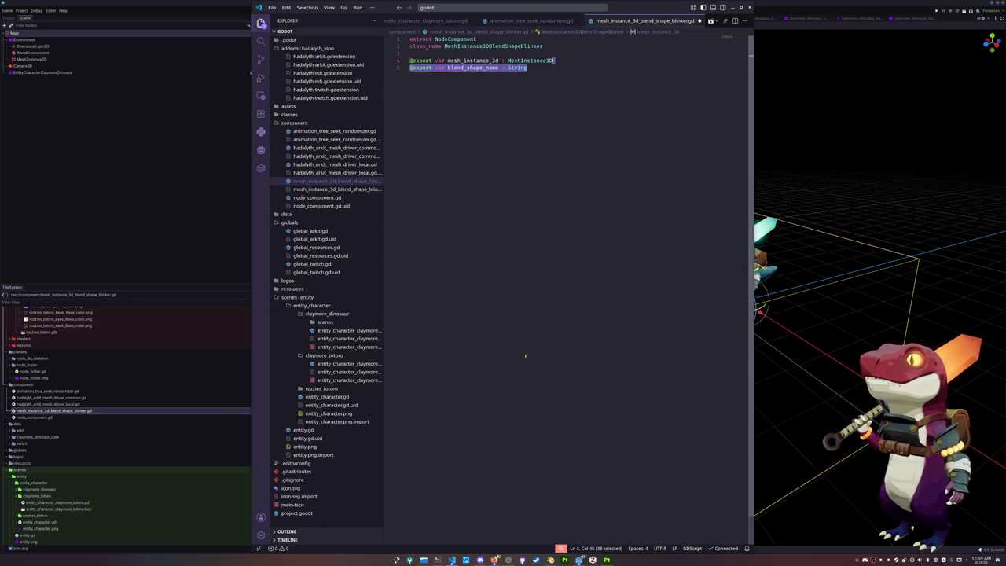
key("ctrl+x")
key("Up")
key("ctrl+v")
key("Return")
key("Delete")
Add func _ready() calling mesh_instance_3d.find_blend_shape_by_name(blend_shape_name).
key("ctrl+End")
key("Return")
key("Return")
type("unc _re")
key("Return")
key("Return")
type("mesh_instance_3d.find_b")
key("Return")
type("blend")
key("Return")
Declare a blend_shape_index variable and assign it the find_blend_shape_by_name result.
key("Home")
key("ctrl+Right")
key("Up")
key("Up")
key("Return")
key("Return")
key("Up")
type("var ble")
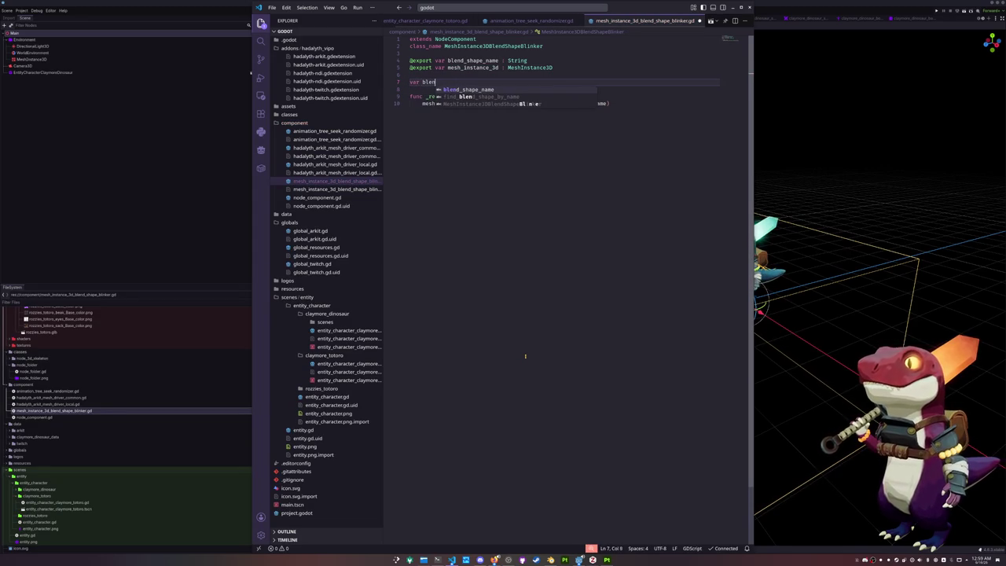
type("d")
type("e_s")
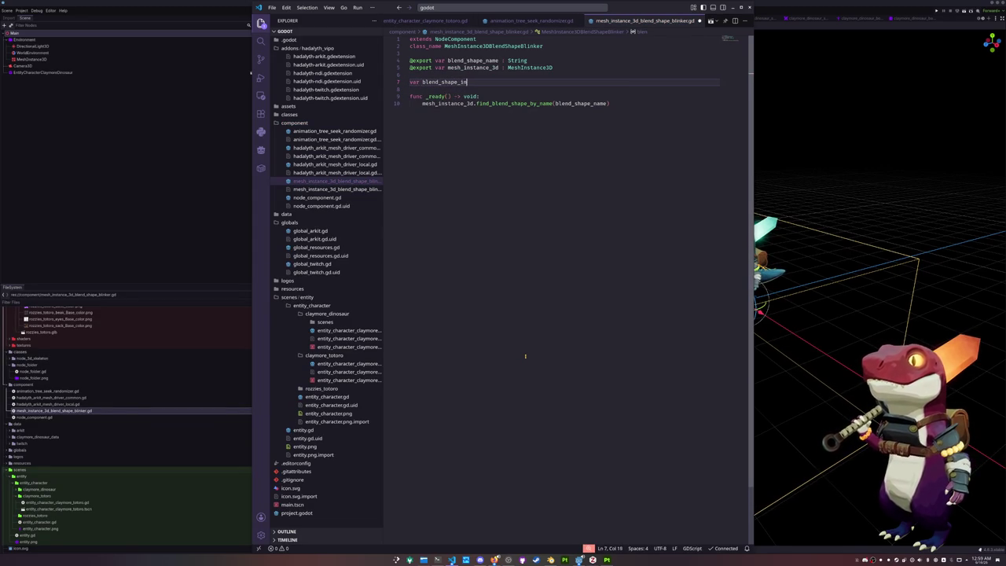
type("int = 0")
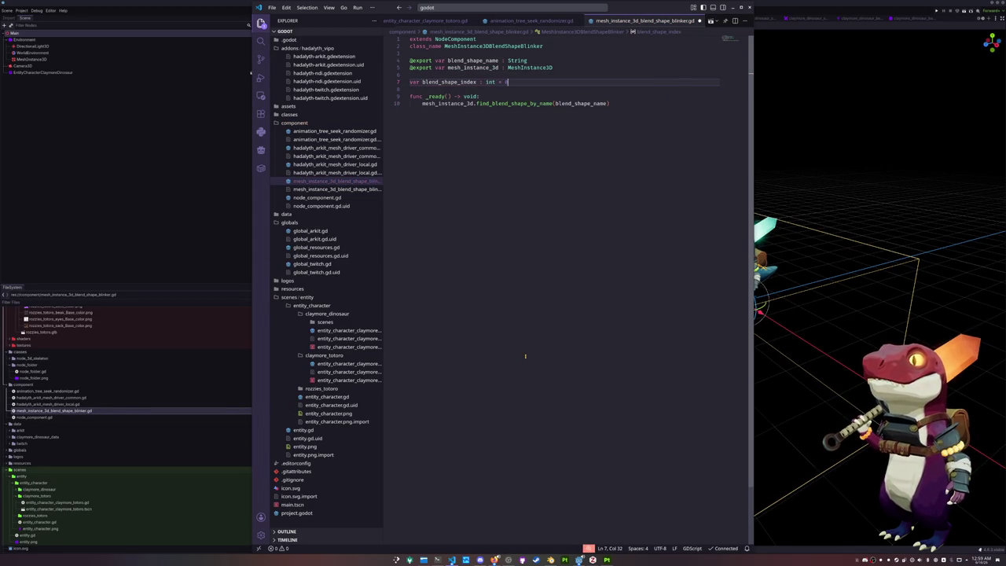
type("1")
key("Down")
key("Down")
key("Home")
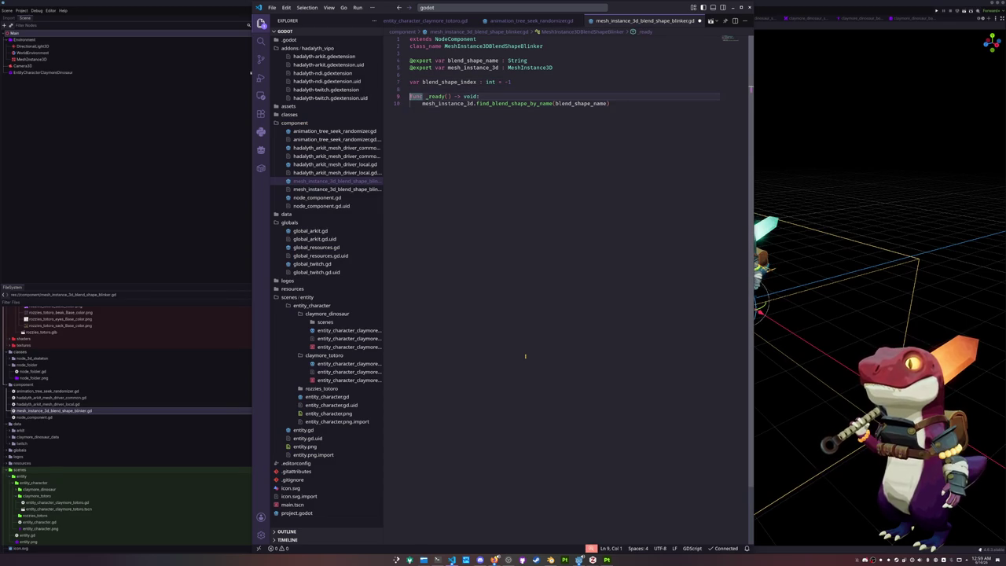
key("Down")
key("Home")
type("blend")
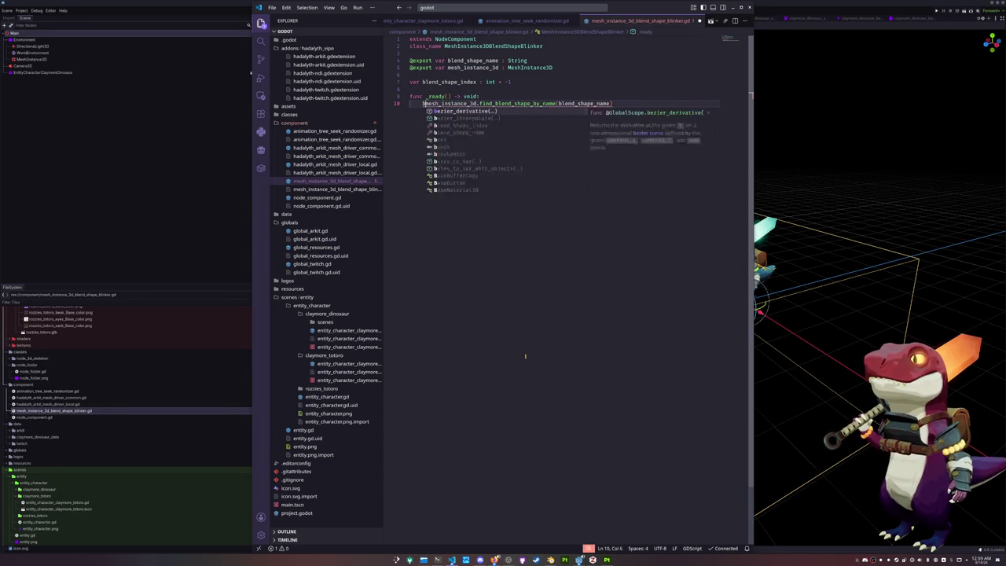
key("Tab")
type("=")
key("End")
key("Return")
key("Return")
type("func")
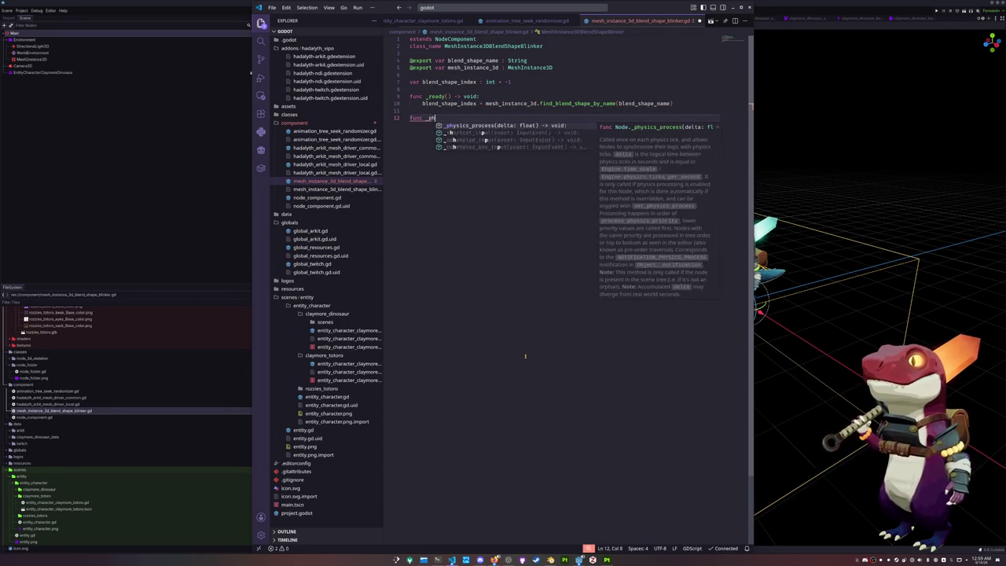
key("shift+Up")
key("BackSpace")
key("Up")
key("Up")
key("Up")
key("Return")
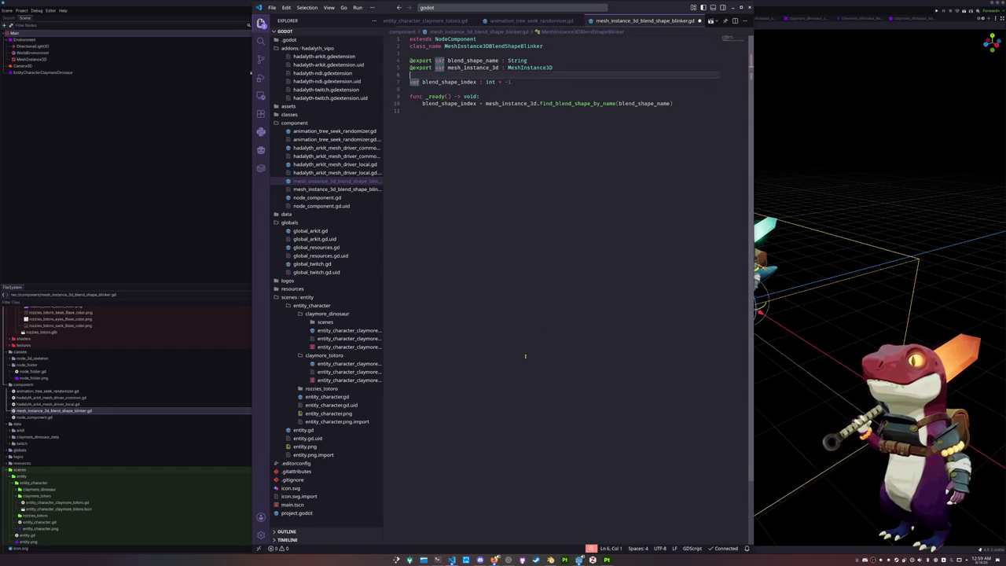
key("Return")
key("Up")
type("@onready var blink_t")
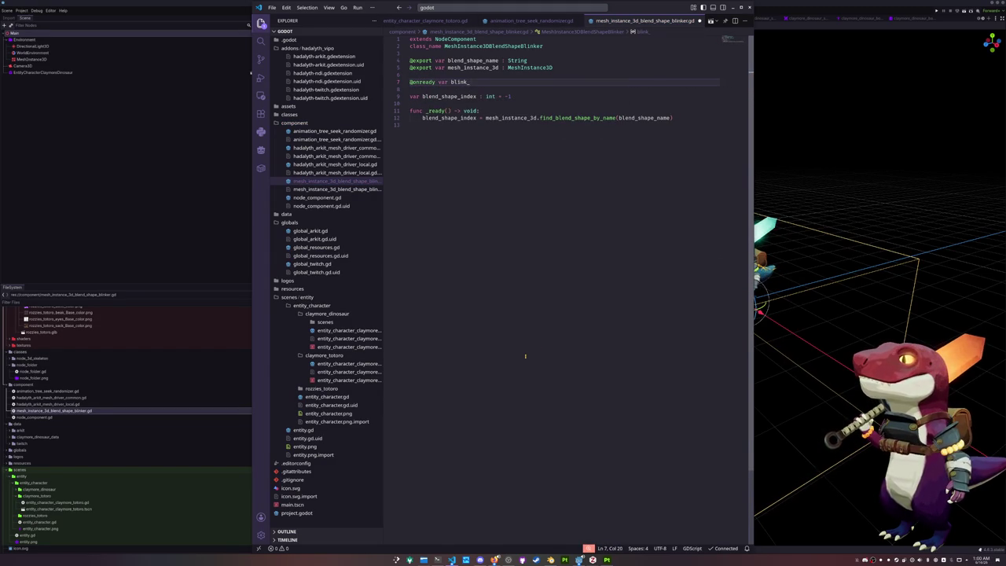
type("imer : Timer = Timer.ne")
key("Tab")
key("Down")
key("Down")
key("End")
type("blend_shape_index : int = -1")
Add the timer to the node in _ready with self.add_child(blink_timer).
key("Down")
key("Down")
key("Down")
key("Return")
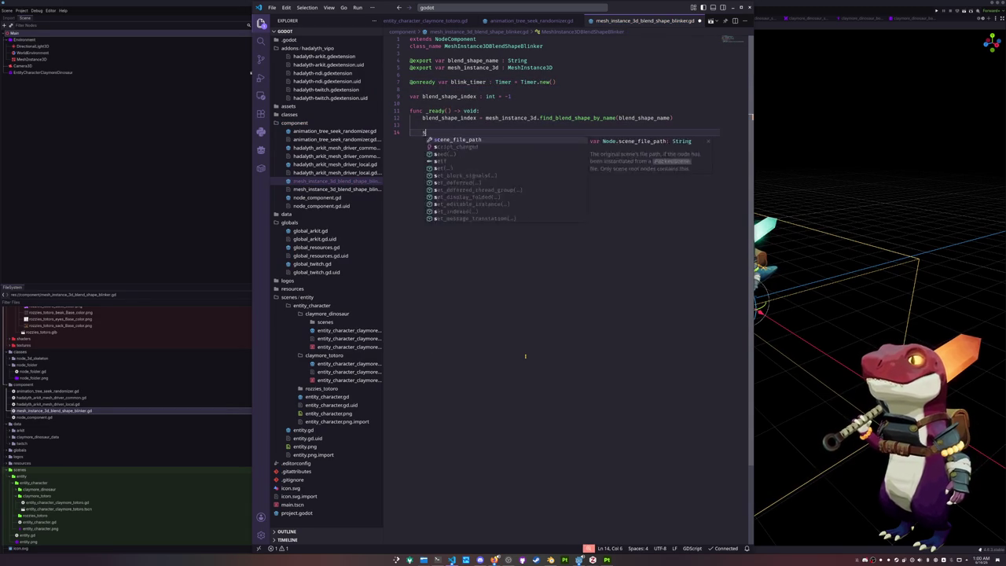
type("self.add_ch")
key("Tab")
type("blend_t")
key("BackSpace")
type("ild(blink_")
key("Tab")
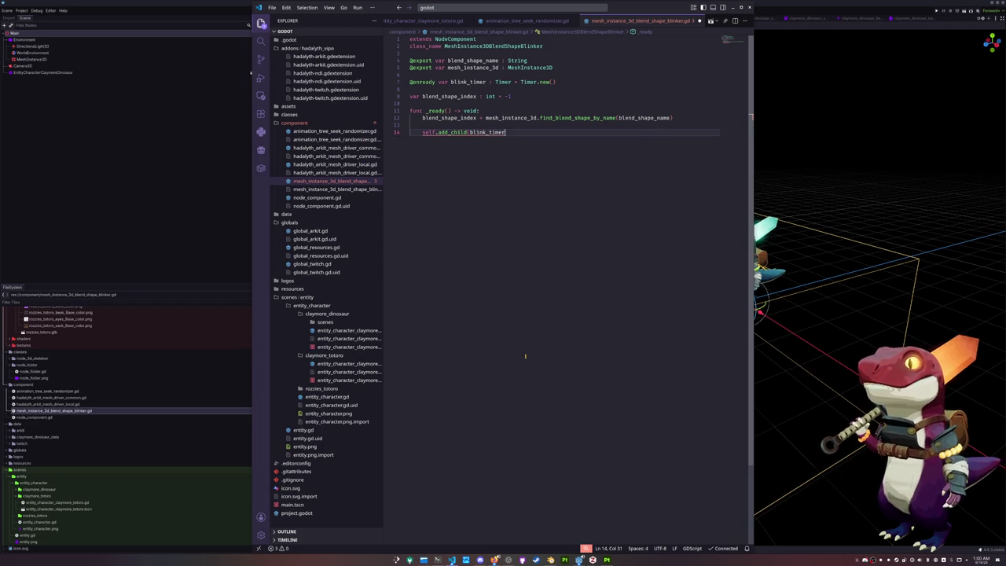
type(")")
key("Return")
Set blink_timer.one_shot = true and blink_timer.autostart = false.
type("bl")
key("Tab")
type(".one")
key("Tab")
type("= true")
key("Return")
type("bli")
key("Tab")
type(".autosta")
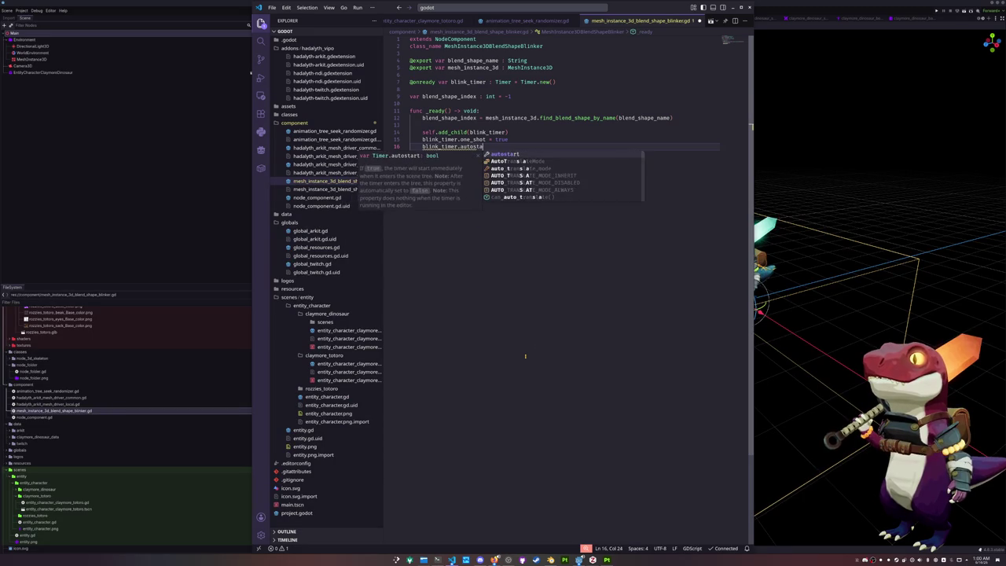
key("Tab")
type("= fals")
key("Tab")
Connect blink_timer.timeout to _on_blink_timer_timeout, call it once, and declare that void function.
key("Return")
type("blink_ti")
key("Tab")
type(".")
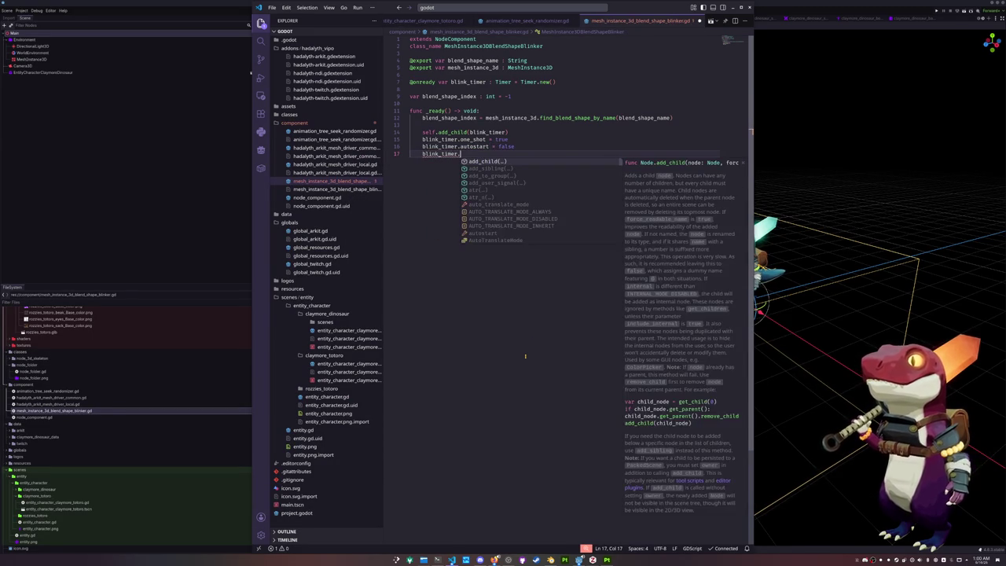
type("time")
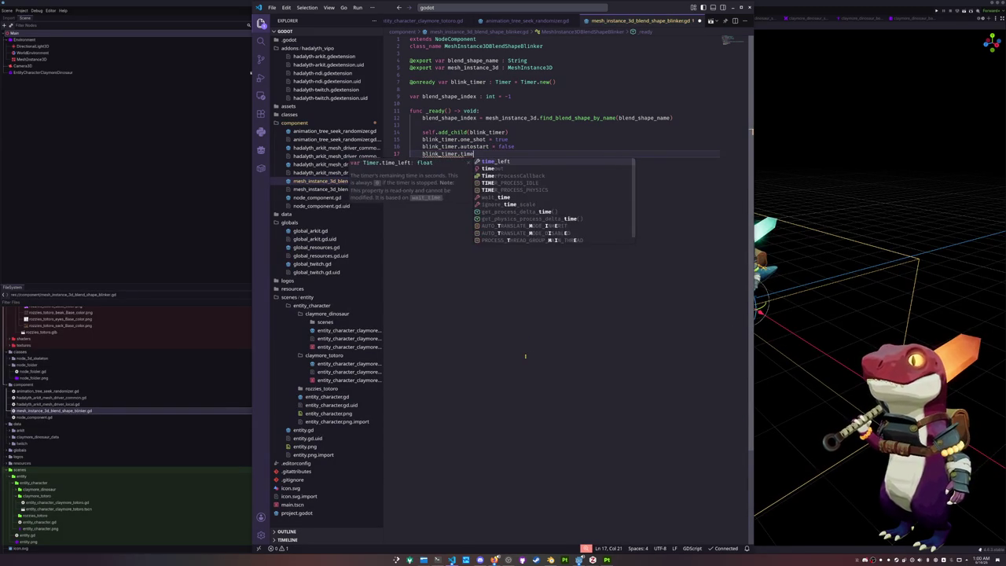
type("out.connect")
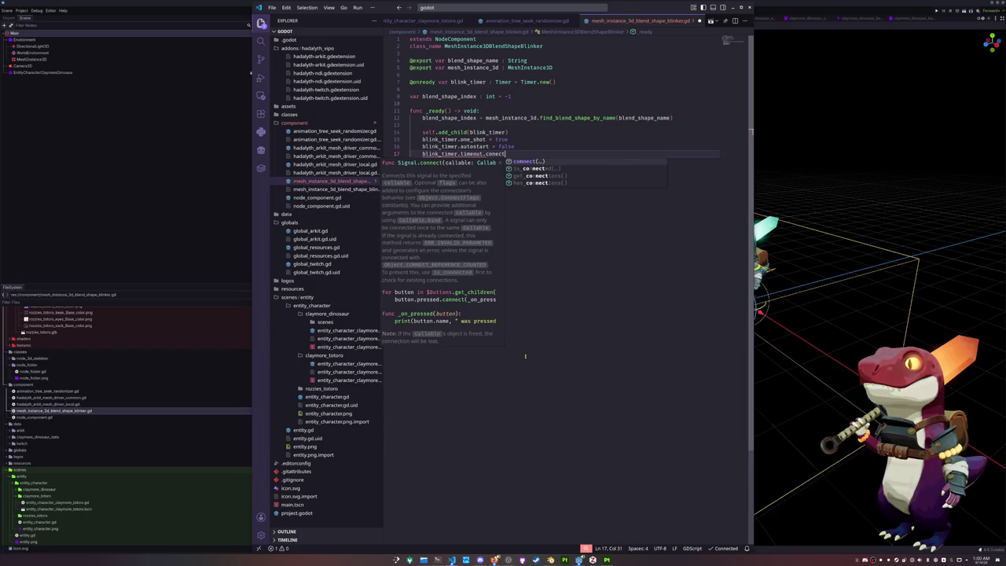
key("Tab")
type("_on_blink_t")
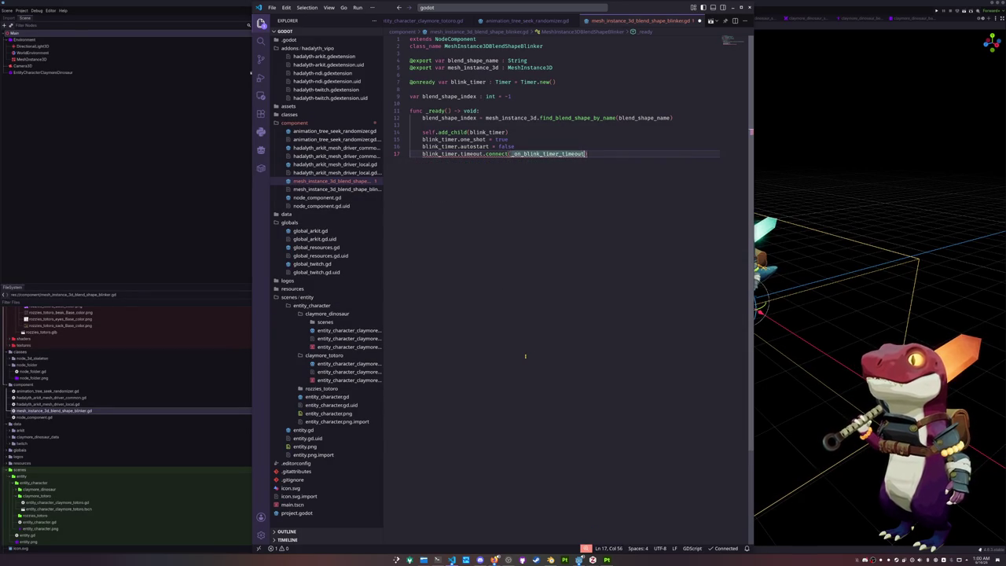
key("Return")
key("Return")
type("_on_blink_t")
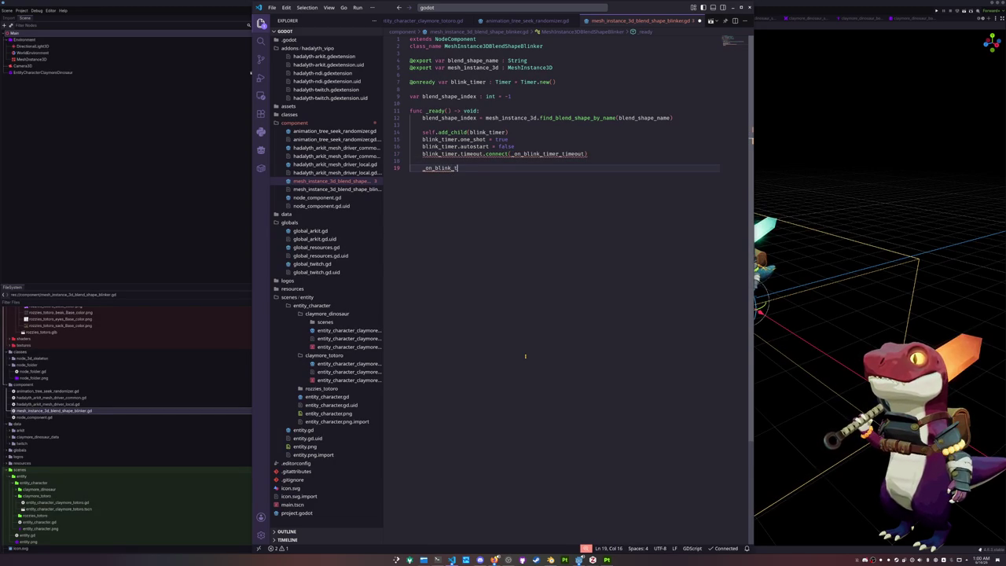
key("Return")
key("Return")
type("unc _on_blink_timer_timeout")
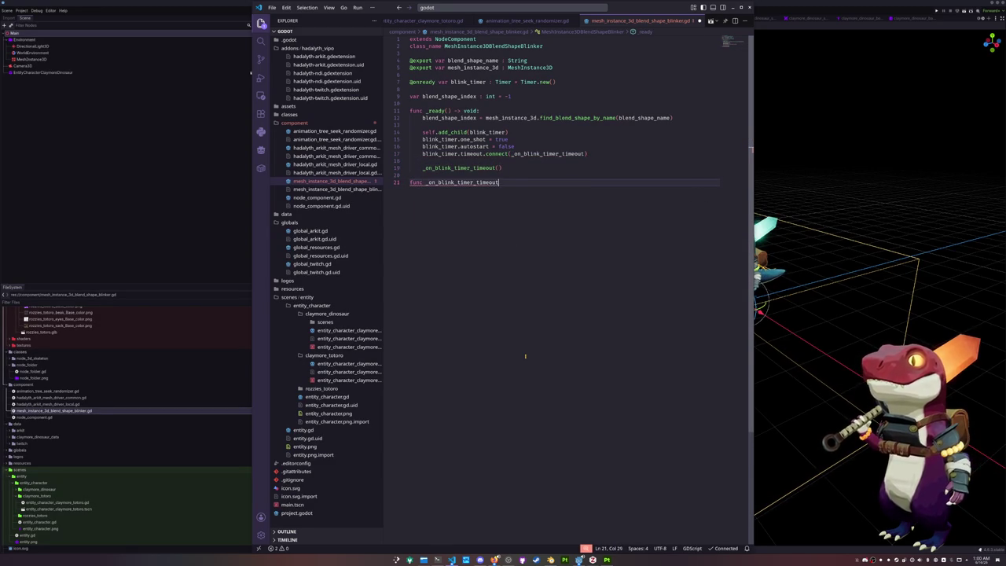
type("void:")
key("Return")
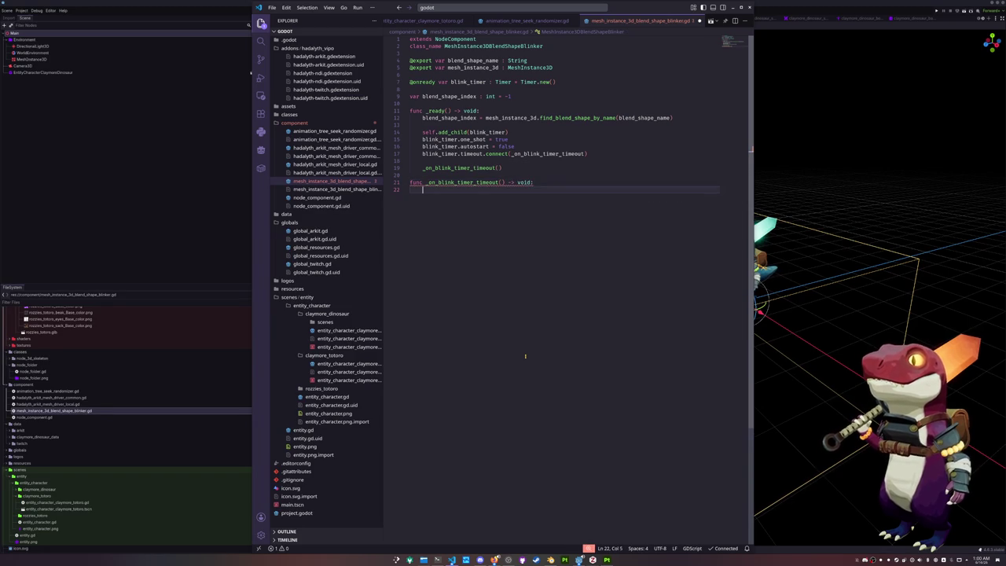
Restart blink_timer with randf_range(5,7) and create a tween via get_tree().create_tween().
type("blink_timer.start(randf_range(")
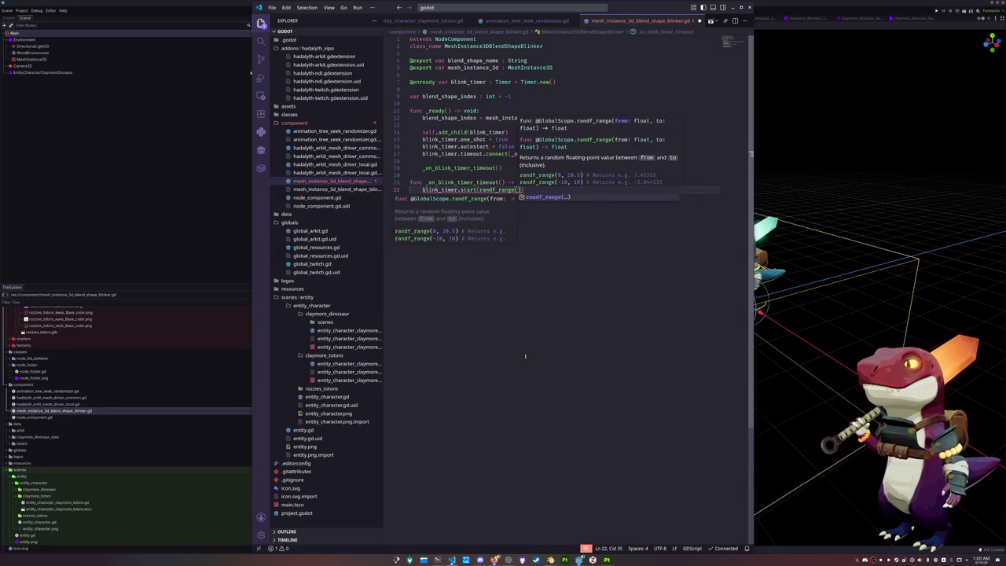
type("5,7))")
key("Return")
key("Return")
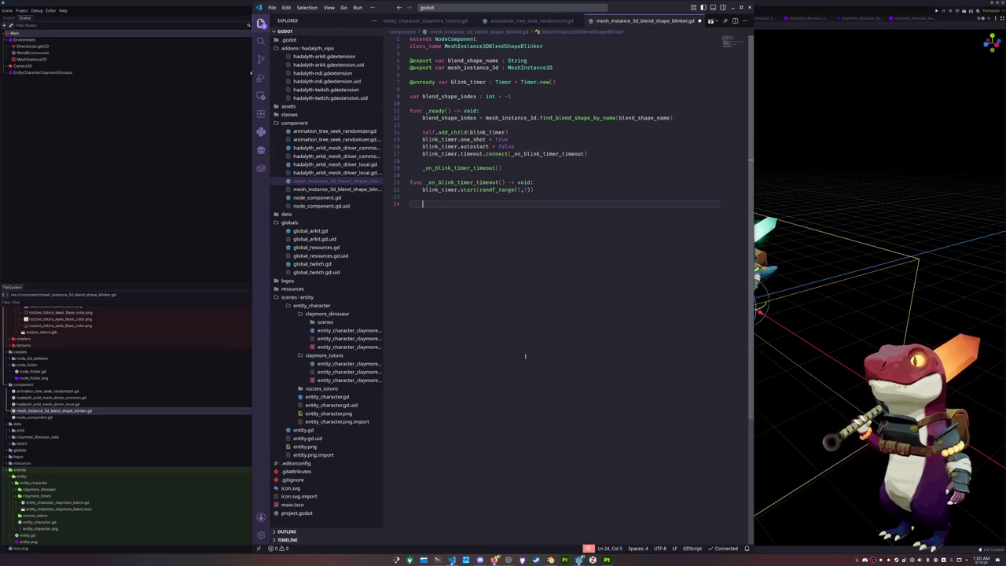
type("ar tween : Tween = Tween")
key("BackSpace")
key("BackSpace")
key("BackSpace")
type("get_tree().create_tween")
key("Return")
key("Return")
Begin a tween.tween_method call targeting mesh_instance_3d.set_blend_shape_value.
type("tween.tweenP")
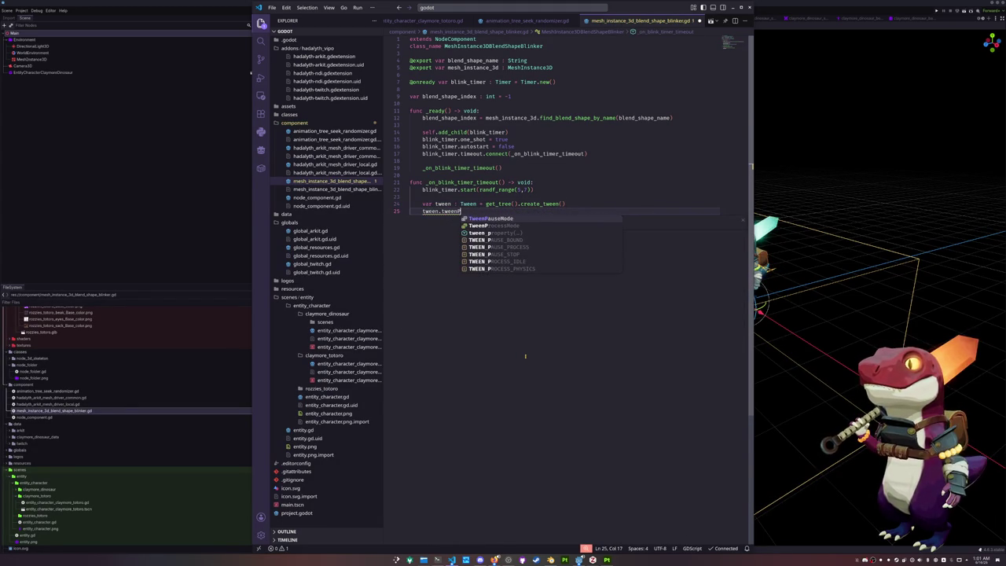
key("Down")
key("Down")
key("Return")
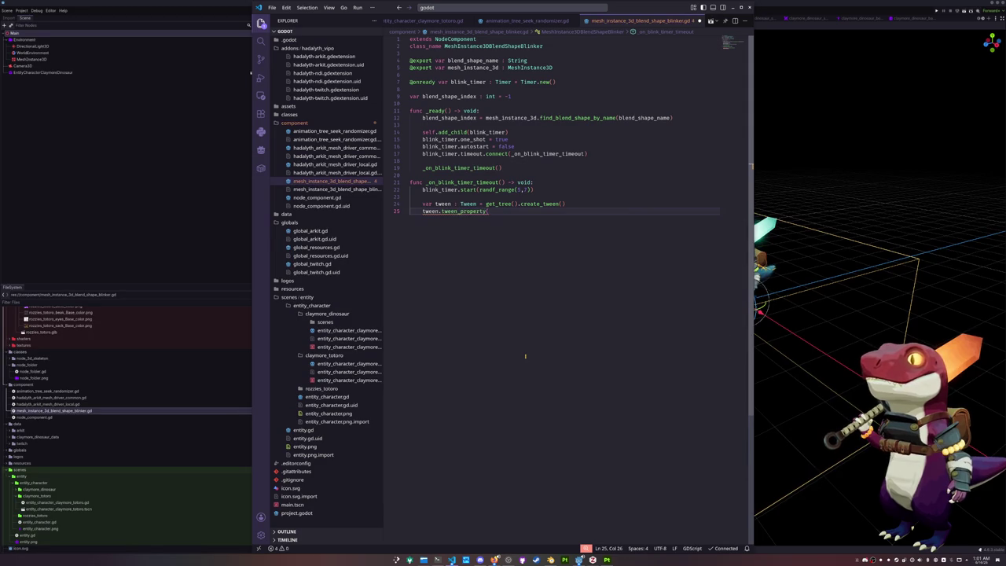
type("mesh_instance")
key("Return")
type(".blind")
key("ctrl+shift+Left")
key("BackSpace")
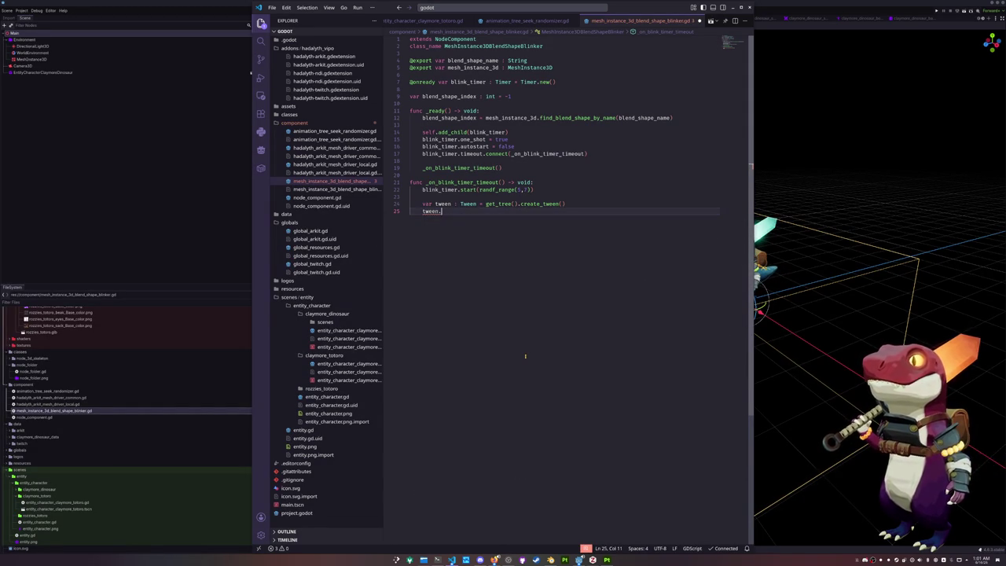
key("BackSpace")
type("tween_method")
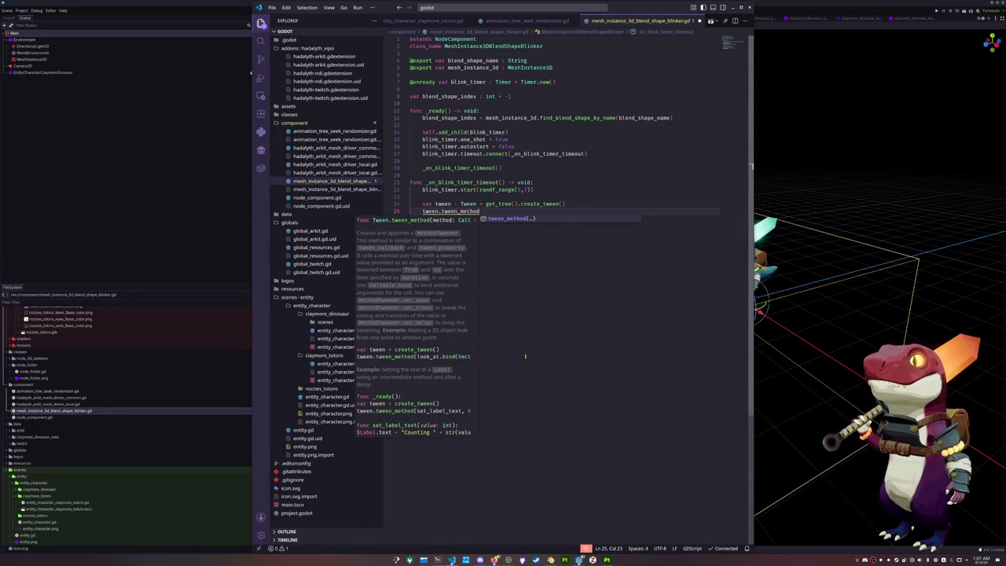
key("ctrl+shift+Left")
key("BackSpace")
type("tween")
key("Down")
key("Down")
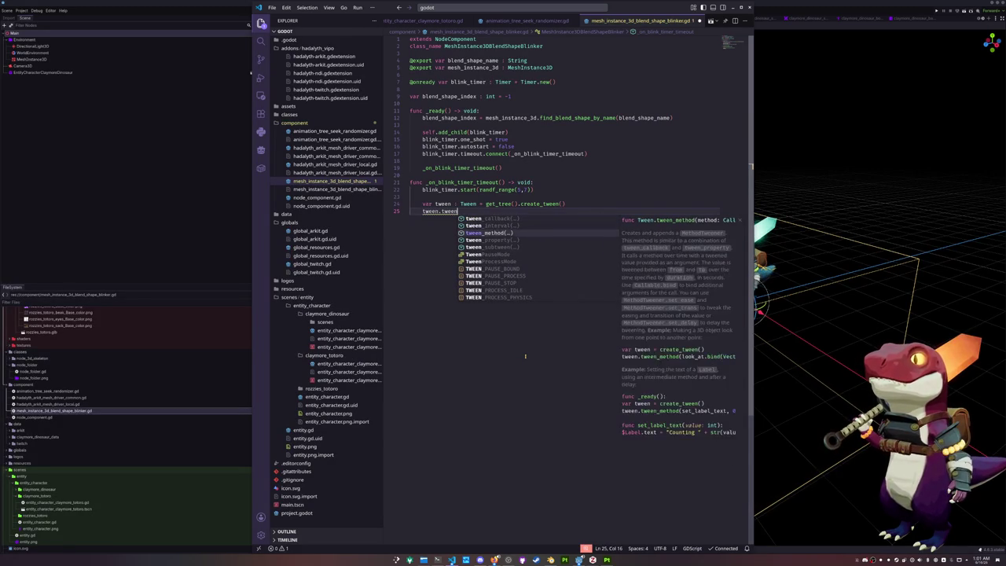
key("Return")
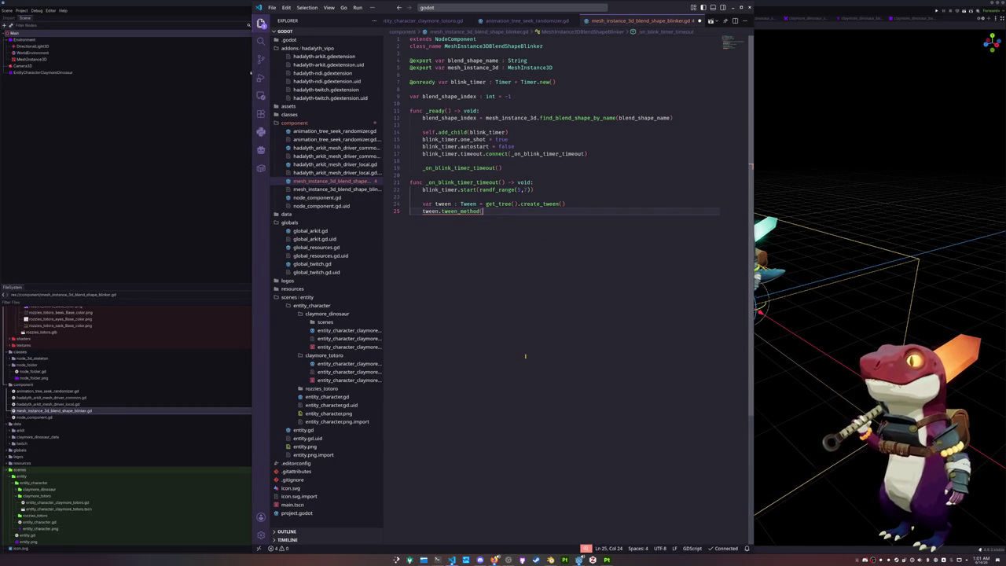
type("mesh_instance_3d.set_blend_shape_value.")
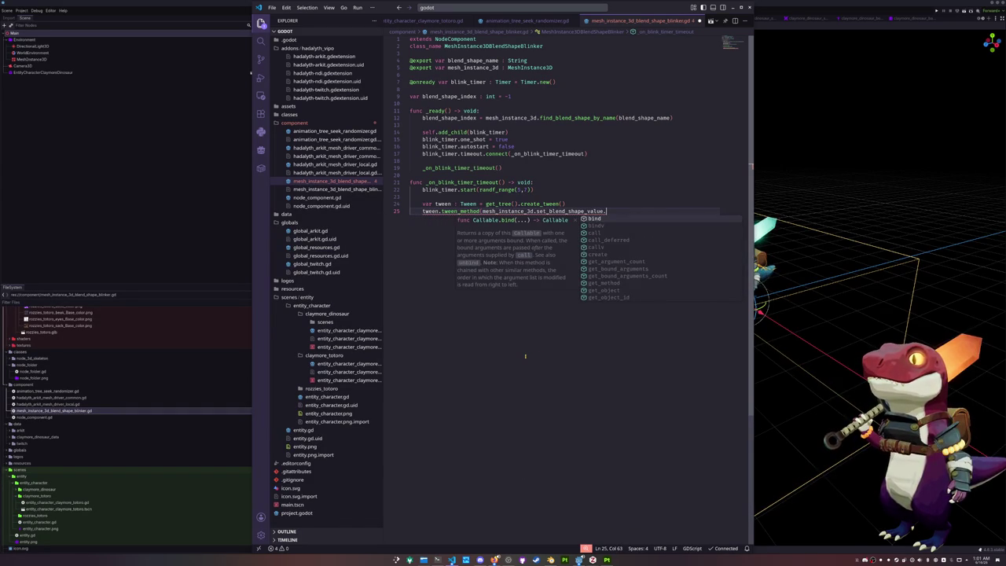
Finish the tween_method call (0.0 to 1.0 over 0.5) and duplicate it tweening 1.0 to 0.0.
key("Return")
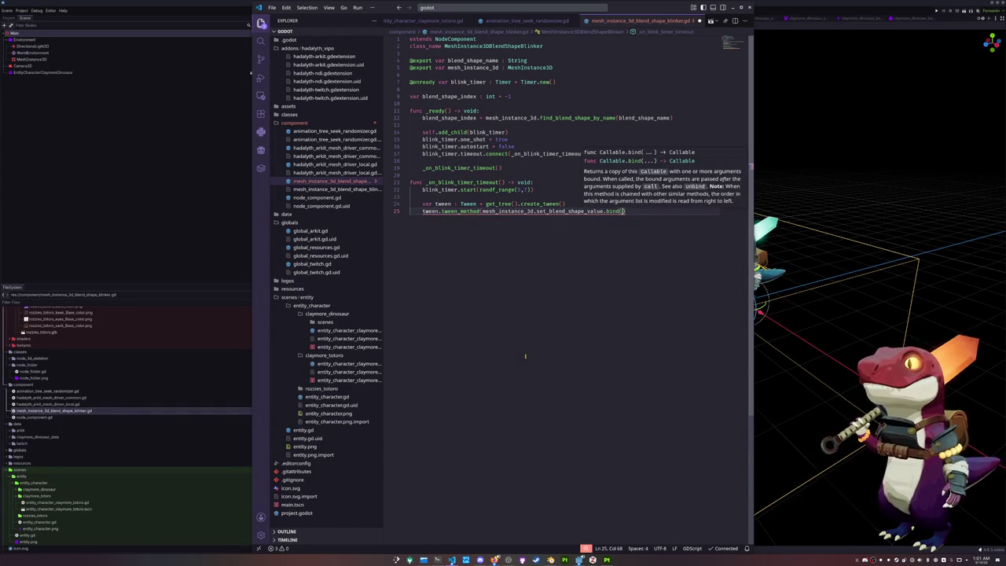
type("blend_shape_inde")
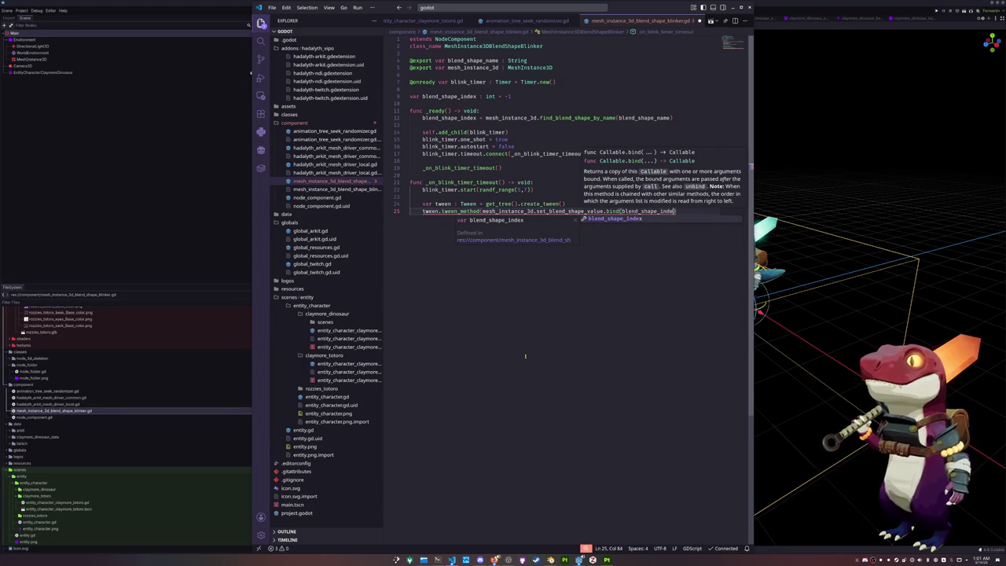
type(")")
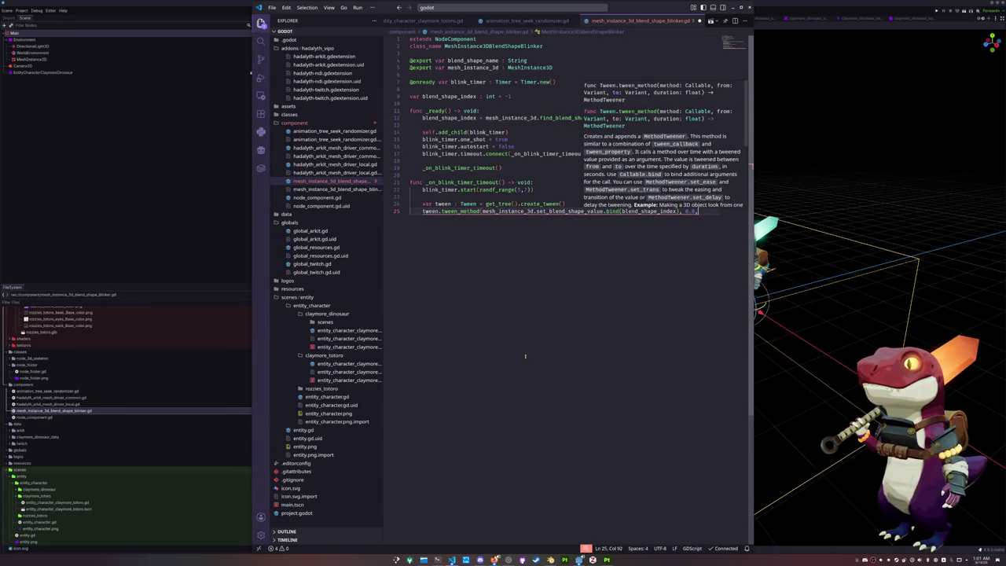
type(".0")
type(", 0.5")
key("Escape")
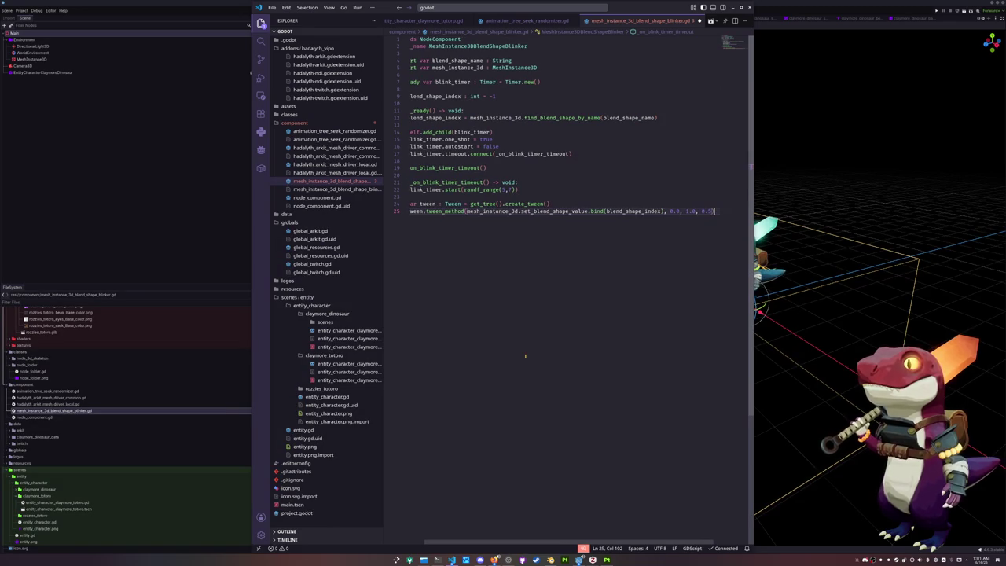
type(")")
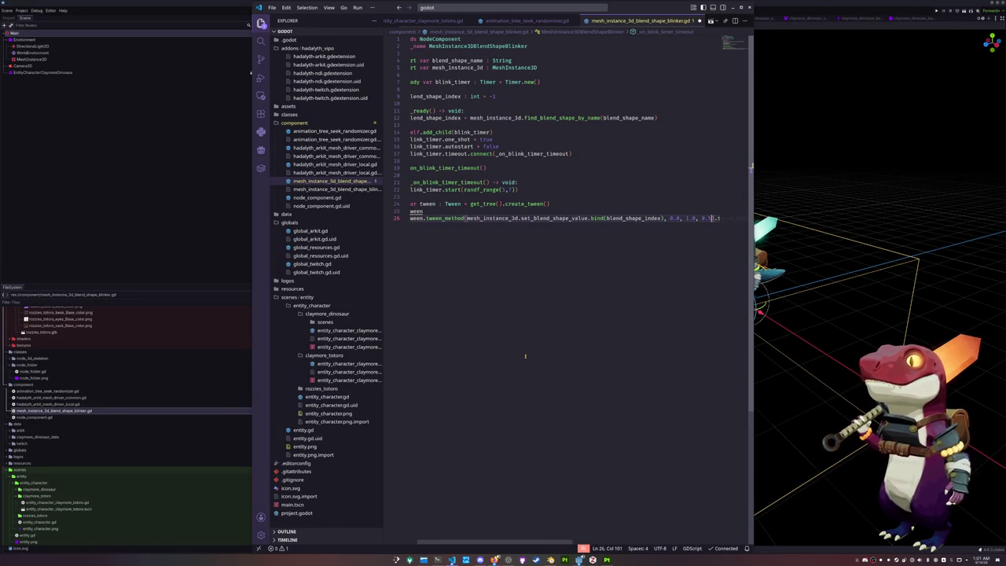
key("Home")
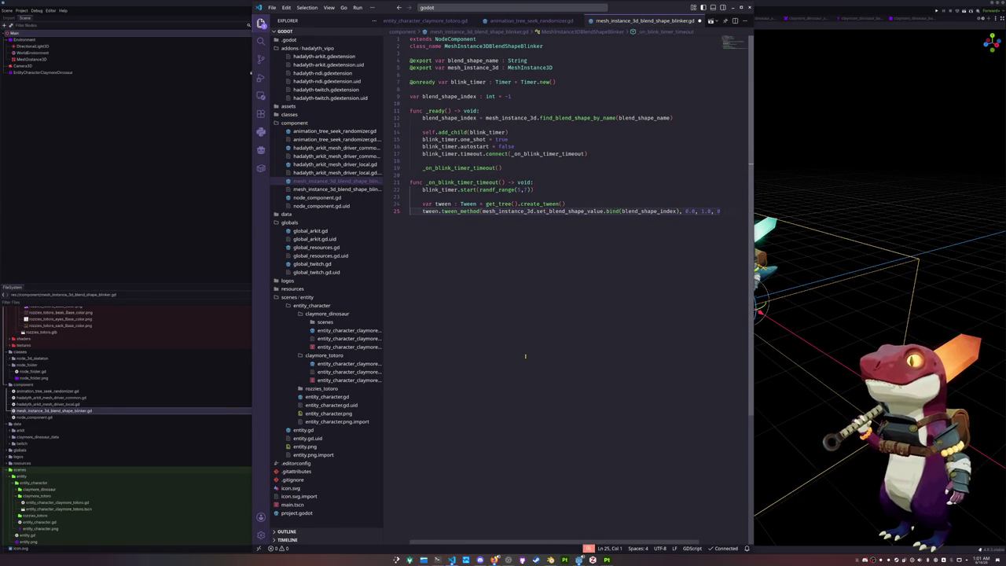
key("Right")
key("End")
key("shift+alt+Down")
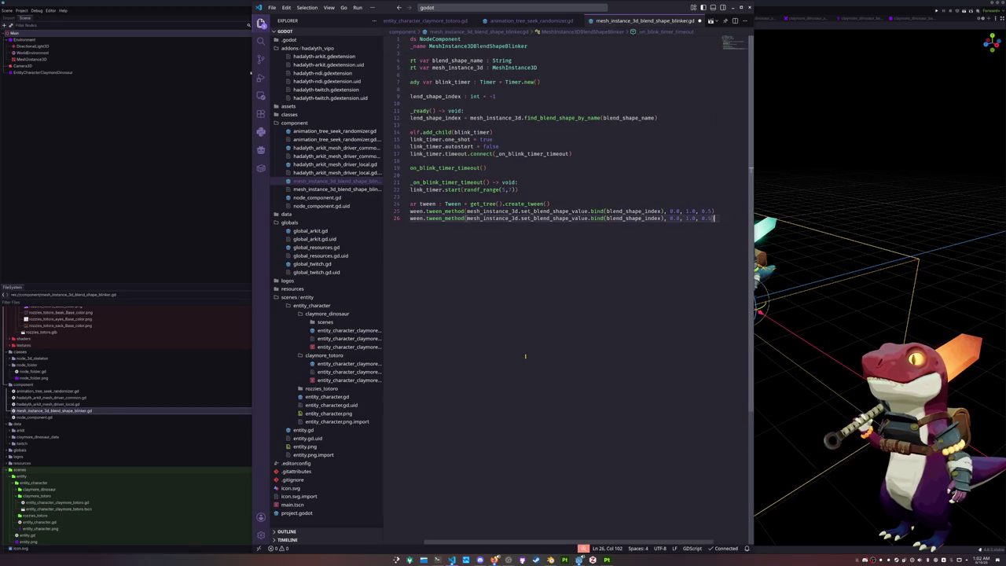
type("1.0, 0.0")
Spread both tween_method calls' arguments onto separate lines.
key("ctrl+Left")
key("ctrl+Left")
key("ctrl+Left")
key("ctrl+Left")
key("ctrl+Left")
key("ctrl+Left")
key("ctrl+Left")
key("ctrl+Left")
key("ctrl+Left")
key("Right")
key("Return")
key("ctrl+Right")
key("ctrl+Right")
key("ctrl+Right")
key("Right")
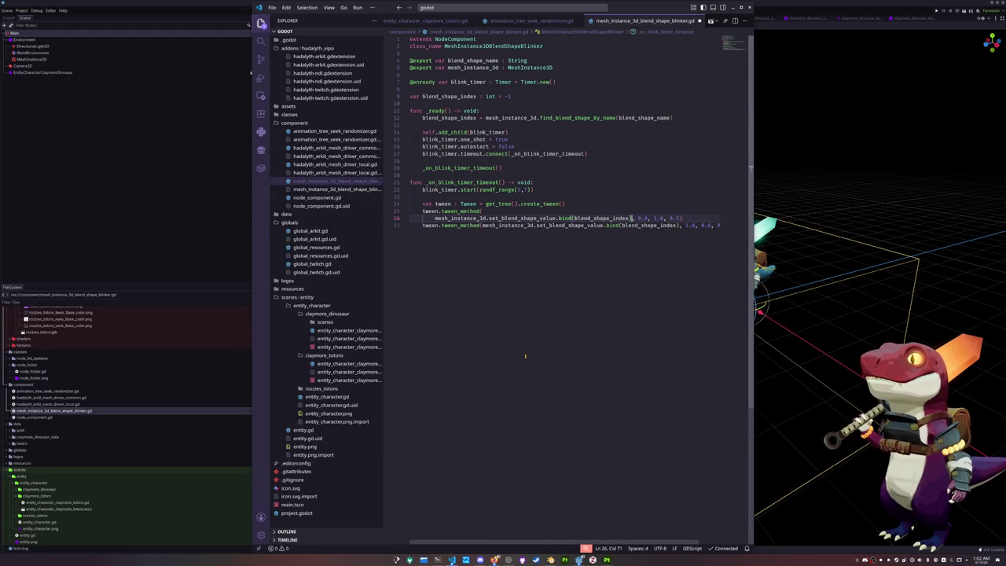
key("Return")
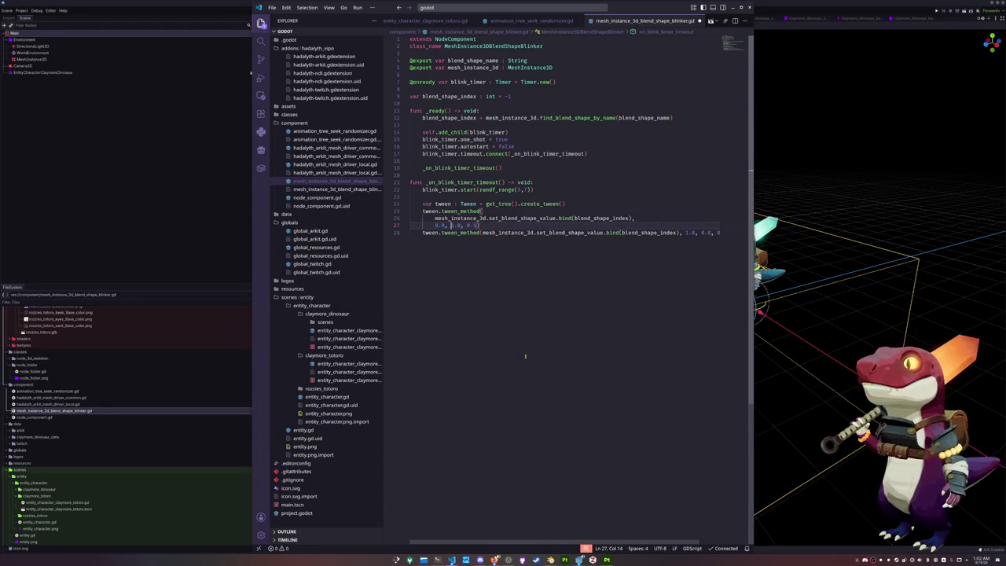
key("Return")
key("Return")
key("Return")
key("Down")
key("ctrl+Right")
key("ctrl+Right")
key("ctrl+Right")
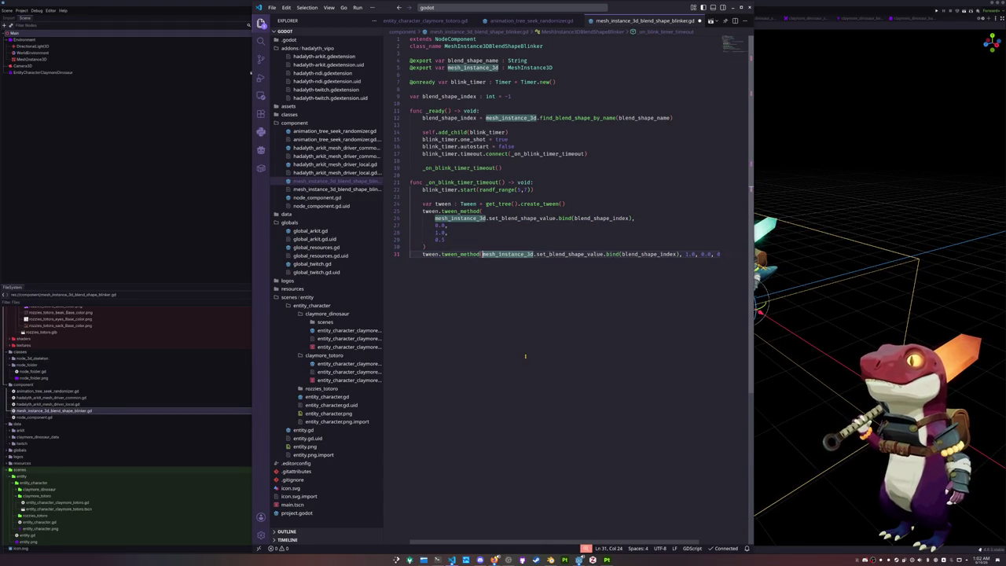
key("Return")
key("ctrl+Right")
key("ctrl+Right")
key("ctrl+Right")
key("ctrl+Right")
key("Return")
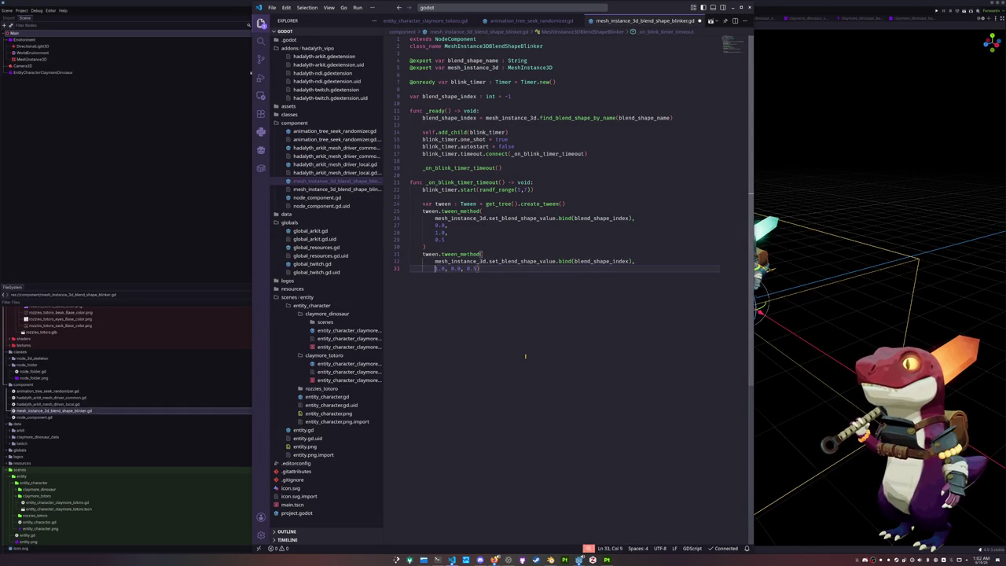
key("Return")
key("Return")
key("Right")
key("Right")
key("Right")
key("Return")
Spread both bind calls over several lines with outdented closing brackets.
key("Up")
key("Up")
key("Up")
key("Up")
key("Up")
key("Up")
key("Up")
key("Up")
key("Up")
key("ctrl+Right")
key("ctrl+Right")
key("ctrl+Right")
key("ctrl+Left")
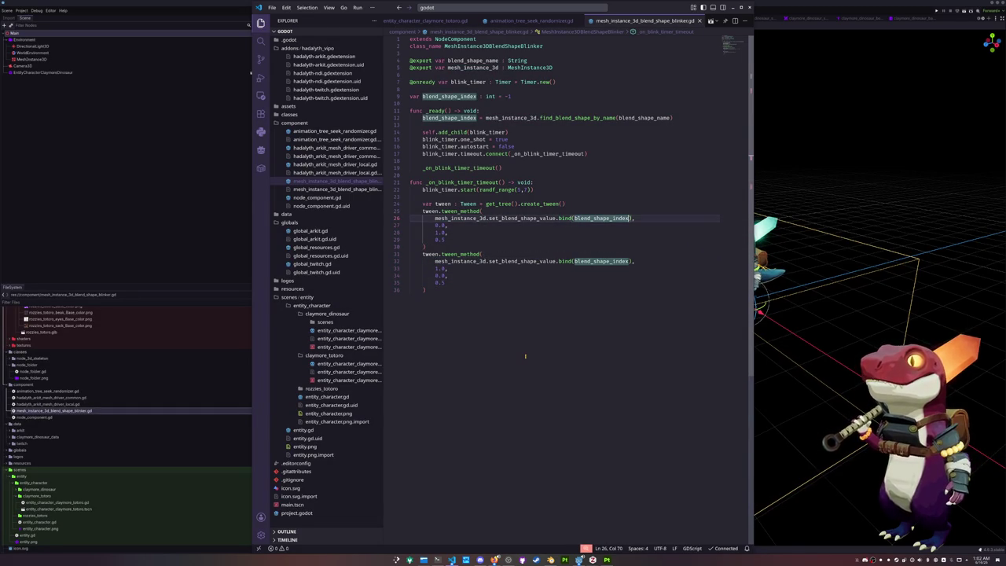
key("Return")
key("ctrl+Right")
key("Return")
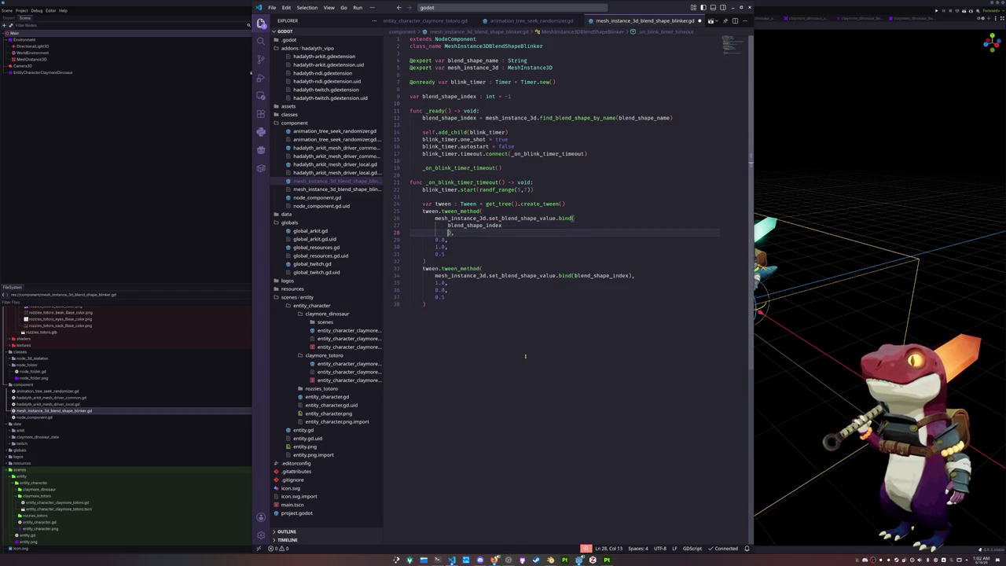
key("BackSpace")
key("Down")
key("Down")
key("Down")
key("Down")
key("Down")
key("Down")
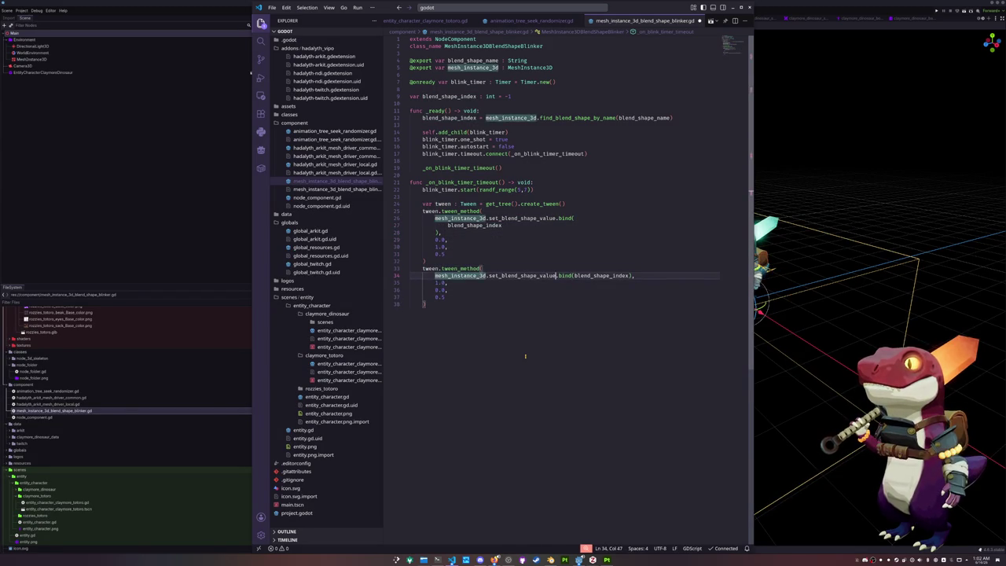
key("ctrl+Right")
key("ctrl+Right")
key("ctrl+Right")
key("Return")
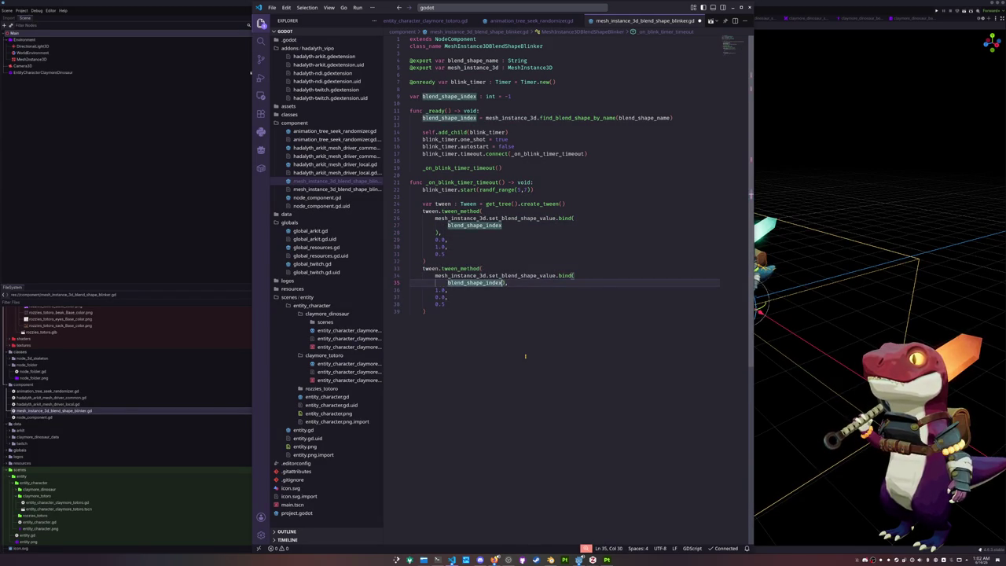
key("ctrl+Right")
key("Return")
key("BackSpace")
Add 'if blend_shape_index == -1: return' above the tween code.
key("Up")
key("Up")
key("Up")
key("Up")
key("Up")
key("Up")
key("Up")
key("Up")
key("Up")
key("Up")
key("Up")
key("Up")
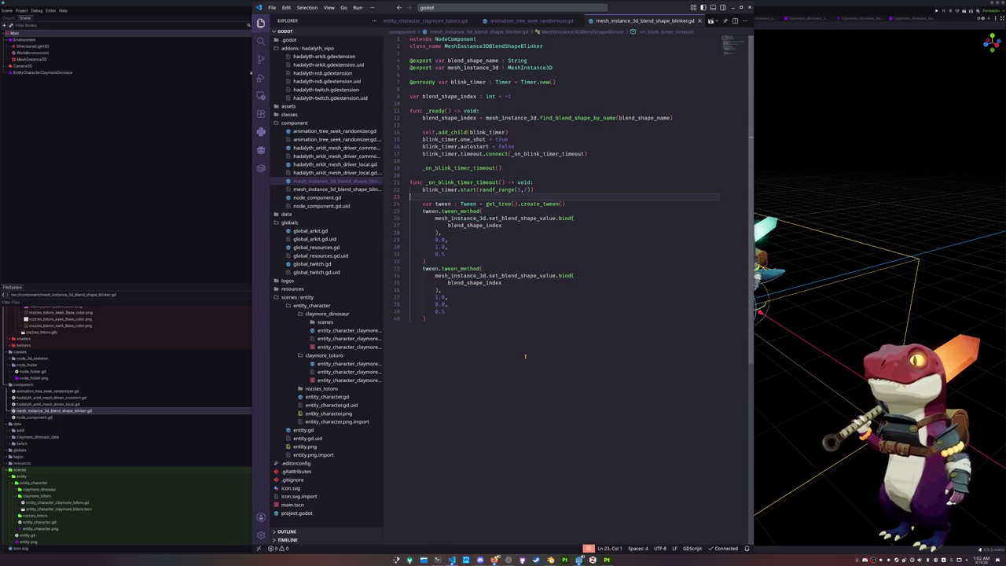
key("Return")
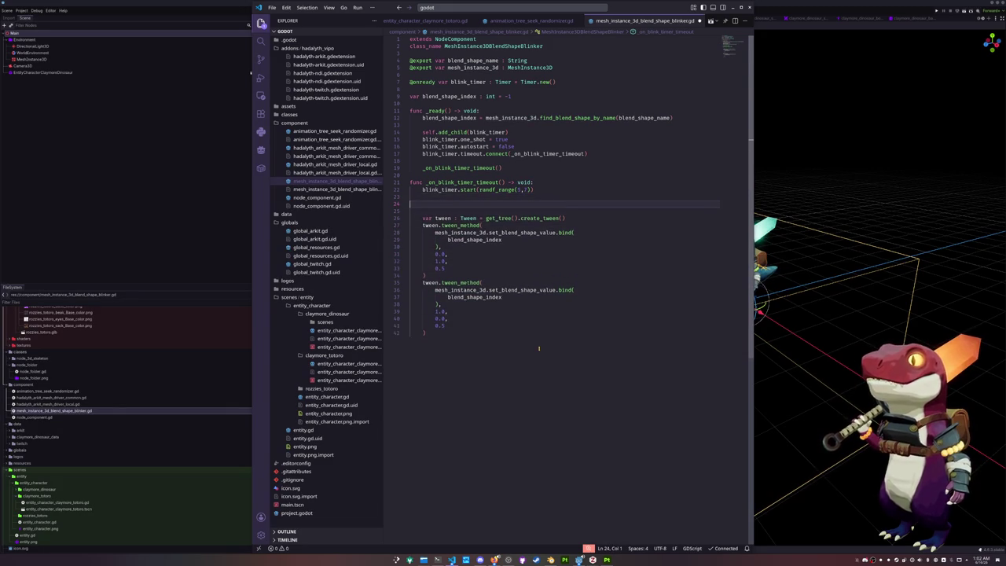
type("if blend_shape_index == -1")
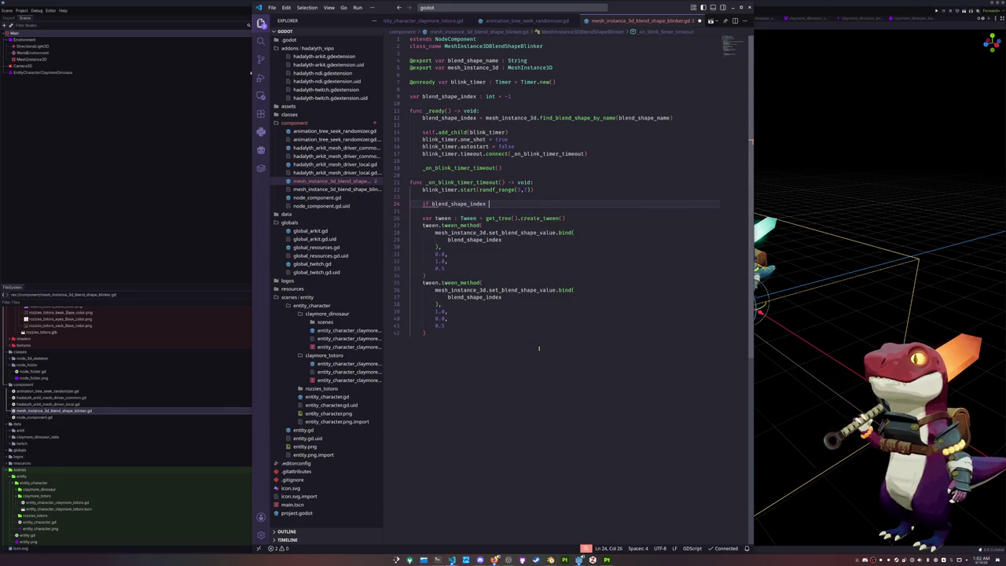
type(":")
key("Return")
type("return")
key("Down")
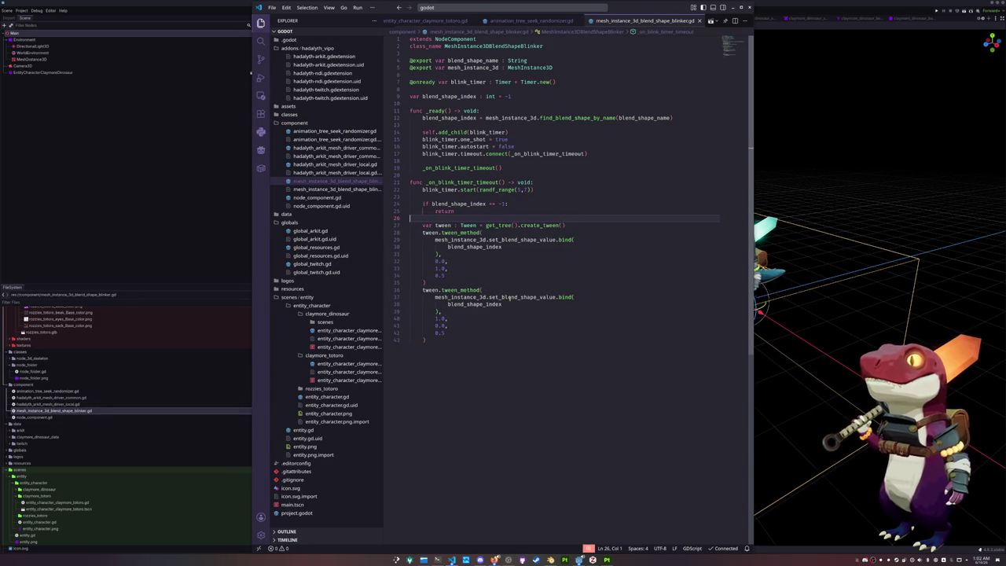
left_click(177, 200)
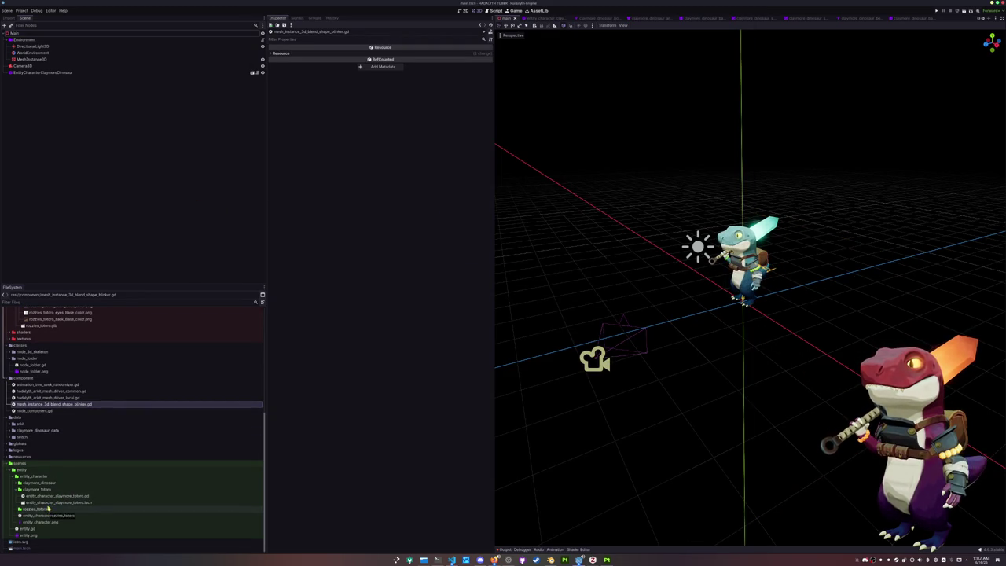
Add a MeshInstance3DBlendShapeBlinker node to the claymore totoro scene driving the claymore_totoro mesh.
double_click(49, 503)
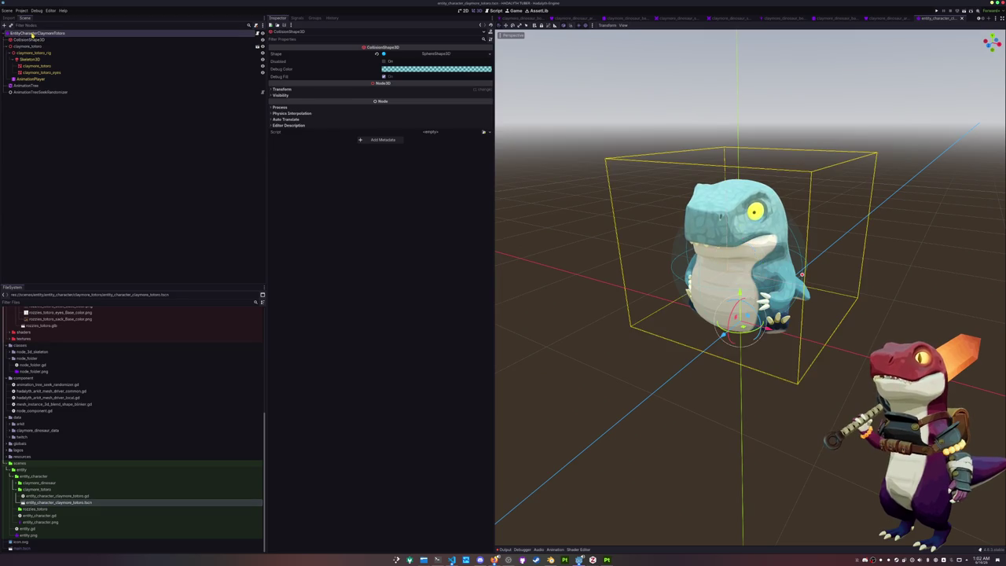
right_click(30, 34)
left_click(46, 47)
type("laink")
key("Return")
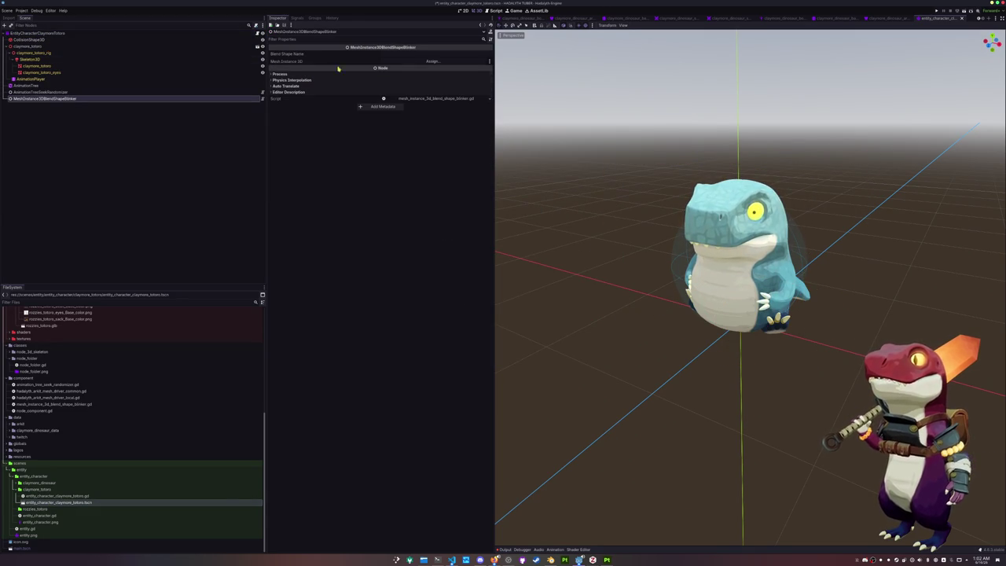
left_click(437, 62)
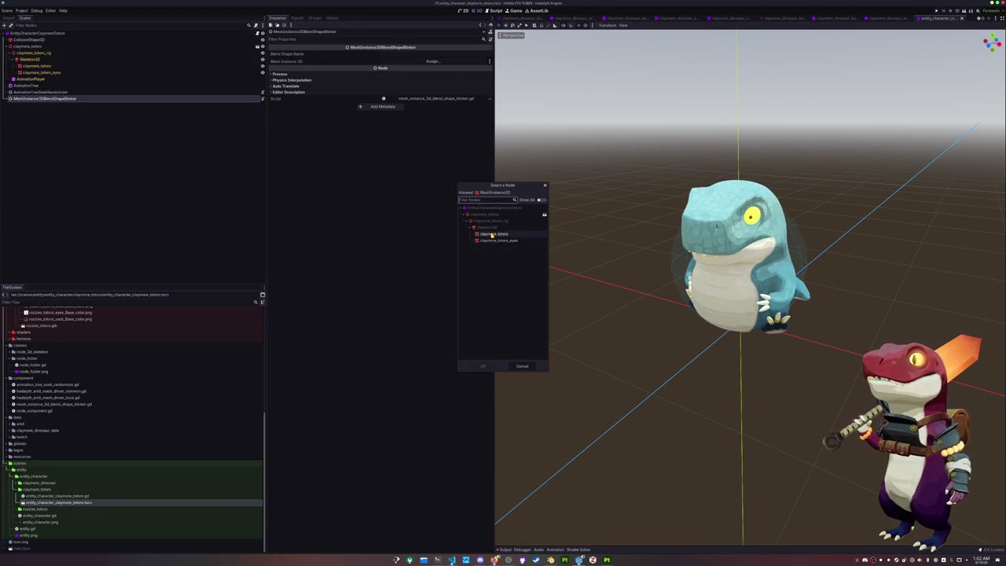
double_click(493, 234)
left_click(300, 62)
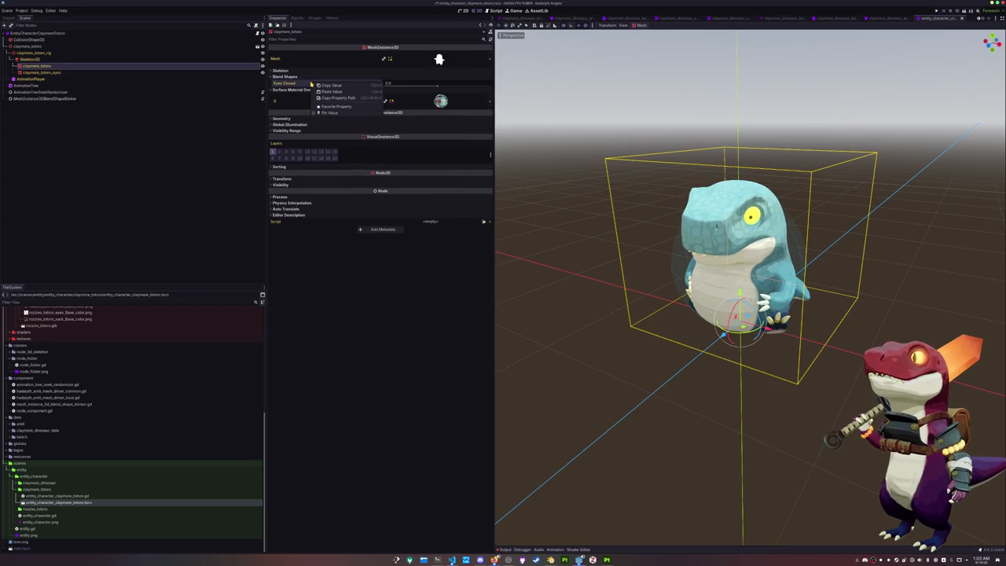
left_click(43, 98)
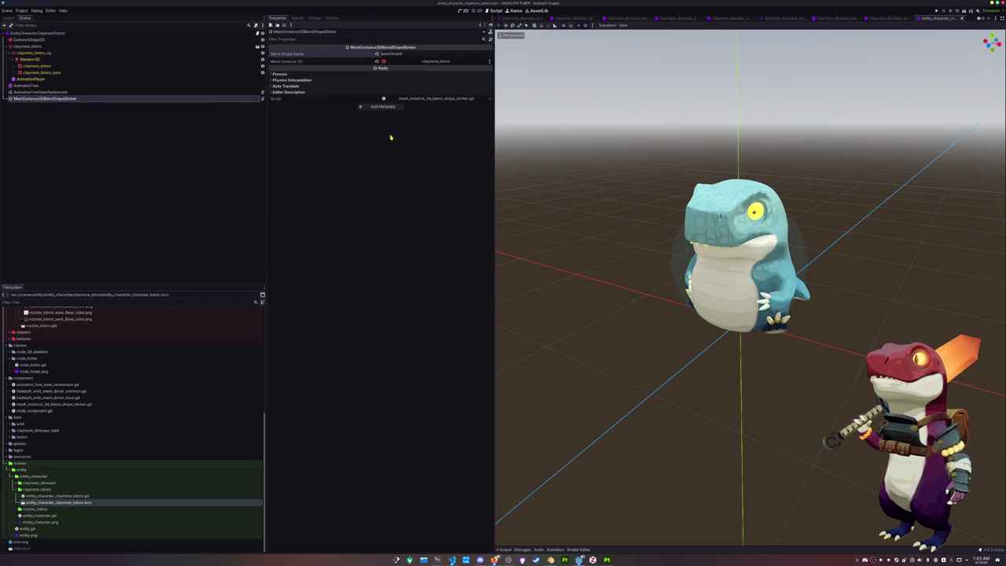
left_click(578, 203)
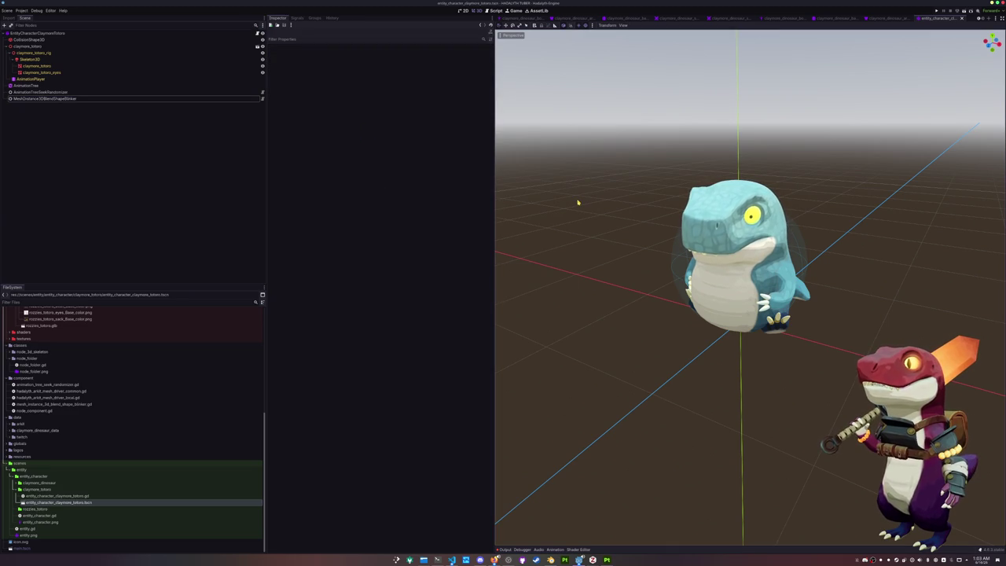
Instance the claymore totoro character into main.tscn and run the game.
left_click(510, 18)
left_click_drag(99, 480, 766, 318)
middle_click_drag(714, 336, 739, 349)
scroll(739, 348, "up", 3)
scroll(740, 349, "up", 3)
scroll(739, 348, "down", 3)
key("F5")
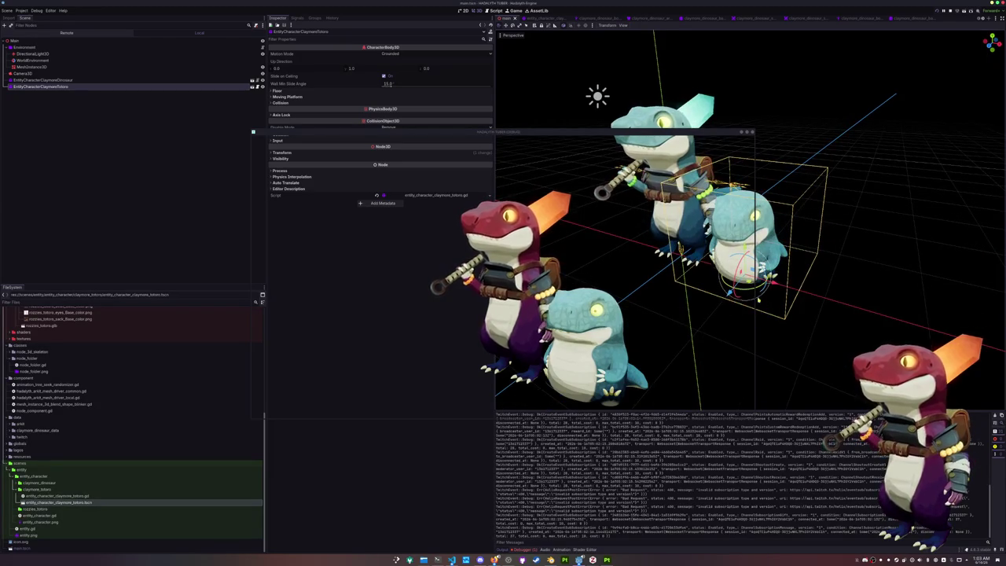
Set the totoro character's Transform Scale to 0.5 and relaunch the game to check it.
key("F8")
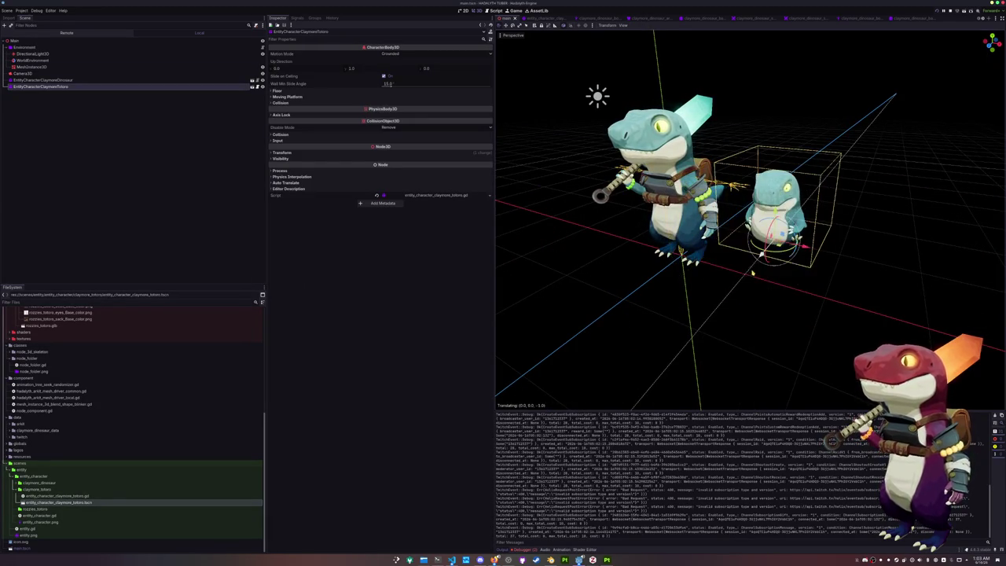
key("F5")
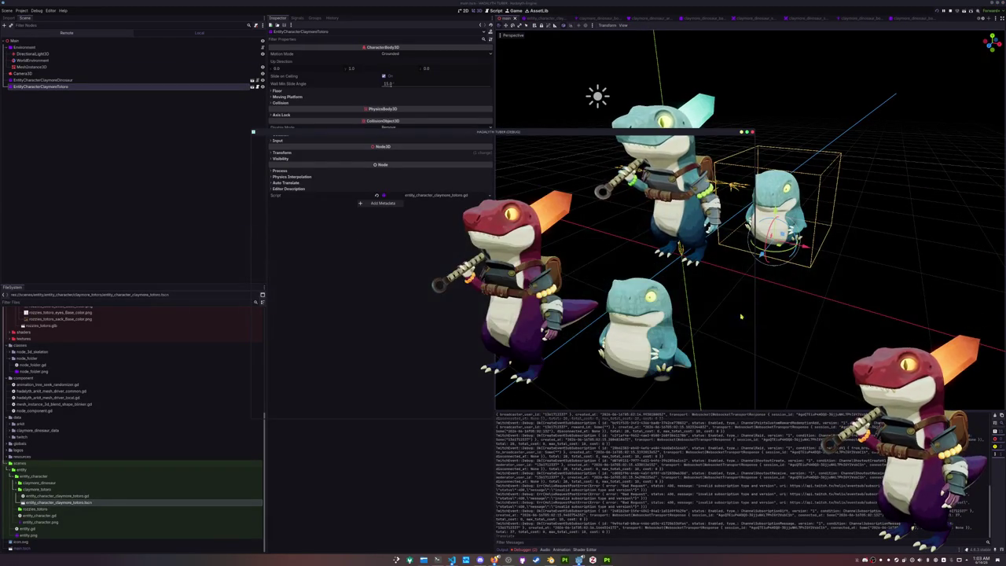
key("F8")
left_click(317, 153)
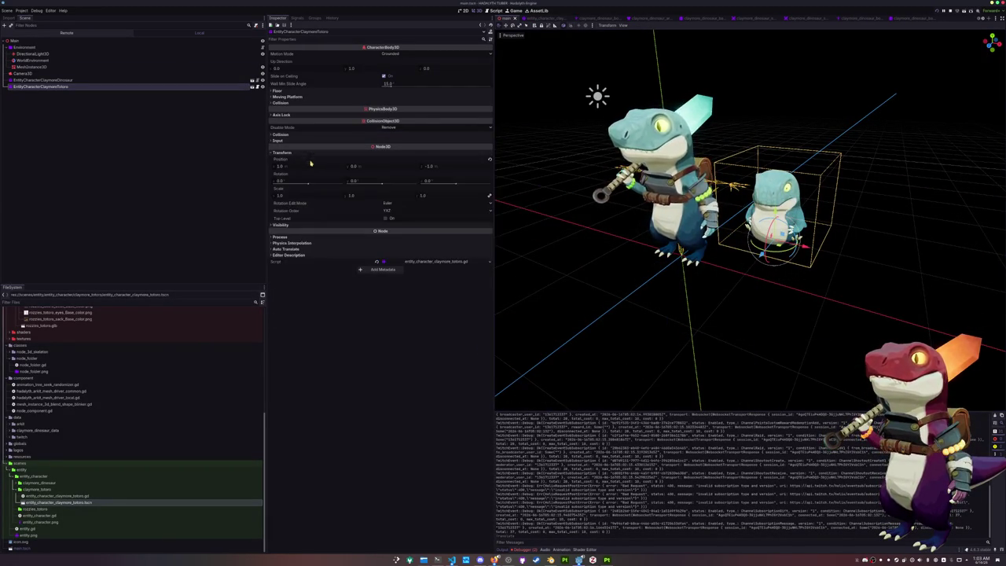
left_click(299, 197)
type(".5")
key("Return")
key("F5")
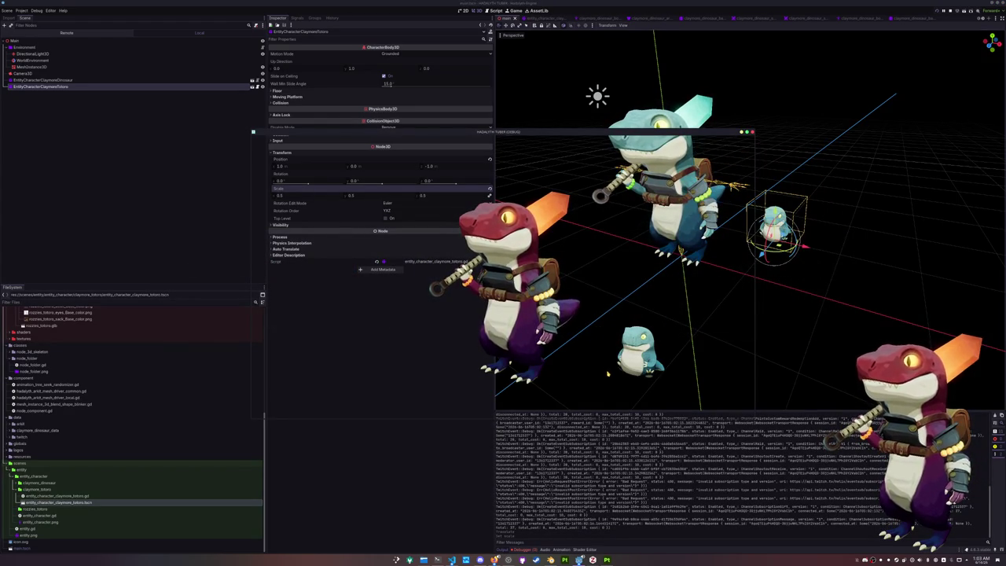
key("F8")
Start duplicating the claymore_totoro folder in FileSystem.
scroll(758, 287, "up", 3)
scroll(757, 287, "down", 2)
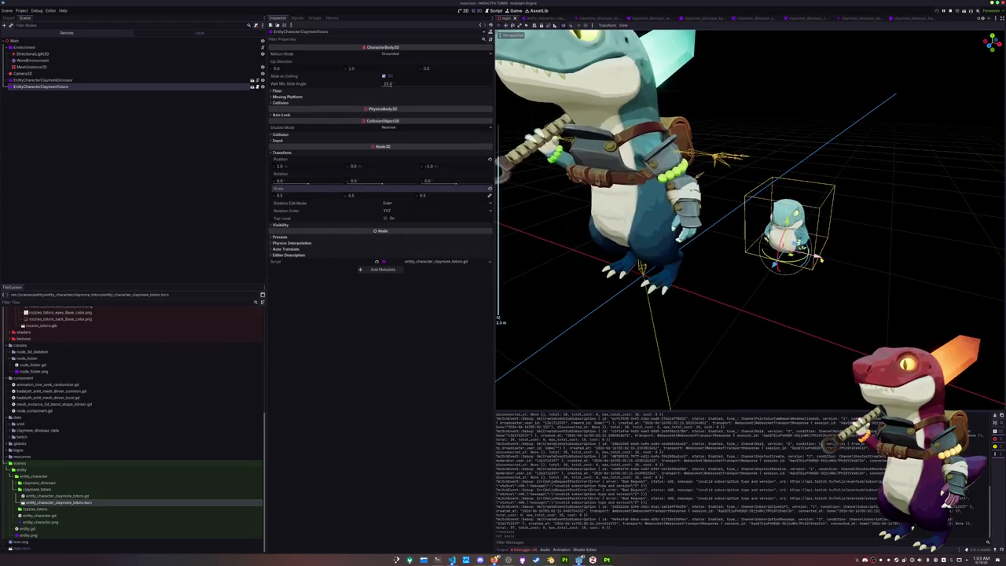
scroll(757, 287, "down", 2)
left_click(70, 490)
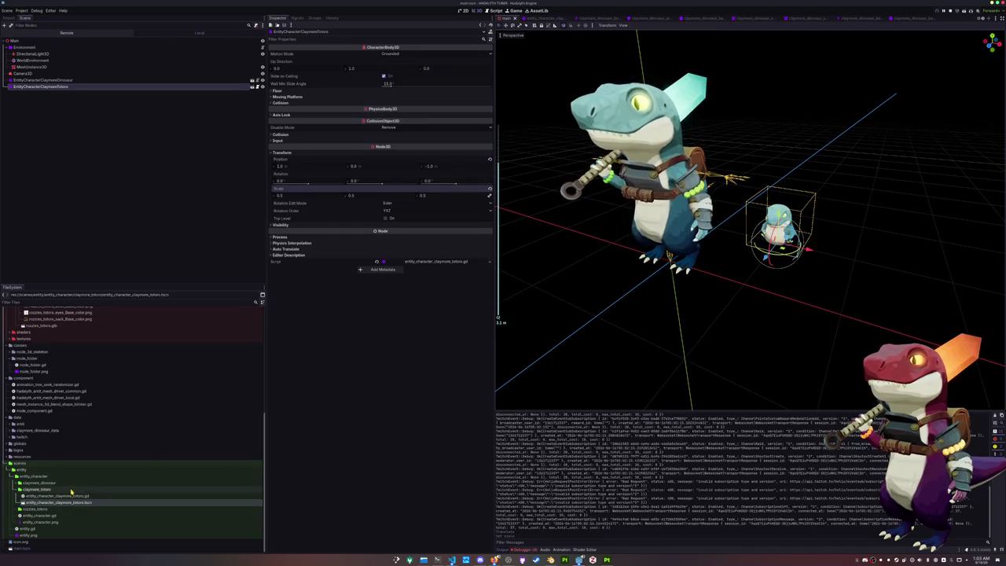
key("ctrl+d")
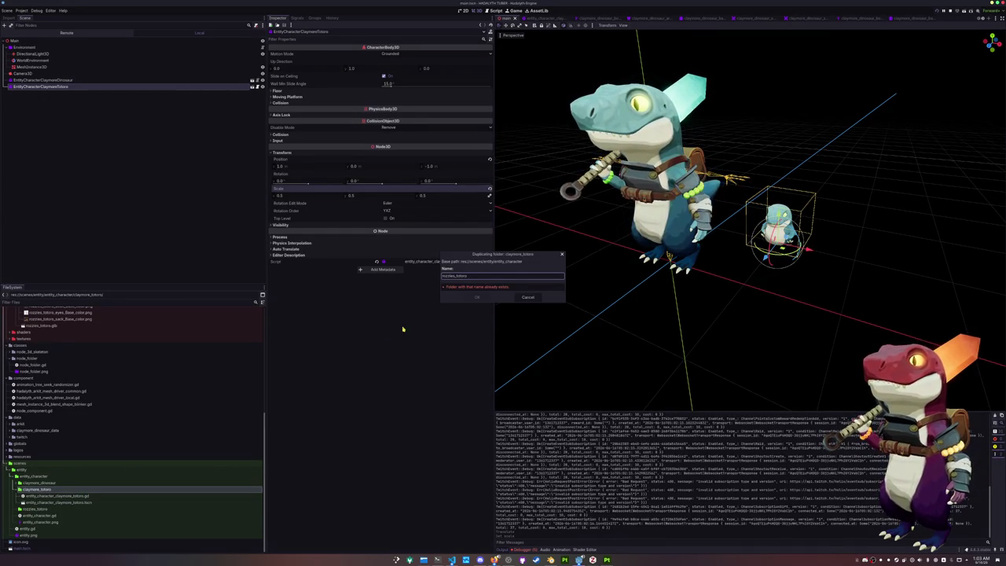
Cancel the duplicate and delete the existing nozzles_totoro folder.
left_click(523, 297)
left_click(38, 508)
key("Delete")
key("Return")
Duplicate claymore_totoro as nozzles_totoro and view the debugger's Errors list.
left_click(47, 496)
key("ctrl+d")
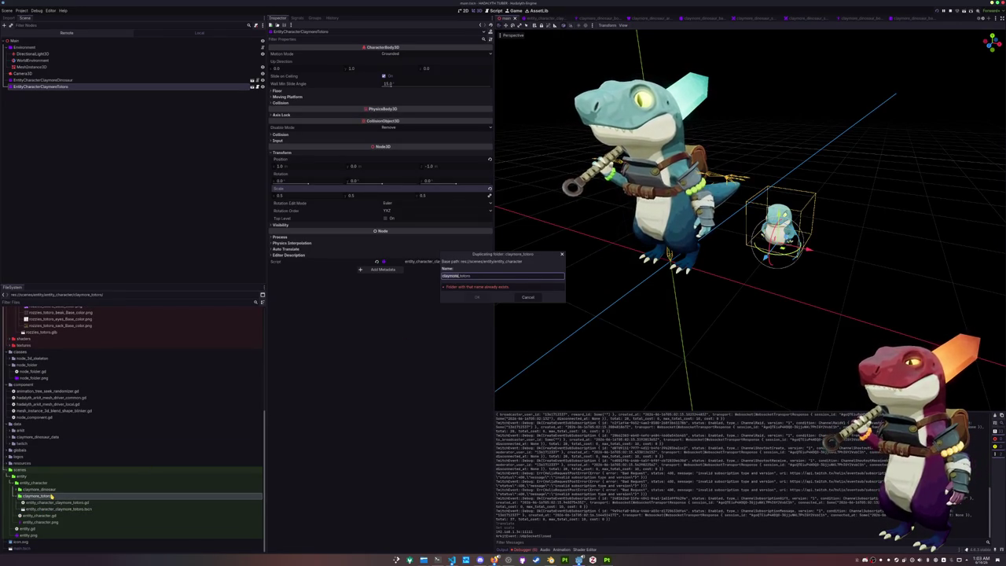
key("Return")
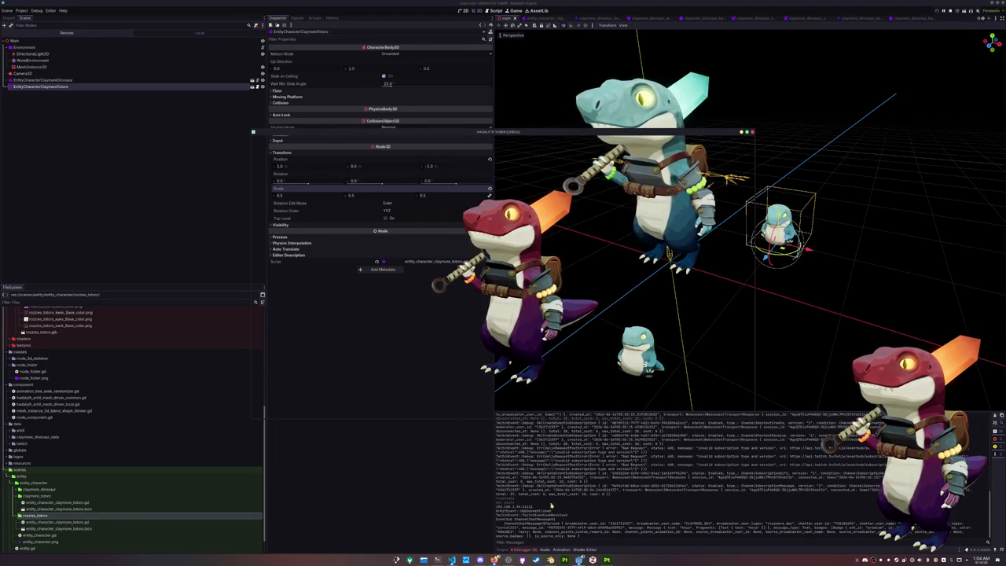
left_click(533, 355)
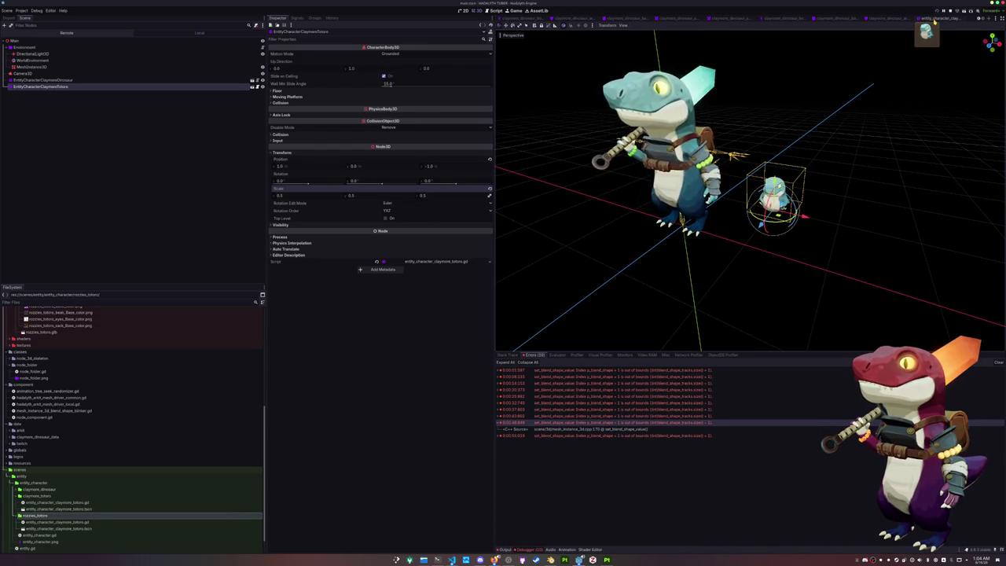
Copy the Eyes Closed value from claymore_totoro into the blinker's Blend Shape Name (blend_shapes/eyesClosed).
left_click(928, 17)
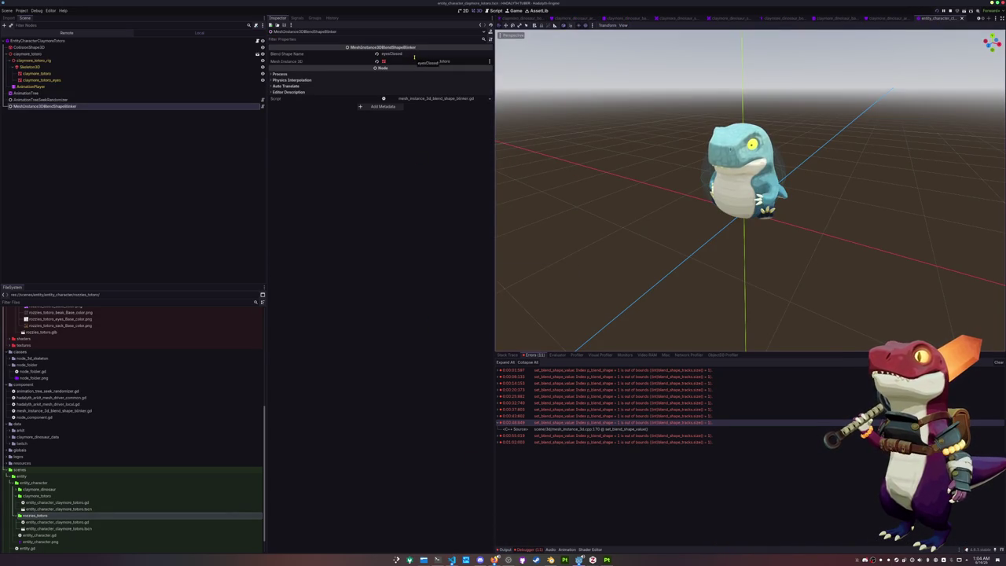
left_click(128, 94)
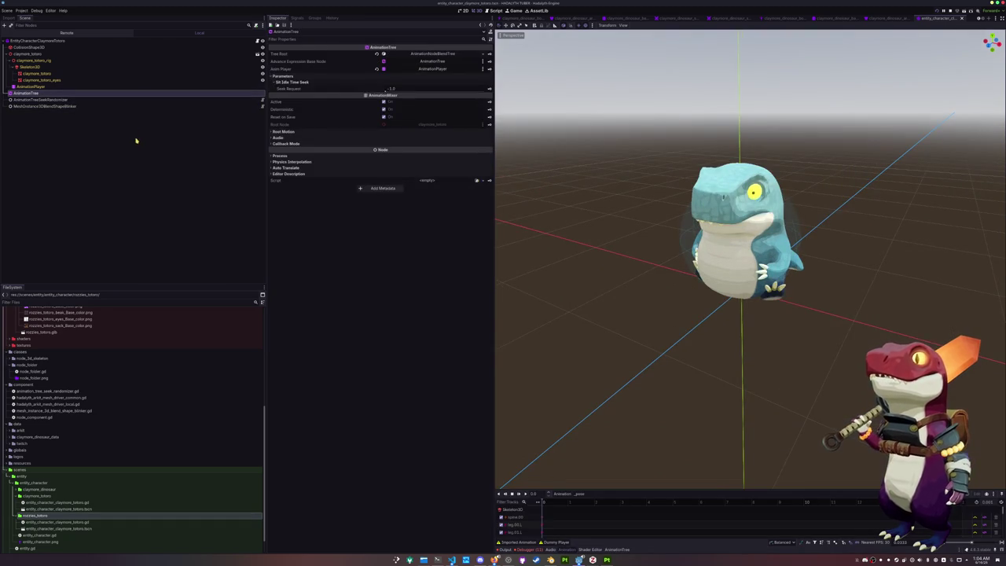
left_click(140, 100)
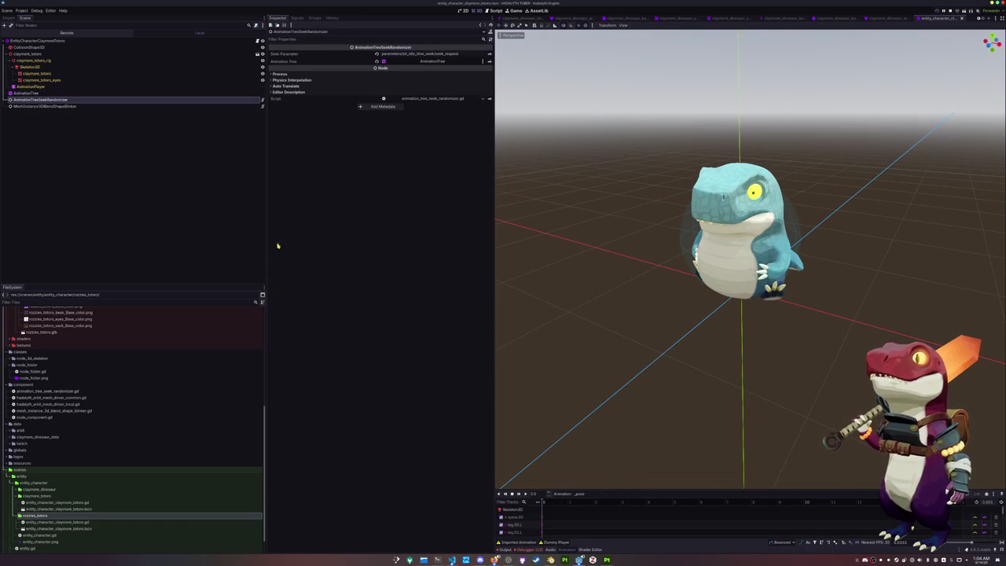
left_click(36, 73)
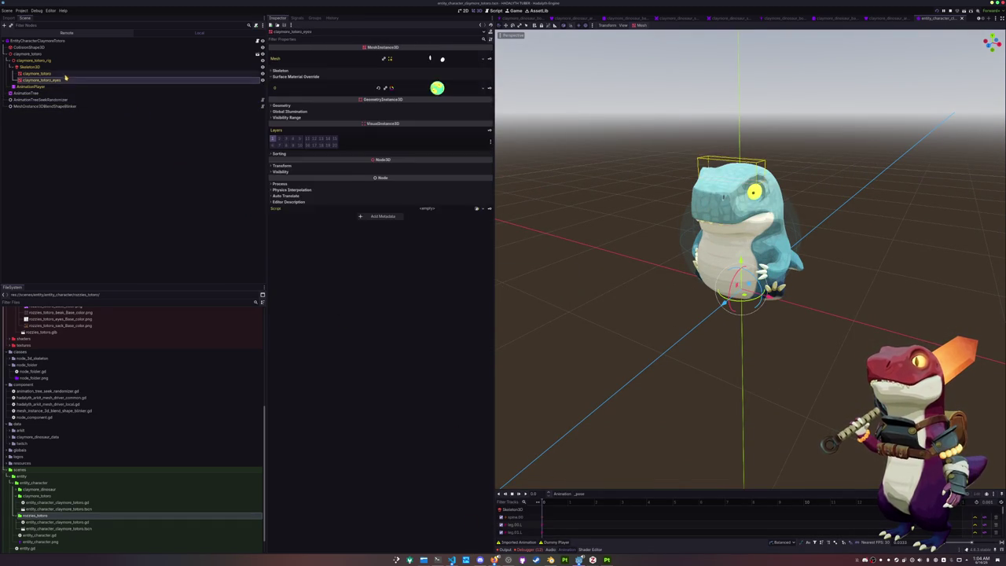
right_click(303, 85)
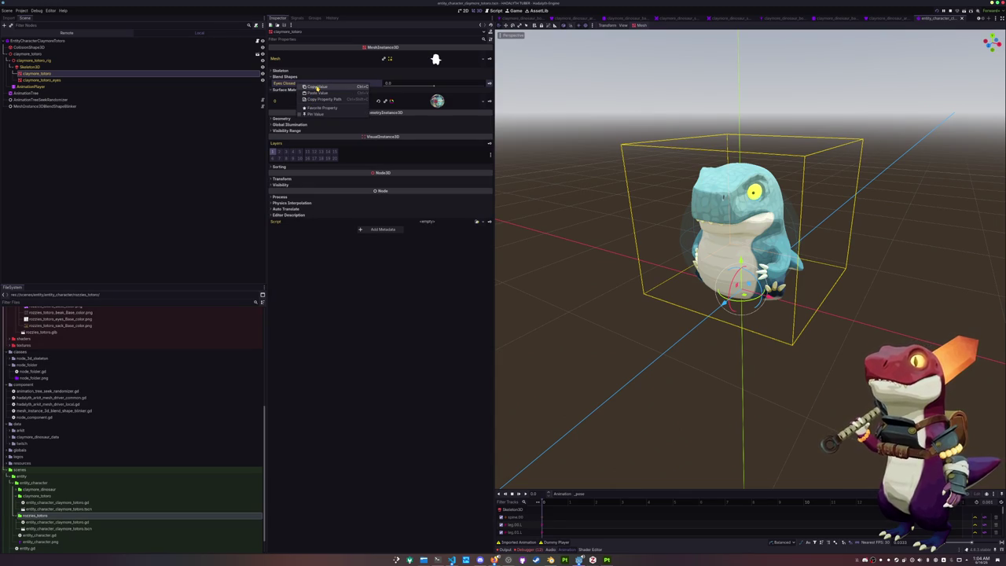
left_click(317, 87)
left_click(70, 106)
double_click(417, 54)
key("Return")
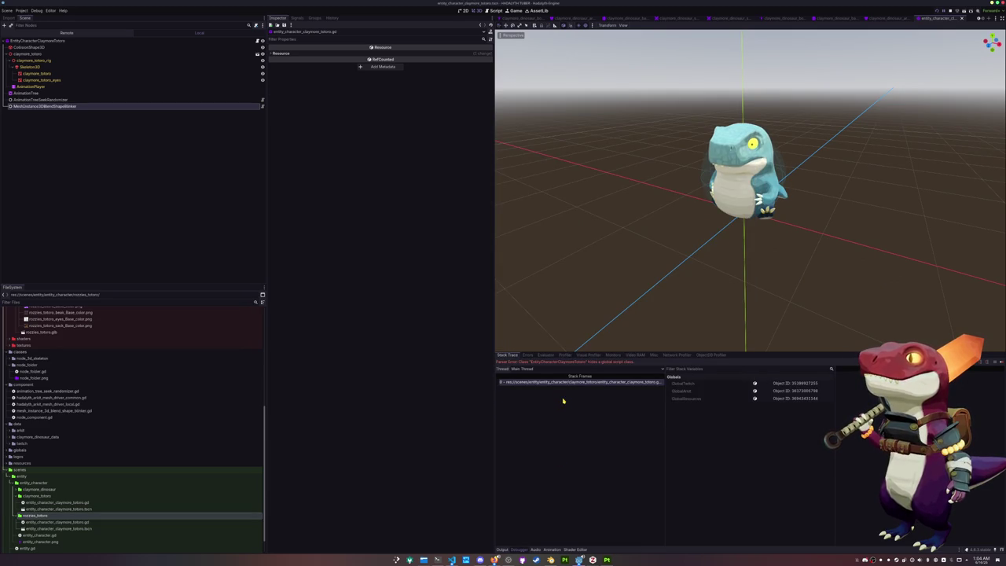
Rename the copied script and scene files to entity_character_nozzles_totoro.
scroll(150, 467, "down", 1)
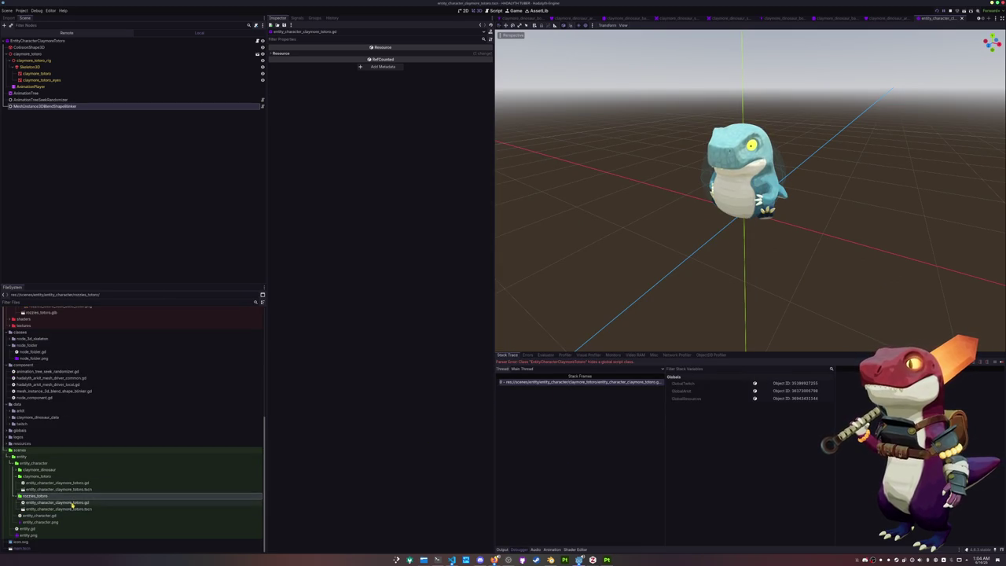
left_click(87, 502)
key("F2")
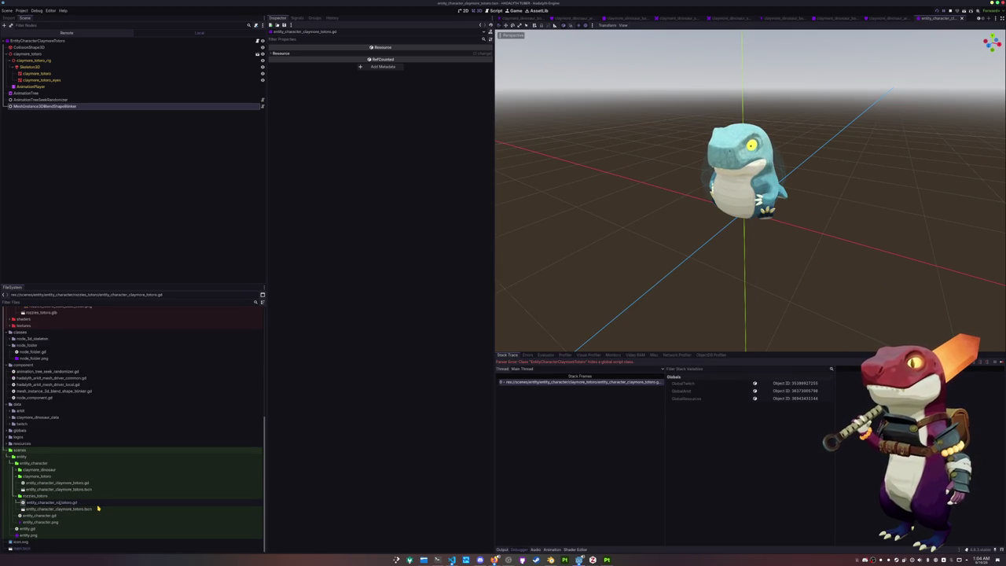
type("nozzles")
key("Return")
key("F2")
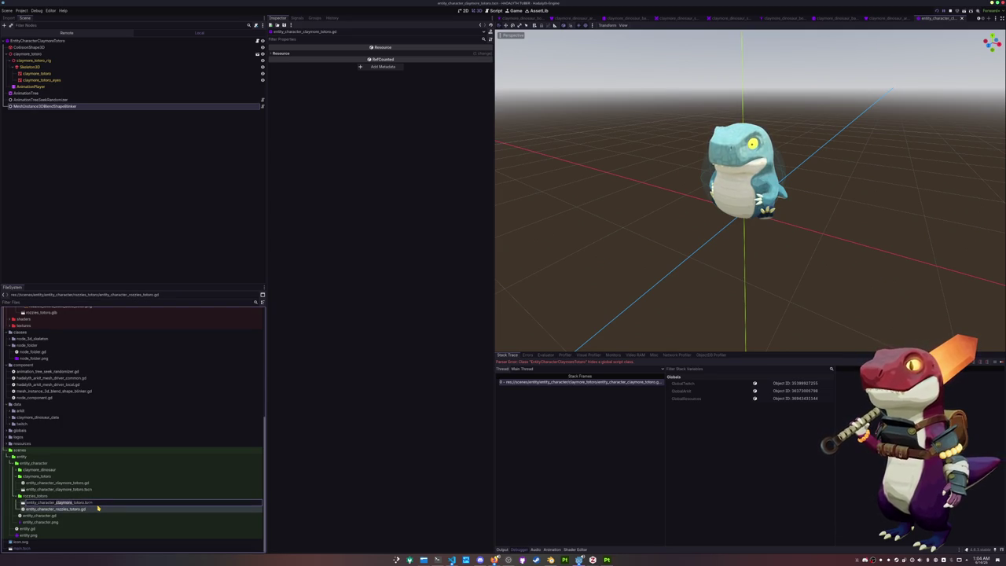
key("Return")
Rename the root node to EntityCharacterNozzlesTotoro and delete the claymore_totoro model node.
left_click(65, 40)
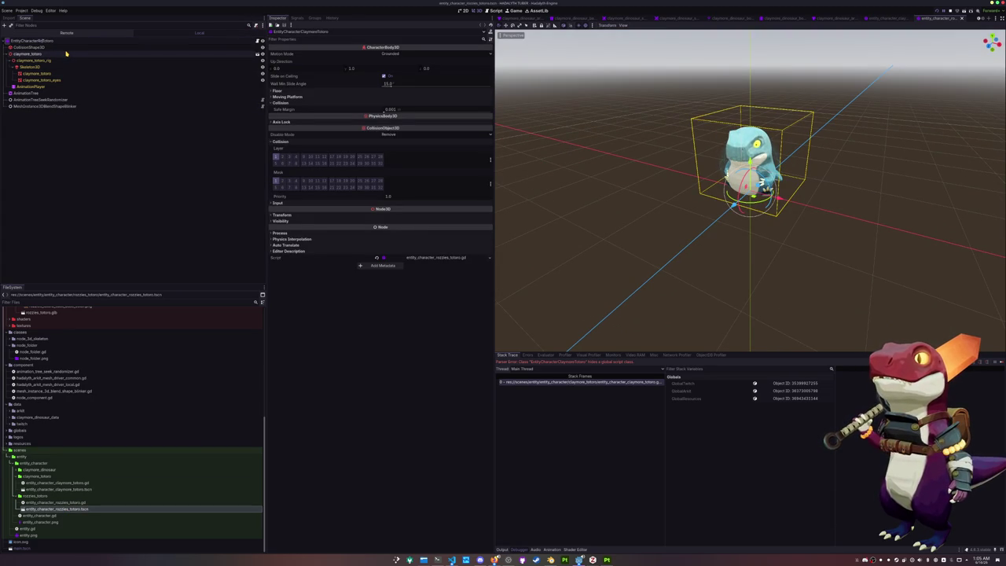
key("Return")
left_click(24, 54)
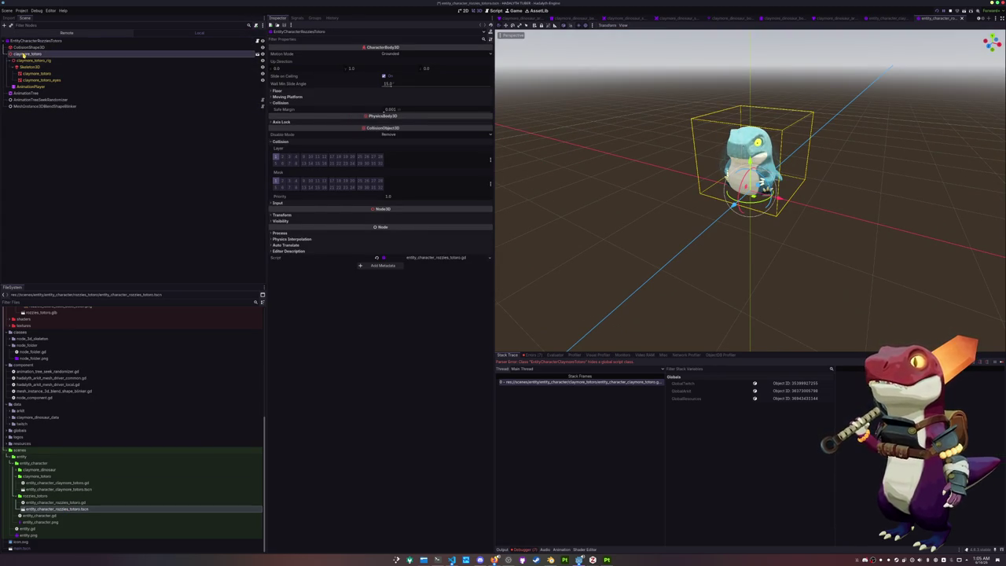
key("Delete")
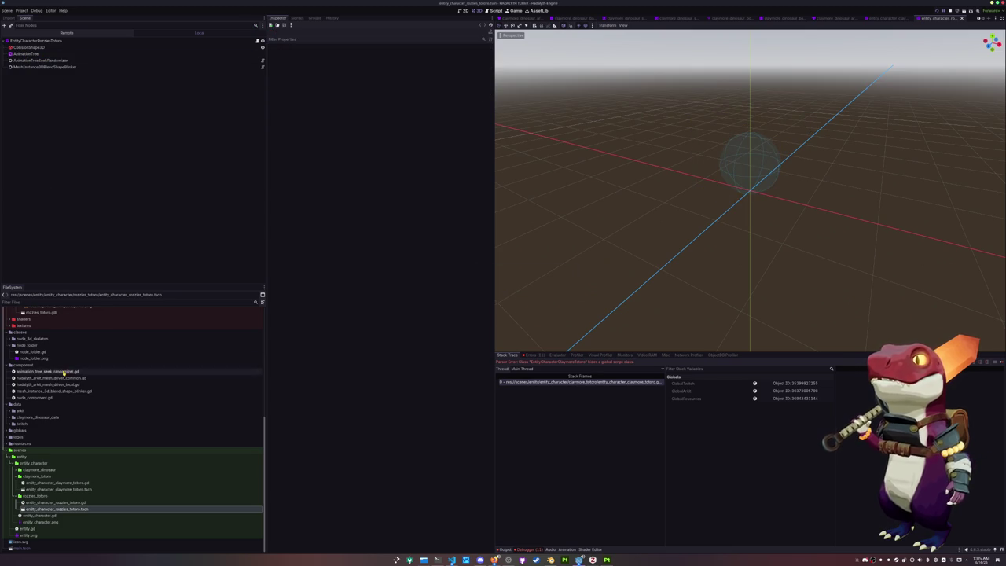
Add rozzies_totoro.glb to the scene tree with Editable Children enabled.
scroll(78, 370, "up", 5)
mouse_move(43, 466)
left_mouse_down()
mouse_move(101, 336)
mouse_move(24, 45)
mouse_move(41, 47)
left_mouse_up()
right_click(40, 54)
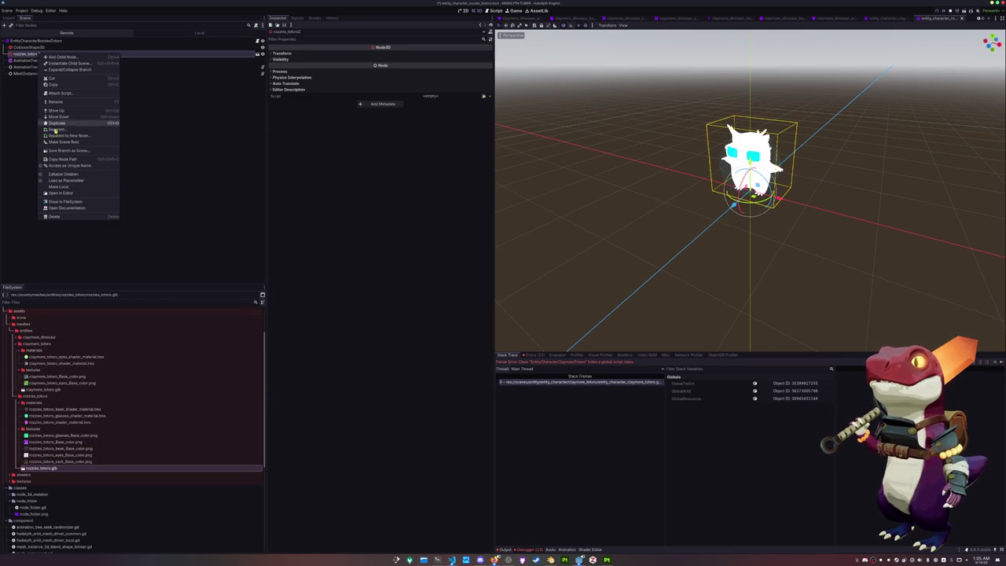
left_click(65, 175)
Set the AnimationTree's Anim Player to the model's AnimationPlayer.
left_click(26, 118)
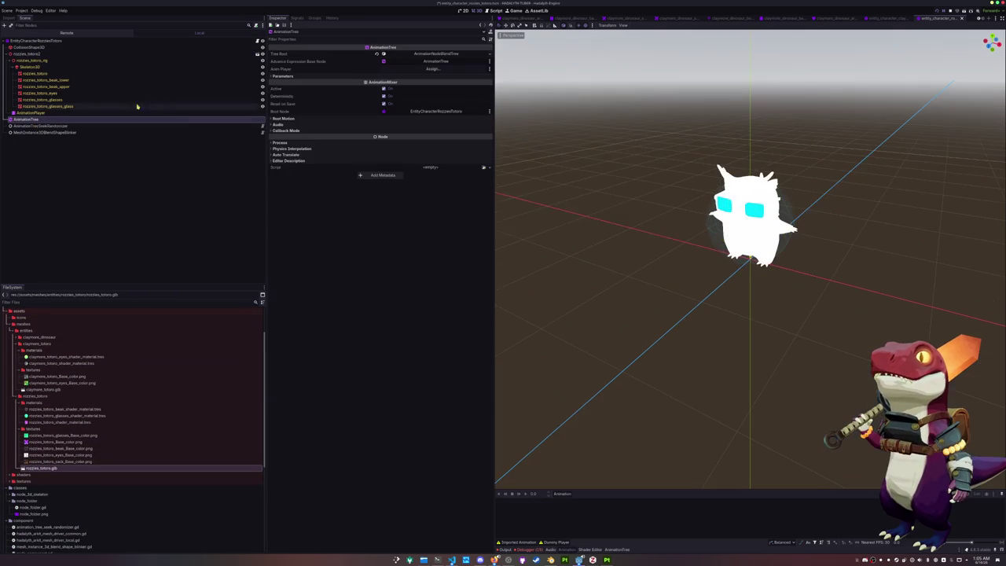
left_click(430, 70)
double_click(496, 222)
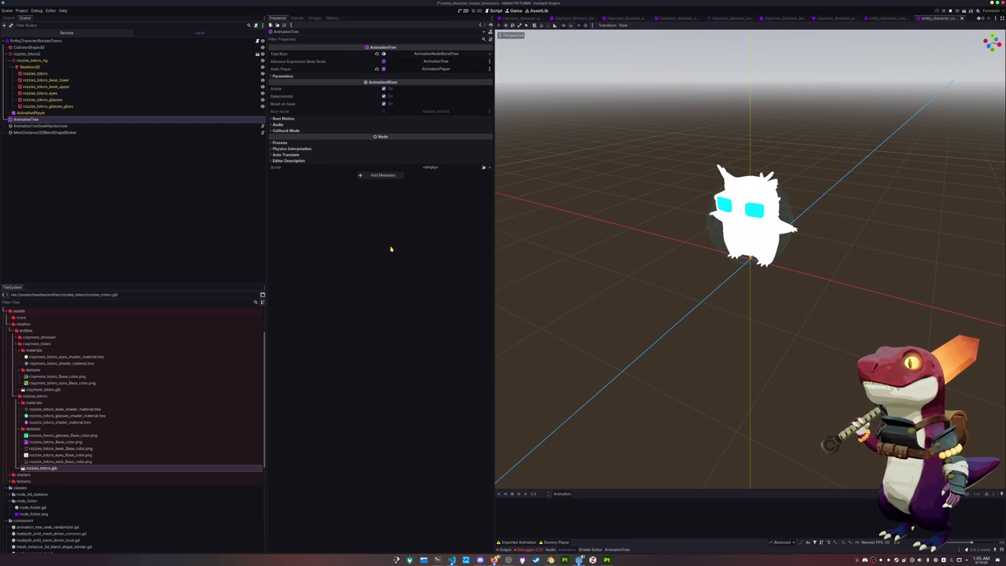
left_click(129, 113)
left_click(128, 121)
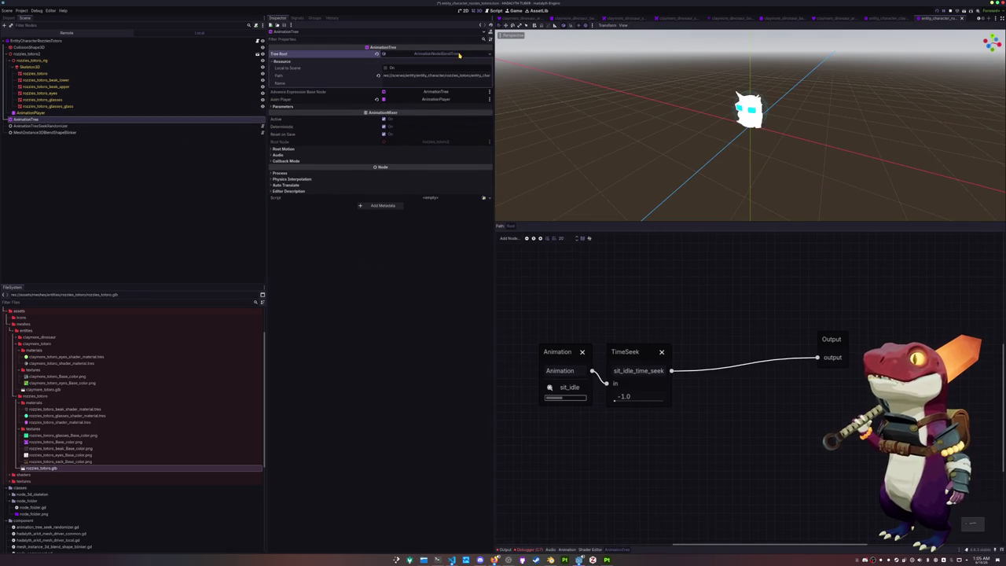
scroll(586, 284, "up", 1)
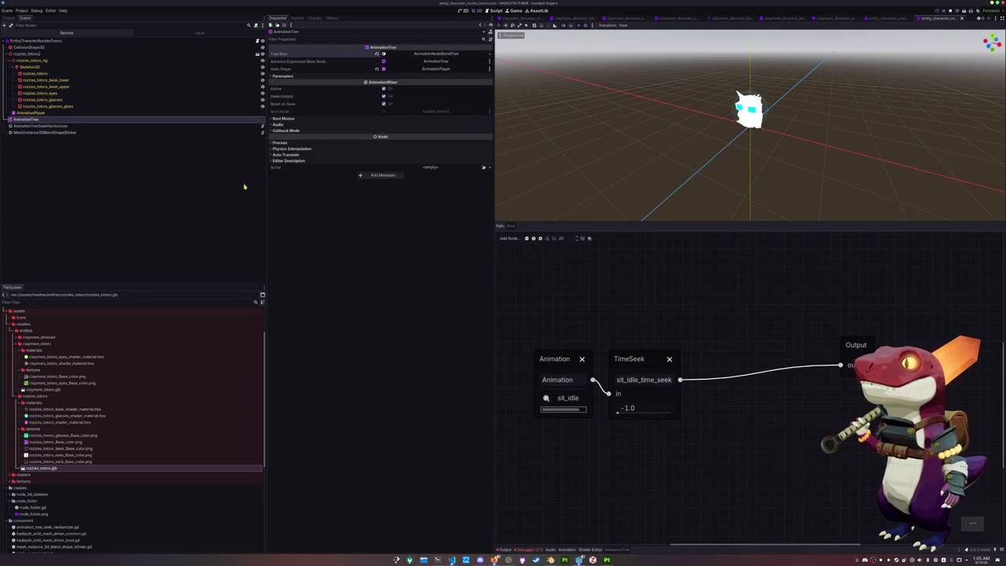
left_click(47, 107)
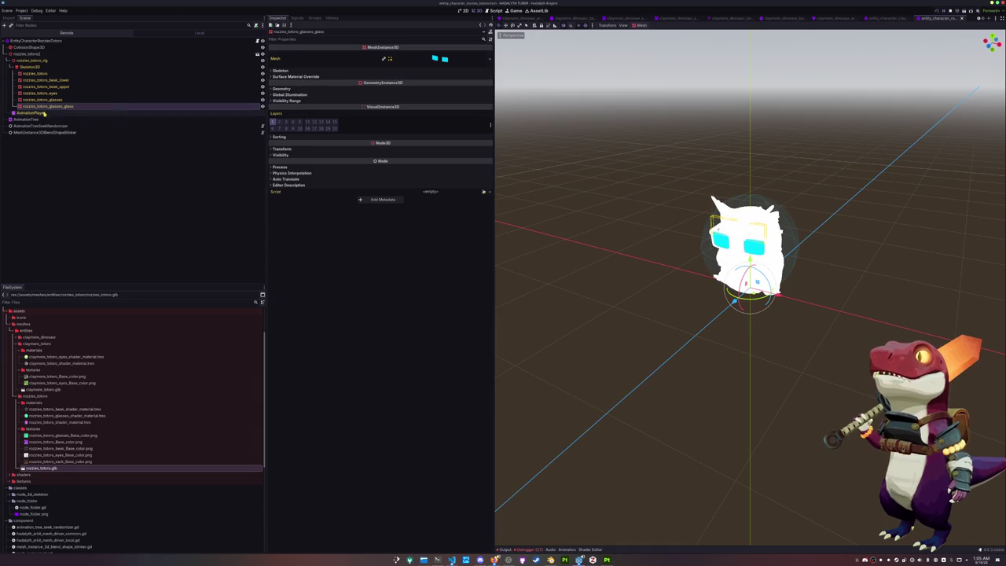
Give the rozzies_totoro body mesh the Totoro shader material as its surface override.
left_click(36, 73)
left_click(296, 82)
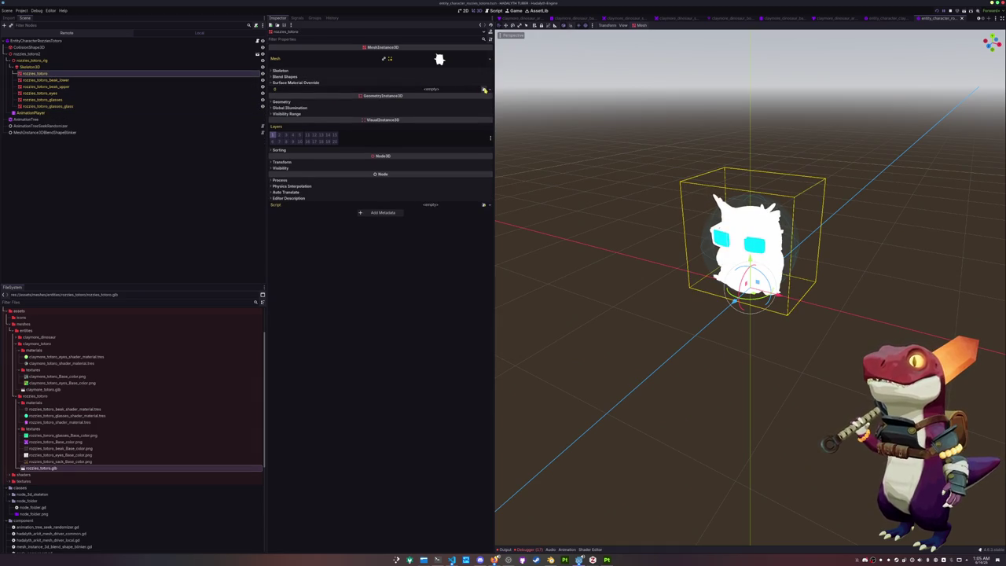
left_click(485, 90)
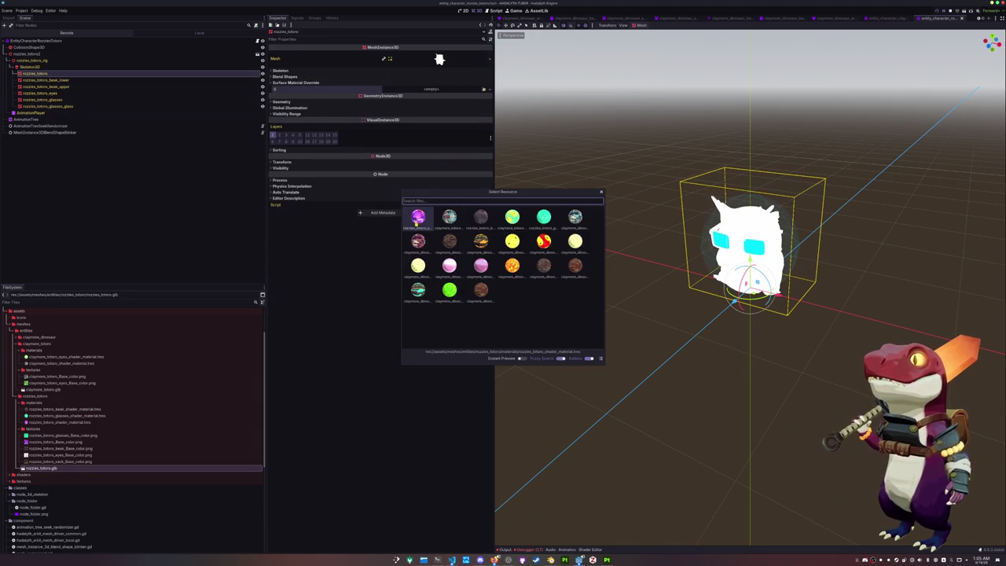
key("Return")
Assign the beak material as surface override on the lower and upper beak meshes.
left_click(47, 79)
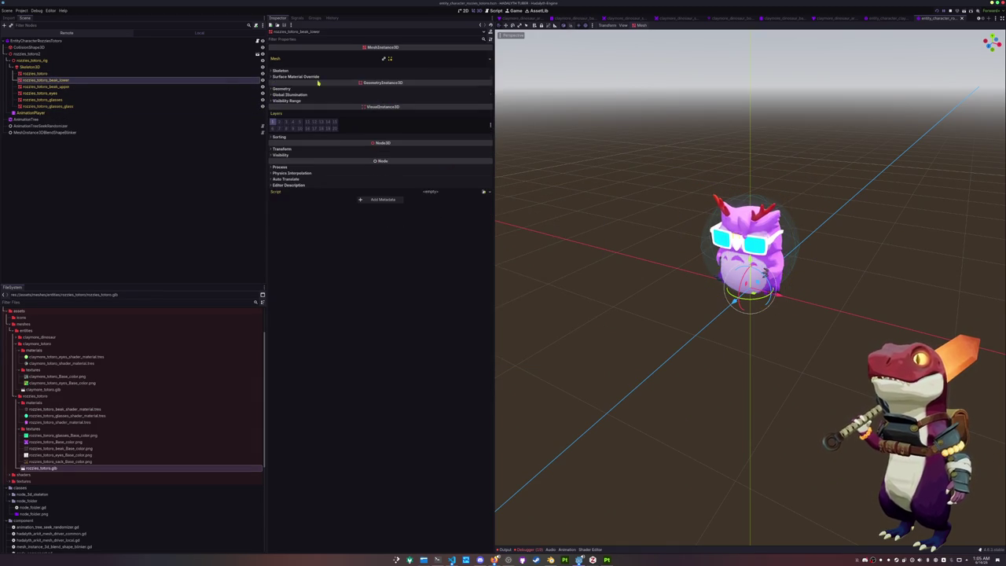
left_click(295, 76)
left_click(483, 83)
type("be")
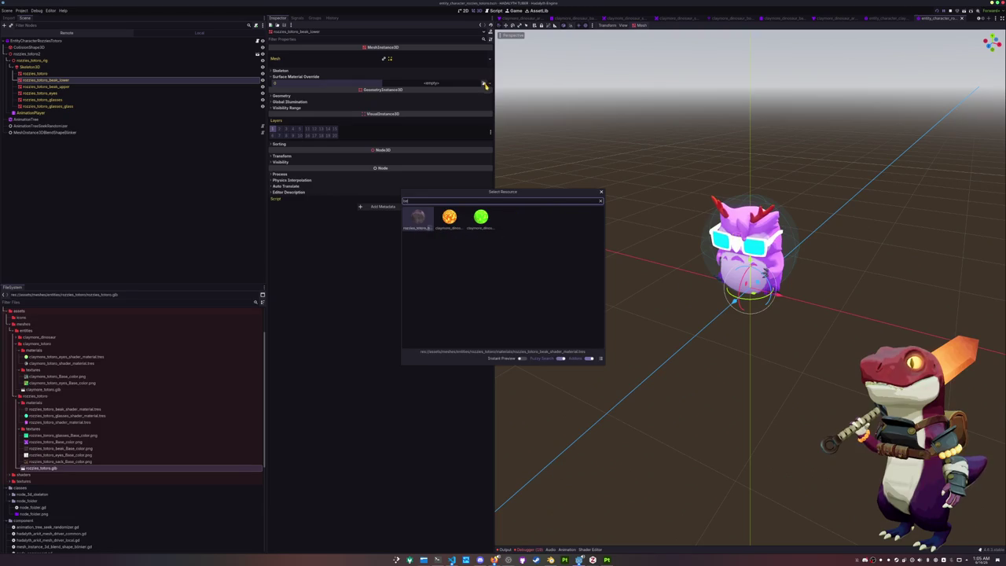
double_click(419, 218)
left_click(106, 85)
left_click(472, 76)
left_click(483, 82)
type("beak")
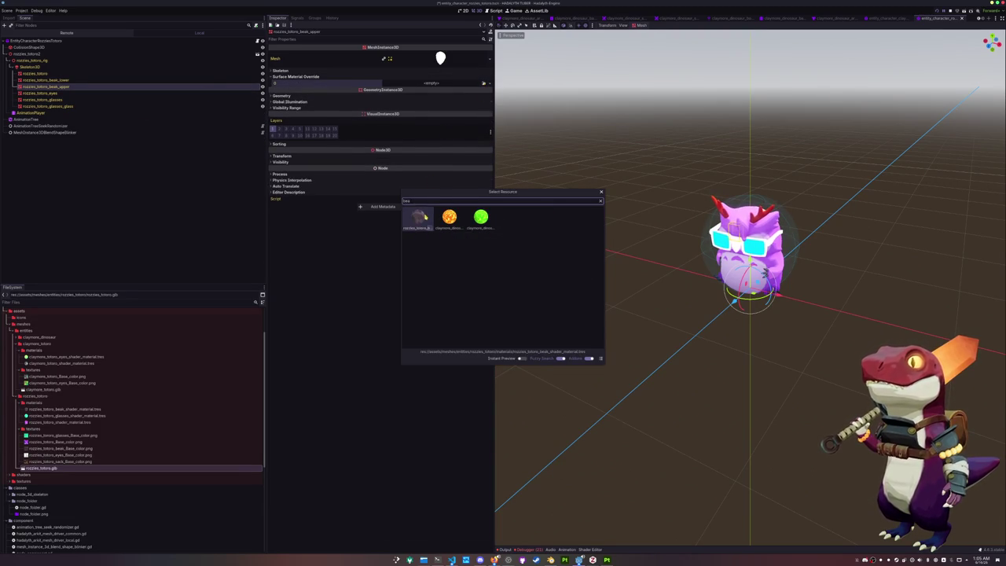
double_click(421, 217)
Search for an eyes material for the eyes mesh, find none, and select the Totoro shader material file.
left_click(74, 93)
left_click(471, 77)
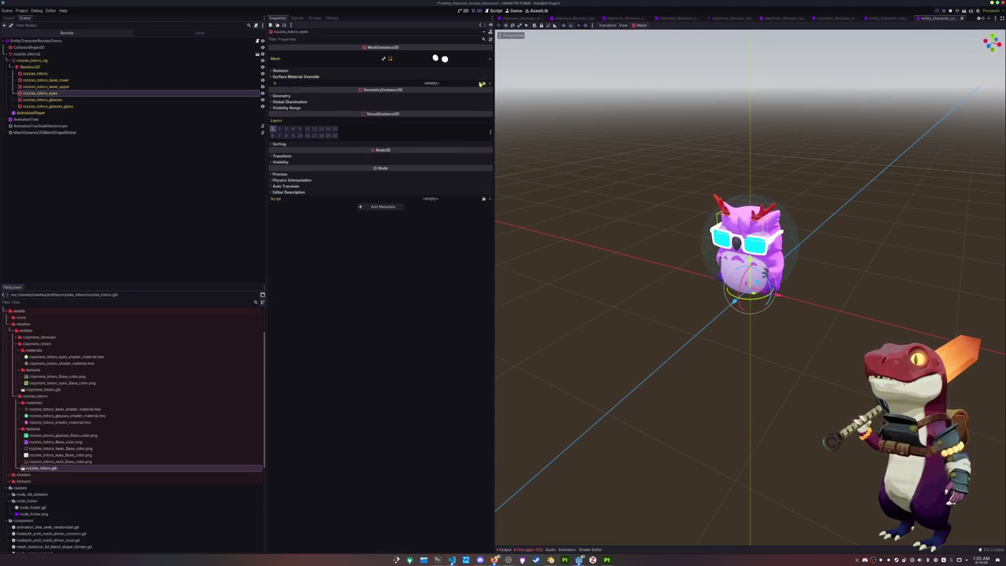
left_click(478, 83)
type("eye")
key("BackSpace")
key("BackSpace")
key("BackSpace")
type("rozz")
key("Escape")
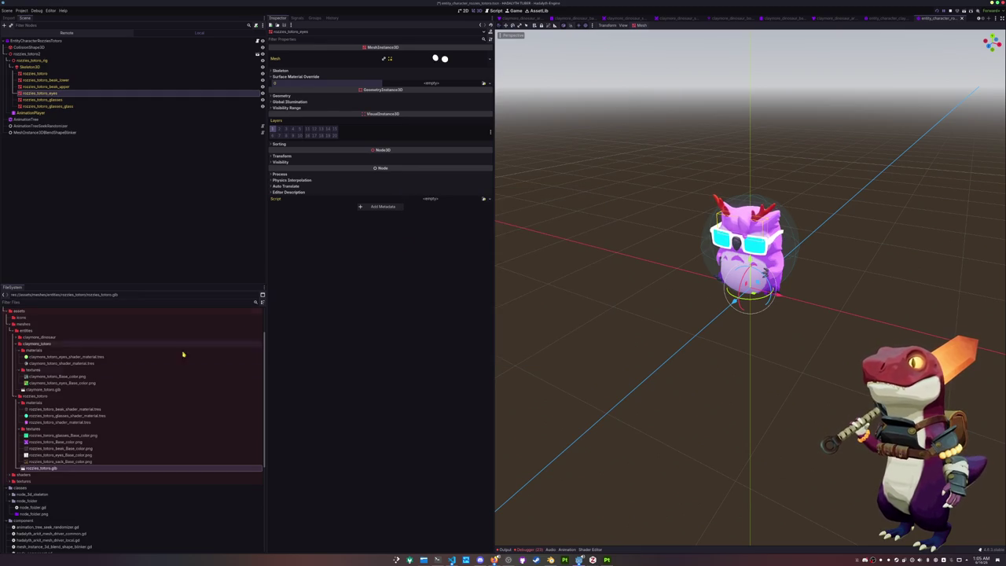
left_click(60, 423)
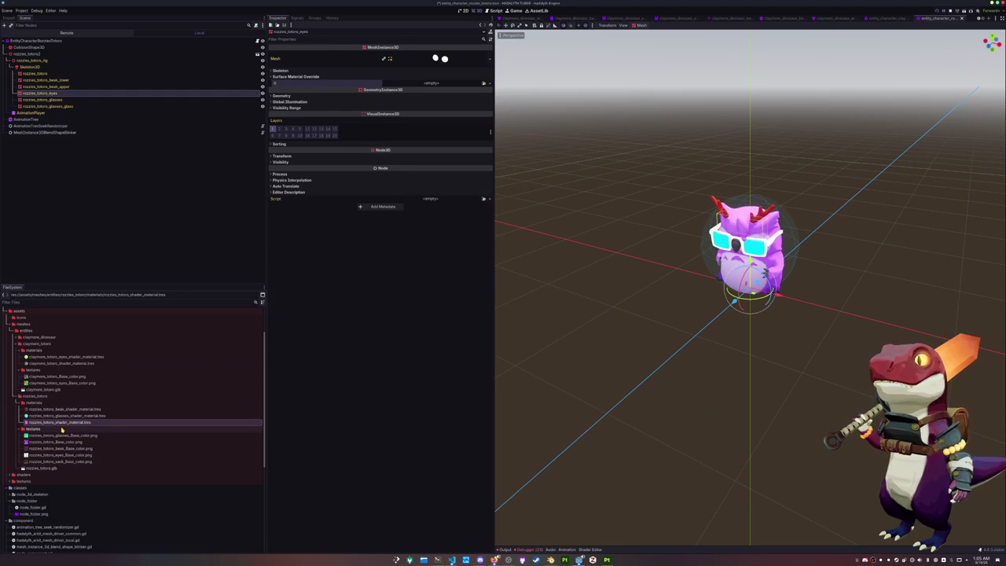
Duplicate the Totoro material as rozzies_totoro_eyes_shader_material.tres, open it, and browse albedo textures.
key("ctrl+d")
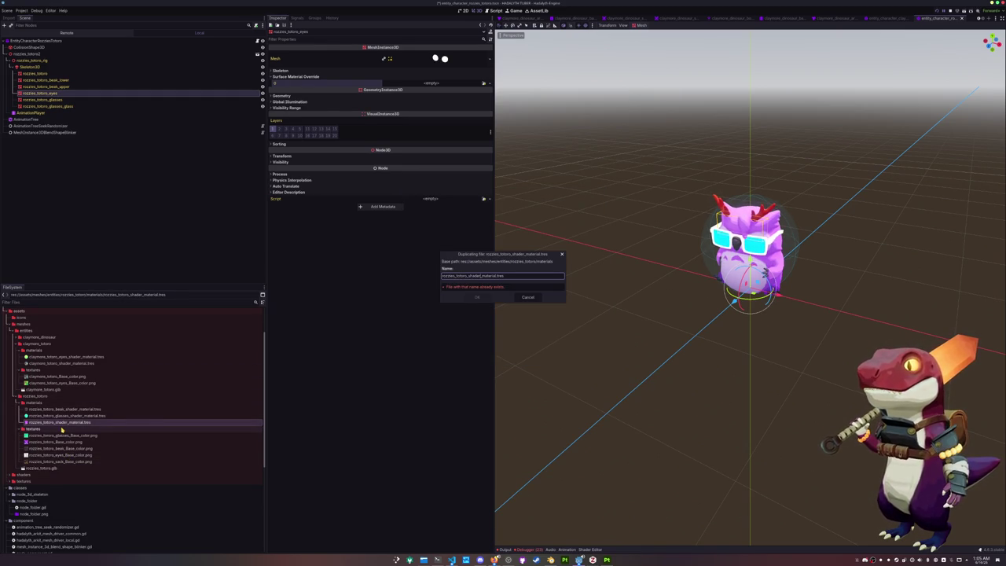
type("eyes")
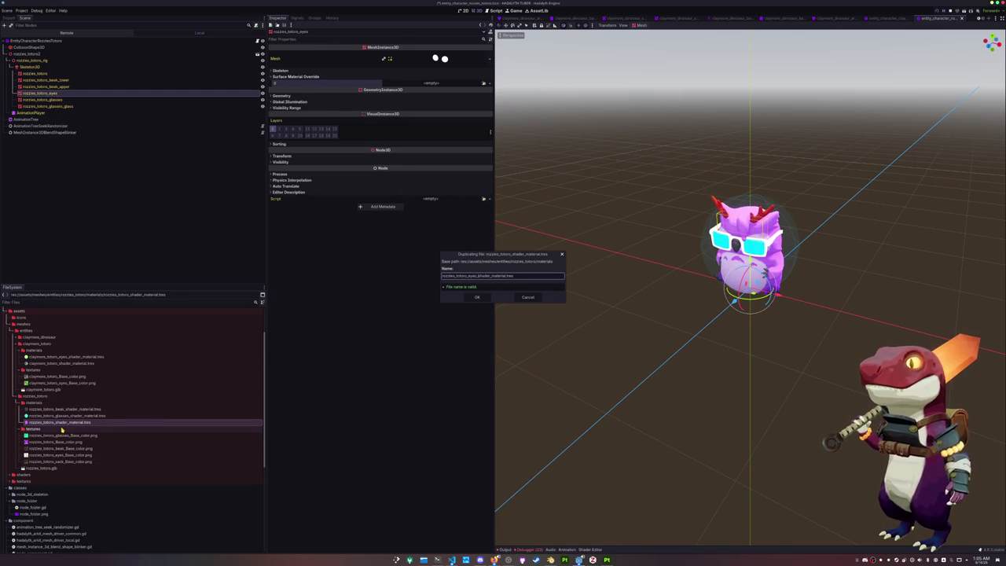
key("Return")
double_click(63, 415)
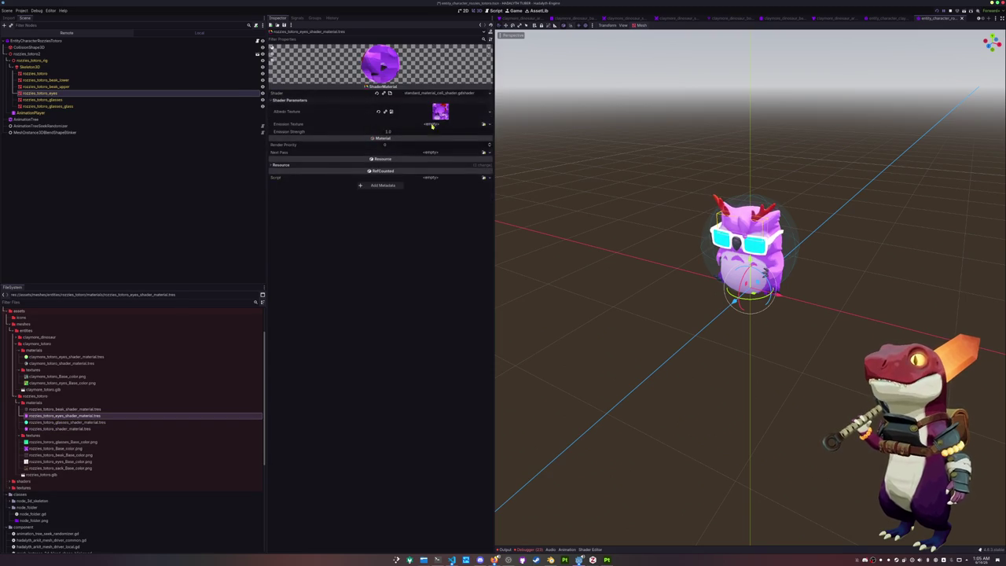
left_click(490, 112)
left_click(445, 246)
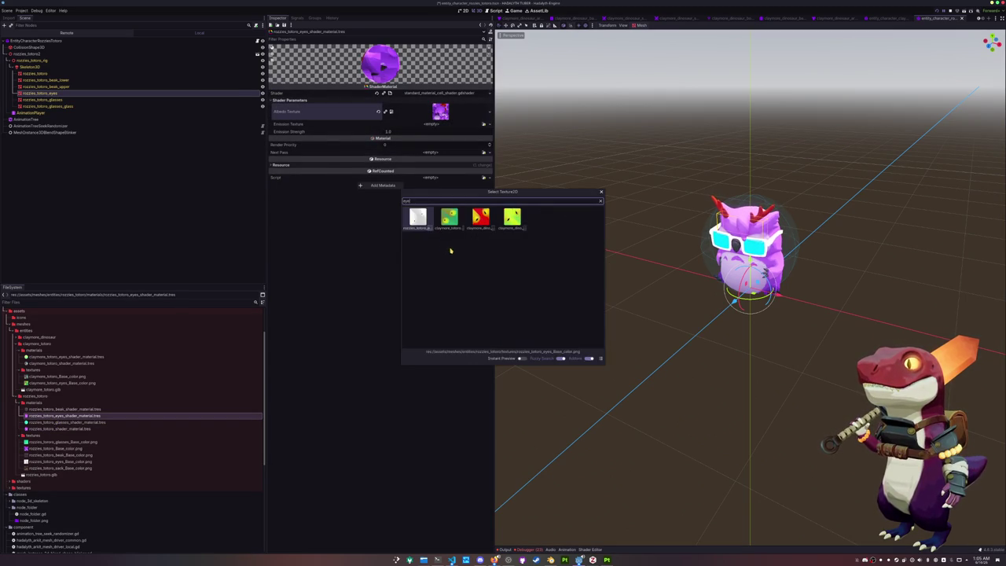
Use the white eyes texture as the eyes material's albedo and apply that material to the eyes mesh.
left_click(419, 217)
left_click(39, 93)
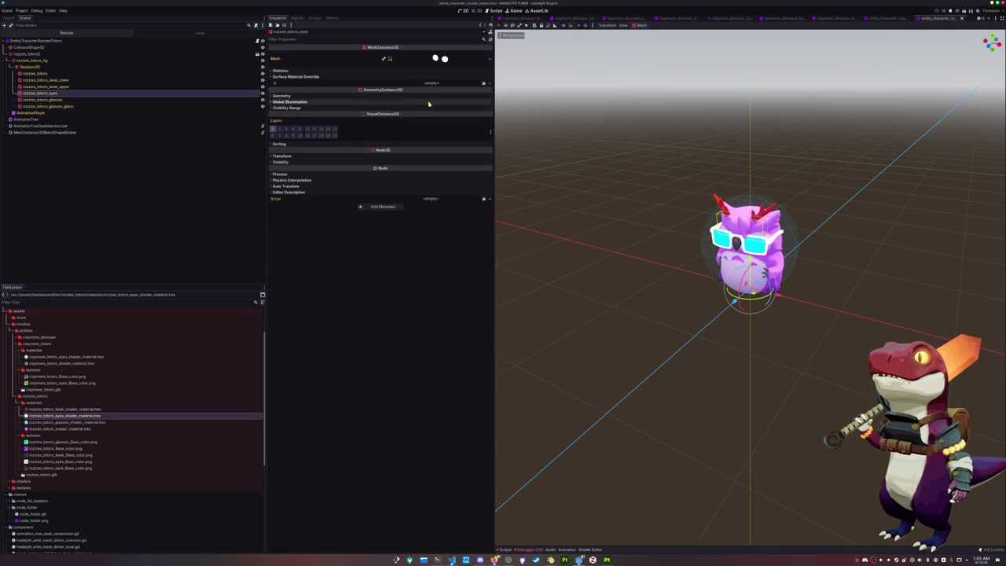
left_click(484, 82)
type("eye")
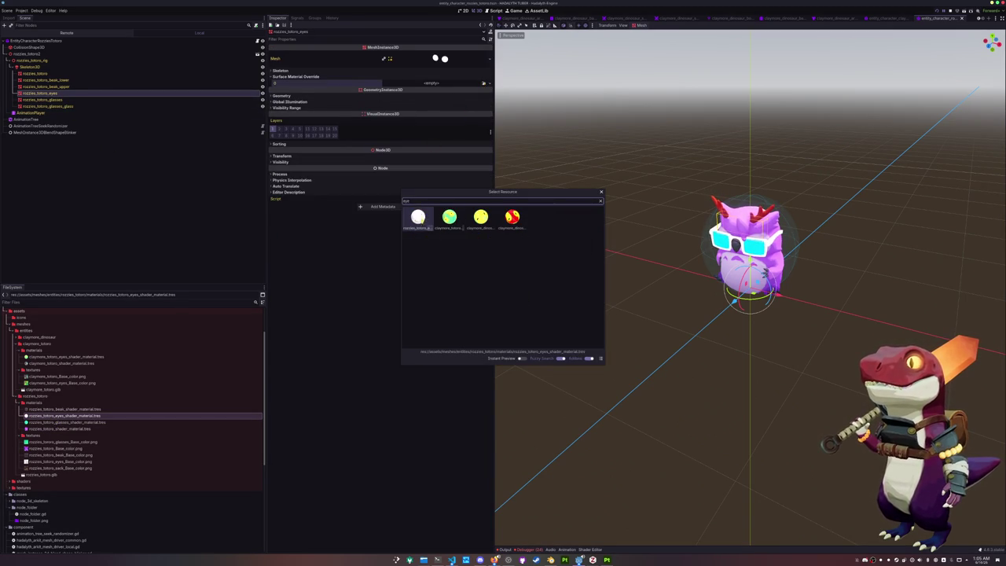
key("Return")
Assign the glasses shader material as the glasses mesh's surface override.
left_click(43, 100)
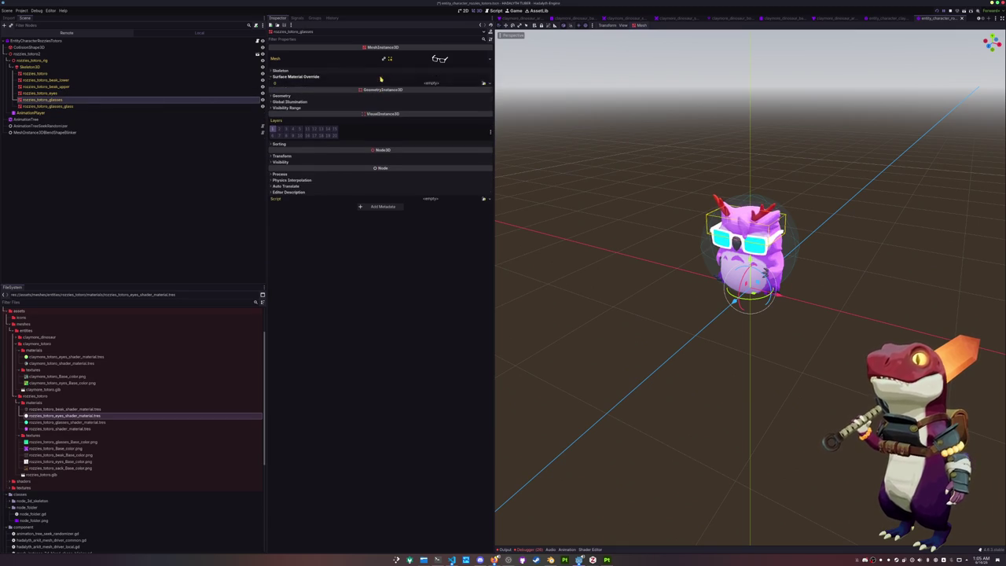
left_click(482, 83)
type("glass")
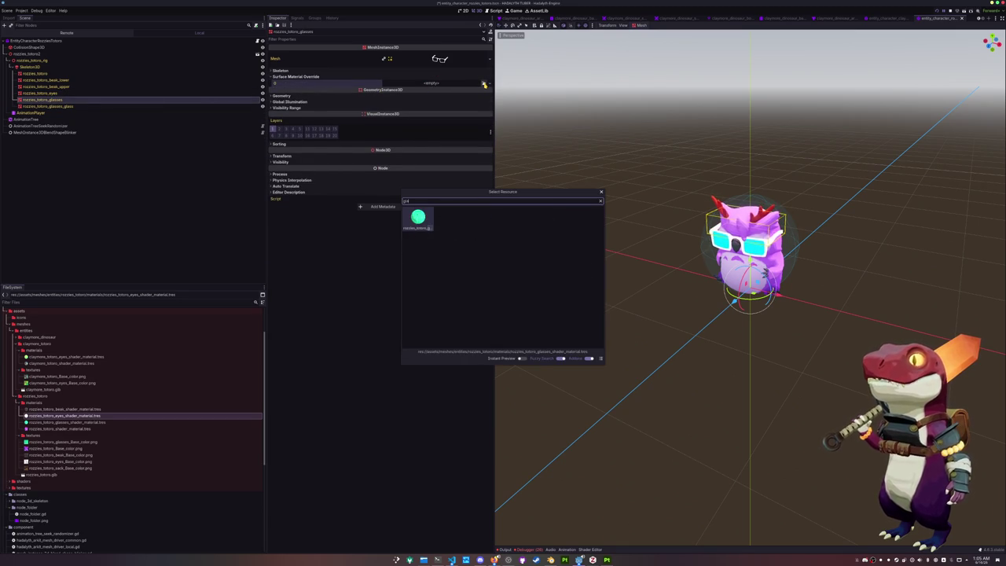
key("Return")
left_click(161, 106)
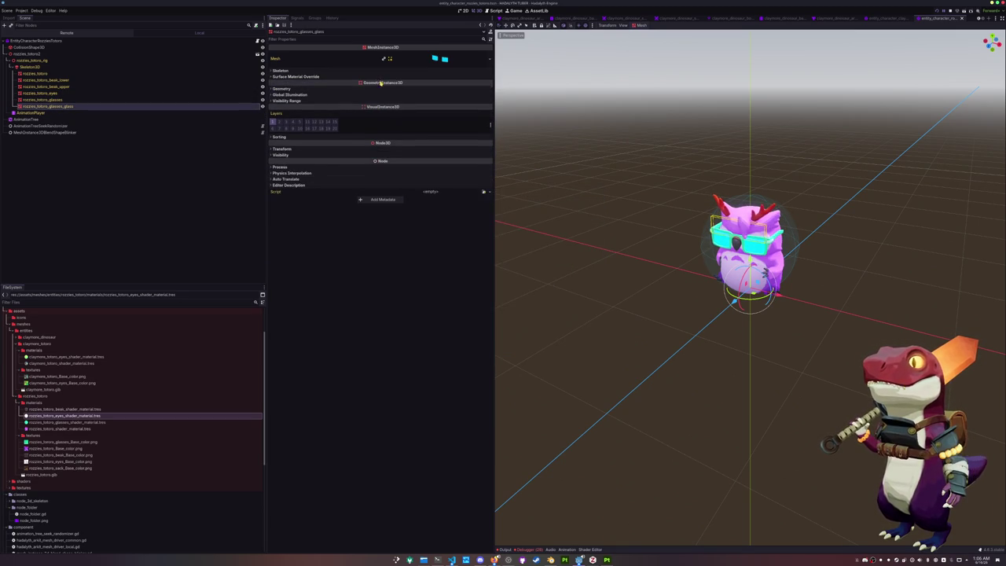
Duplicate standard_material_cell_shader.gdshader as standard_material_glass_shader.gdshader and open it.
double_click(39, 482)
scroll(40, 480, "down", 3)
left_click(69, 427)
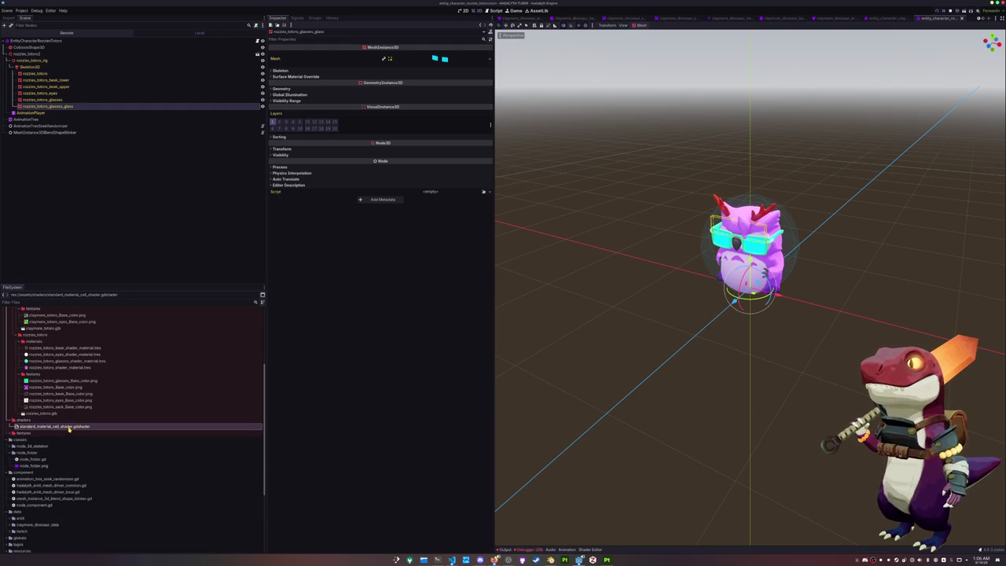
key("ctrl+d")
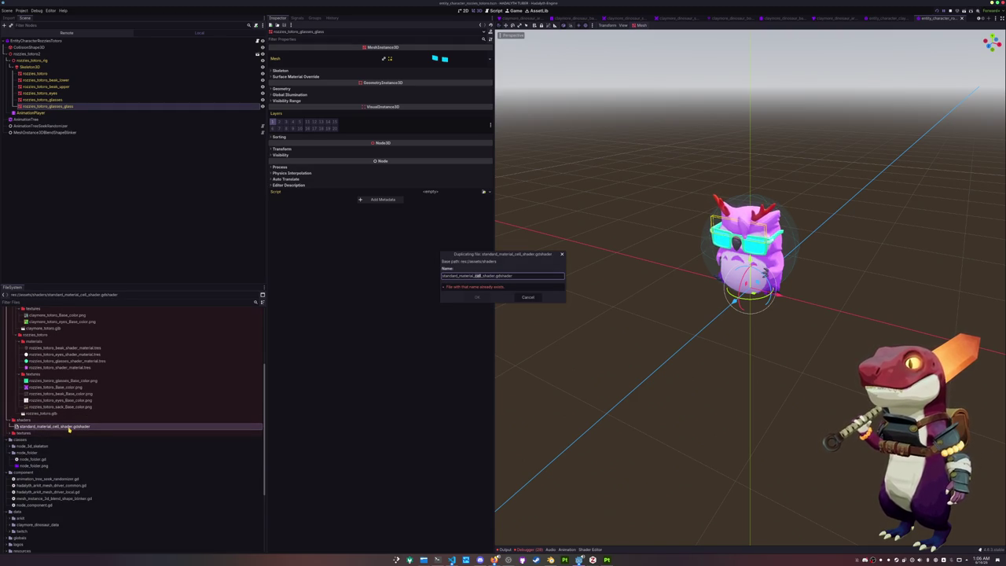
type("glass")
key("Return")
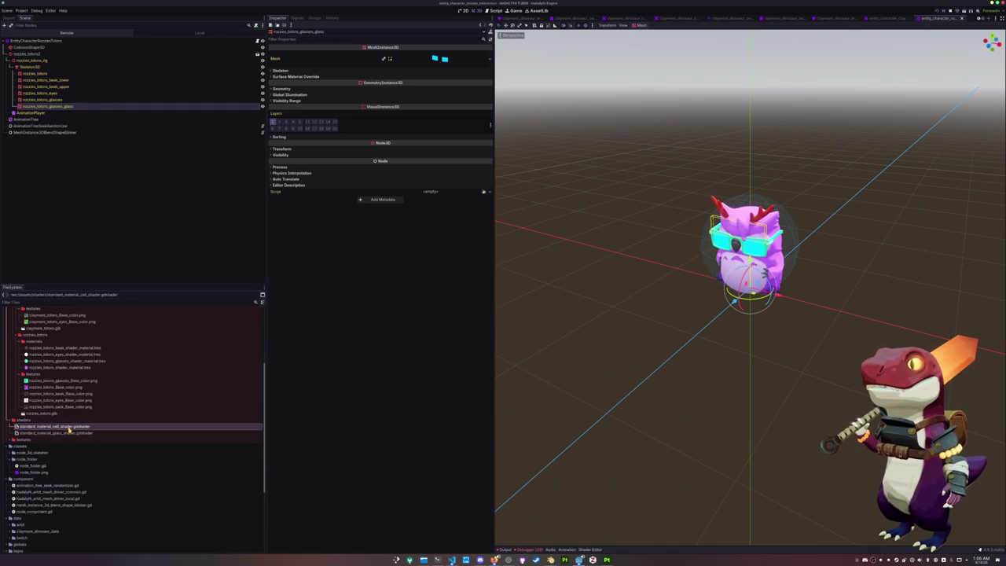
double_click(55, 432)
Add ALPHA = 0.5; at the end of the glass shader's fragment() function.
left_click(602, 402)
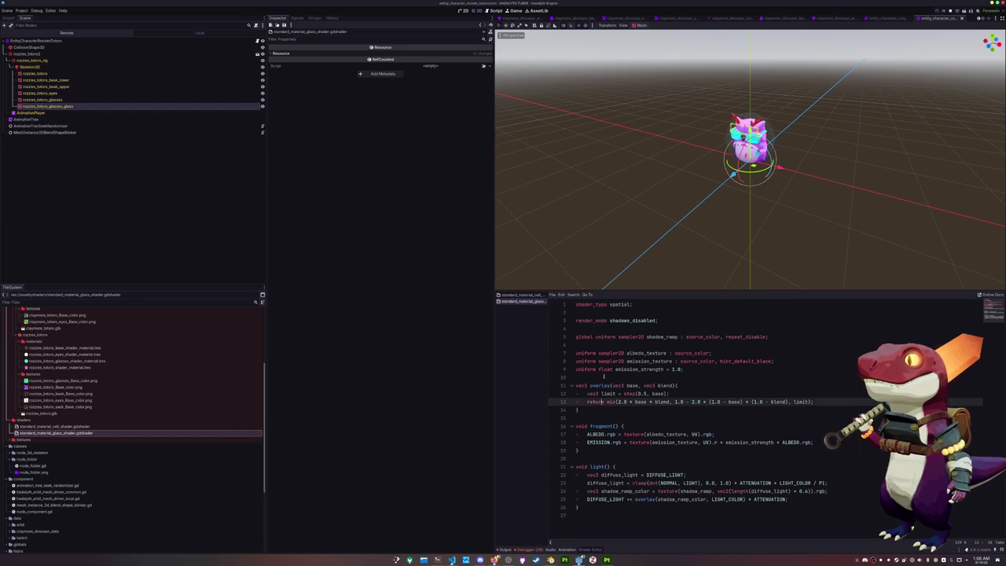
left_click(612, 325)
key("Down")
key("Down")
scroll(649, 218, "up", 2)
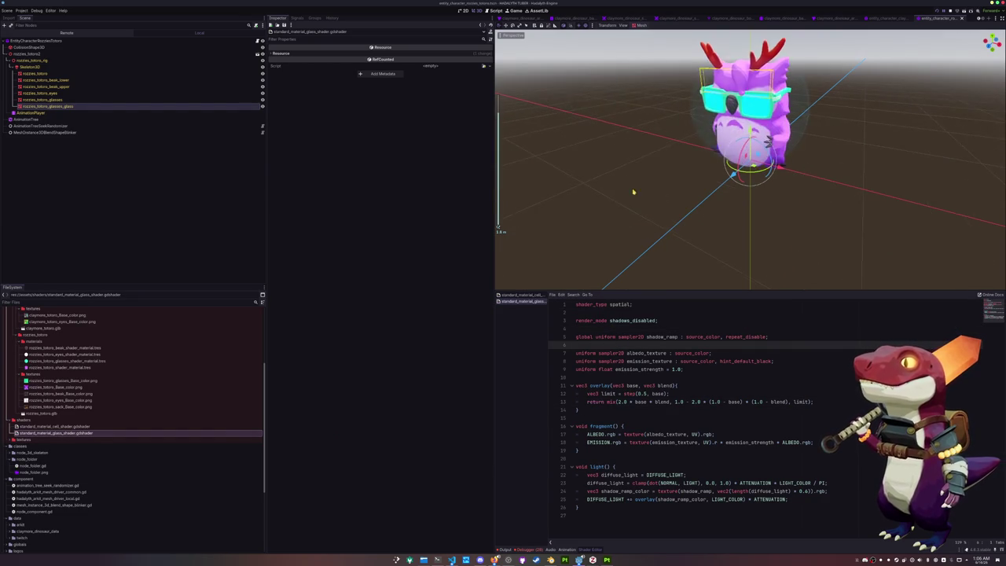
scroll(631, 216, "up", 3)
scroll(631, 217, "up", 2)
scroll(631, 218, "up", 2)
left_click(595, 379)
left_click(594, 454)
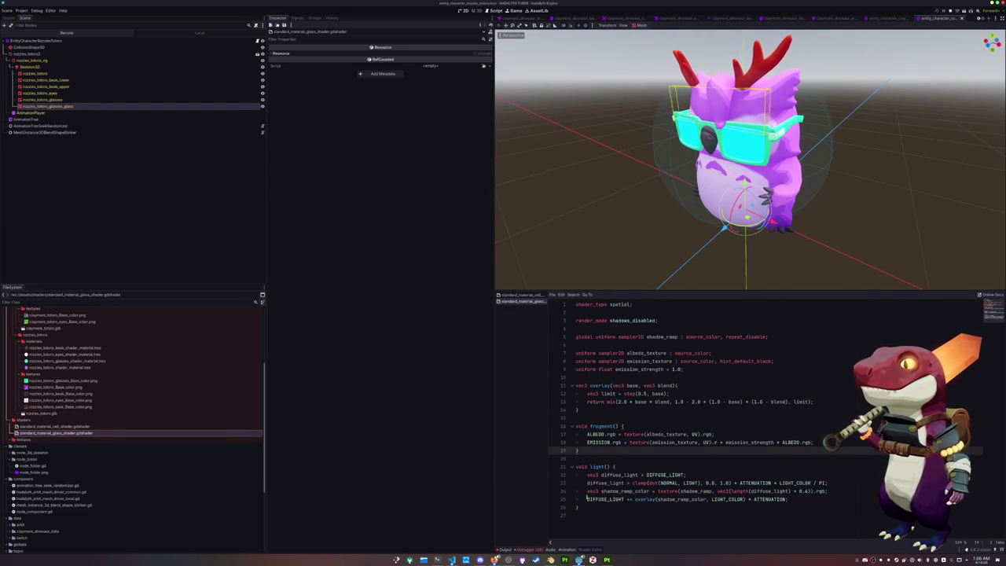
left_click(589, 459)
left_click(591, 452)
key("Return")
key("Return")
type("ALPHA = 0.5;")
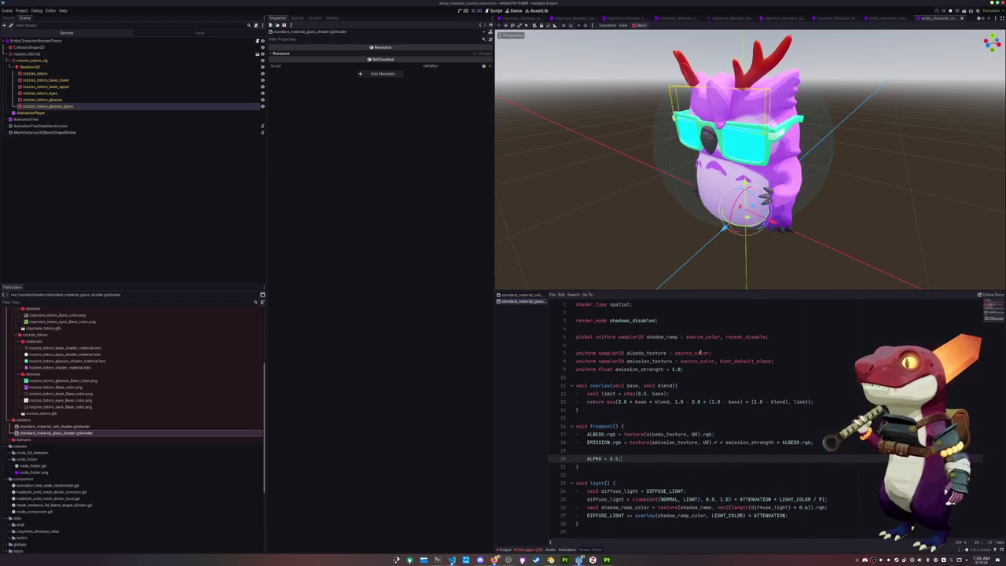
left_click(70, 106)
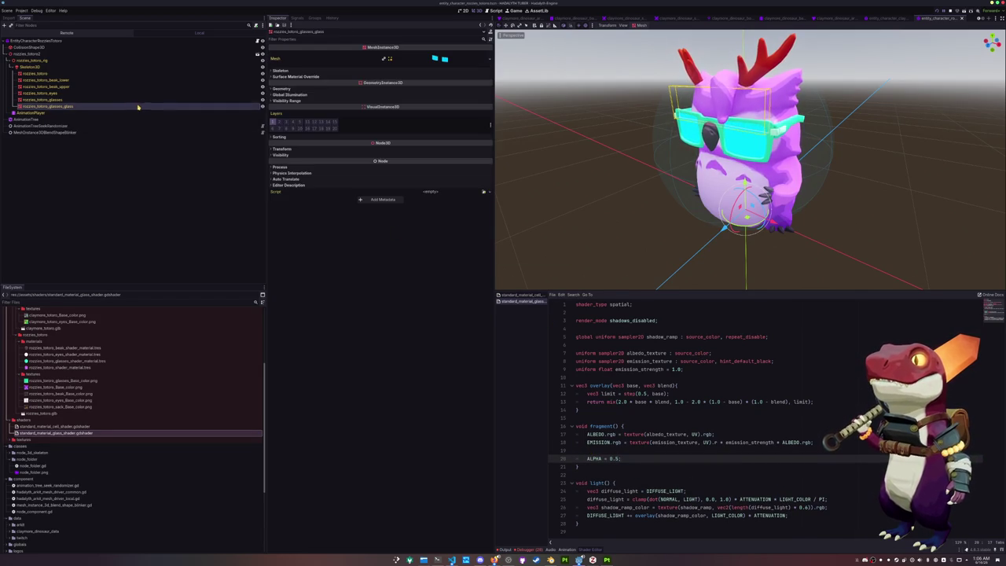
Duplicate the Totoro shader material into a new glass material file.
left_click(63, 367)
key("ctrl+d")
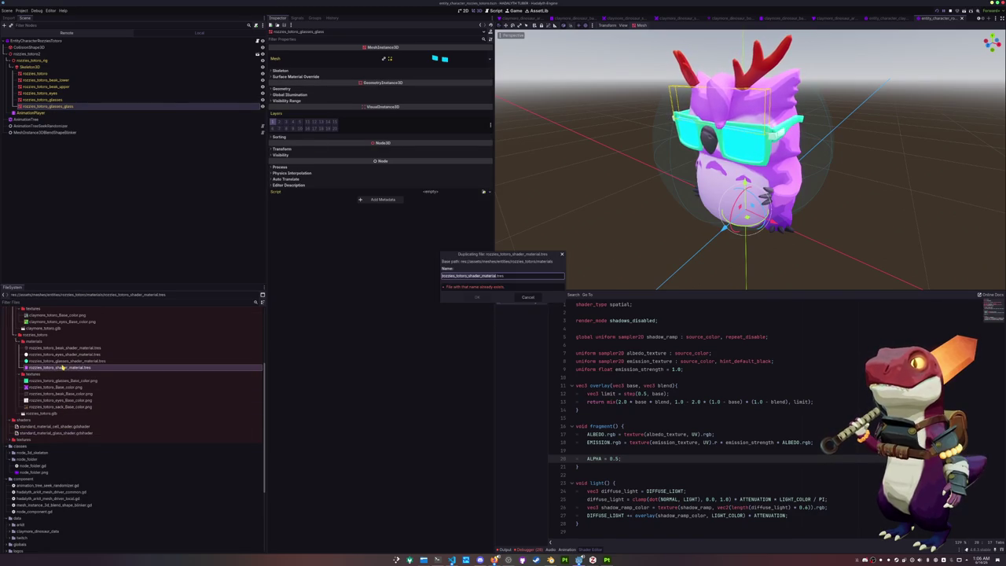
key("Right")
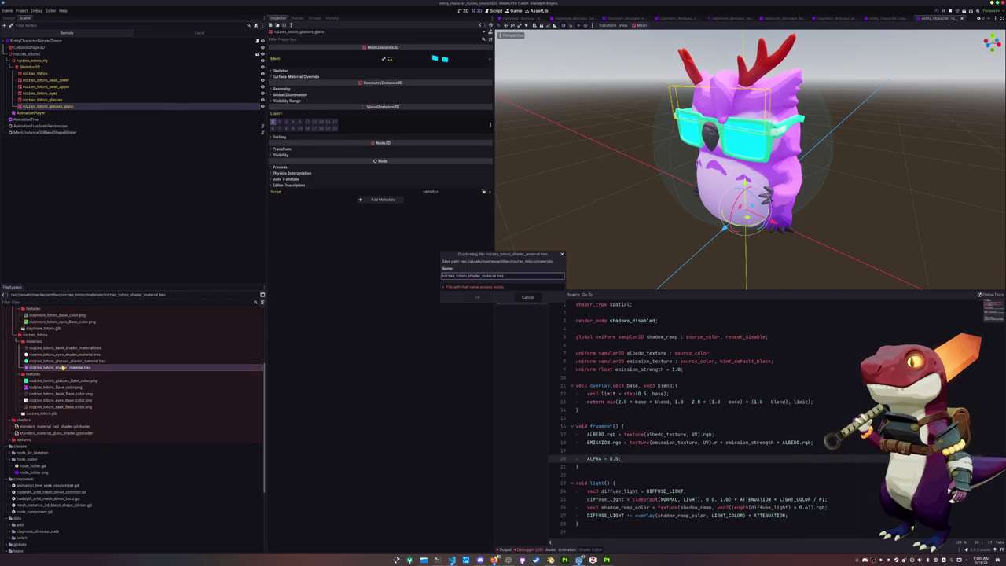
type("g")
type("_")
key("Return")
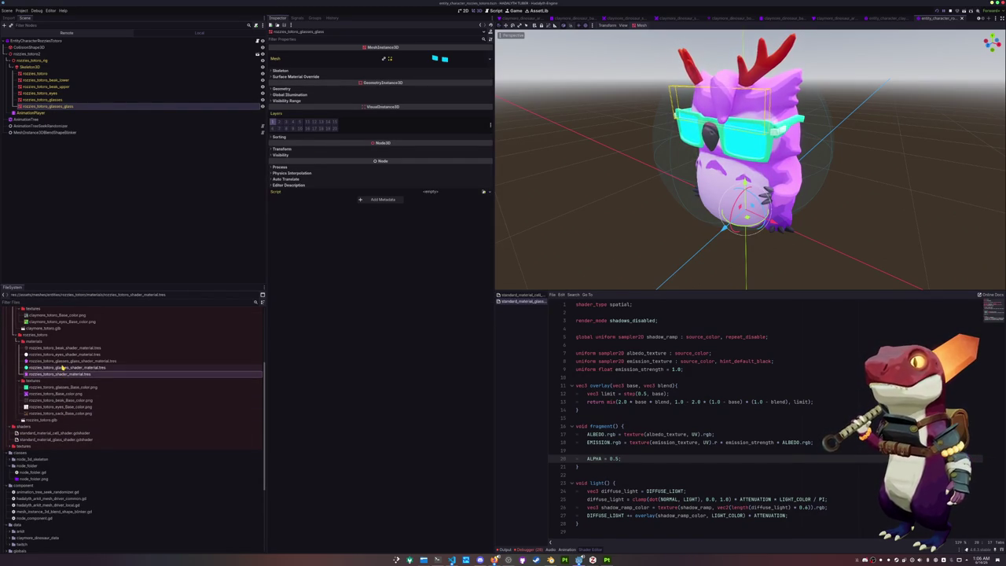
Switch the new material's shader to standard_material_glass_shader.gdshader and clear its albedo texture.
left_click(63, 361)
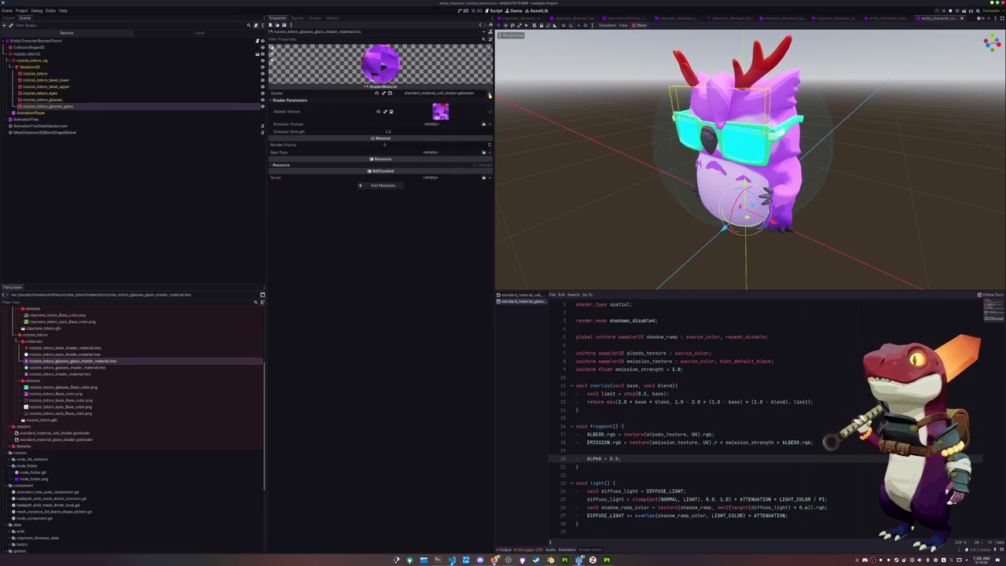
left_click(489, 95)
left_click(472, 111)
type("glas")
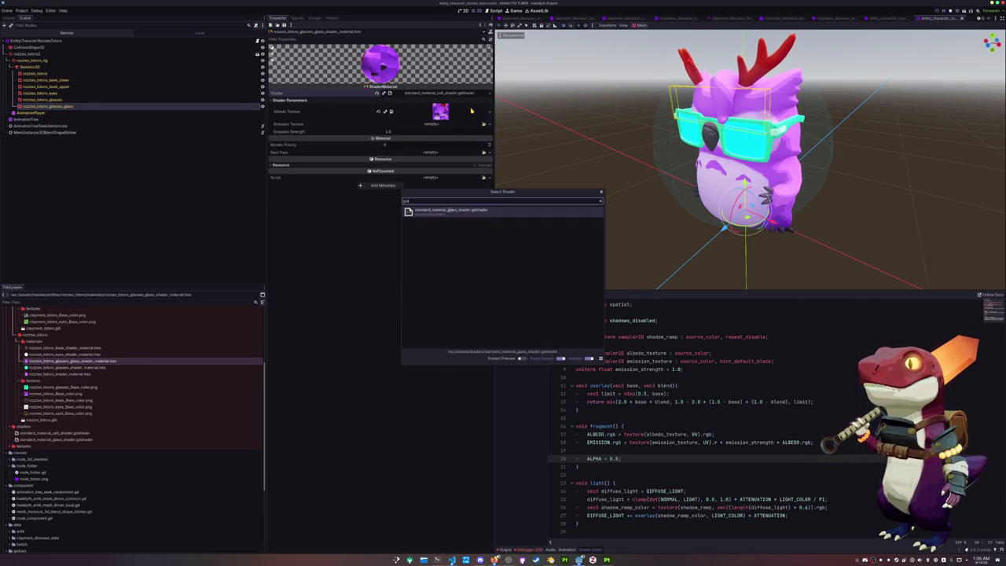
key("Return")
left_click(441, 110)
left_click(489, 111)
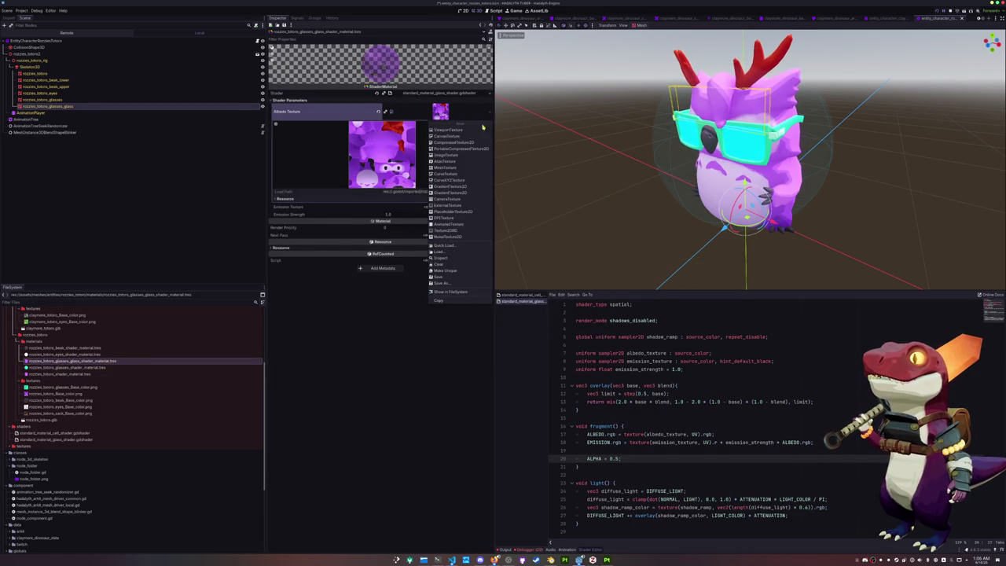
left_click(441, 264)
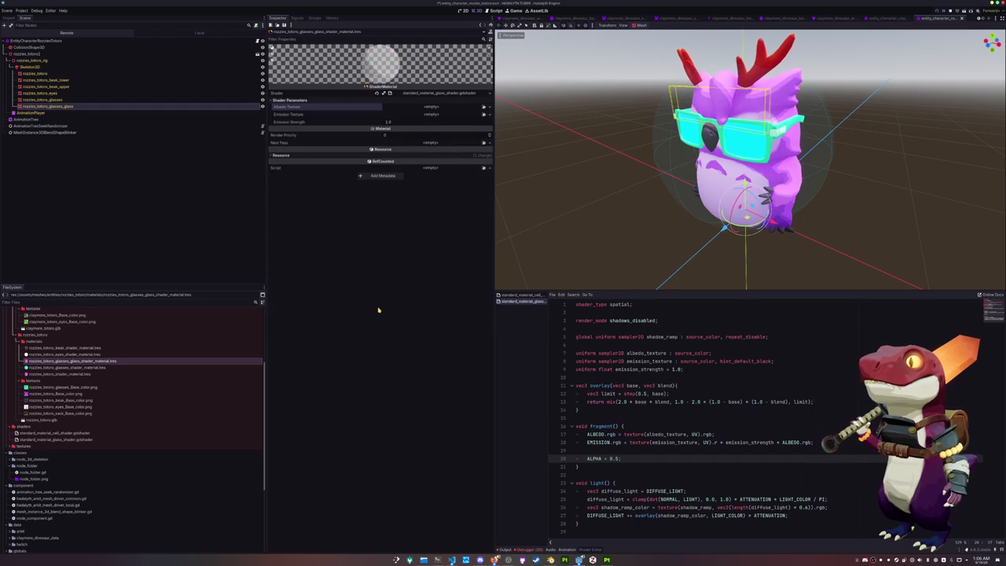
Assign the glass material as the lens mesh's surface material override.
left_click(79, 108)
left_click(472, 77)
left_click(483, 83)
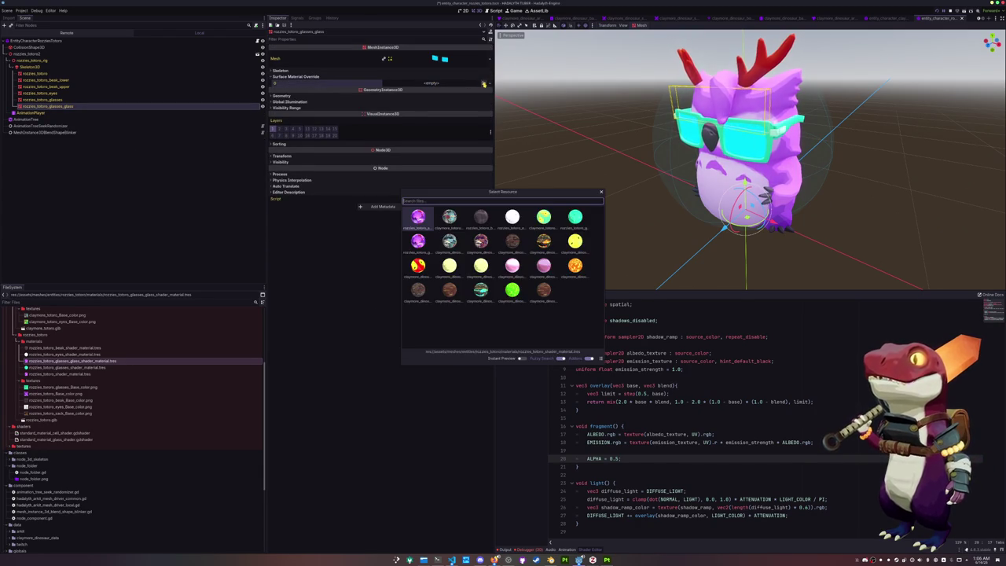
type("gla")
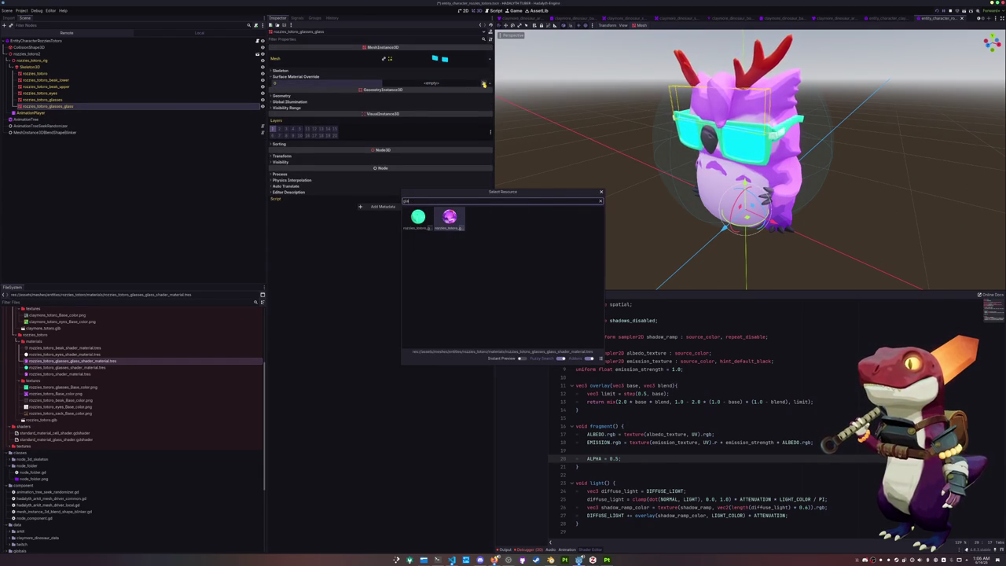
key("Return")
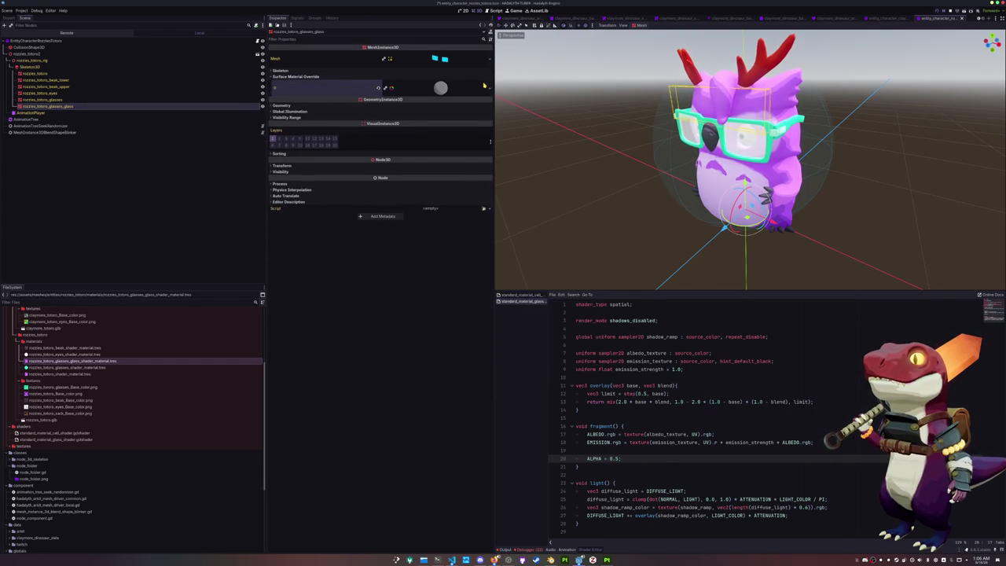
left_click(622, 378)
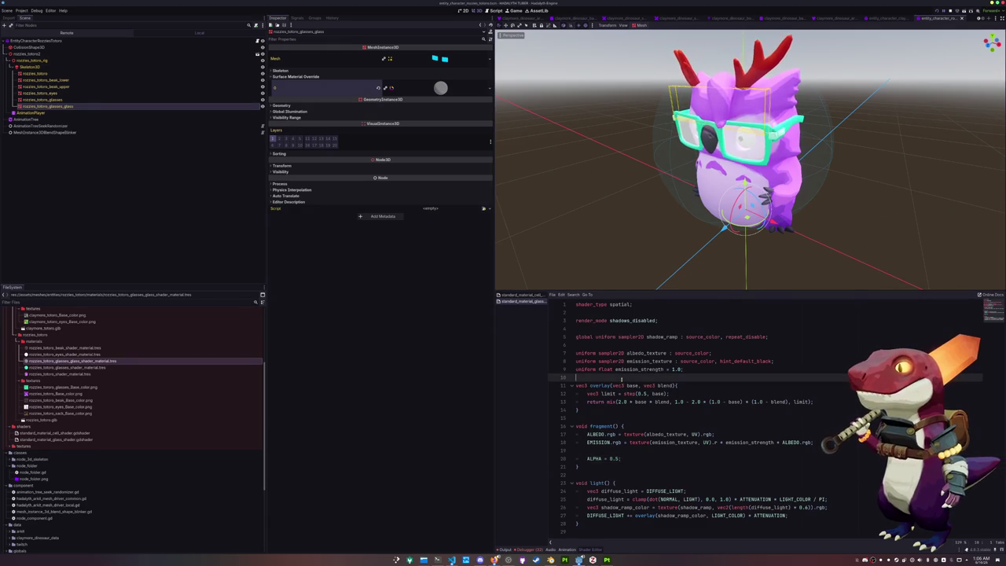
Insert ALBEDO.rgb = vec3(sin(length(UV.x + UV.y))); as line 20, above the ALPHA line.
left_click(604, 450)
key("Return")
key("Return")
key("Up")
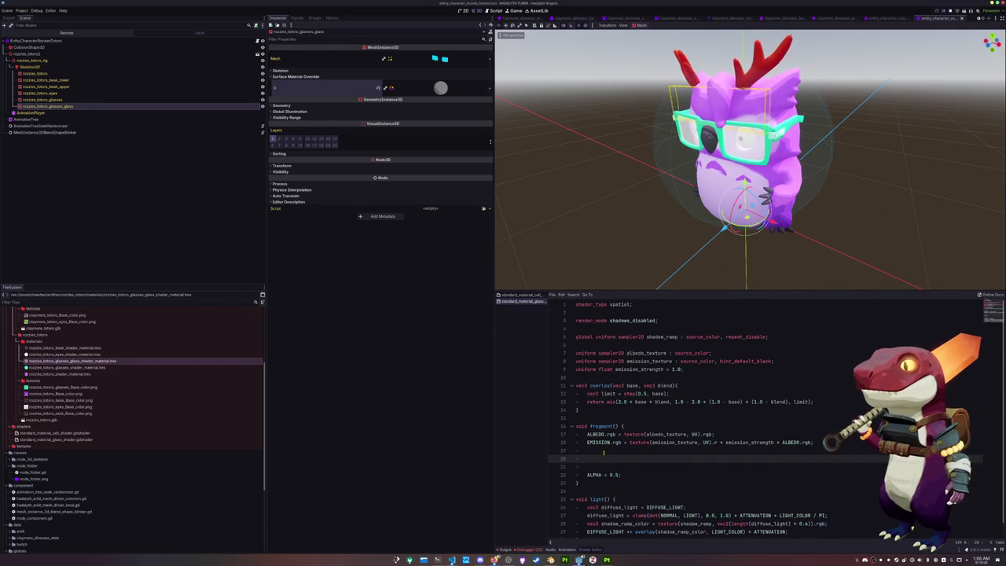
type(".rgb = length(UV.x * UV.y);")
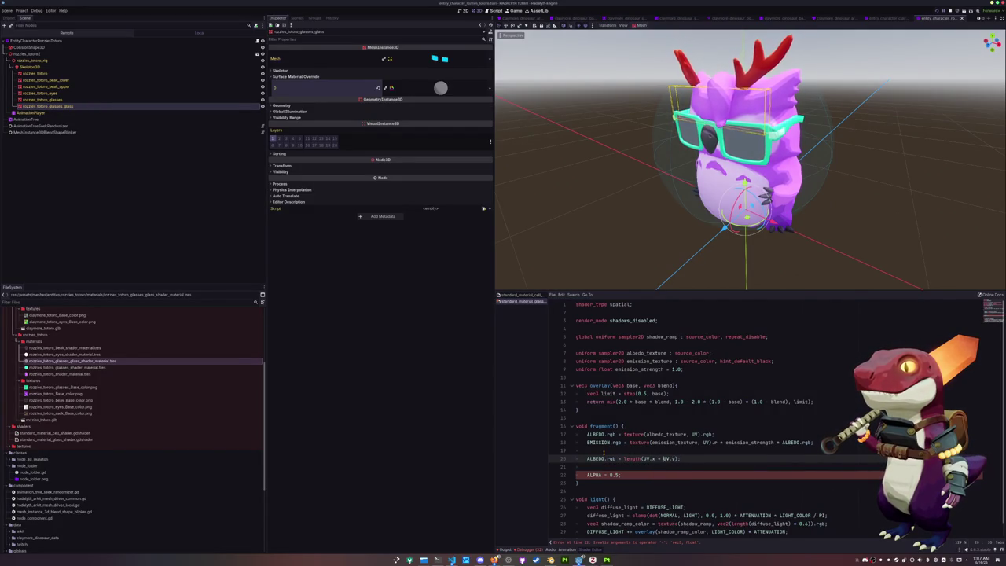
key("ctrl+Left")
key("ctrl+Left")
key("ctrl+Left")
type("s")
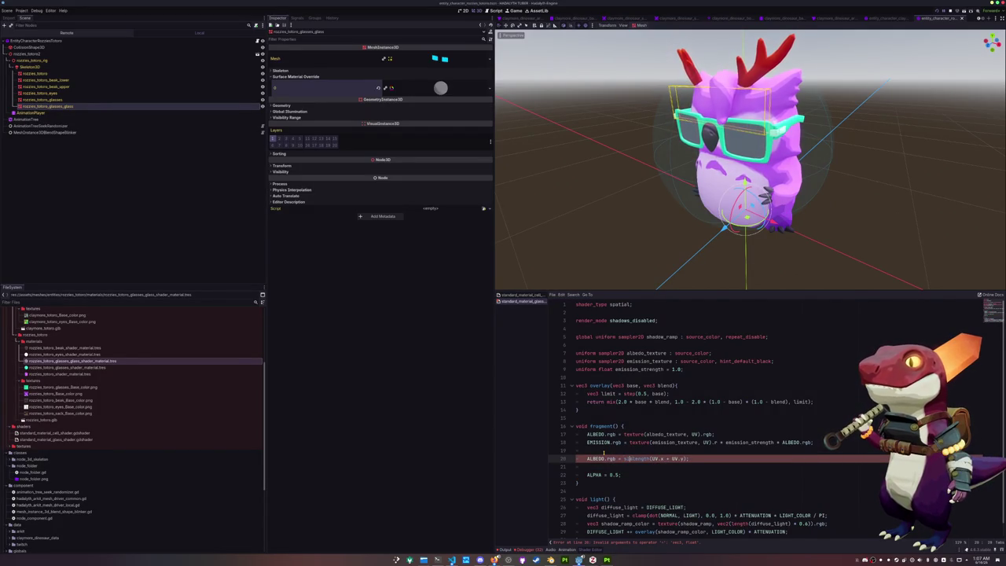
key("BackSpace")
key("BackSpace")
key("BackSpace")
type("vec3(s")
type("(")
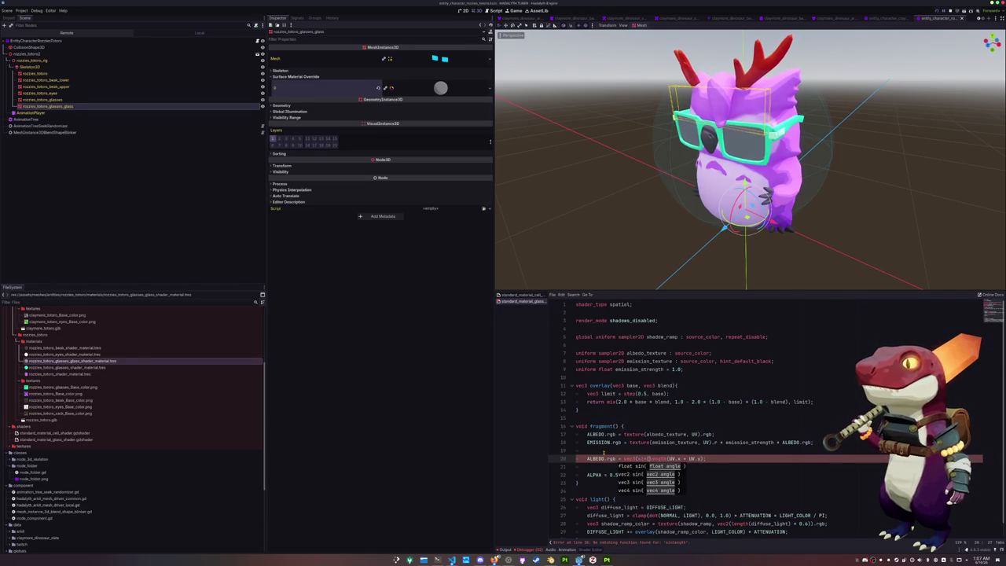
type(")")
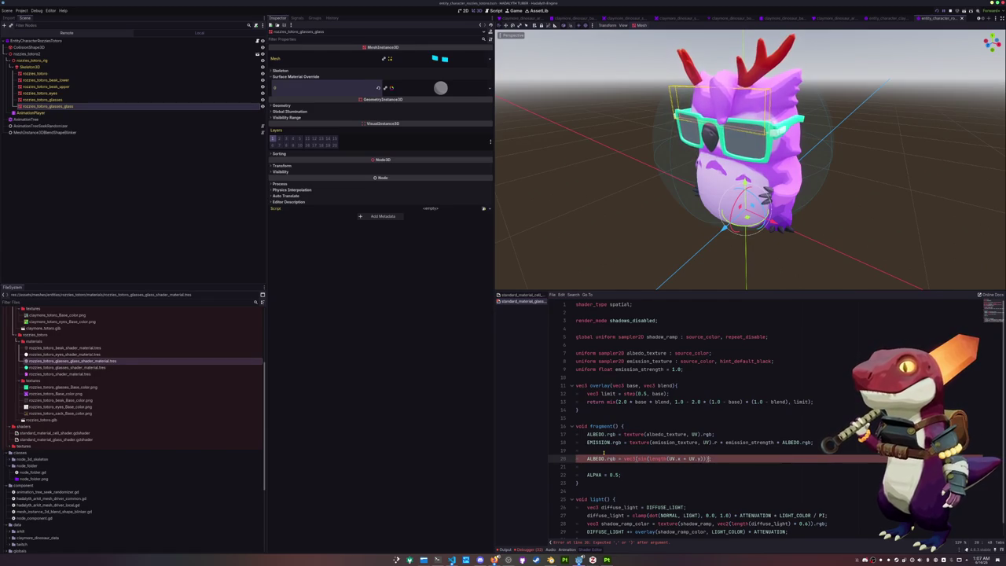
type(")")
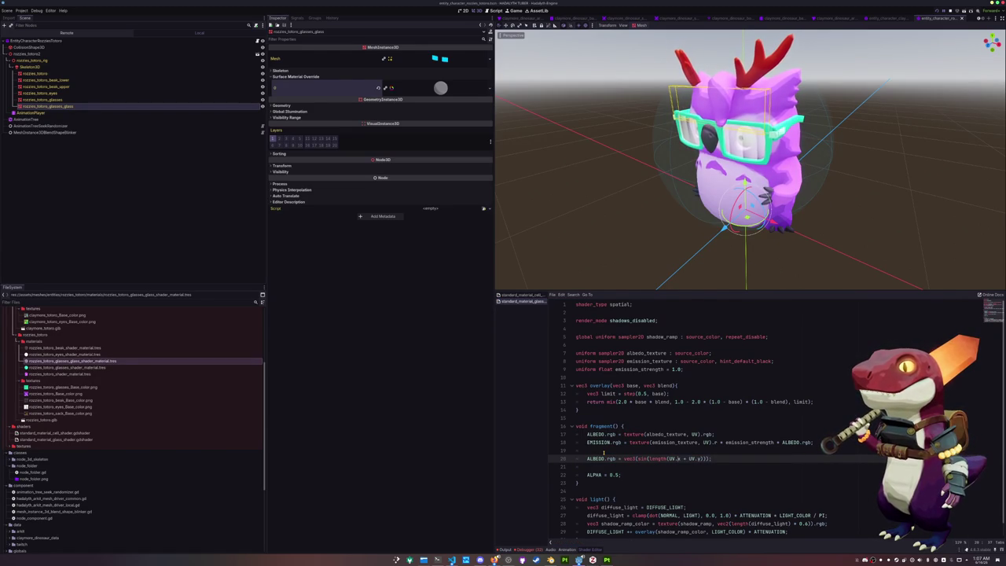
Zoom the viewport in on the glasses.
scroll(641, 224, "up", 2)
scroll(641, 224, "up", 2)
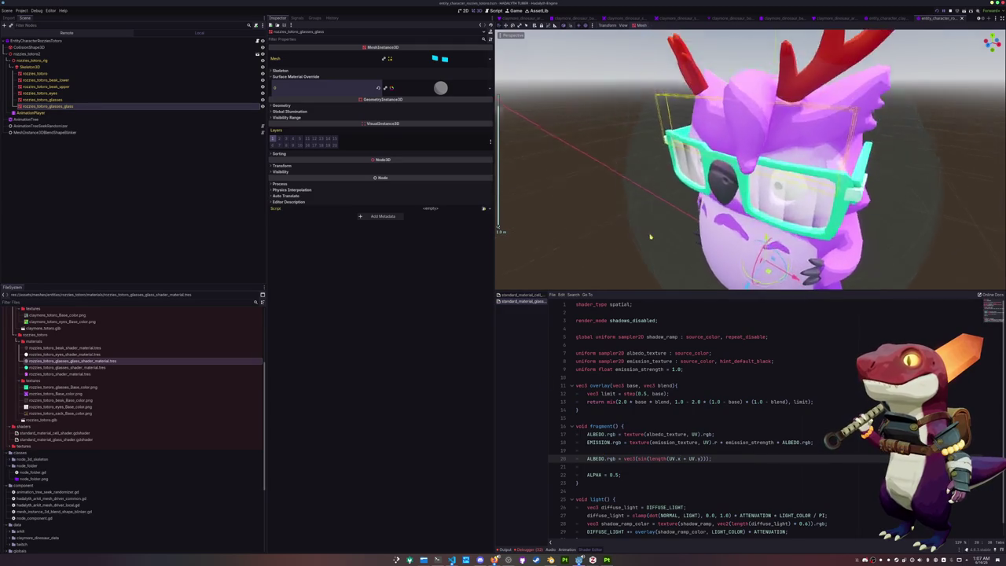
scroll(641, 224, "up", 2)
scroll(641, 225, "up", 2)
scroll(641, 224, "up", 2)
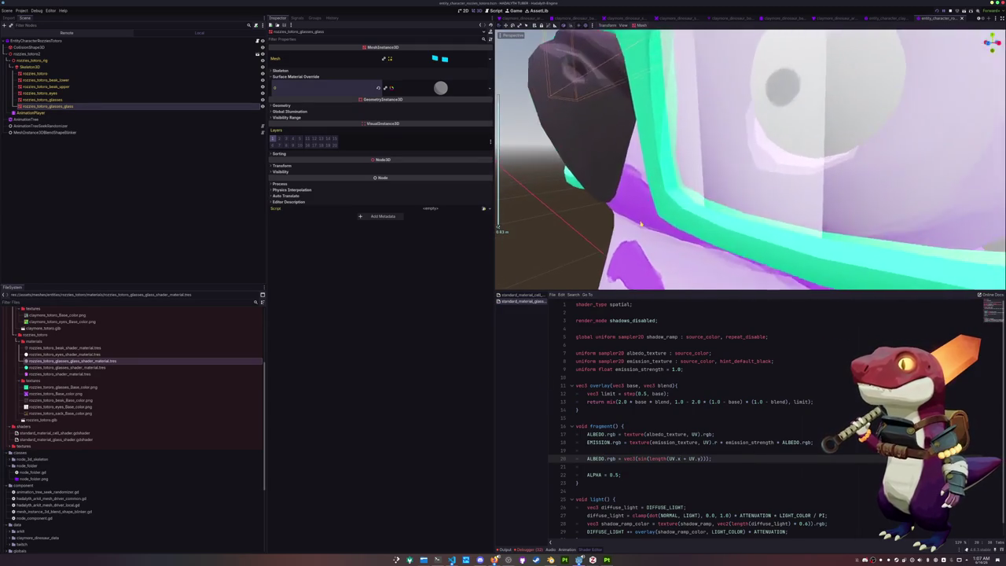
scroll(640, 224, "down", 2)
scroll(629, 259, "down", 1)
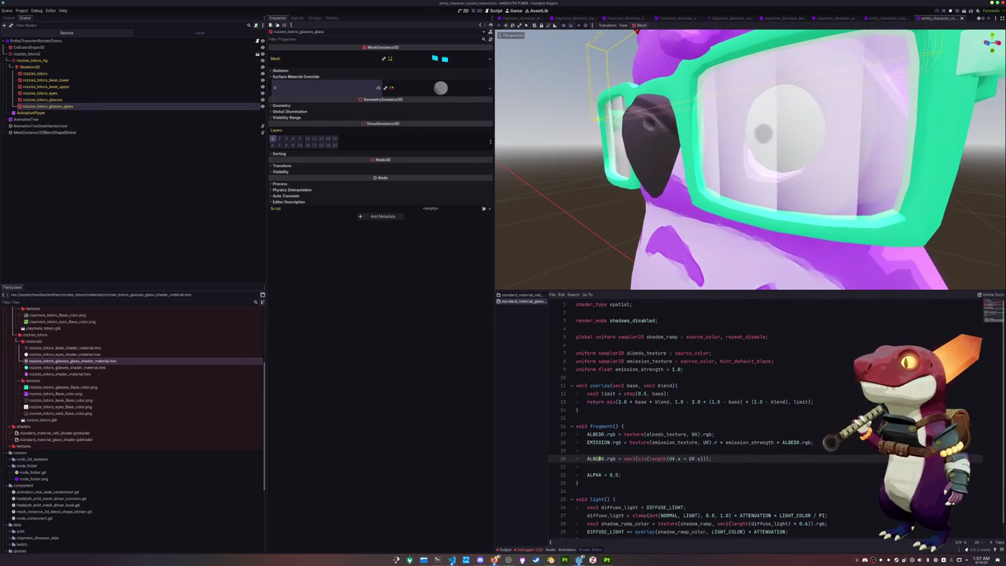
Edit shader line 20 to use cos instead of sin and remove the length call.
left_click(603, 465)
key("Up")
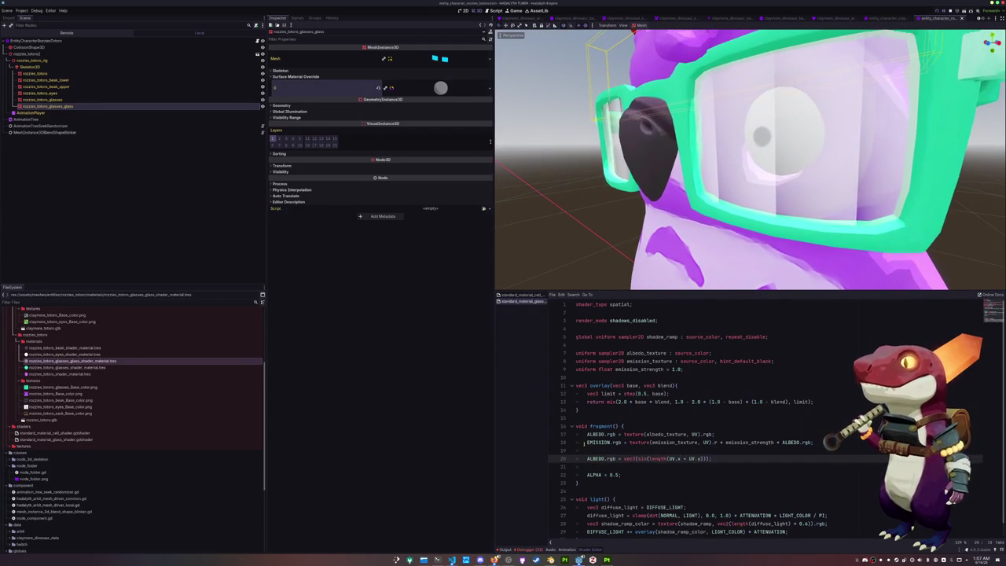
key("Up")
key("Up")
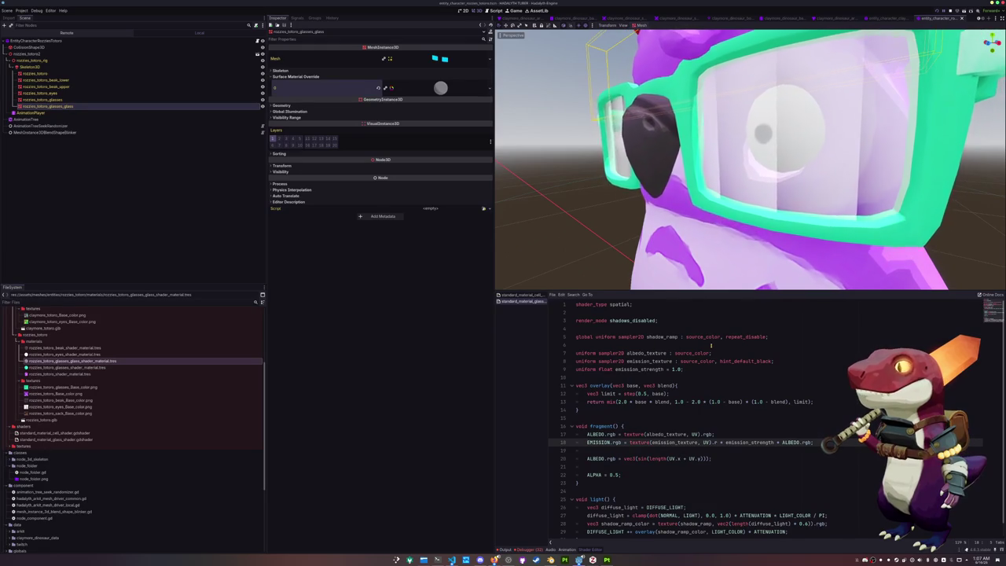
double_click(659, 458)
left_click(661, 459)
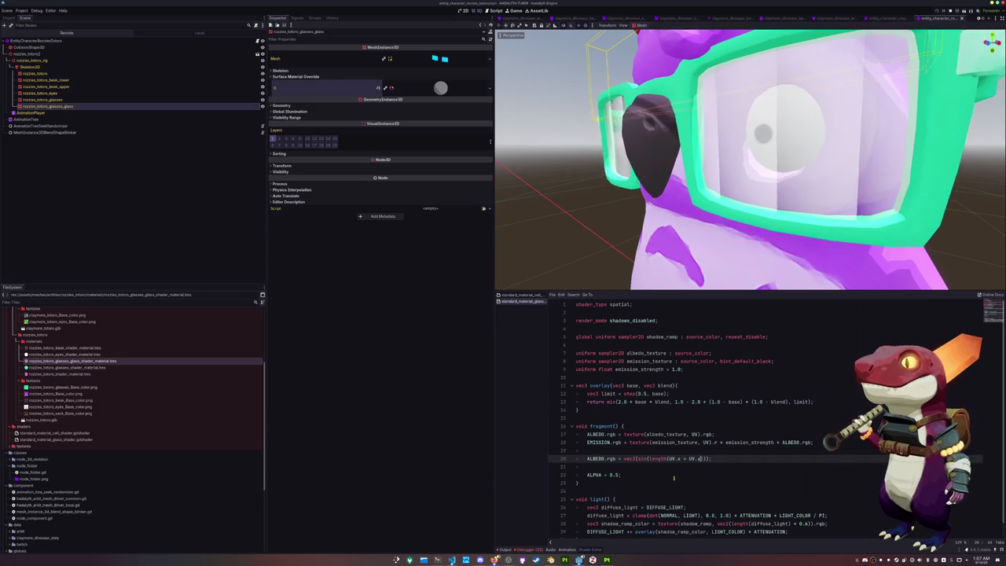
key("ctrl+shift+Right")
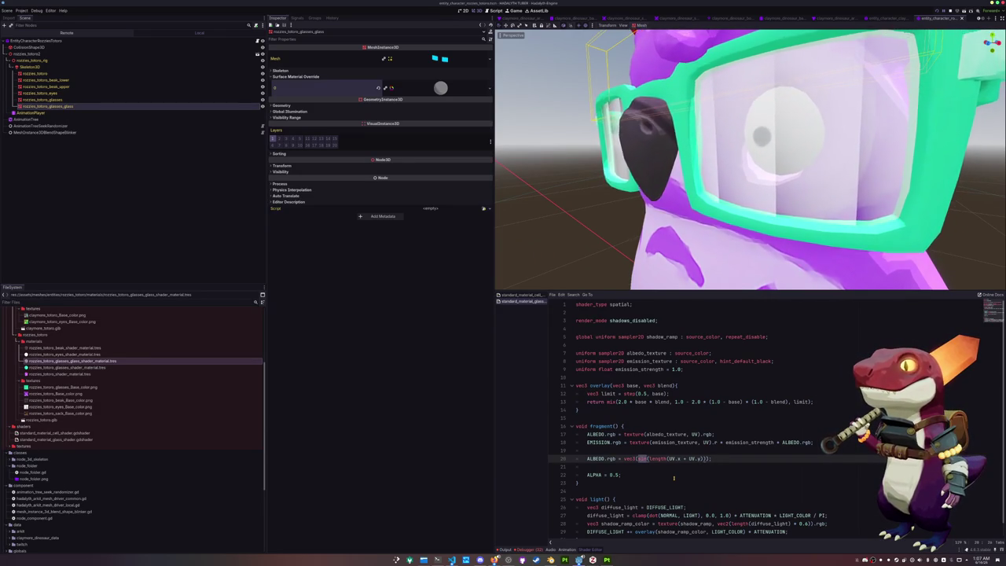
type("cos")
key("ctrl+shift+Right")
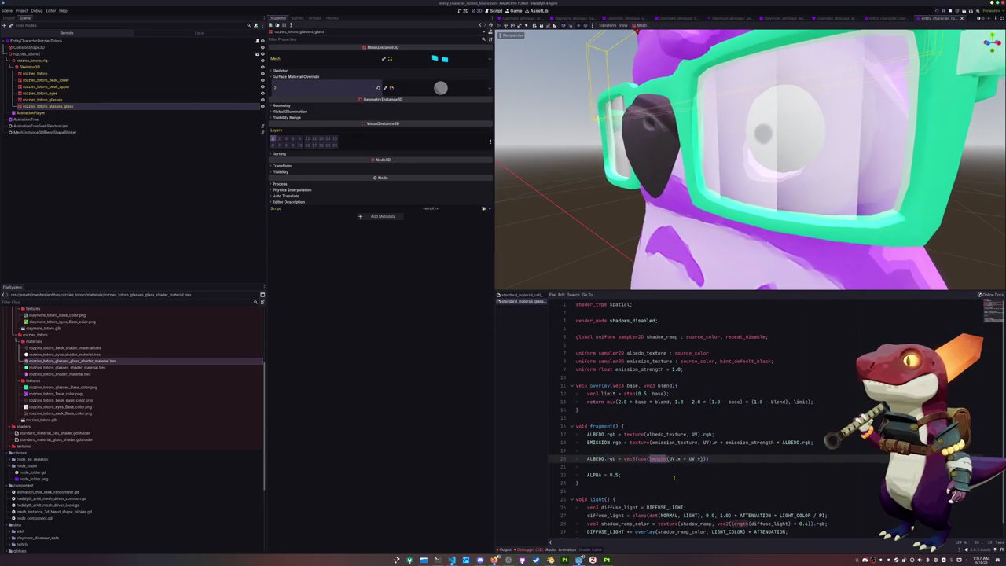
key("BackSpace")
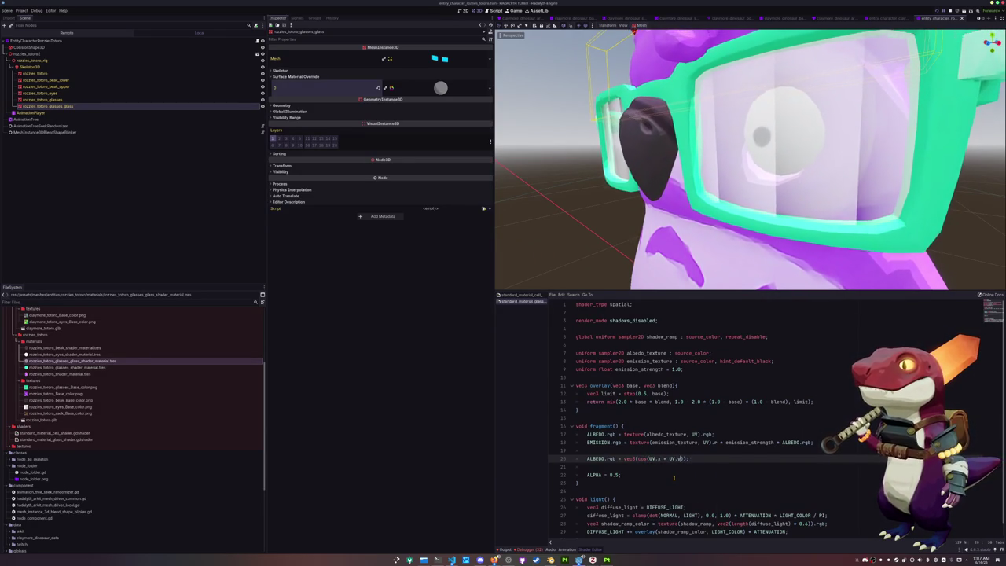
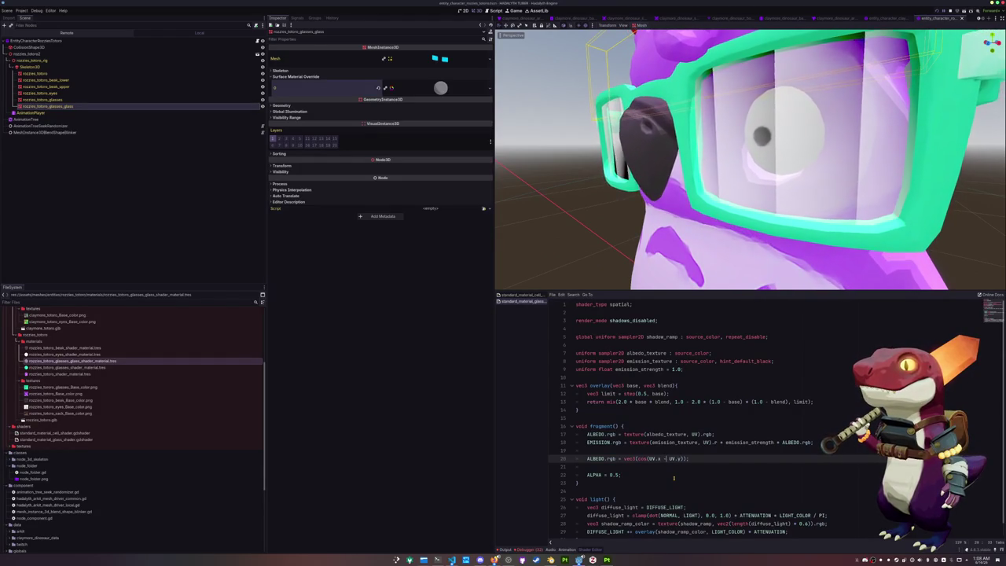
Change the glasses shader's albedo to vec3(cos(10.0 * (UV.x - UV.y))) for diagonal lens stripes.
type("*")
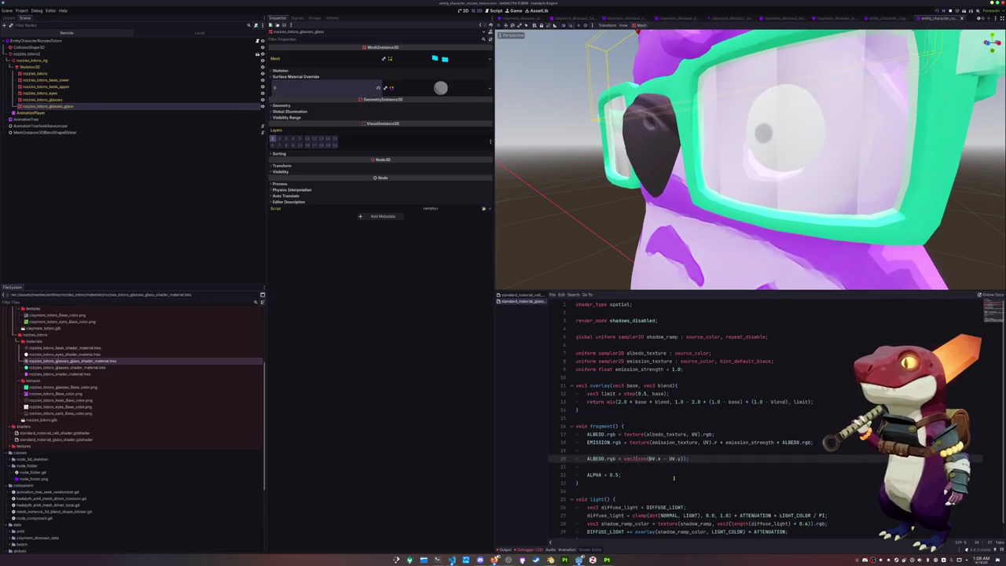
type("10 ")
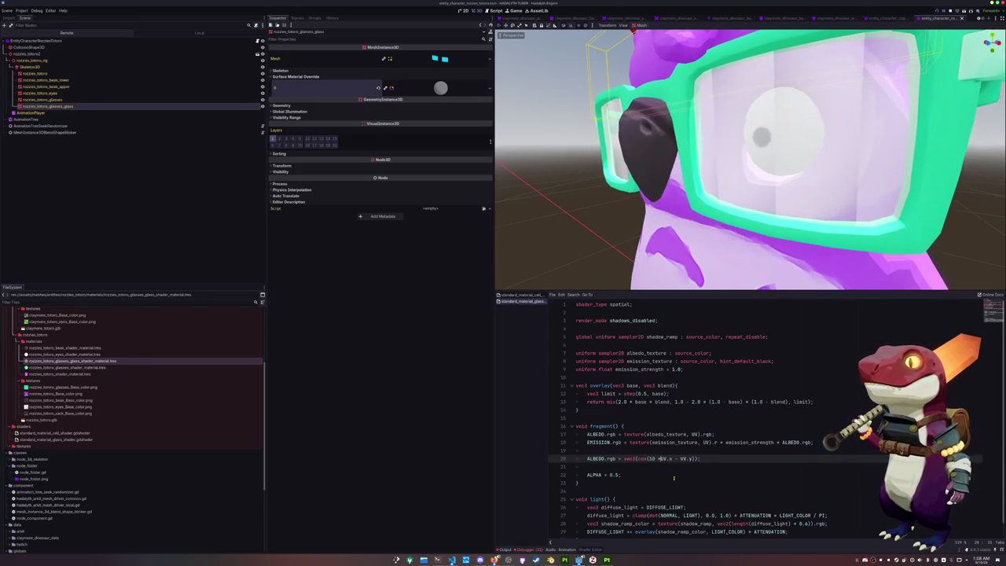
type("* ")
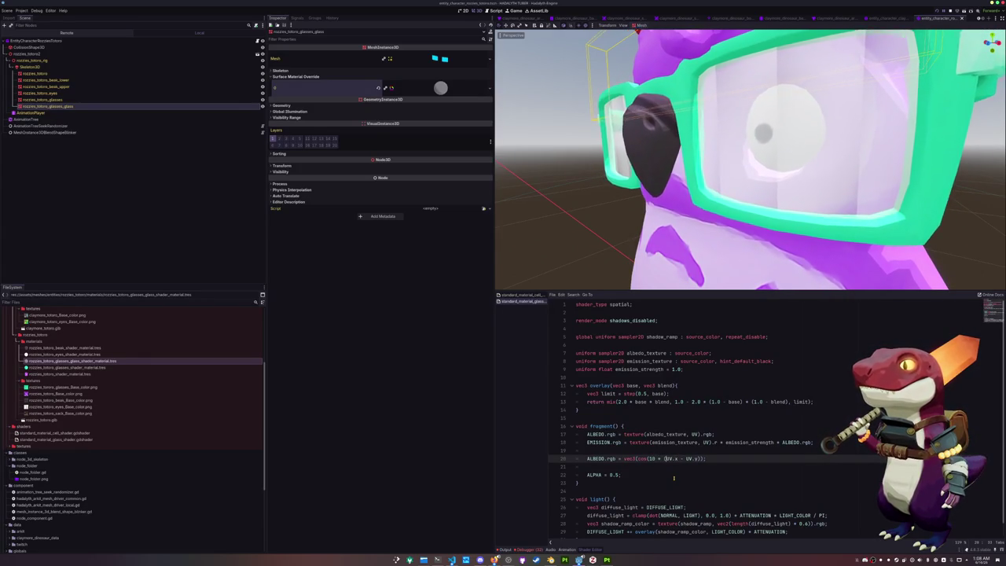
type("(")
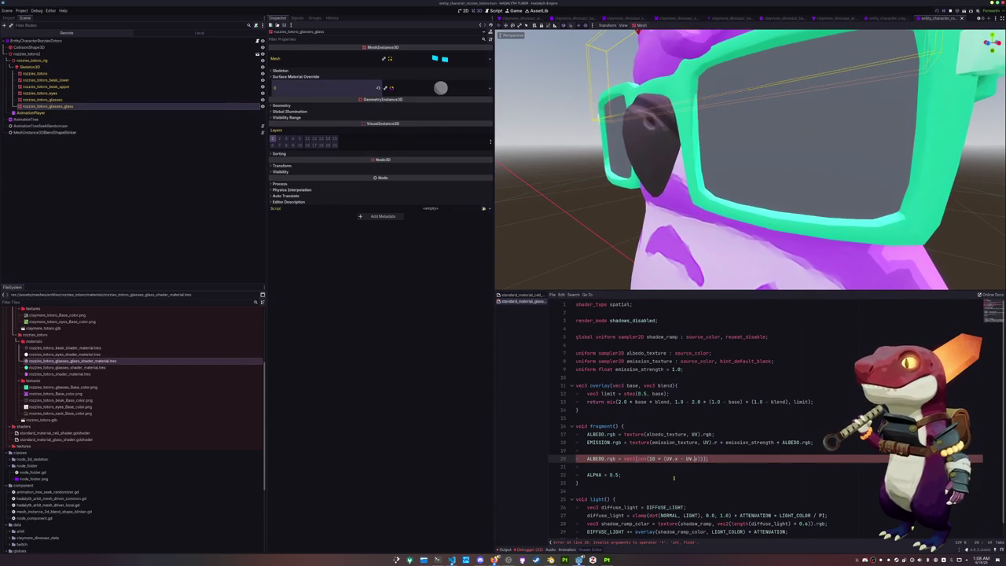
type(".0")
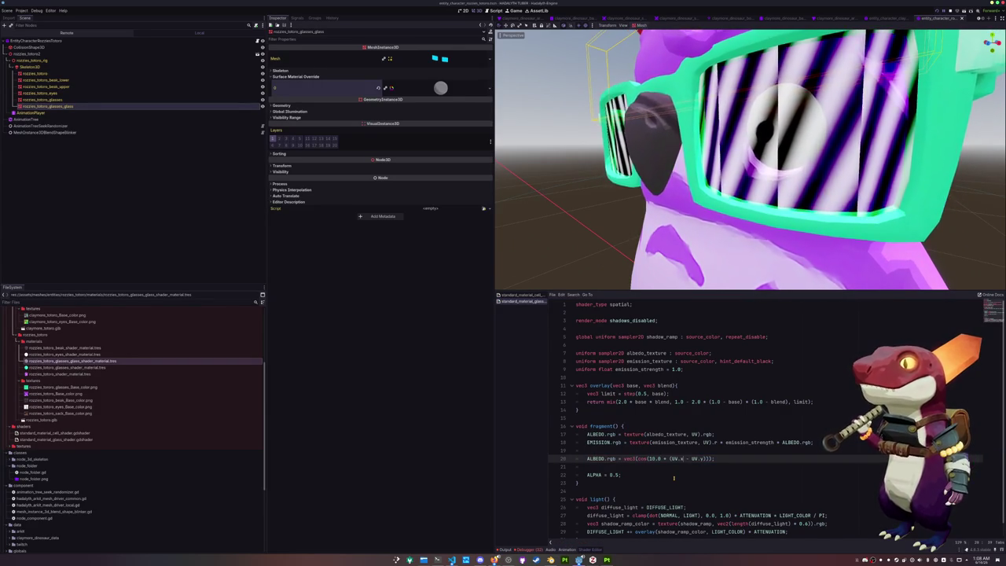
Replace UV.x - UV.y in the albedo cosine with (SCREEN_UV.x + SCREEN_UV.y).
key("ctrl+shift+Return")
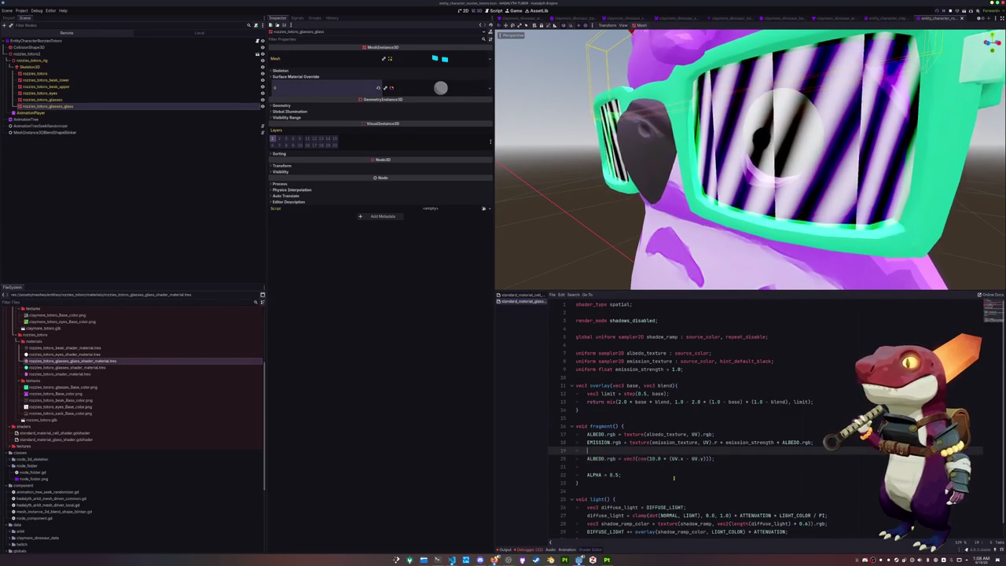
key("ctrl+shift+Return")
type("S")
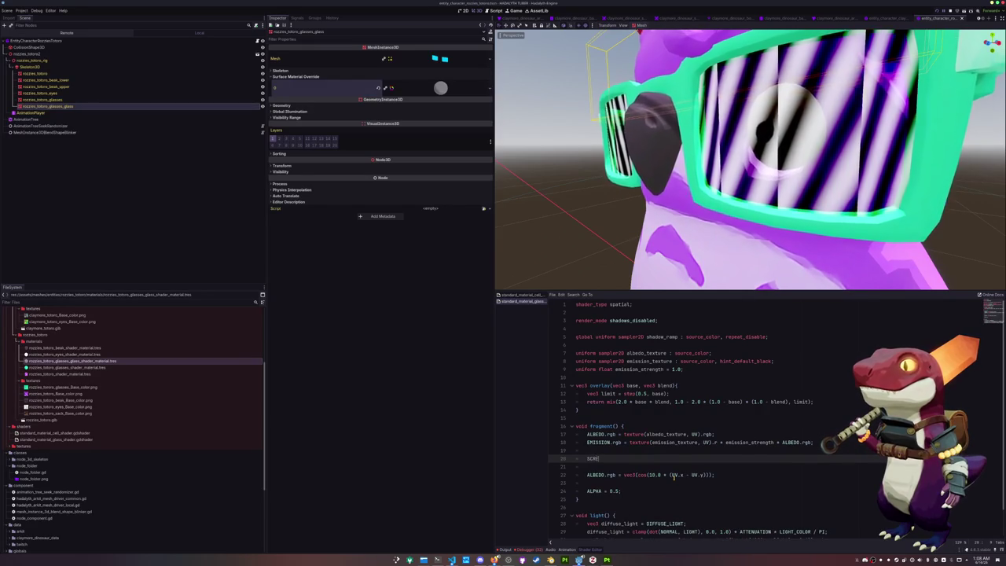
type("CREEN_UV")
key("ctrl+shift+k")
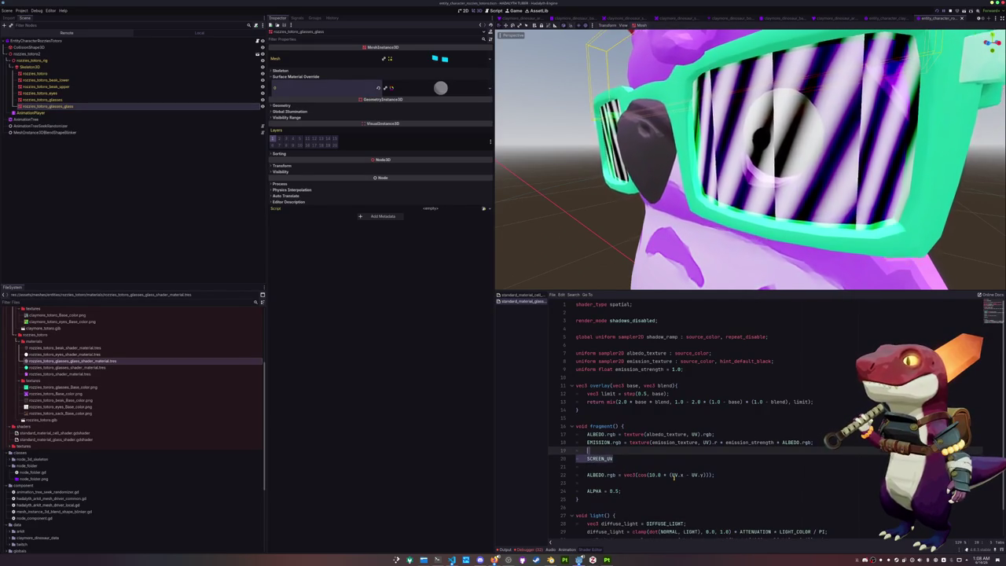
key("Down")
key("Down")
key("Up")
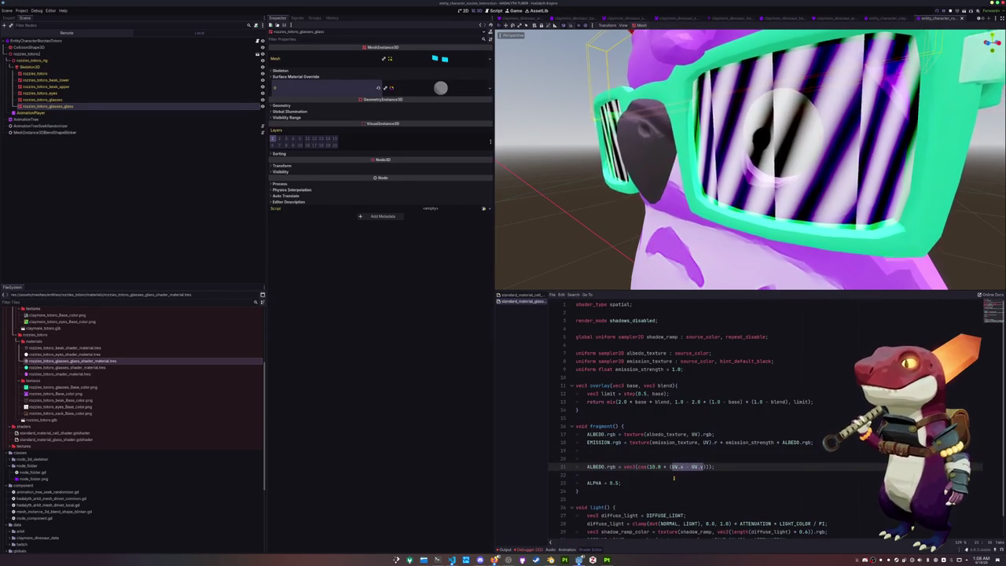
type("length(UV")
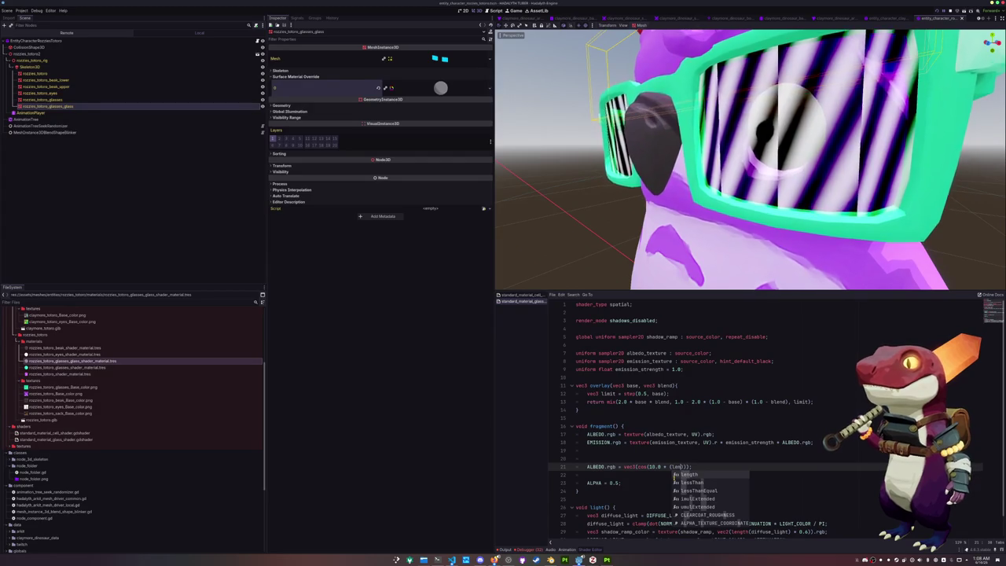
key("Return")
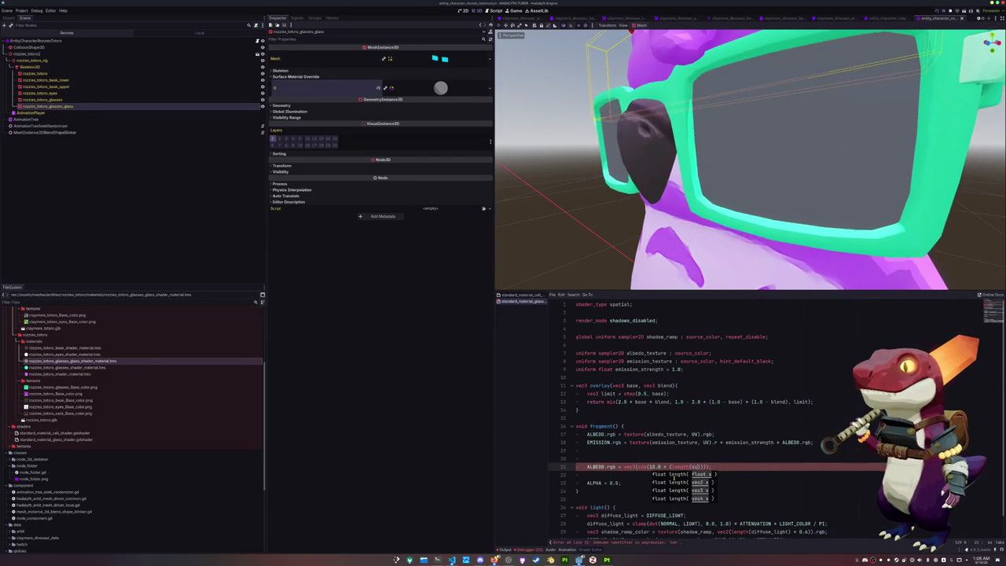
key("BackSpace")
key("BackSpace")
key("BackSpace")
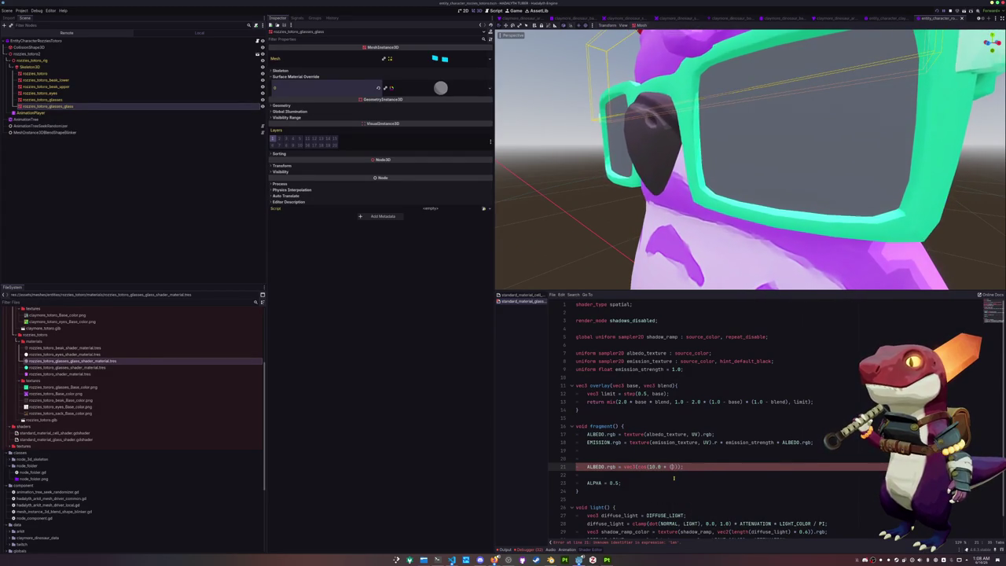
type("SCREEN_UV.x")
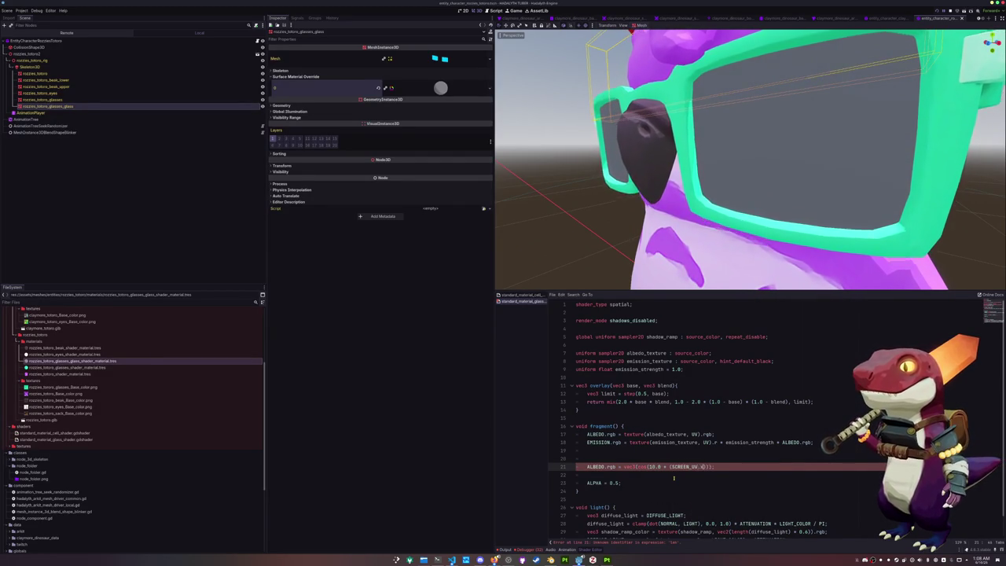
type(" + SCREEN_UV")
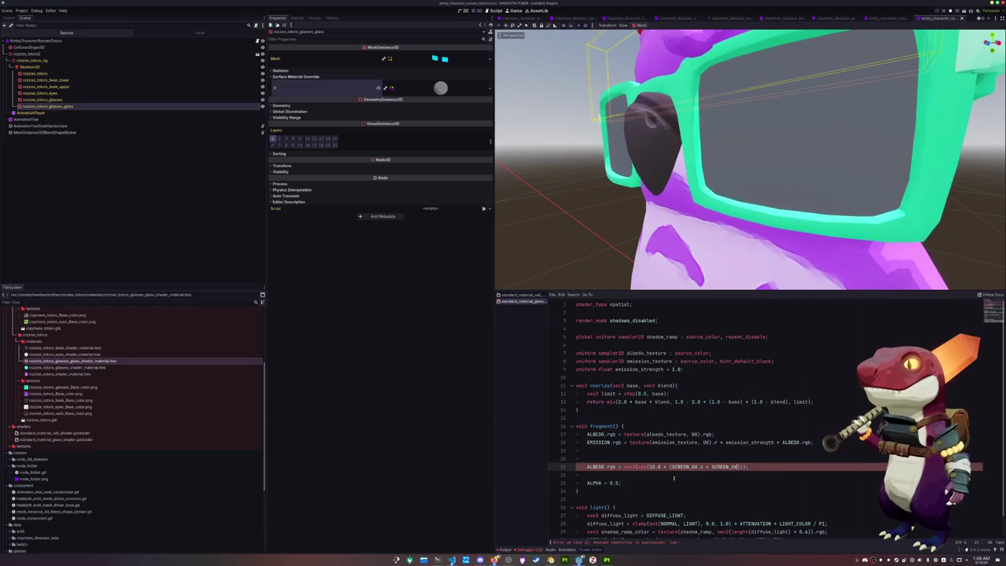
type(".y")
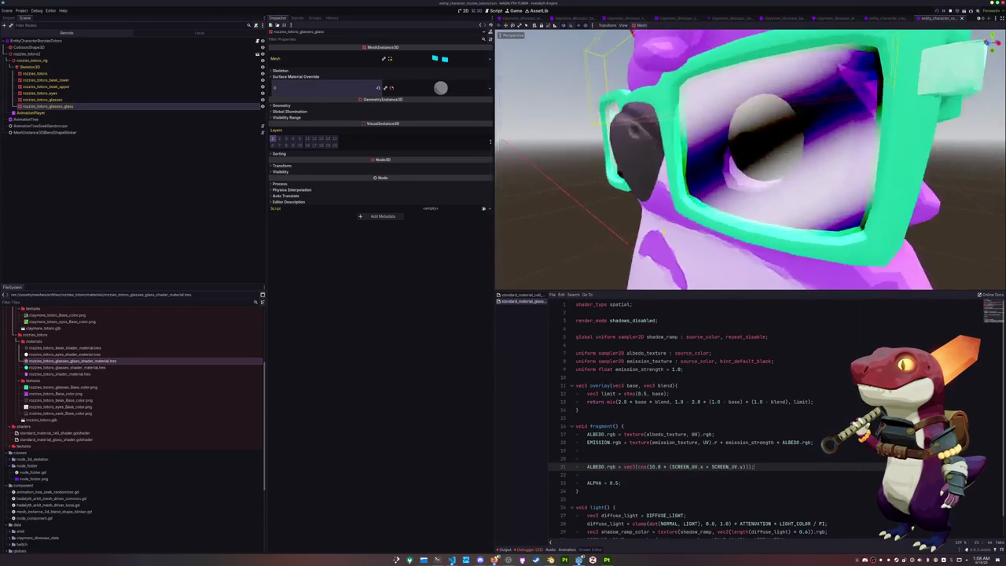
scroll(751, 161, "down", 5)
scroll(751, 161, "up", 5)
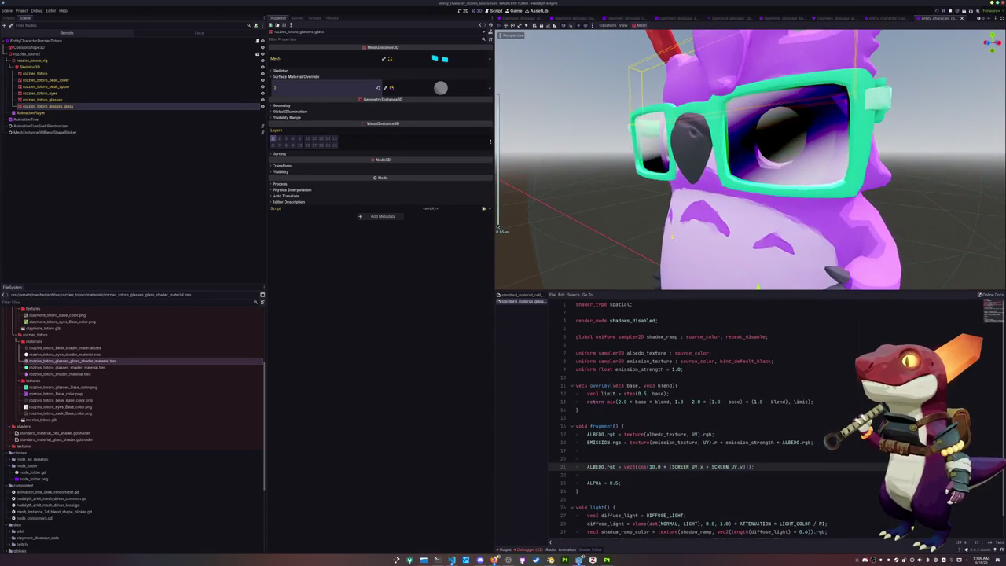
Switch the SCREEN_UV terms to a subtraction and start a reflection variable line above ALBEDO.
left_click(708, 466)
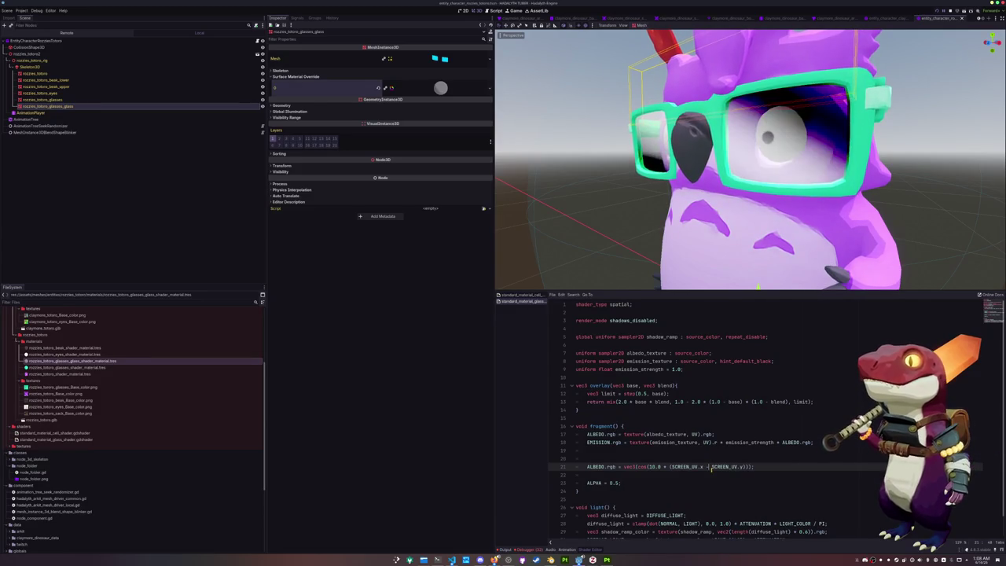
left_click(703, 474)
key("Return")
key("Up")
key("Return")
key("Up")
key("Return")
key("Up")
type("t s")
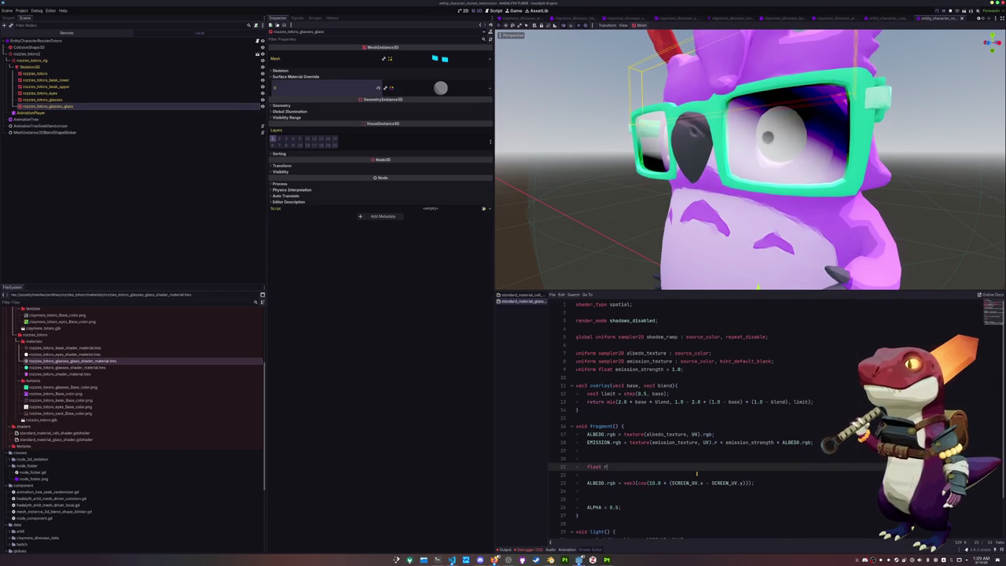
type("eflection =")
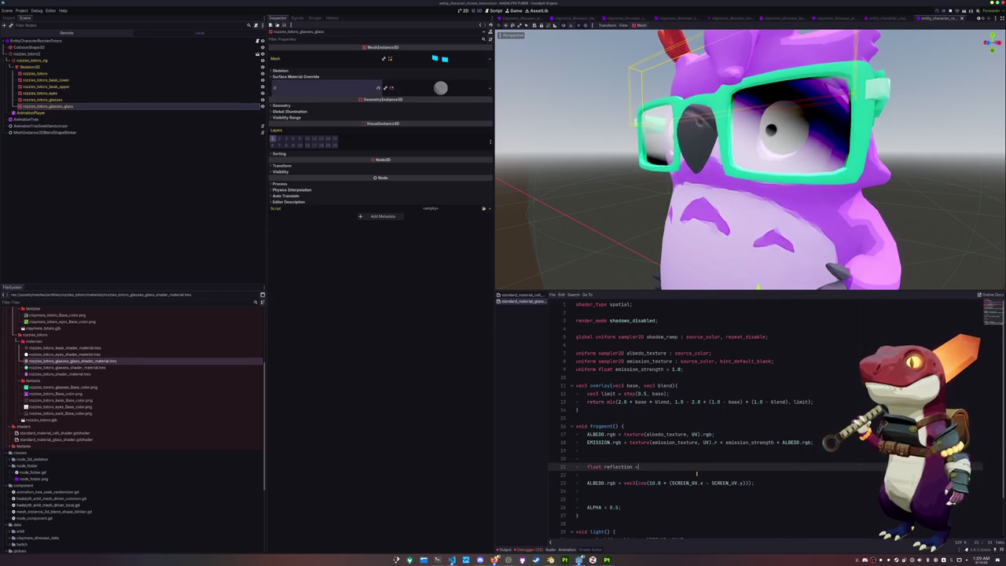
Store the cosine expression in reflection and set ALBEDO.rgb to vec3(reflection).
key("Down")
key("Down")
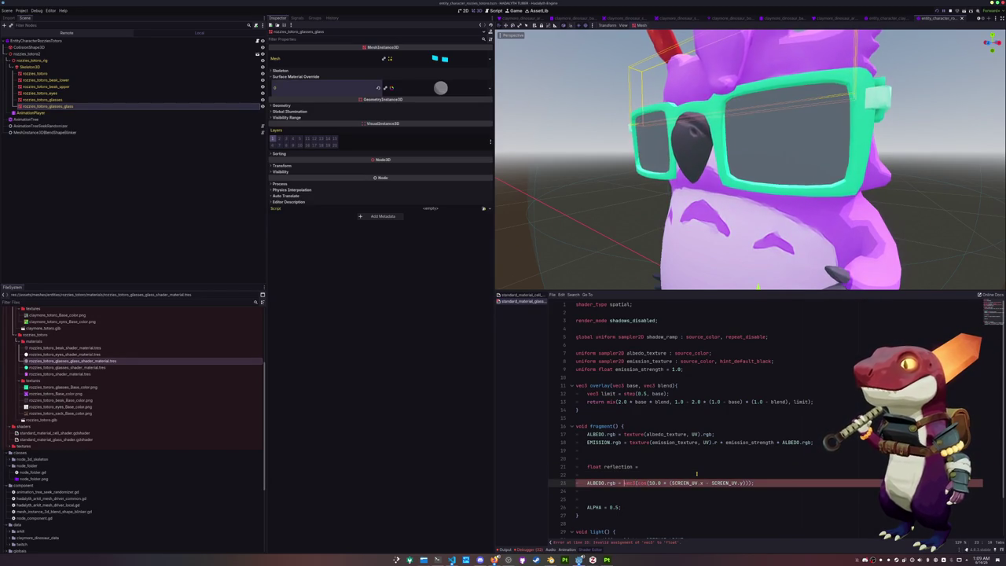
key("ctrl+shift+Right")
key("ctrl+shift+Right")
key("ctrl+shift+Right")
key("ctrl+shift+Right")
key("ctrl+shift+Right")
key("ctrl+shift+Right")
type("reflection")
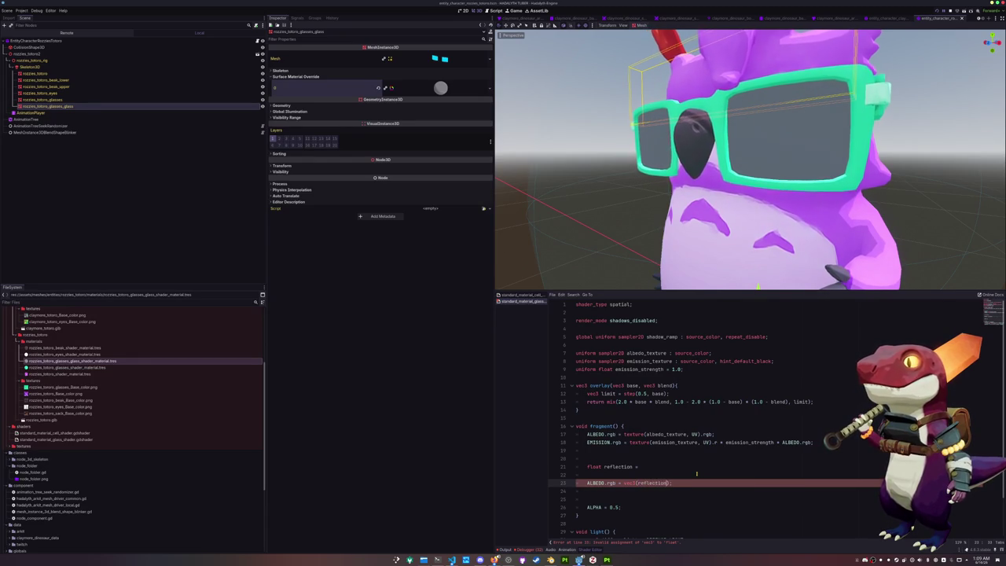
key("Up")
key("Up")
type("cos(10.0 * (SCREEN_UV.x - SCREEN_UV.y))")
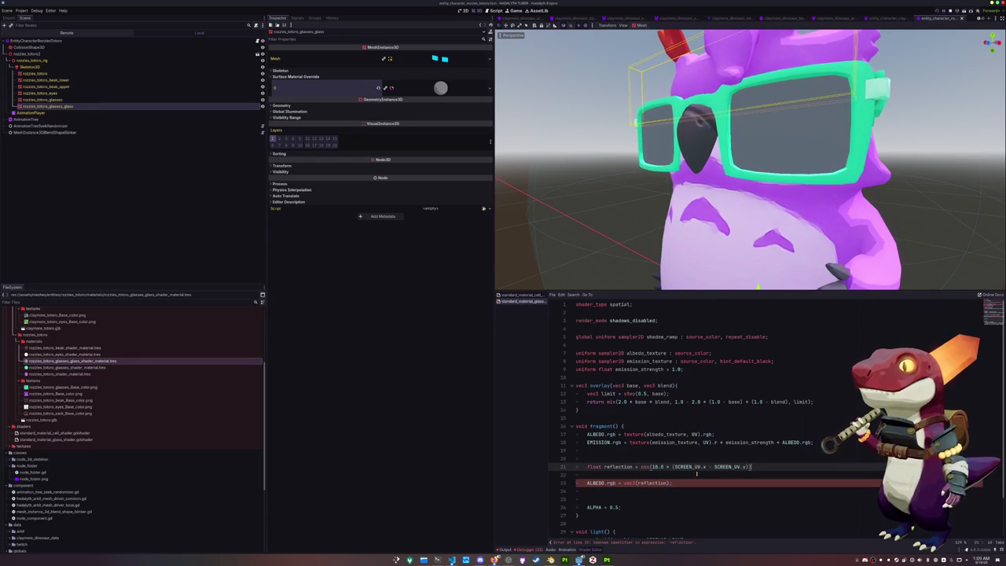
type(";")
key("Return")
Add reflection = step(0.5, reflection); to give the lenses hard-edged reflections.
type("ref")
key("Return")
type("= st")
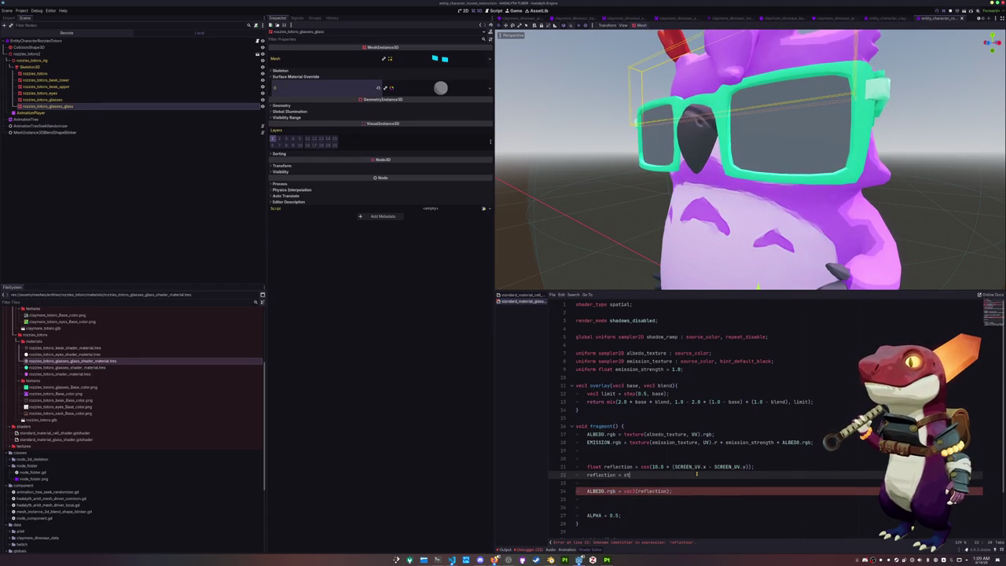
type("ep(ref")
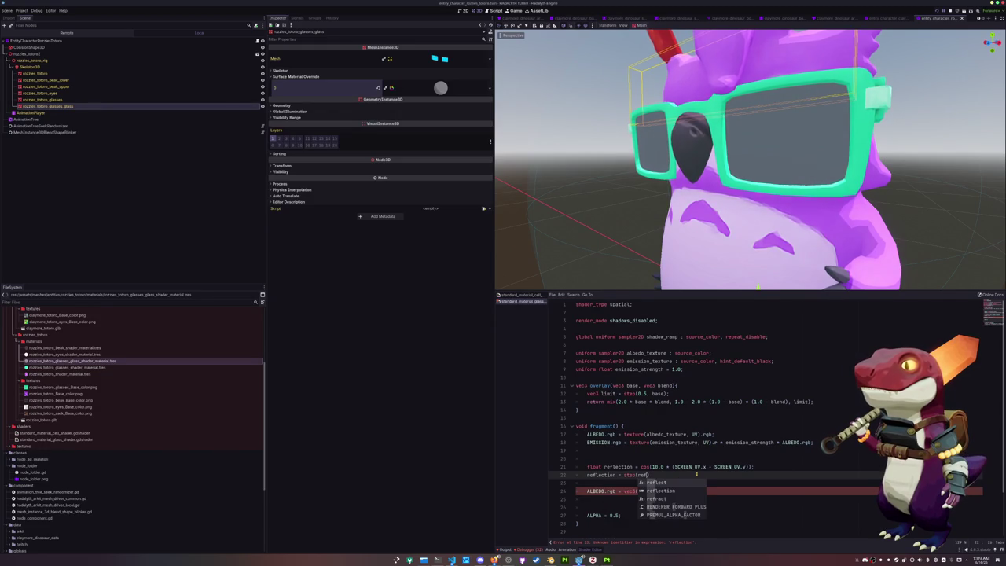
key("Down")
key("Return")
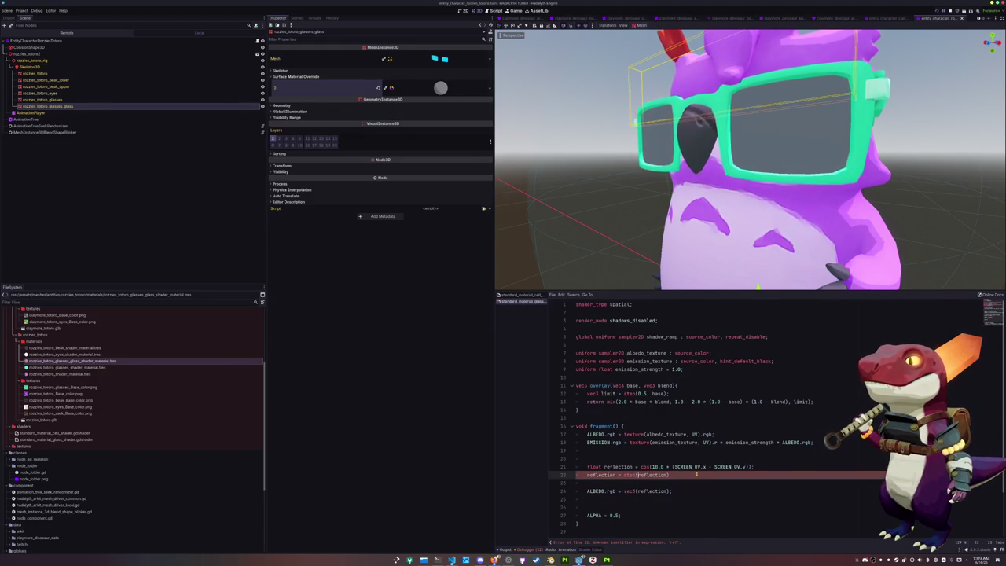
type("0.5, ")
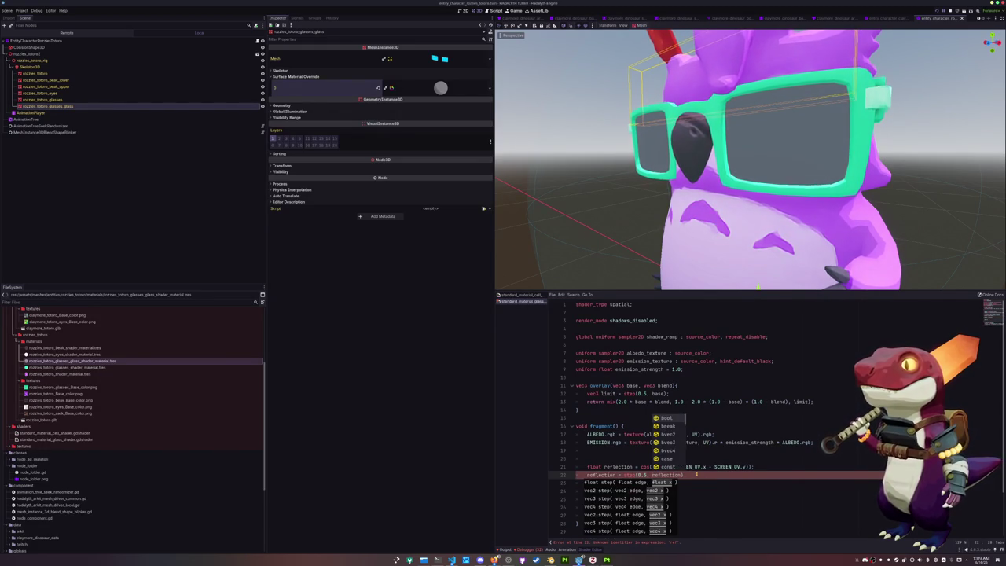
type(")")
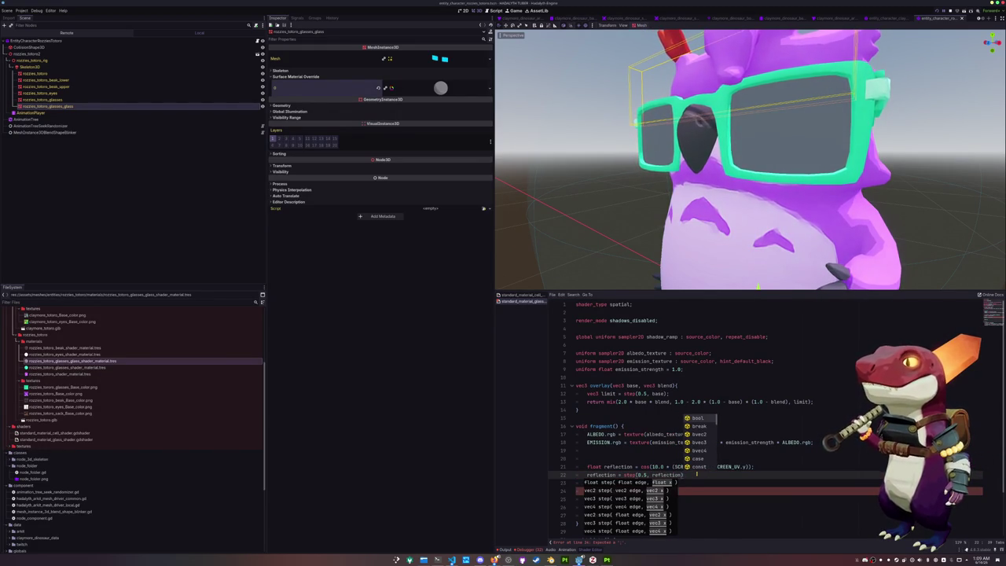
type(";")
key("Escape")
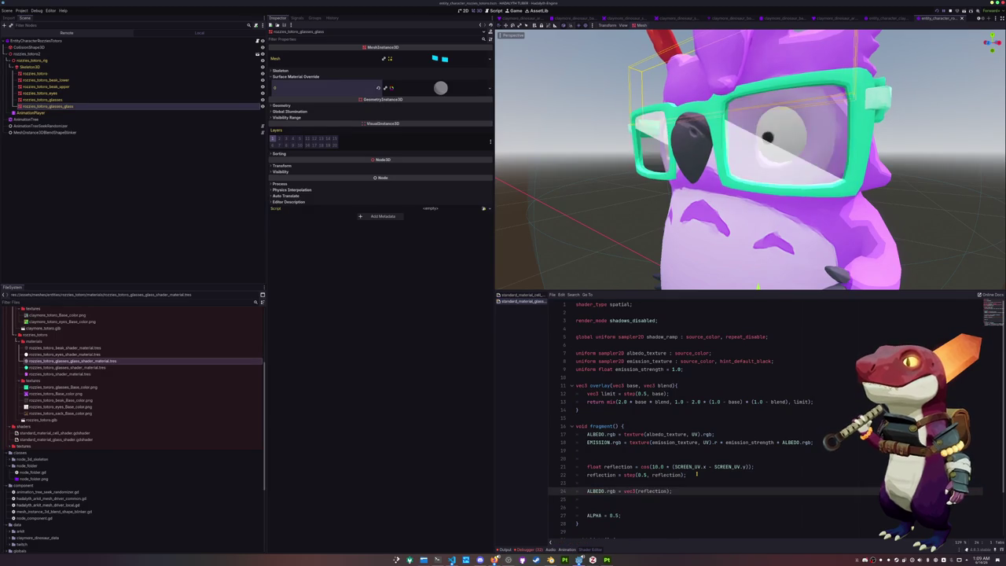
Change the step line to reflection = step(0.5, pow(reflection, 2.0));.
left_click(697, 474)
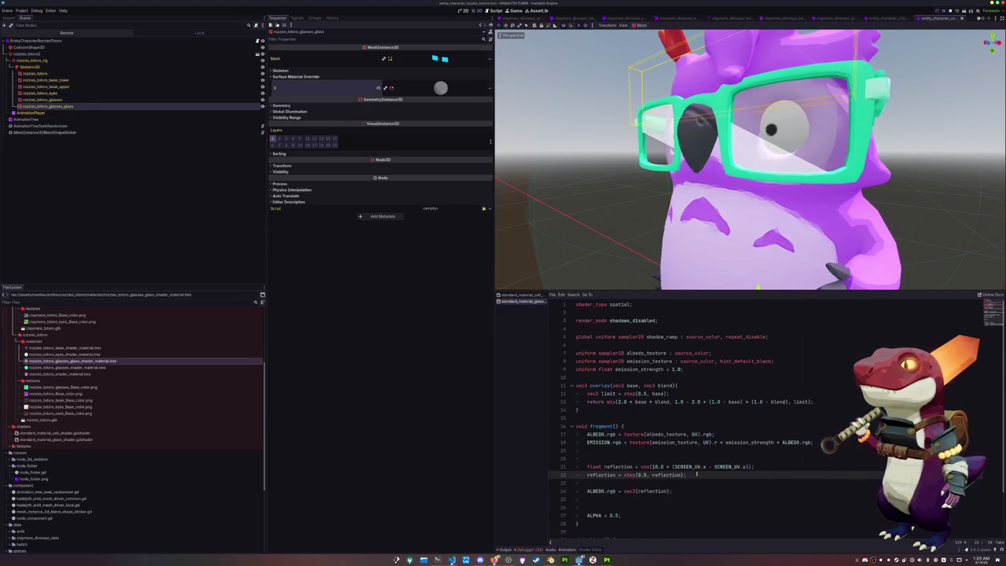
type("* 2")
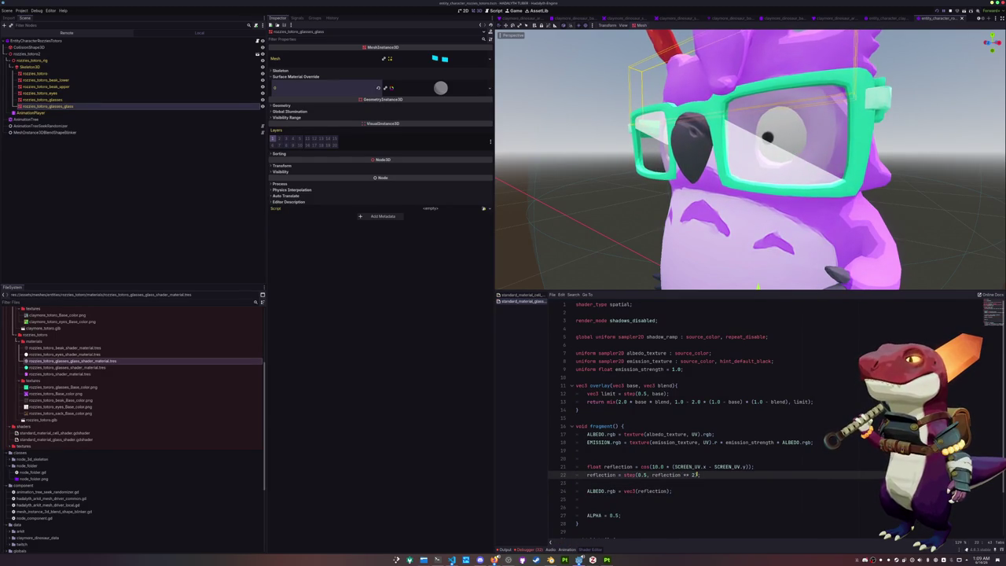
type(".0")
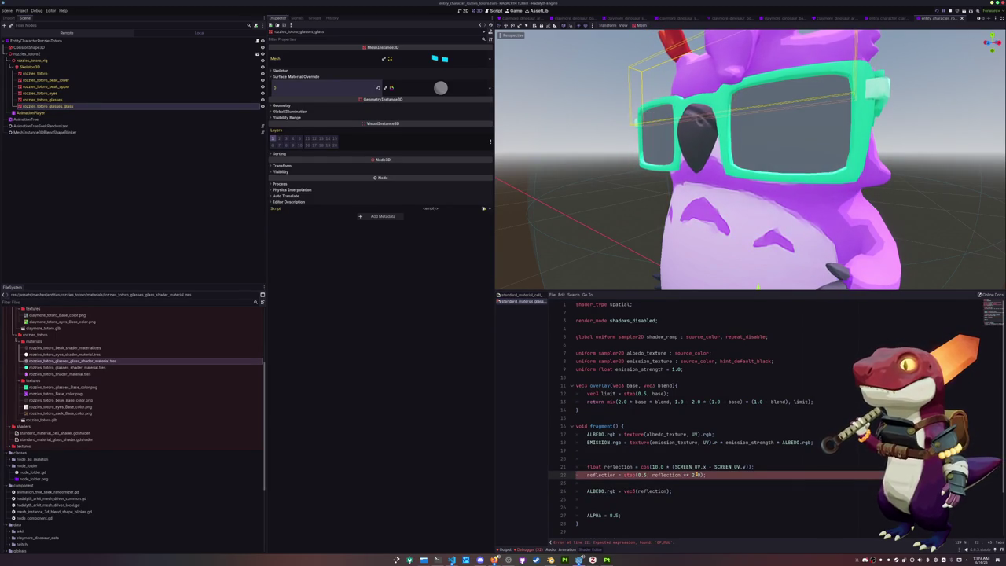
key("BackSpace")
key("BackSpace")
key("BackSpace")
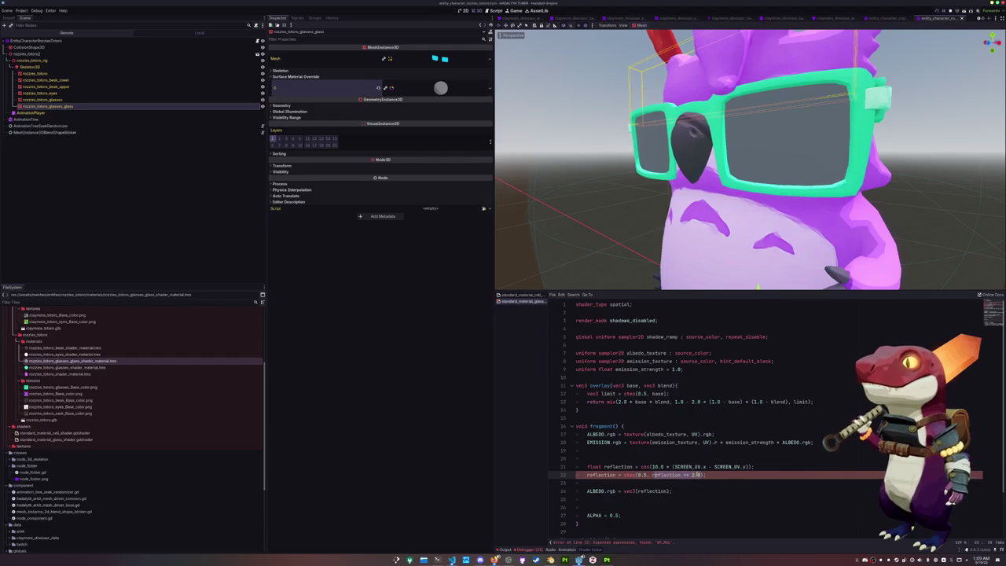
type("pow(reflection")
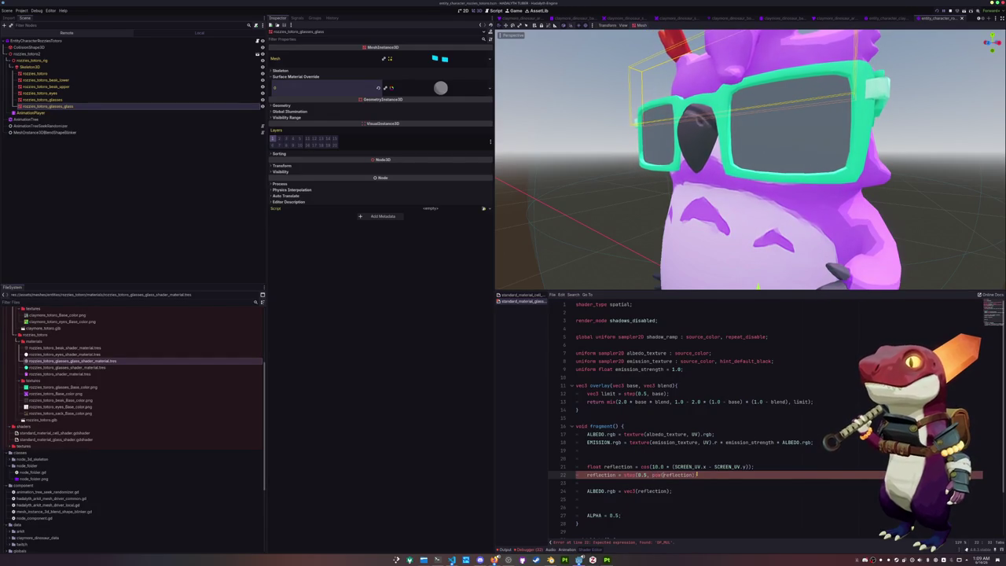
type(", ")
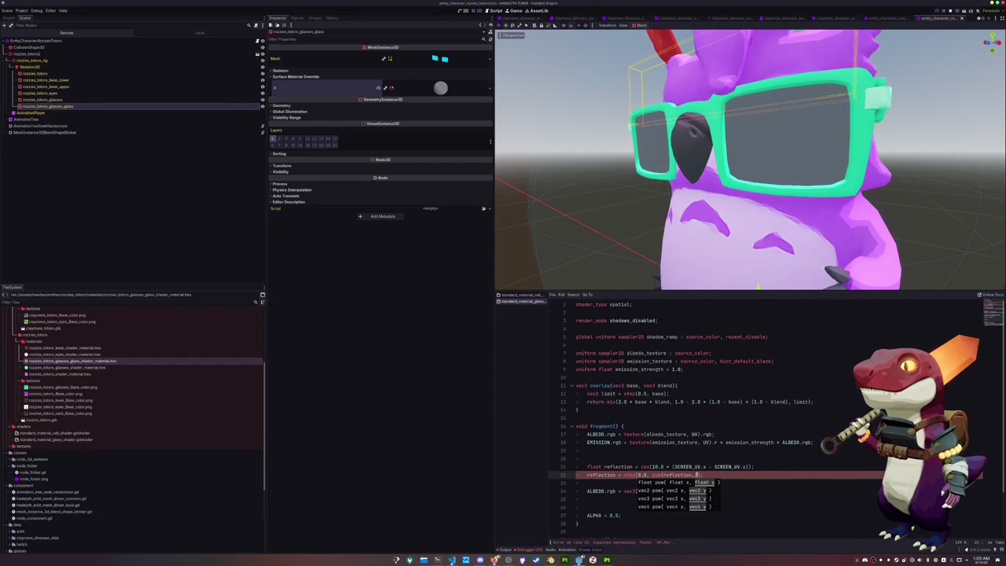
type("2.0))")
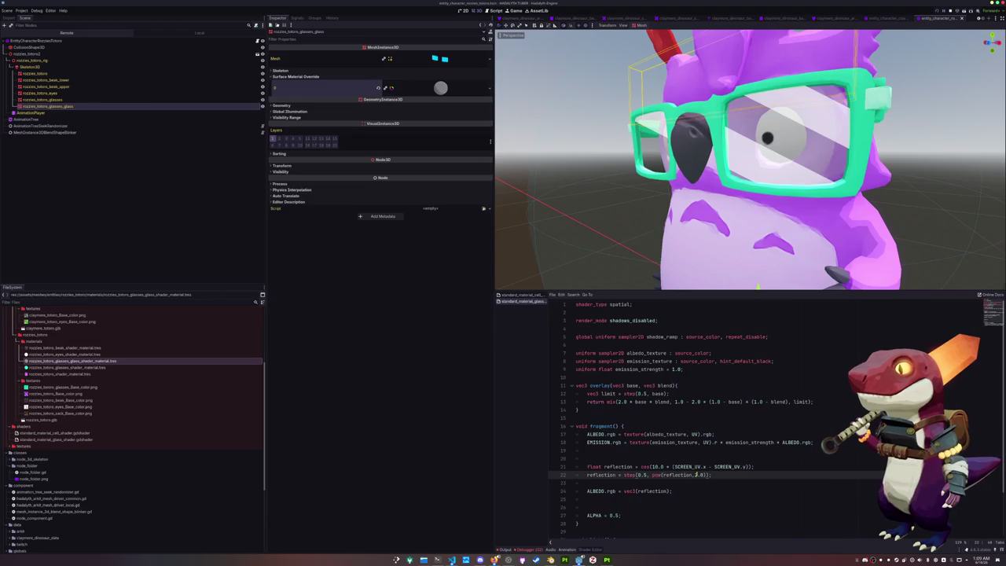
key("Up")
key("Left")
key("Left")
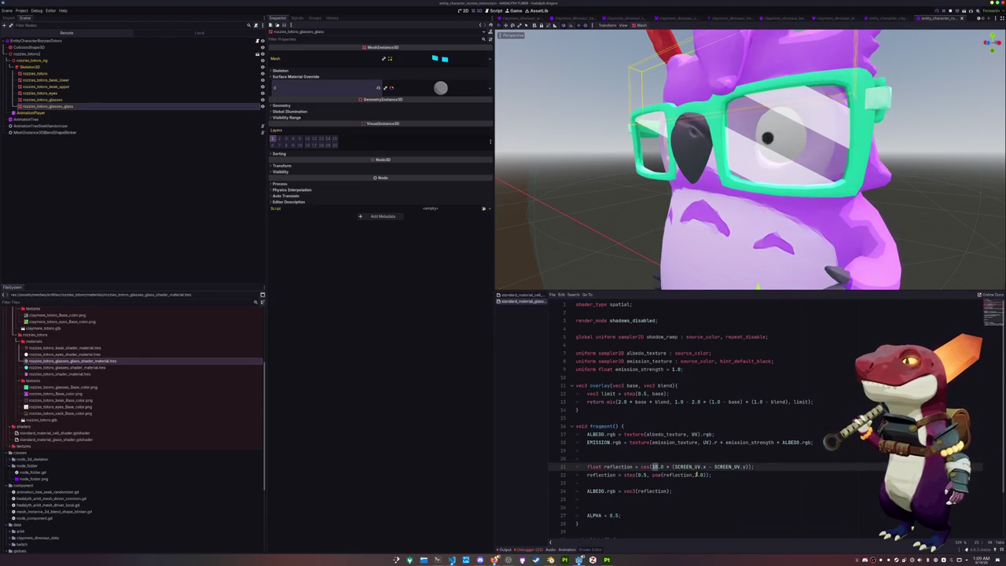
Try cosine frequencies 0.25, 0.5, 1.0 and 2.5, settling on 3.5.
type("0.25")
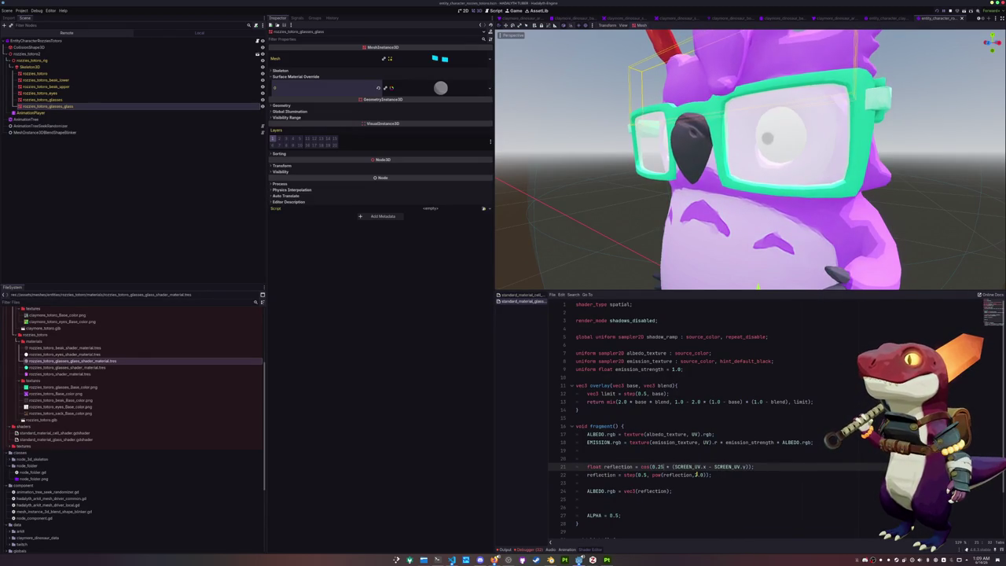
key("shift+Left")
key("shift+Left")
type("5")
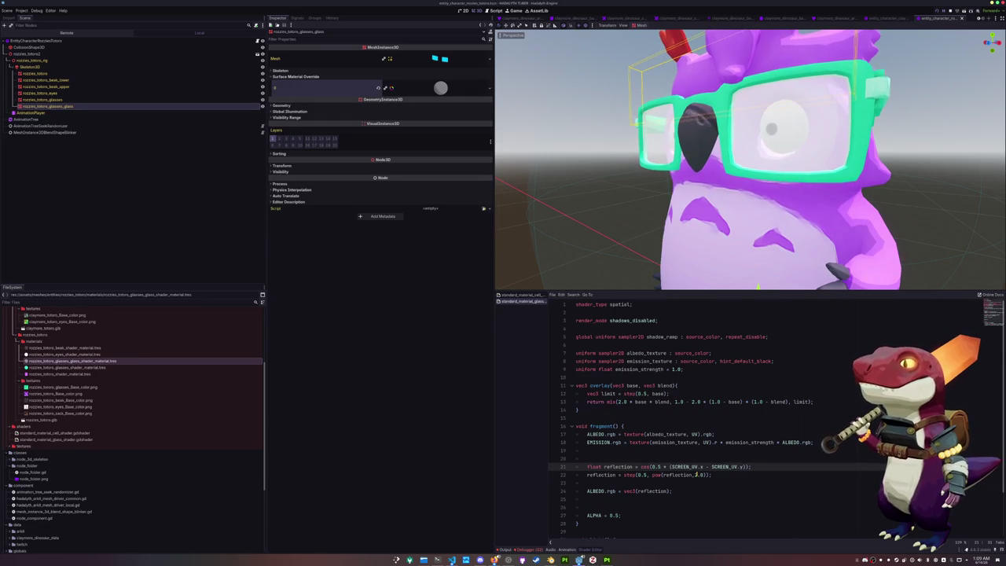
key("shift+Left")
key("shift+Left")
key("shift+Left")
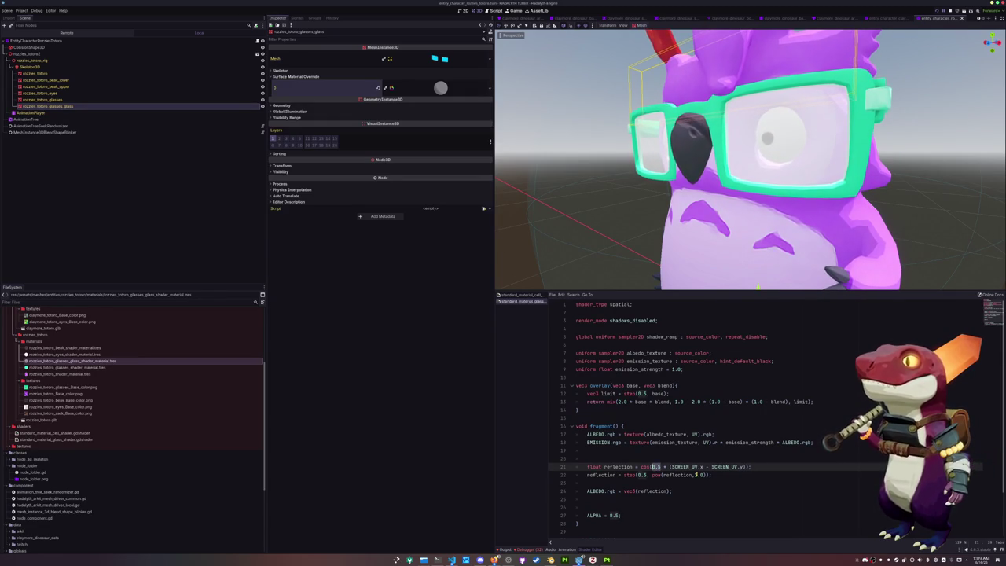
type("1.0")
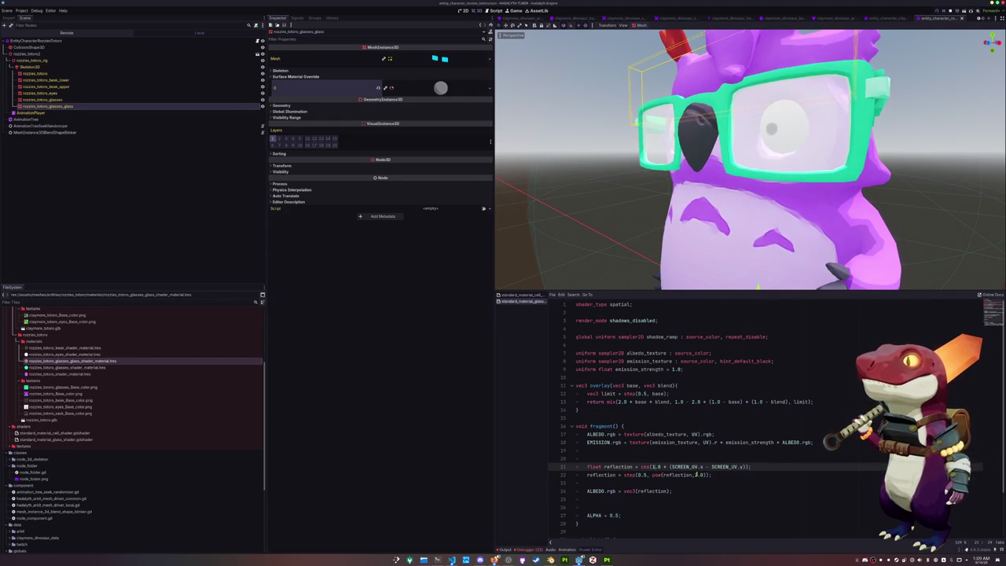
key("shift+Right")
key("shift+Right")
key("shift+Right")
type("2.5")
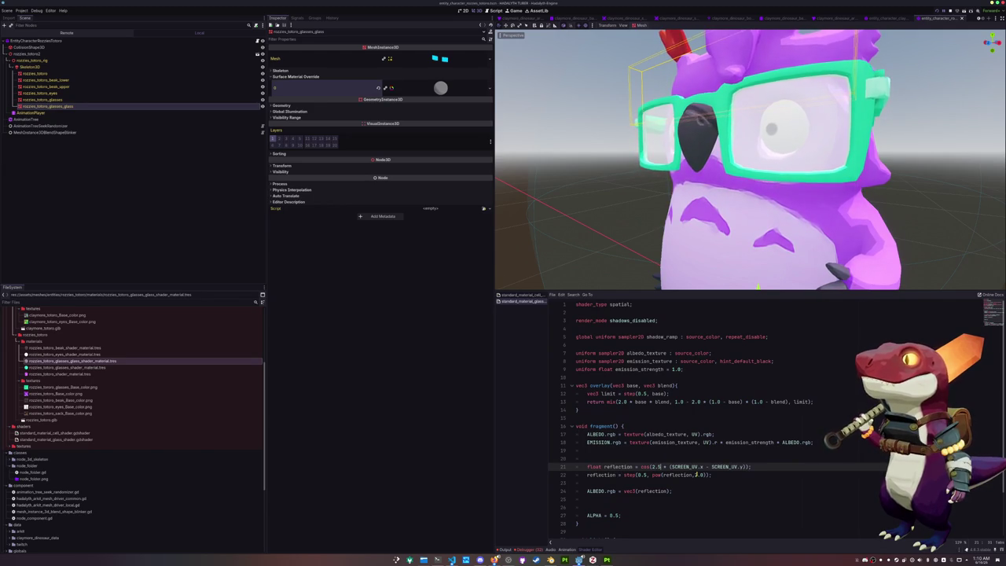
key("shift+Left")
key("shift+Left")
key("shift+Left")
type("3.5")
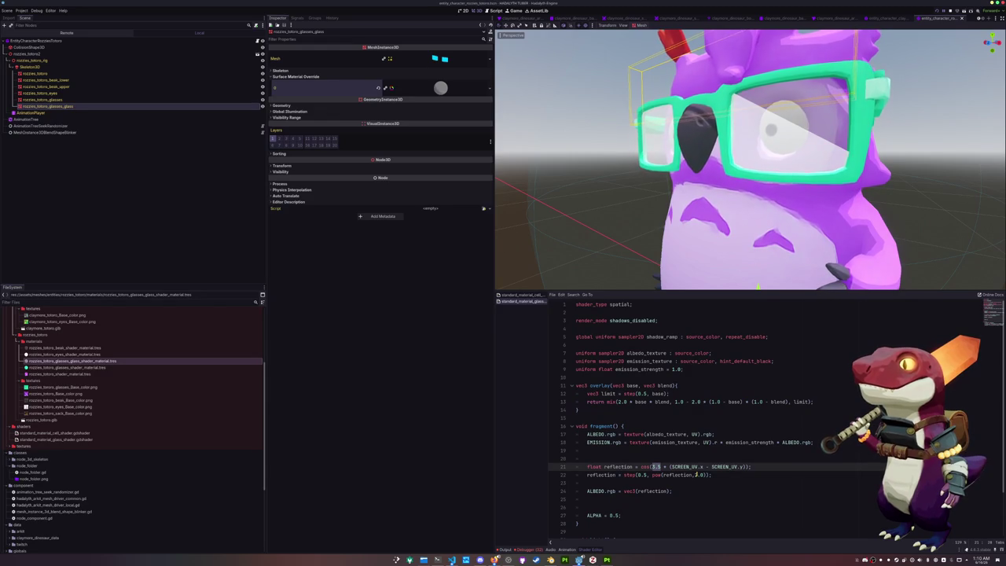
Start rewriting the cosine argument with x_stretch and y_stretch factors on the SCREEN_UV terms.
key("Up")
key("Down")
type("10.0 * (")
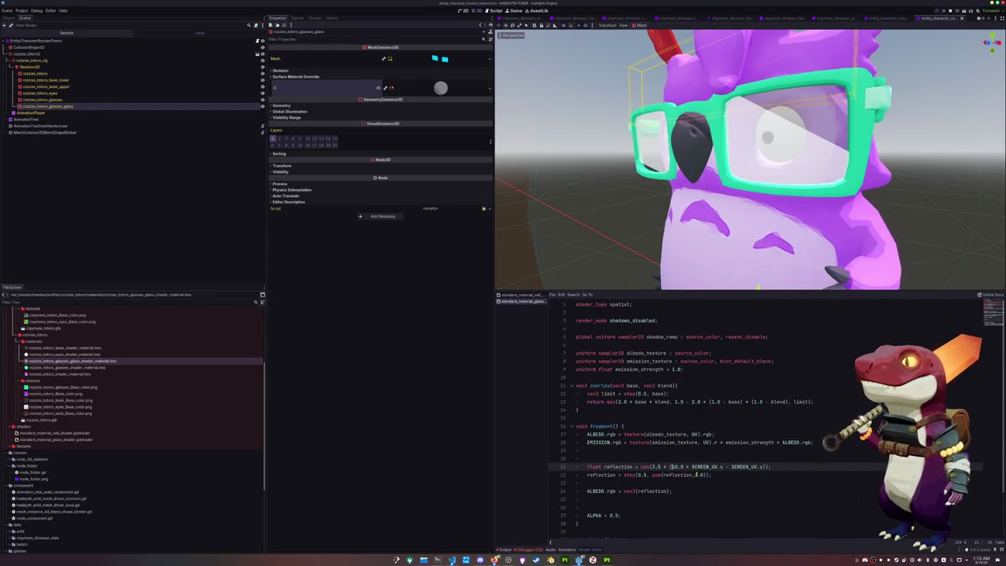
type("x_stretch * SCREEN_UV.x - ")
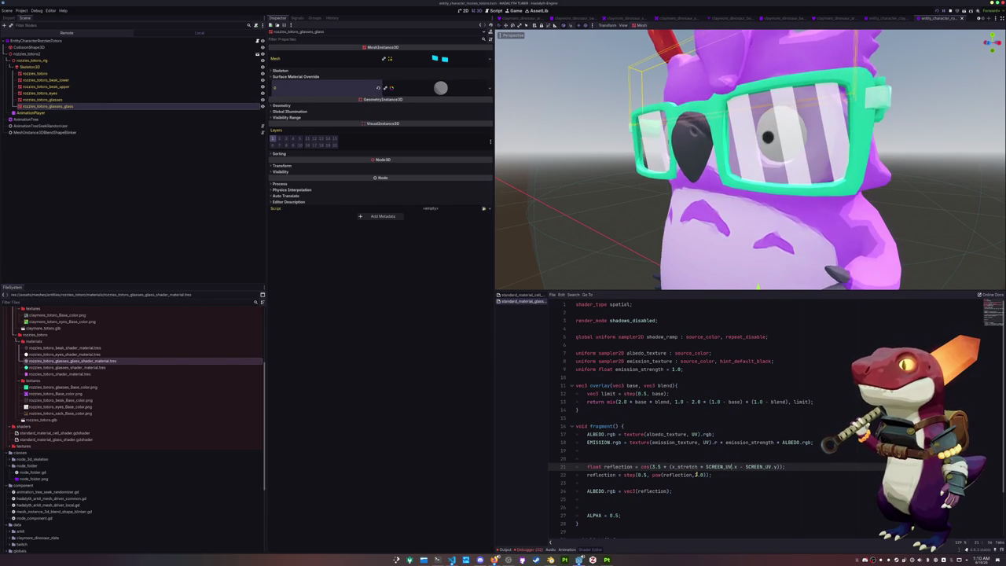
type("y_")
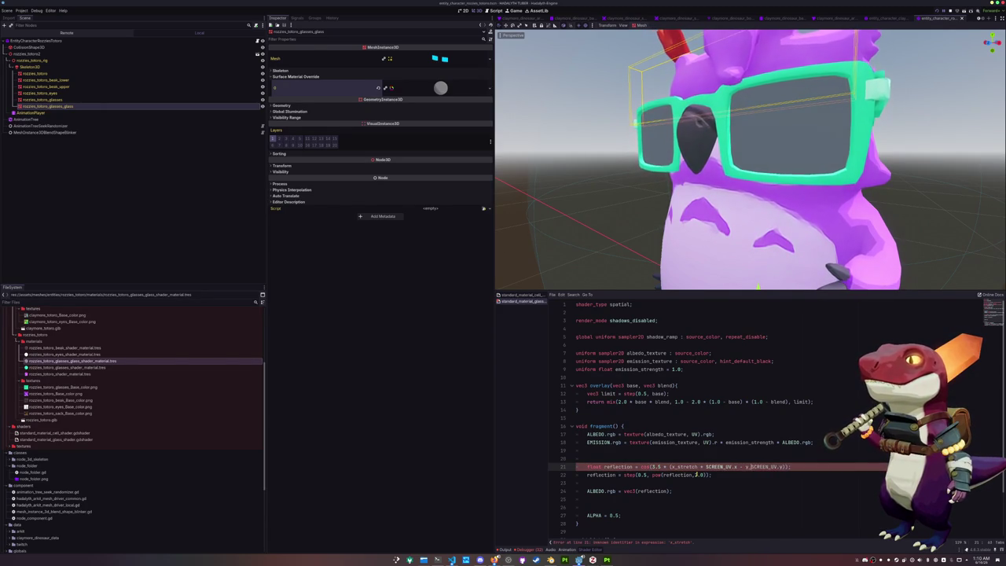
type("stret")
Rewrite the cosine argument as stretch.x * SCREEN_UV.x - stretch.y * SCREEN_UV.y.
key("ctrl+BackSpace")
key("Delete")
key("Delete")
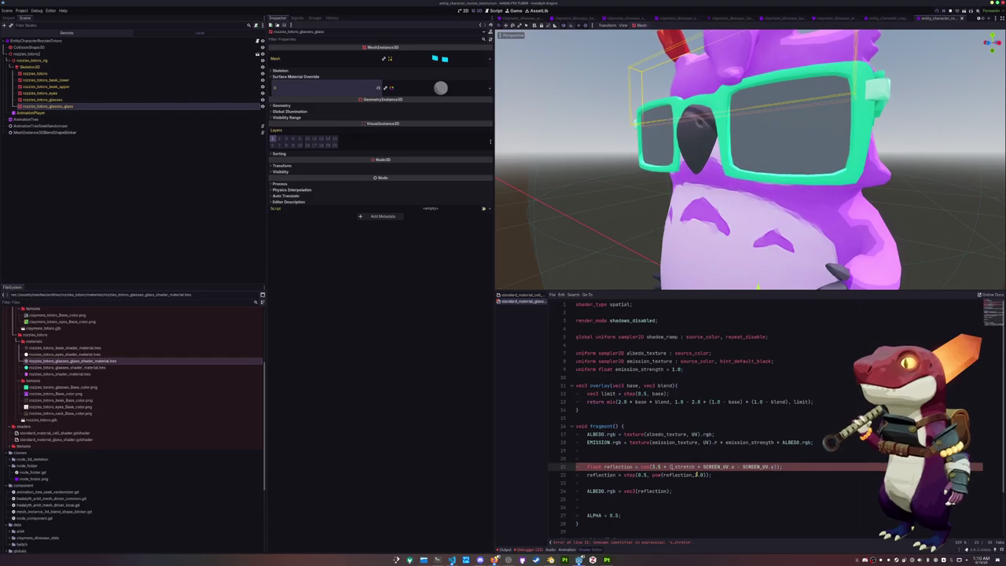
type(".x - ")
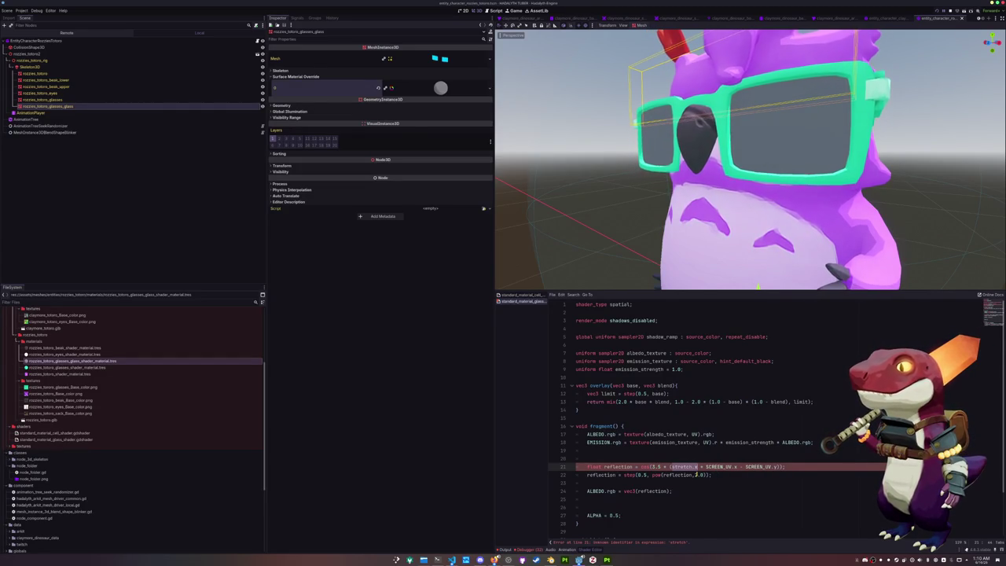
type("stretch.y *")
Declare uniform vec2 stretch = vec2(1.0); below line 10.
left_click(608, 377)
key("Return")
key("Return")
key("Up")
type("uniform vec2 ")
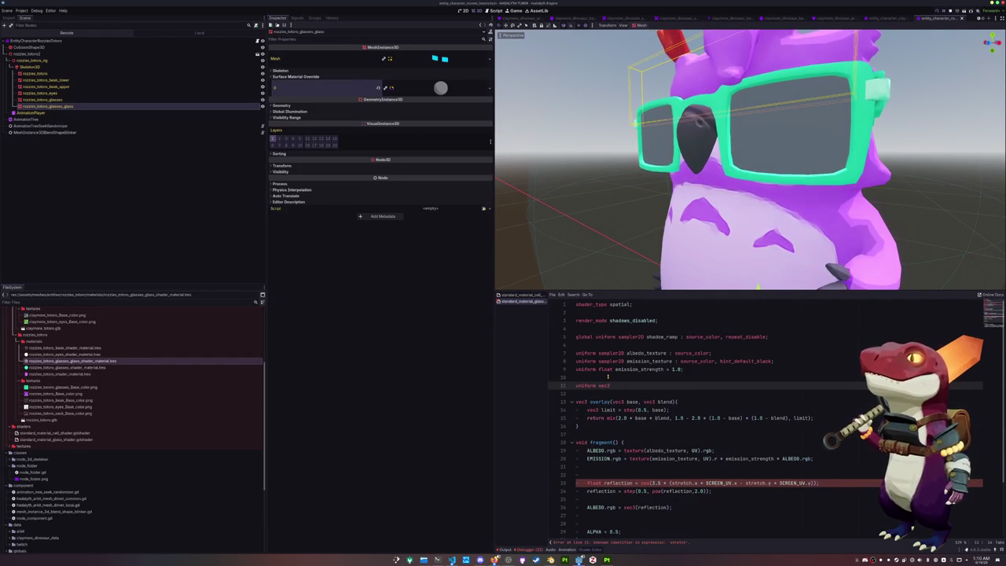
type("stretch =")
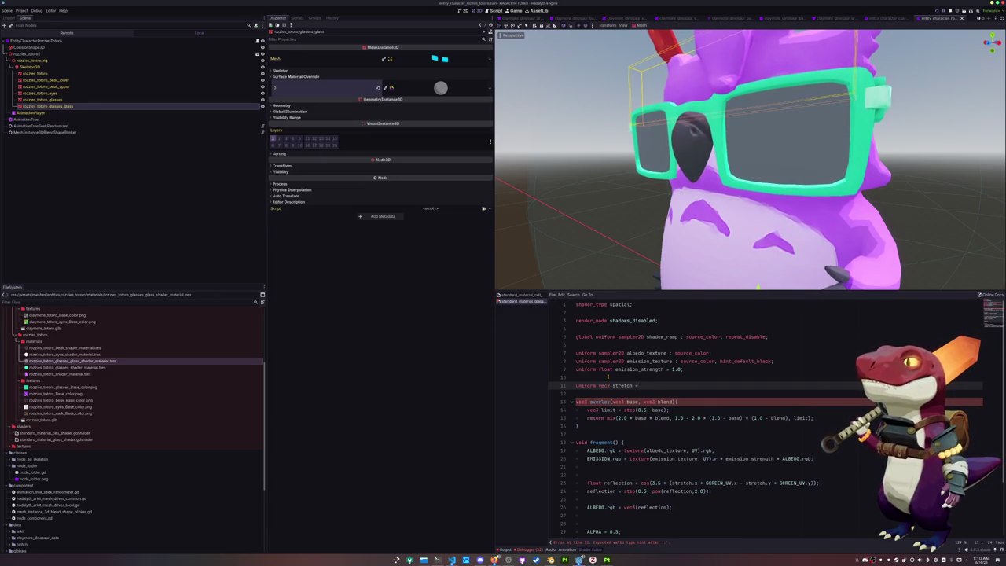
type("c2(1.0")
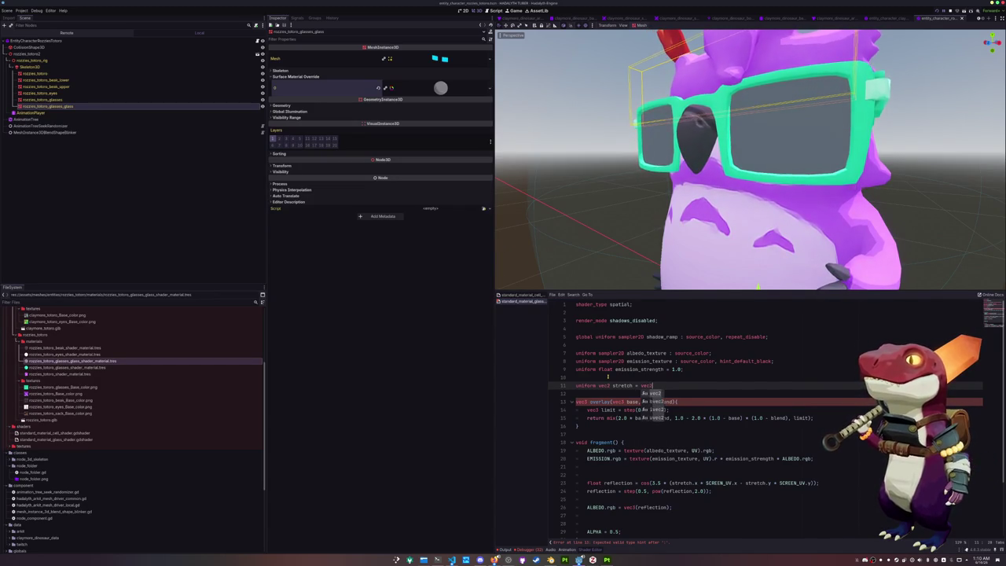
type(");")
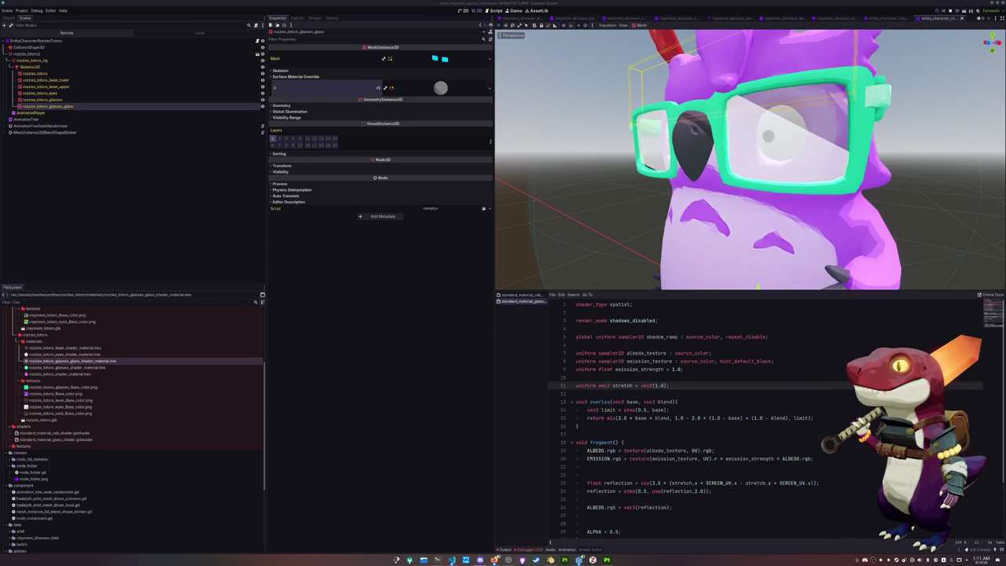
left_click(627, 409)
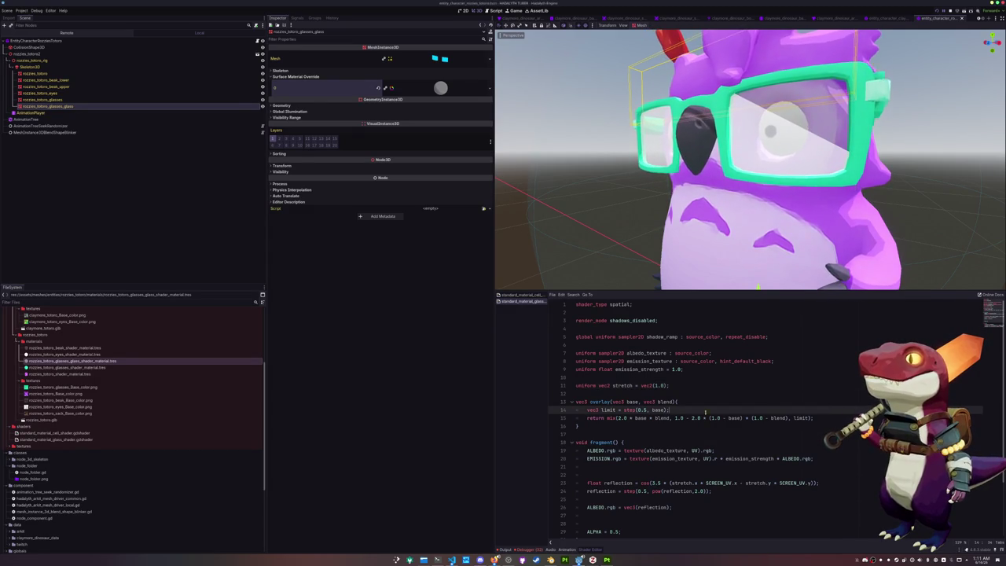
Expand the glasses material override to check the new Stretch parameter.
left_click(627, 394)
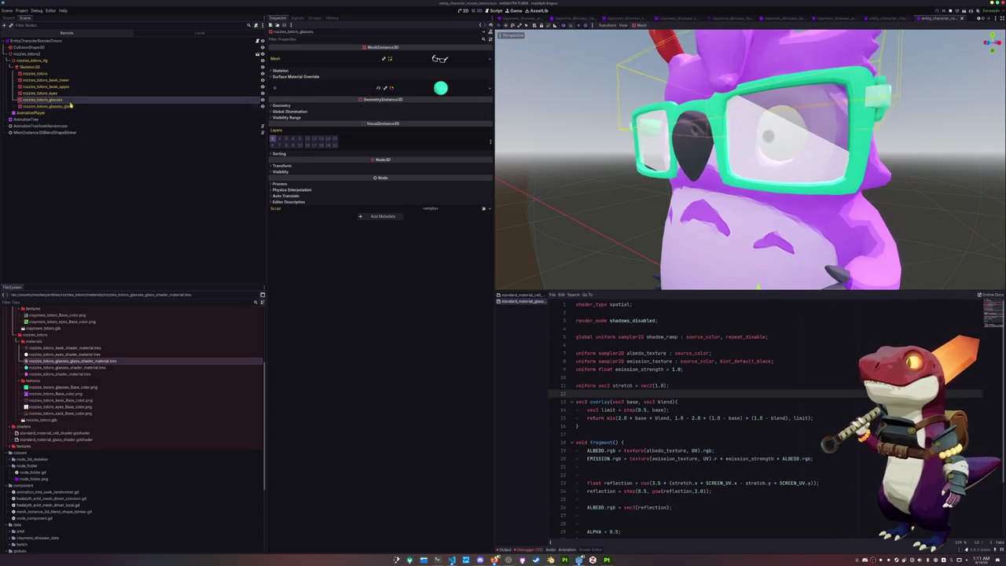
left_click(277, 88)
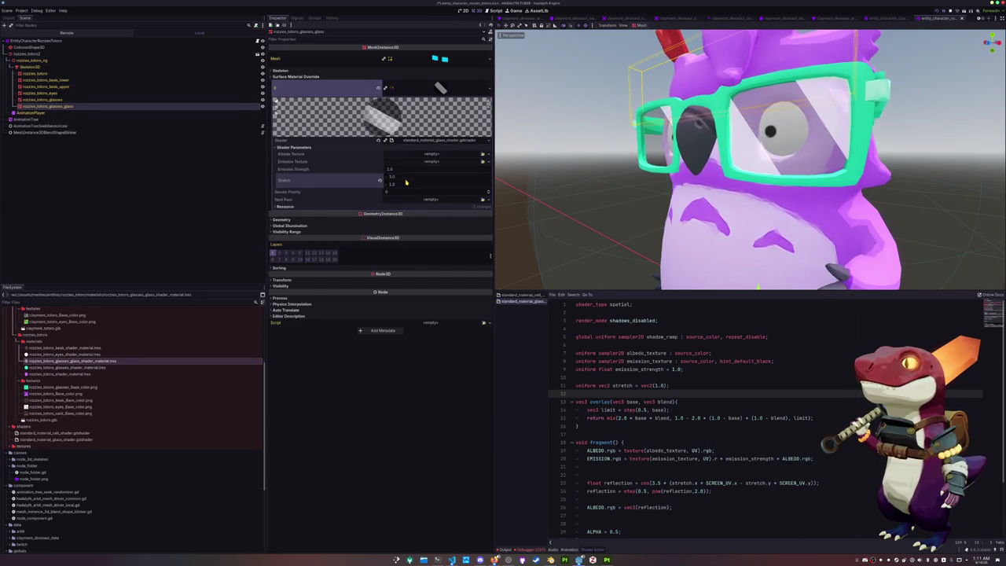
scroll(597, 152, "down", 10)
scroll(597, 157, "up", 10)
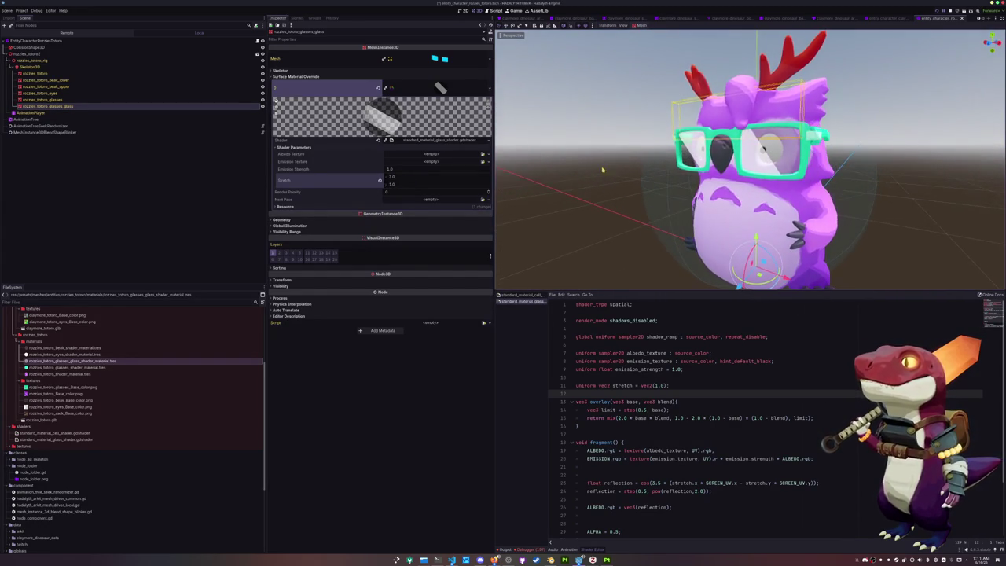
scroll(587, 425, "down", 3)
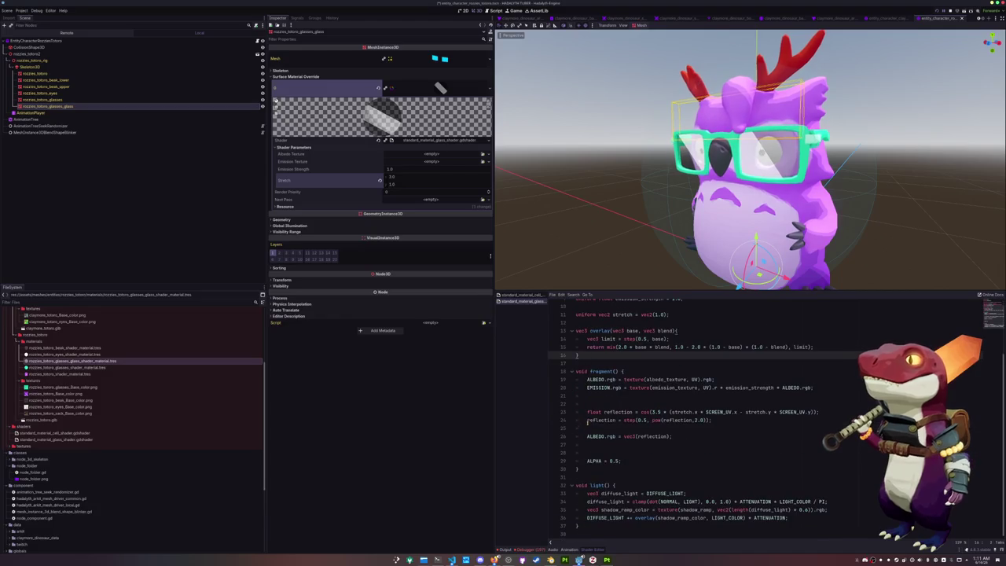
Add ALPHA = 0.5; to the fragment function below the albedo line.
left_click(666, 436)
left_click(625, 445)
key("Return")
type("re")
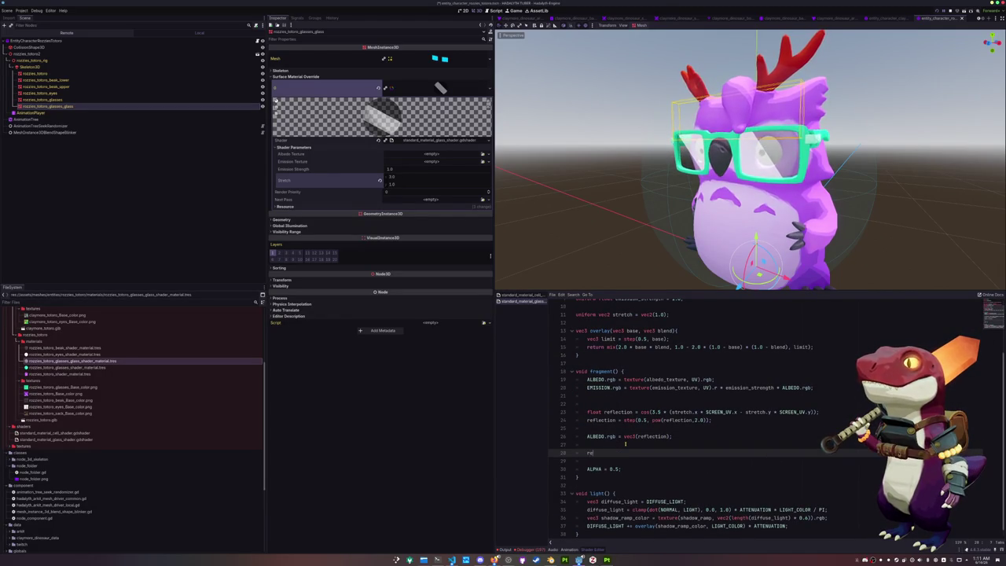
key("BackSpace")
key("BackSpace")
key("BackSpace")
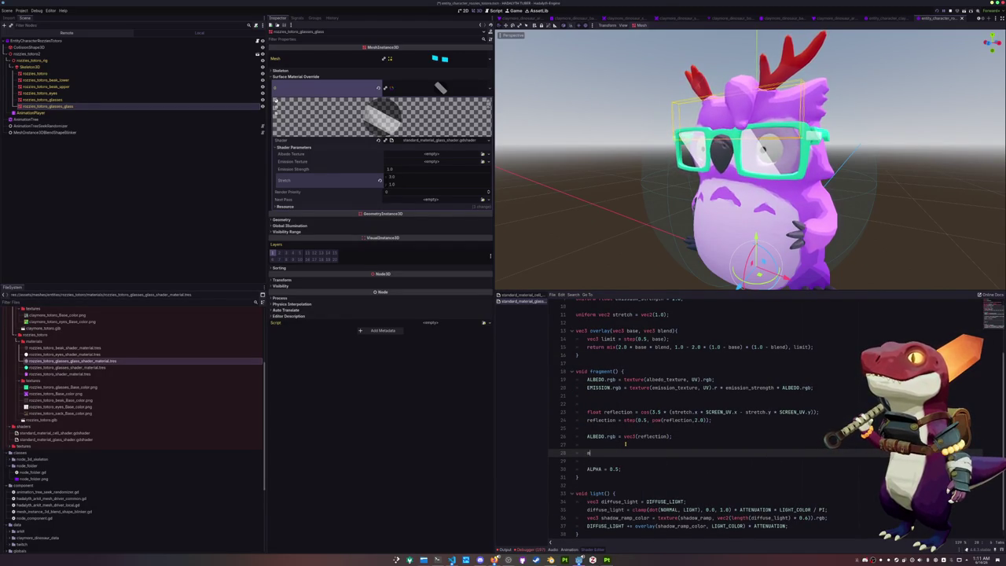
type("map")
key("BackSpace")
key("BackSpace")
key("BackSpace")
type("ALPHA = 0.5;")
Clear the stray map/re text, leaving an empty line above the ALBEDO line.
key("Up")
key("Up")
key("Up")
key("Return")
key("Return")
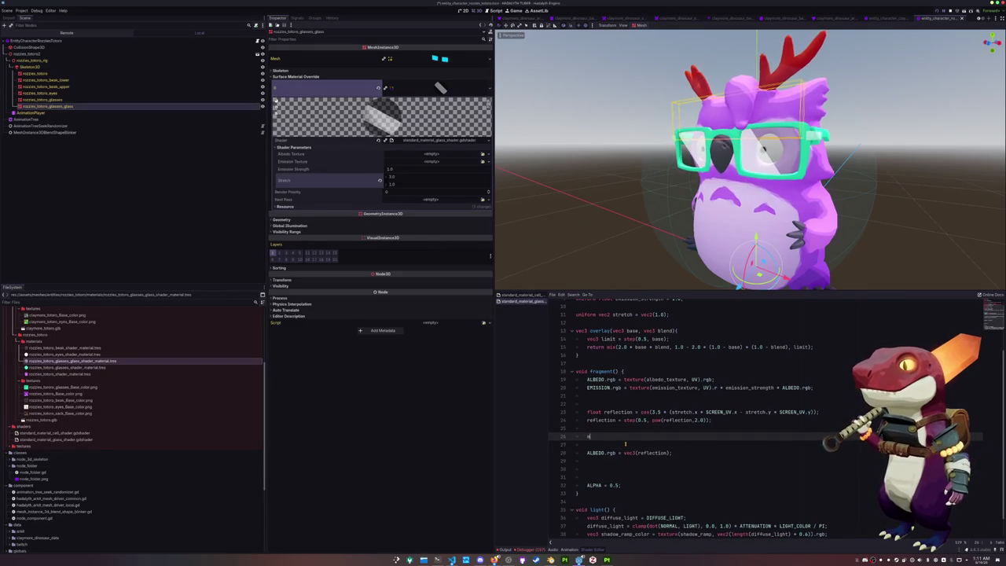
key("BackSpace")
type("map")
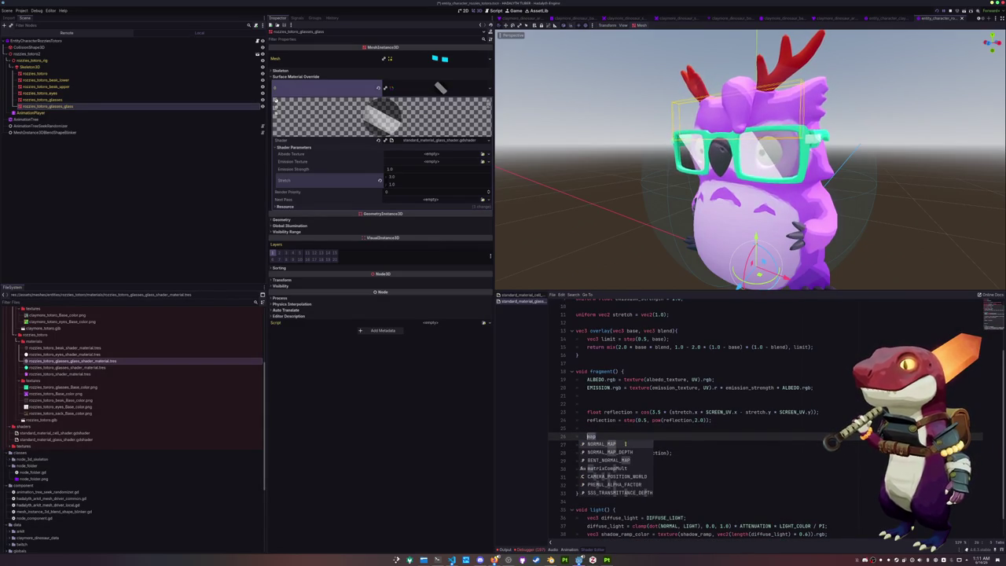
key("BackSpace")
key("BackSpace")
key("BackSpace")
type("re")
key("BackSpace")
key("BackSpace")
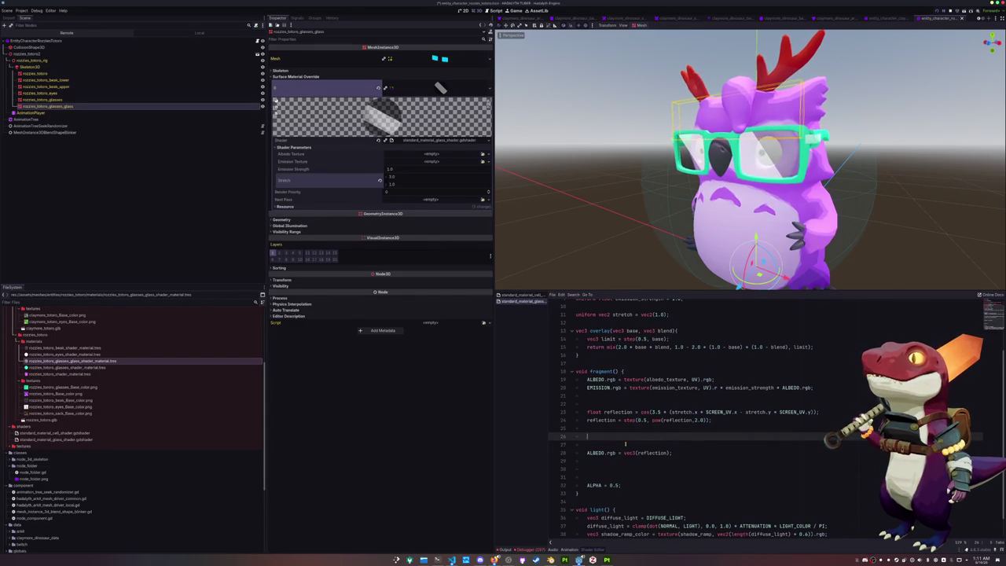
scroll(622, 439, "up", 3)
Add edge_0 = 0.25 and edge_1 = 0.75 float uniforms below the stretch uniform.
left_click(584, 392)
key("Return")
key("Return")
key("Up")
type("u")
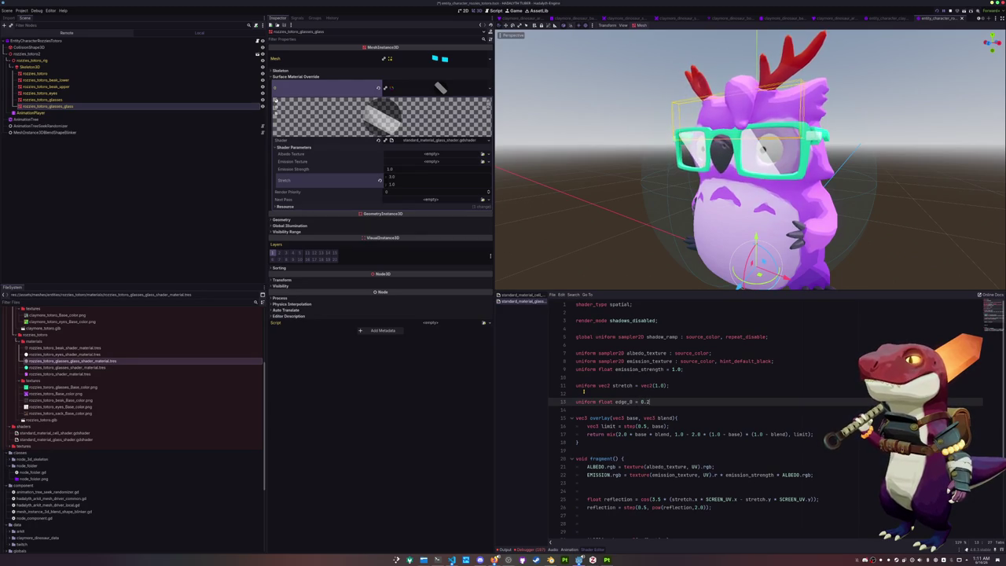
type("5;")
key("Return")
type("iform float edge_1 = 0.6")
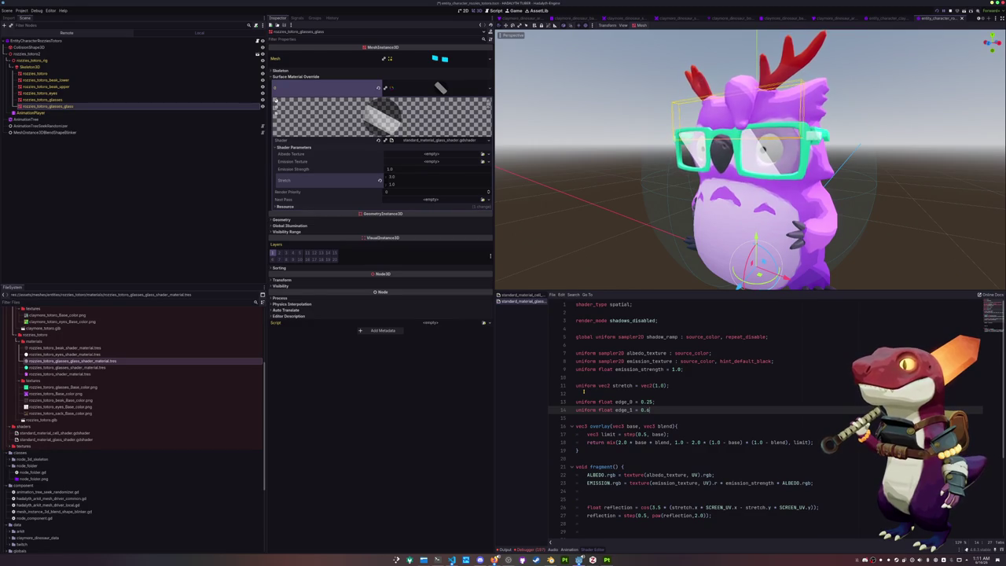
type("75;")
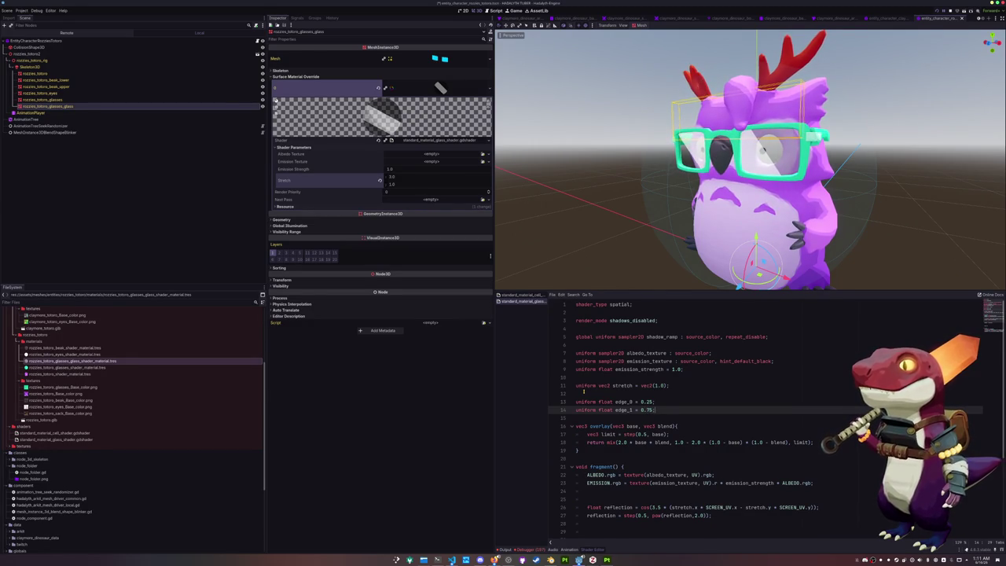
Add an alpha = 0.5 float uniform, renaming the clashing base name to alpha.
scroll(586, 401, "down", 4)
scroll(608, 470, "up", 4)
left_click(590, 393)
key("Return")
type("uniform")
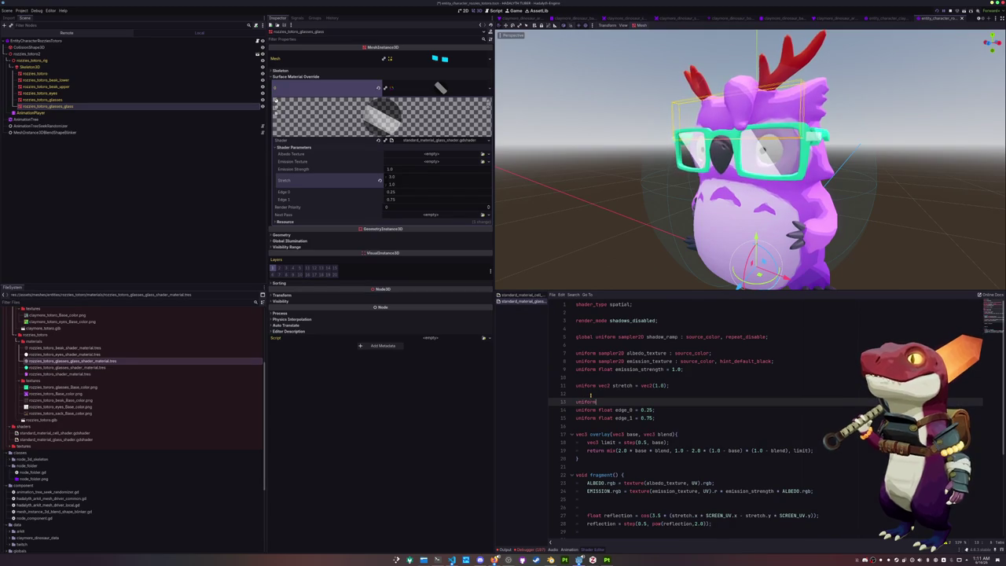
type("e = 0.5")
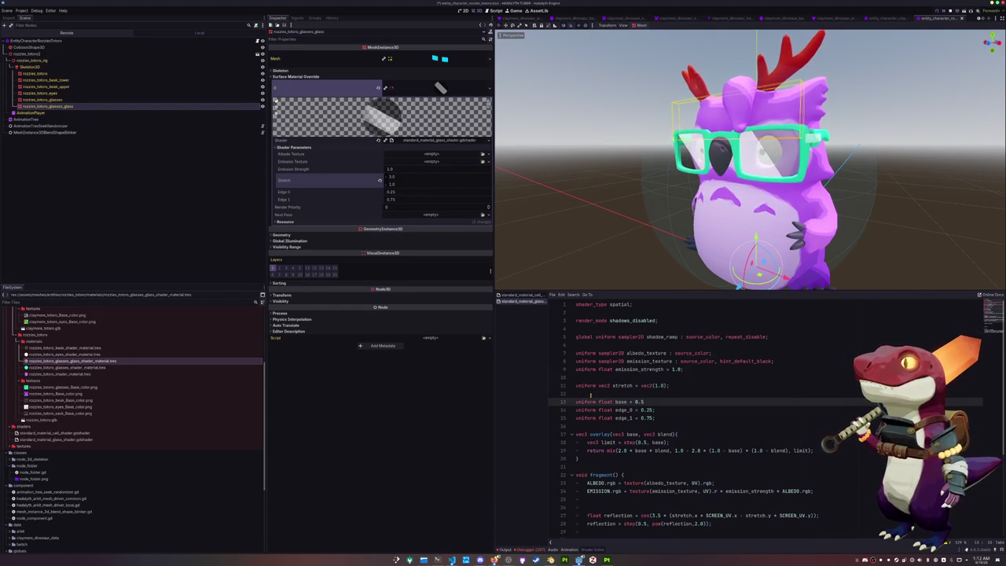
key("Down")
key("Down")
key("Home")
key("Down")
key("Down")
key("Down")
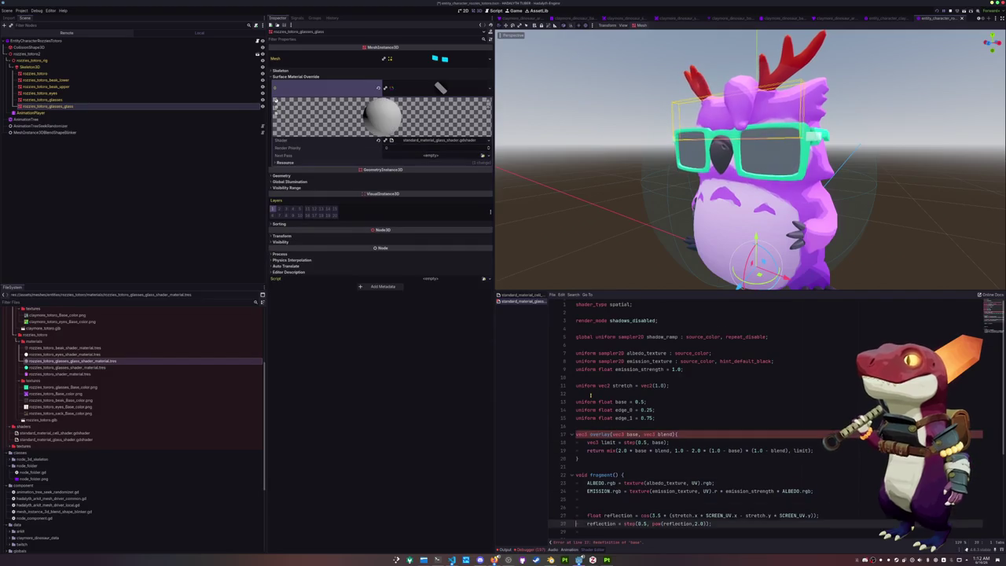
scroll(591, 395, "down", 2)
key("Down")
key("Down")
key("Down")
key("Up")
key("Up")
key("Up")
key("Up")
key("Up")
key("Up")
key("Up")
key("Up")
key("ctrl+Right")
key("ctrl+shift+Right")
type("alpha")
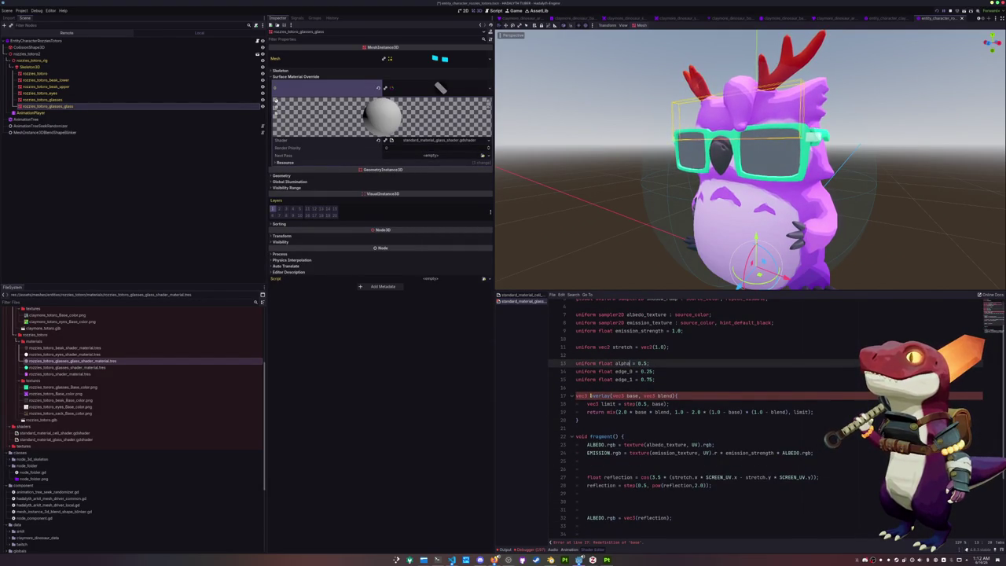
Delete the albedo and emission texture uniforms.
key("Down")
key("Down")
key("Up")
key("Up")
key("Up")
key("Up")
key("shift+Up")
key("shift+Up")
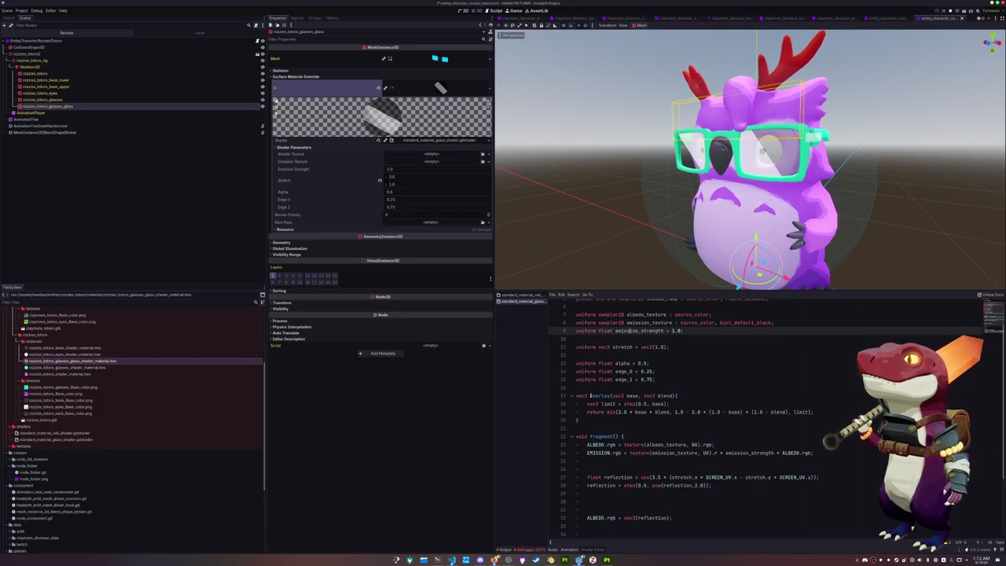
key("shift+Up")
key("shift+Up")
key("BackSpace")
Start another float uniform on a new line below shadow_ramp.
key("shift+Up")
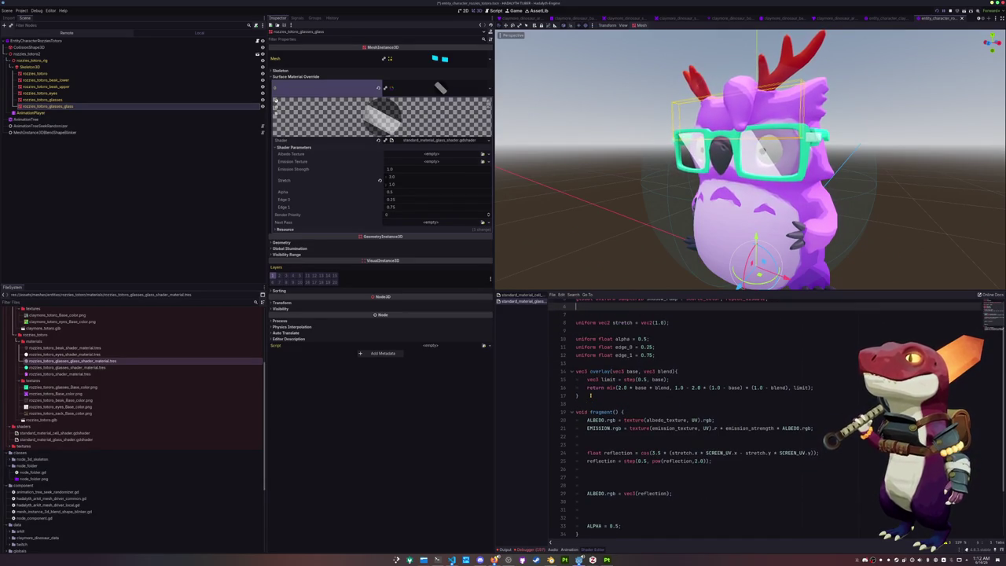
key("shift+Up")
key("Down")
key("Down")
key("Return")
type("uniform flo")
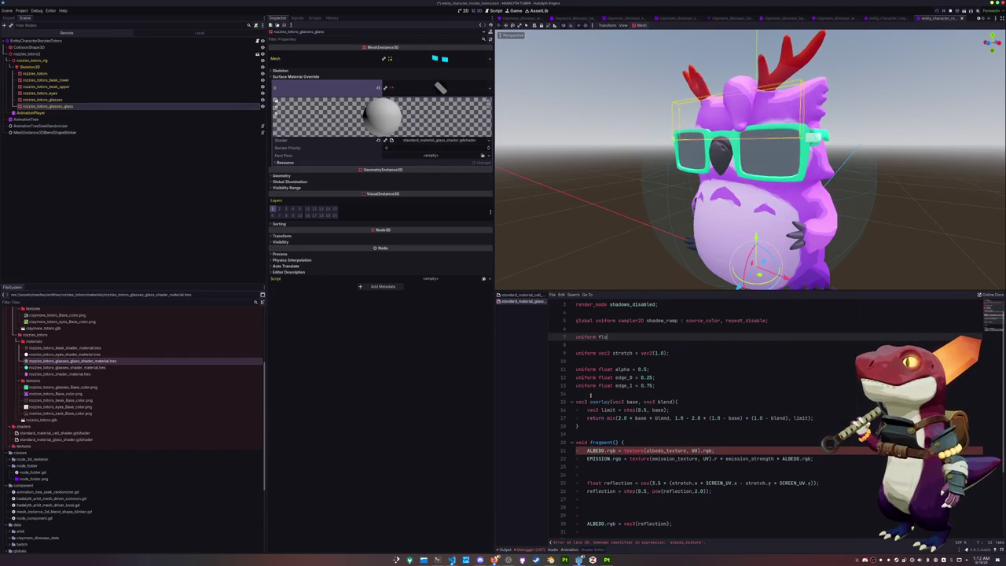
Declare a uniform vec4 glass_color with the source_color hint and a vec4 default.
key("ctrl+space")
type("vec")
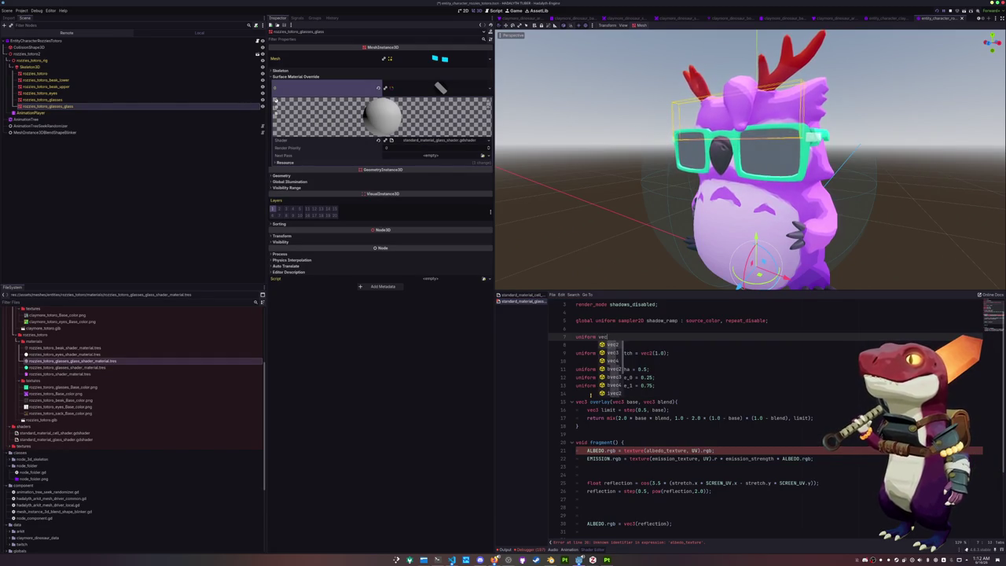
type("4 glass_color : Sourc")
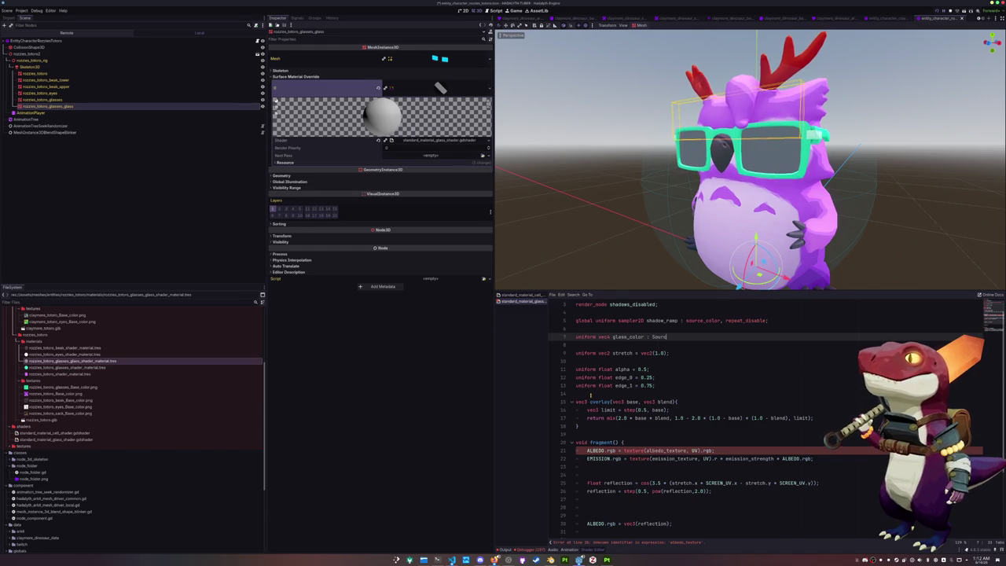
key("Return")
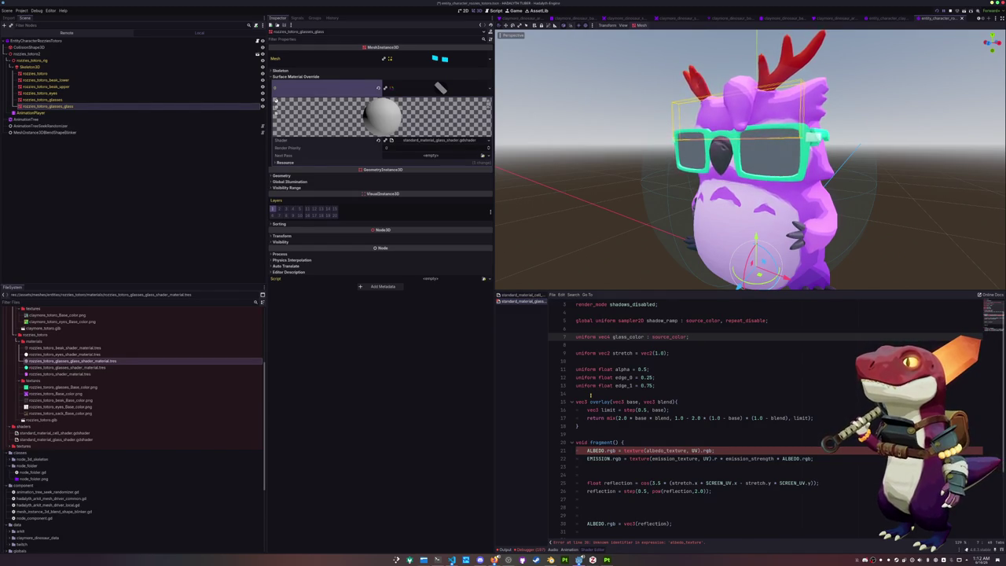
type("c3")
key("Return")
key("Down")
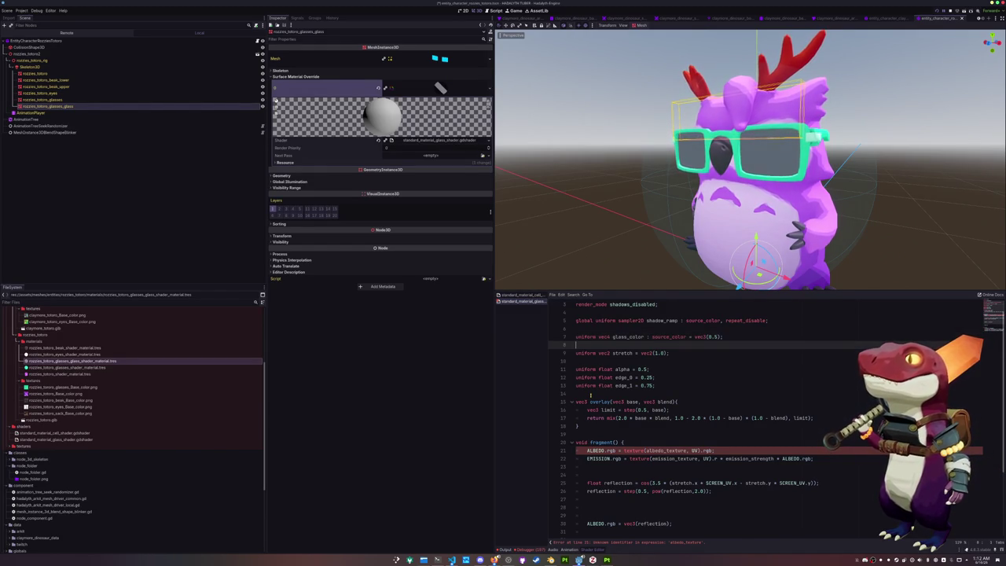
left_click(706, 337)
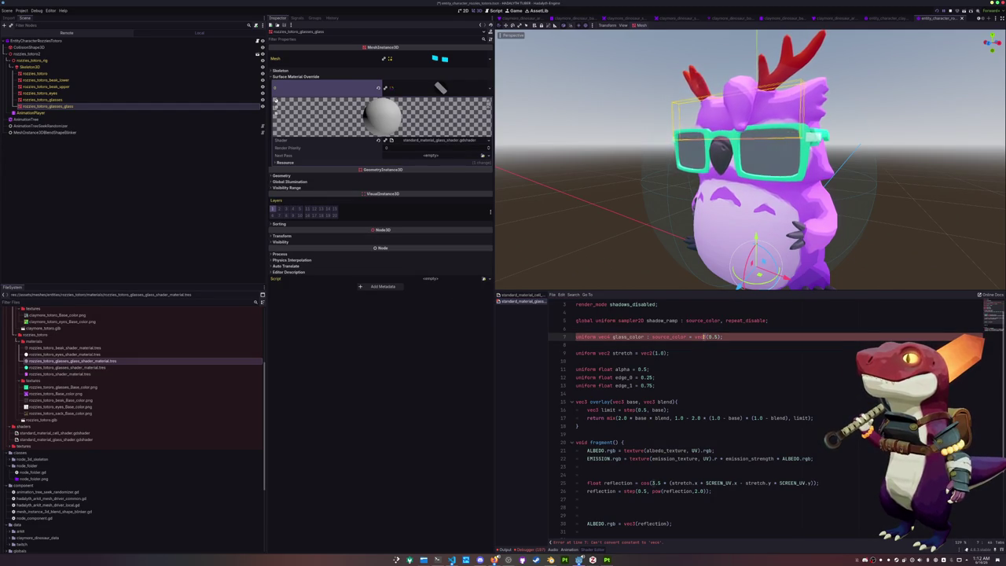
left_click(694, 346)
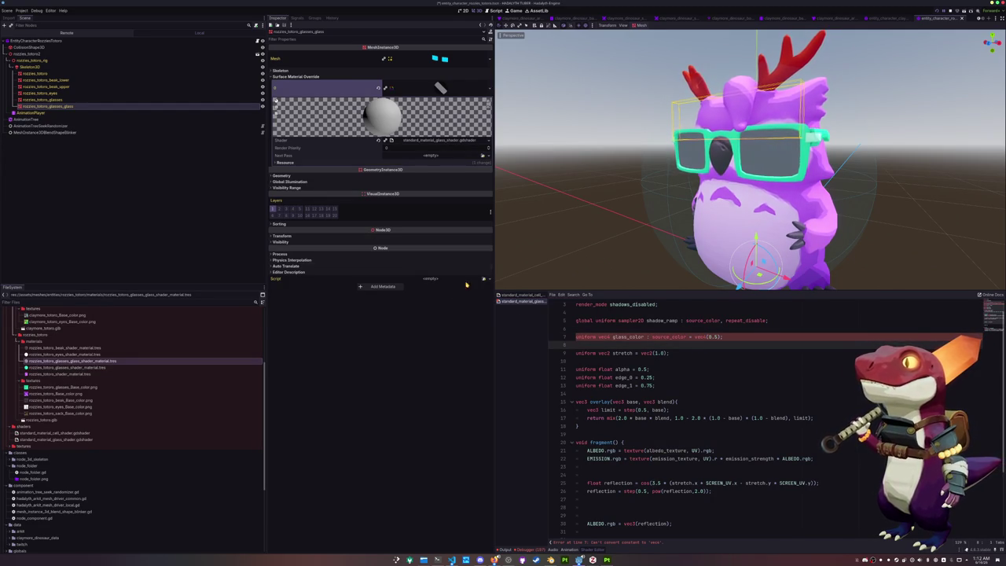
Replace the old ALBEDO and EMISSION lines with ALBEDO.rgb = glass_color.rgb.
scroll(630, 410, "down", 2)
left_click(649, 418)
key("shift+Up")
key("shift+Up")
key("BackSpace")
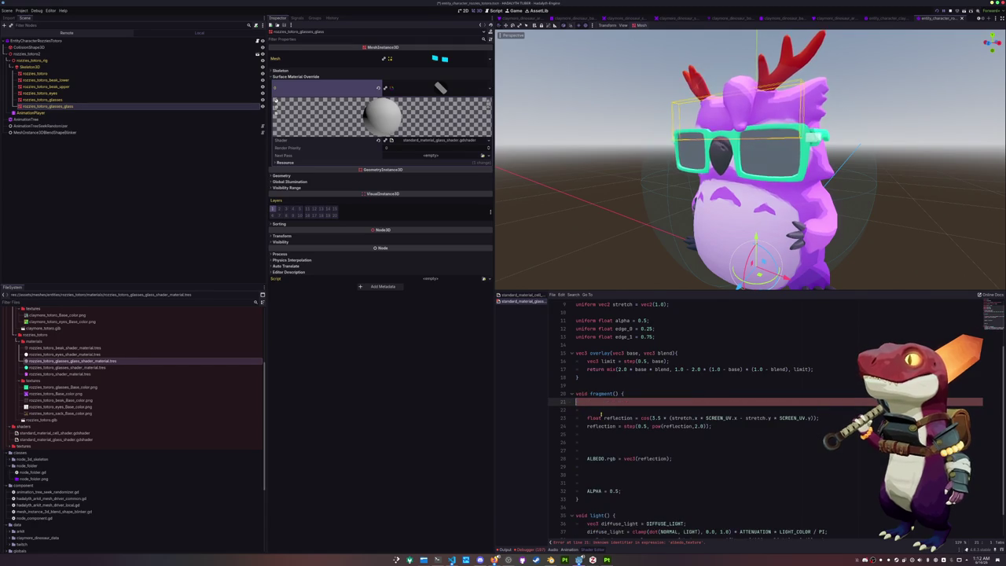
key("Return")
type("ALBEDO.rgb ")
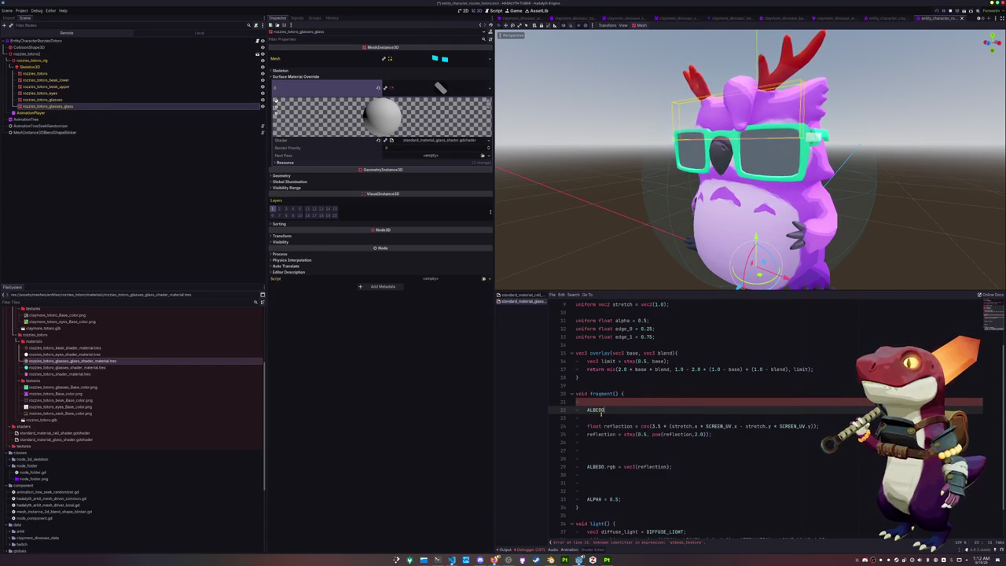
type("= glass")
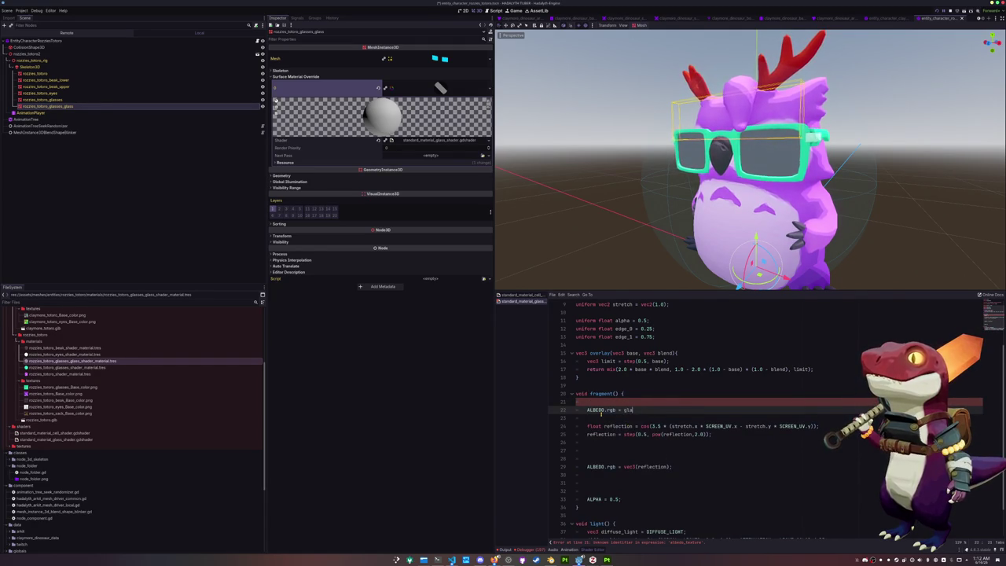
type("_color.rgb;")
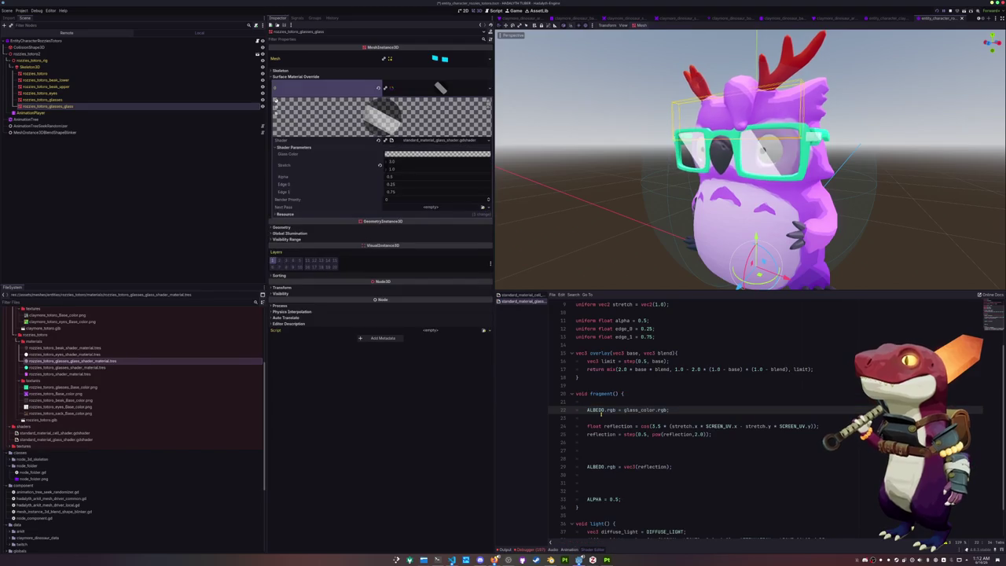
Change Glass Color from grey to cyan in the Inspector.
left_click(406, 157)
left_click_drag(437, 191, 404, 156)
left_click(379, 347)
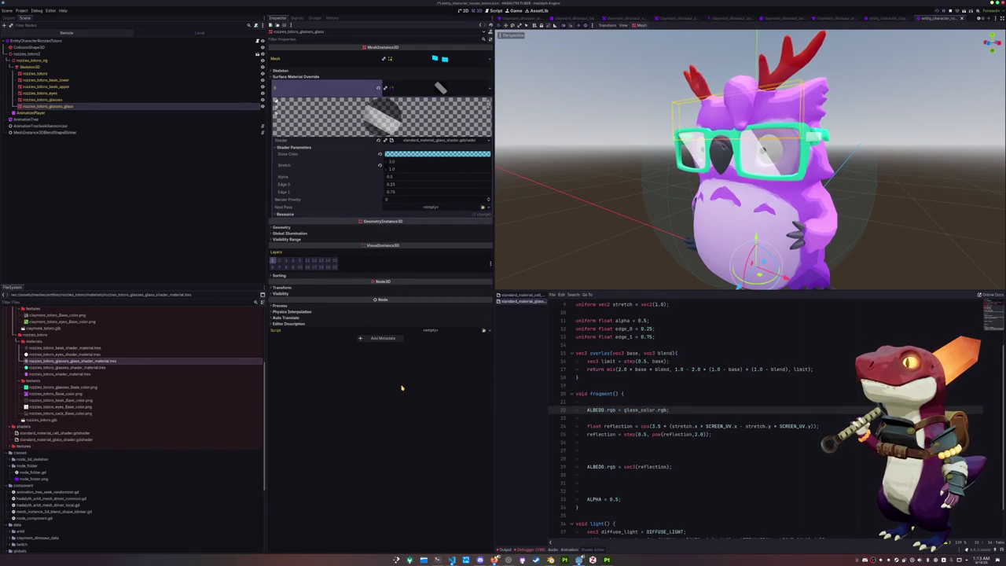
Delete the reflection-based ALBEDO line and the extra blank line before ALPHA.
scroll(624, 417, "down", 1)
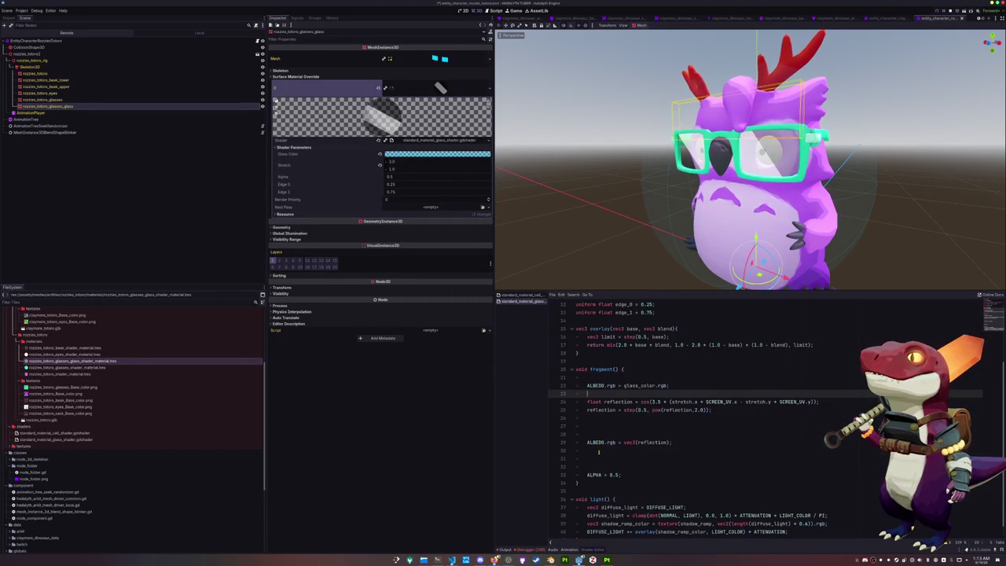
left_click_drag(599, 451, 574, 429)
key("BackSpace")
key("Delete")
key("Delete")
key("BackSpace")
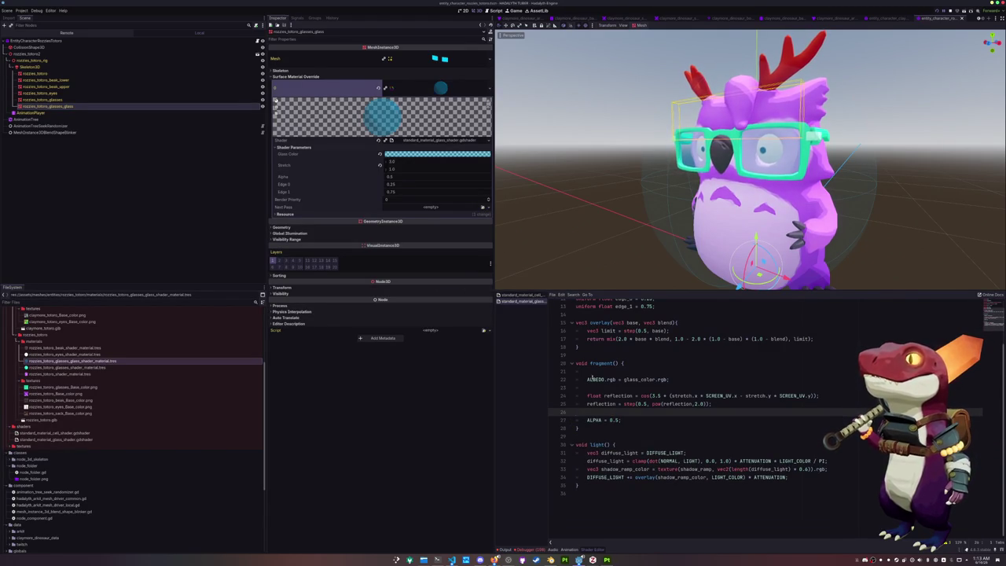
scroll(588, 205, "up", 2)
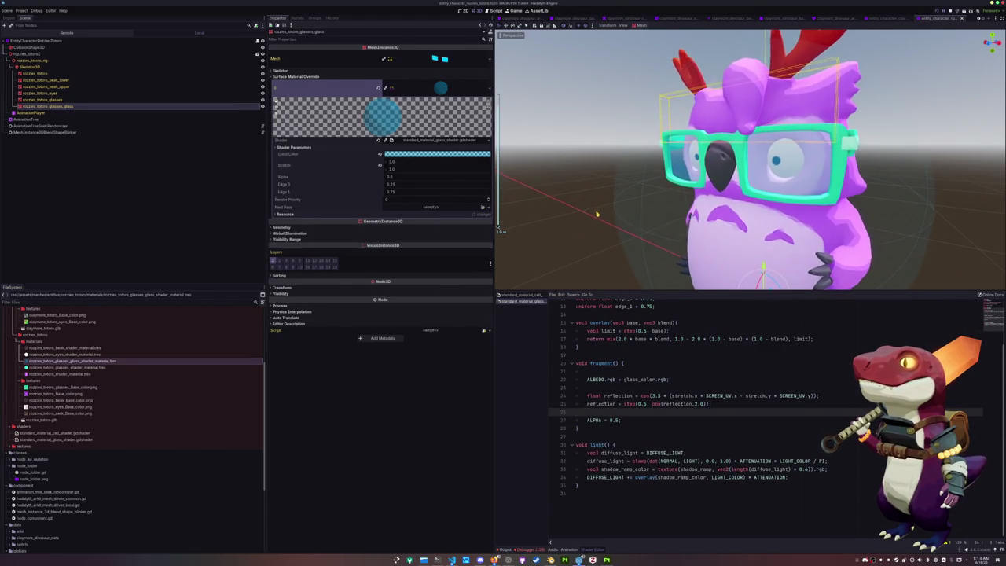
scroll(591, 211, "up", 2)
scroll(596, 219, "up", 2)
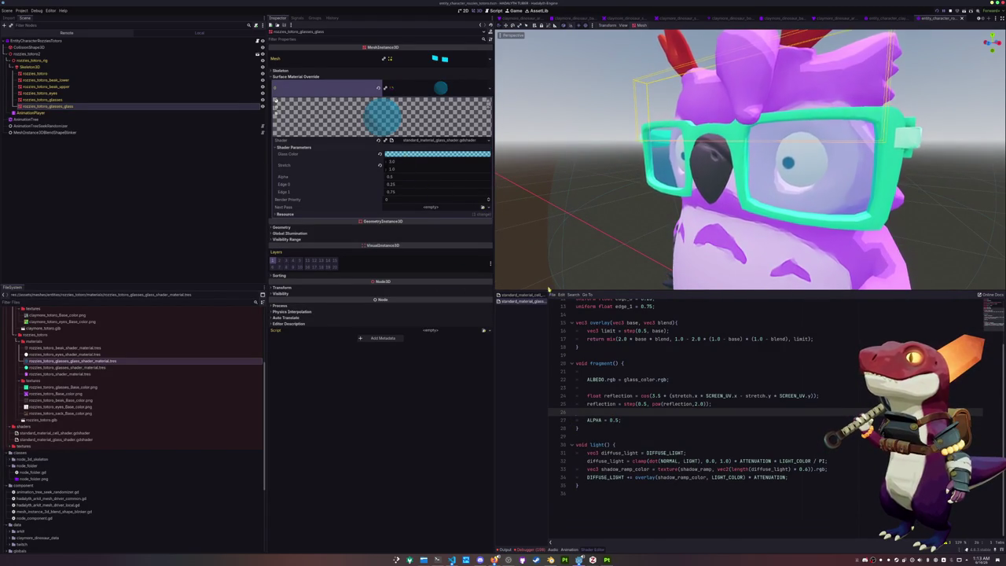
Rename the glass_color uniform to glass_color_ramp and make its type sampler2D.
scroll(611, 346, "up", 4)
left_click(611, 344)
key("Down")
key("End")
key("Left")
key("Left")
key("Left")
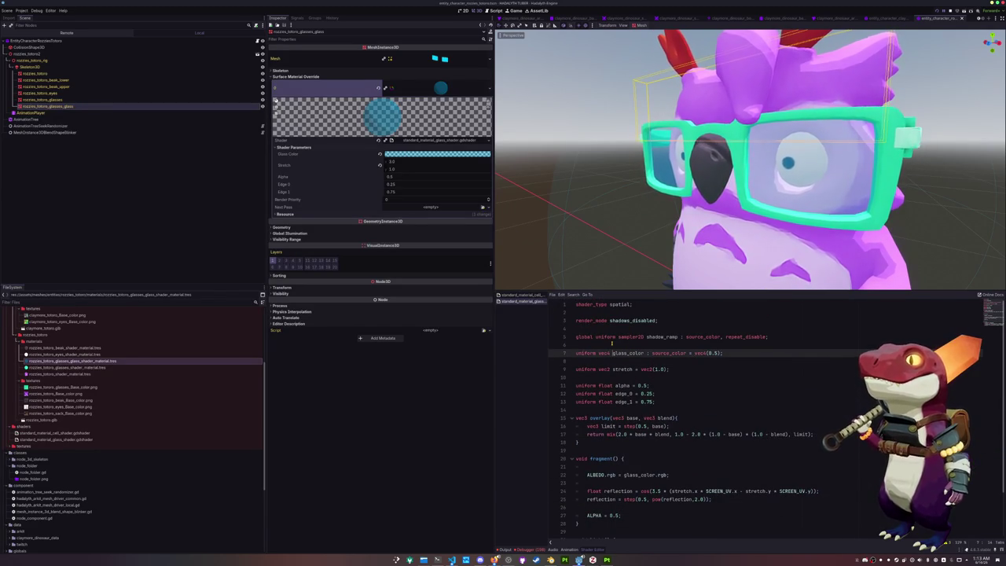
type("_ramp")
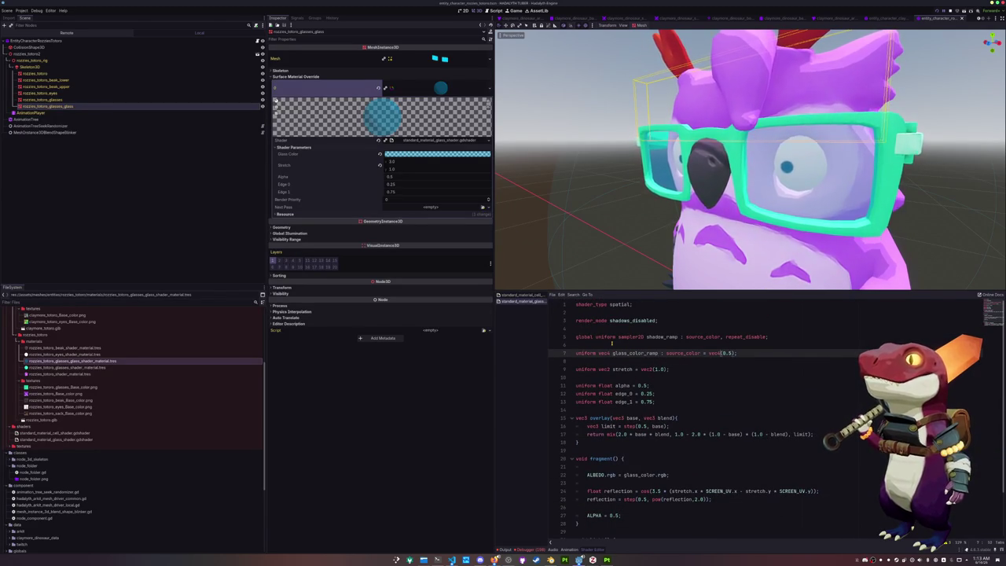
key("ctrl+shift+Right")
type("tex")
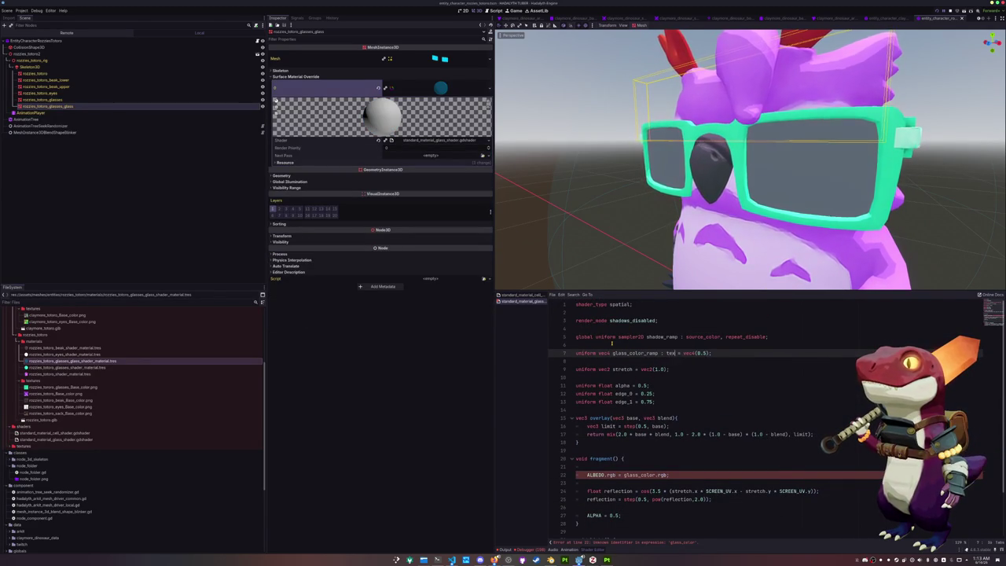
key("BackSpace")
key("BackSpace")
type("sampler2D")
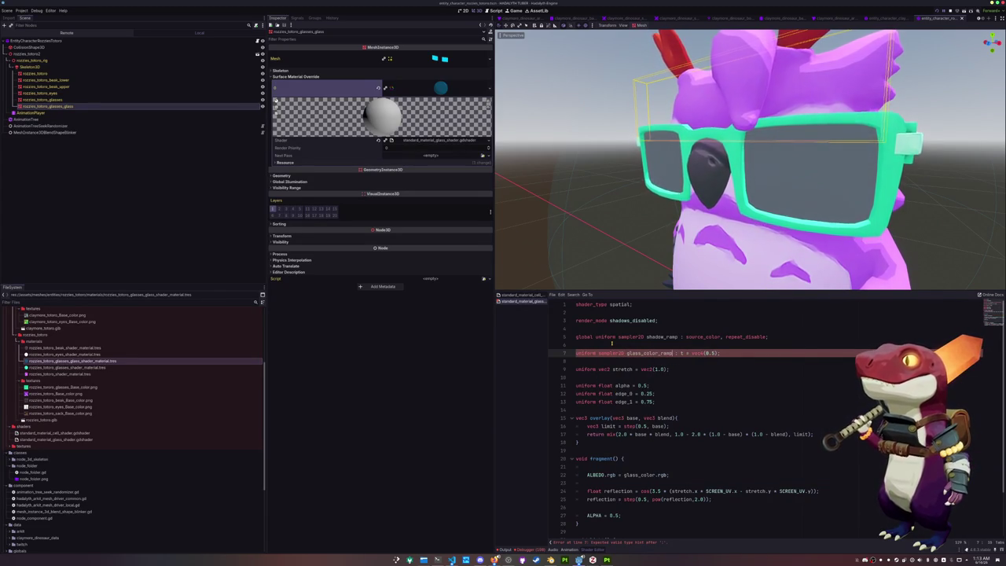
Give glass_color_ramp source_color and repeat_disable hints and remove the old vec4(0.5) default.
type("source_color, ")
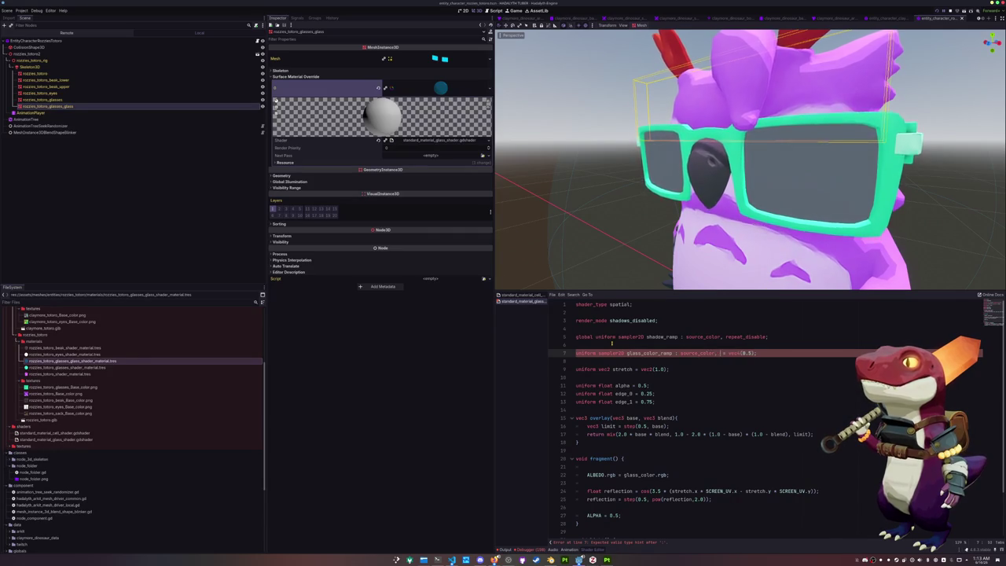
type("rep")
key("Return")
key("ctrl+shift+Right")
key("ctrl+shift+Right")
key("ctrl+shift+Right")
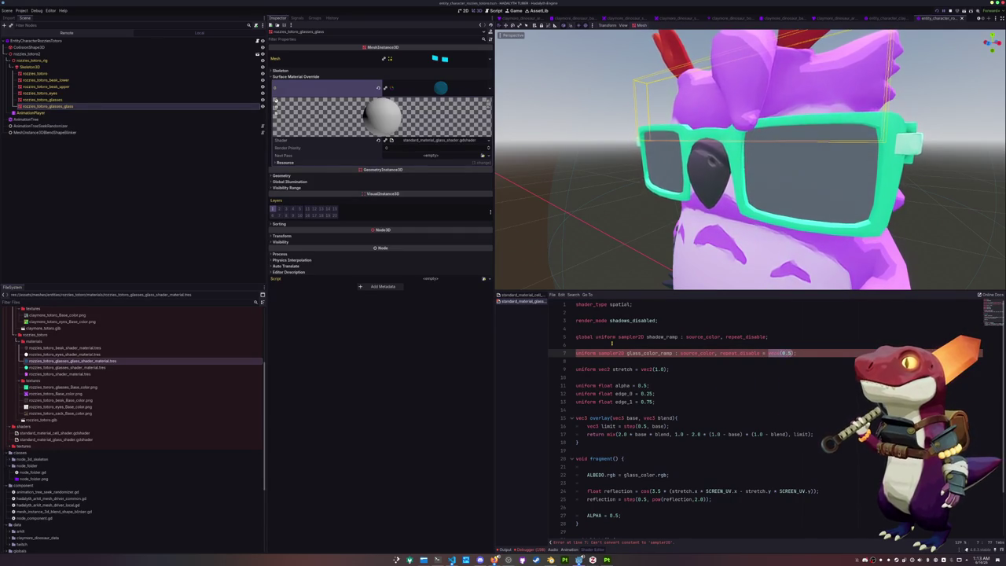
key("BackSpace")
key("Down")
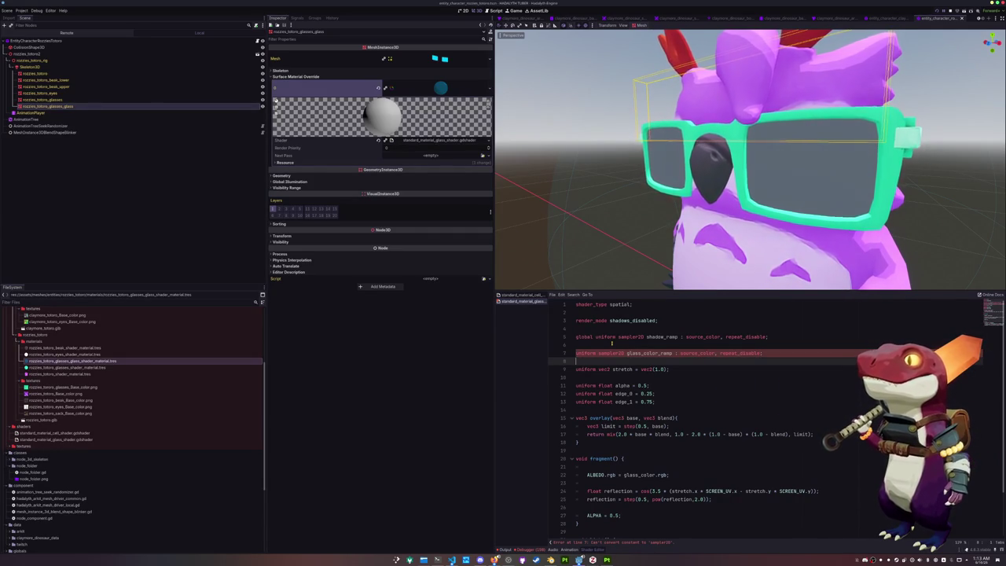
scroll(613, 343, "down", 2)
left_click(618, 432)
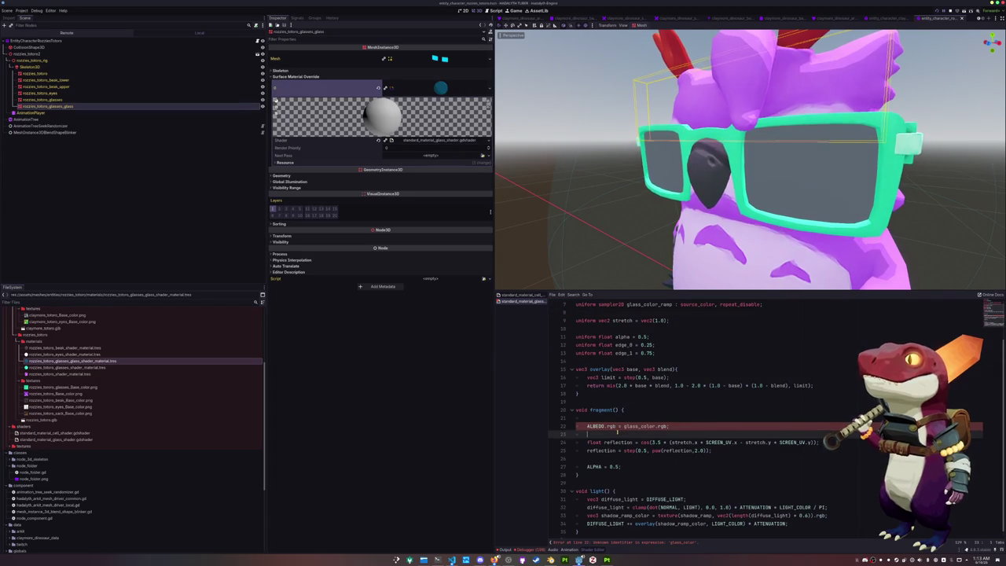
Move the ALBEDO assignment line below the reflection calculation.
left_click_drag(623, 426, 661, 426)
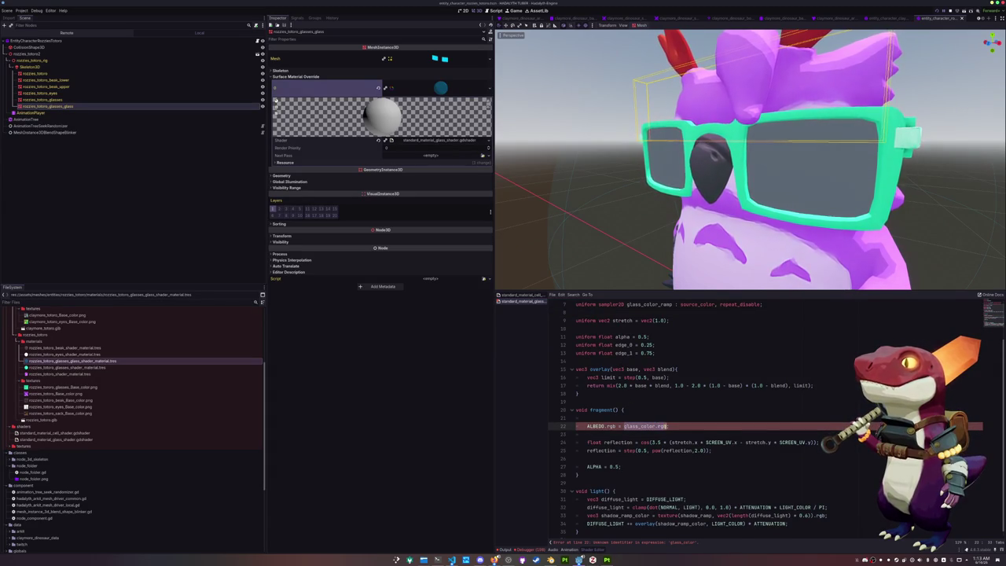
scroll(667, 427, "down", 1)
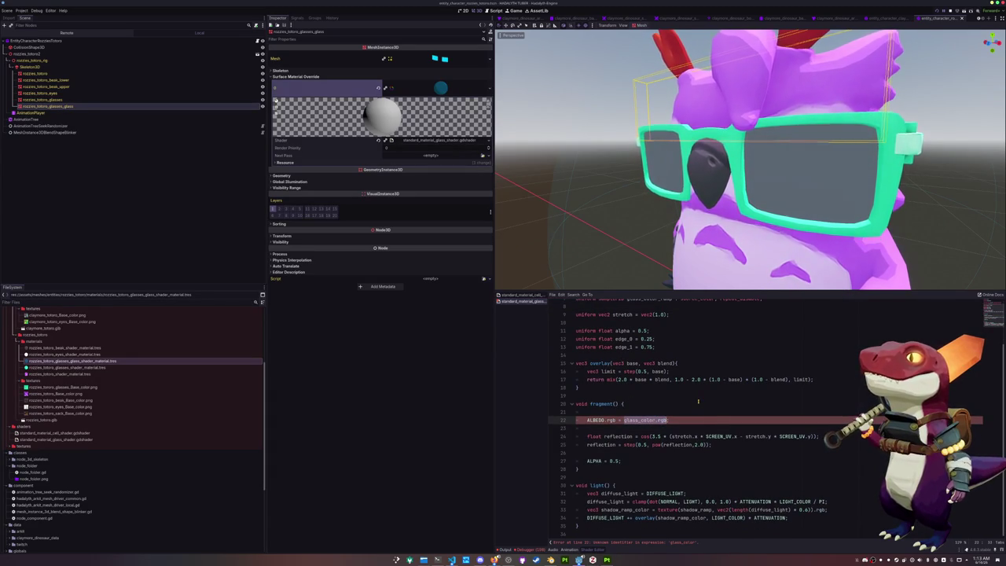
key("ctrl+shift+k")
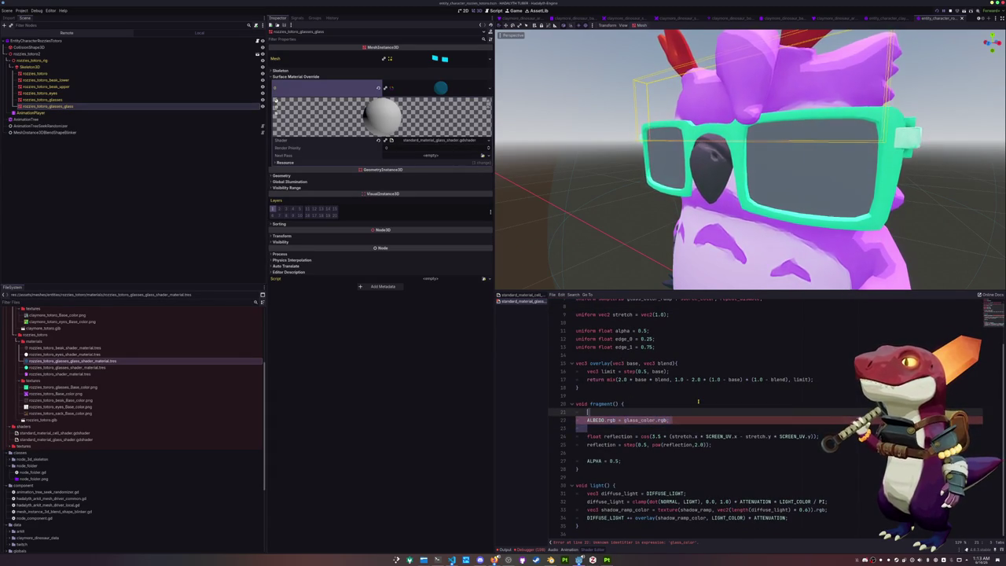
key("ctrl+shift+k")
key("ctrl+z")
key("ctrl+z")
key("Return")
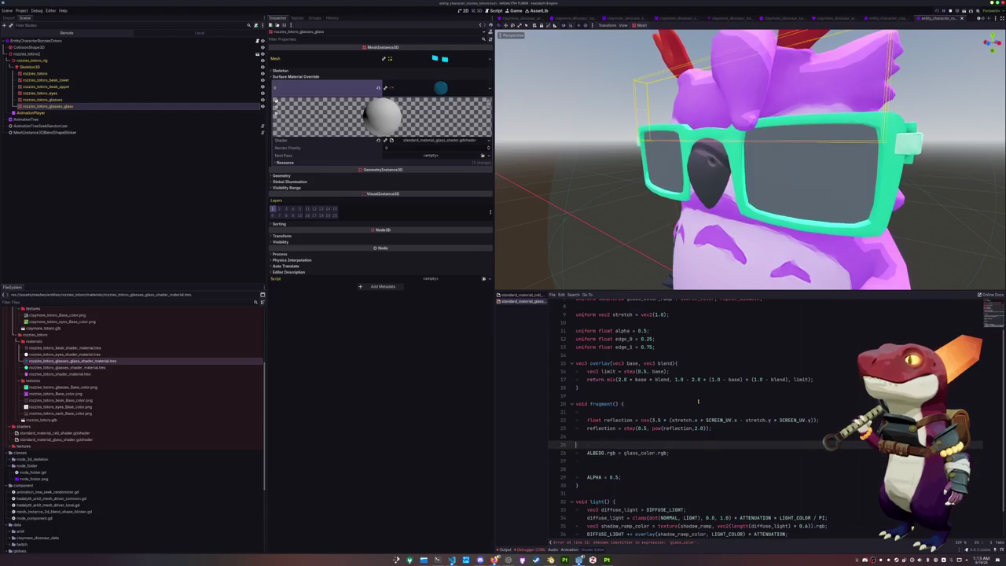
key("Down")
key("ctrl+shift+k")
key("Up")
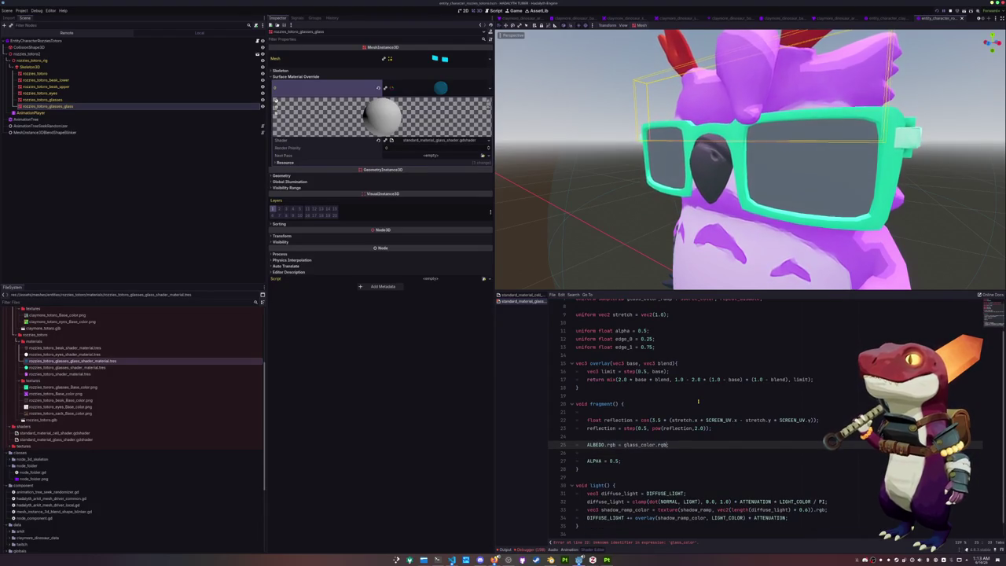
Change the ALBEDO value to texture(glass_color_ramp, vec2(reflection)).rgb.
key("ctrl+shift+Left")
key("ctrl+shift+Left")
key("ctrl+shift+Left")
type("texture(gla")
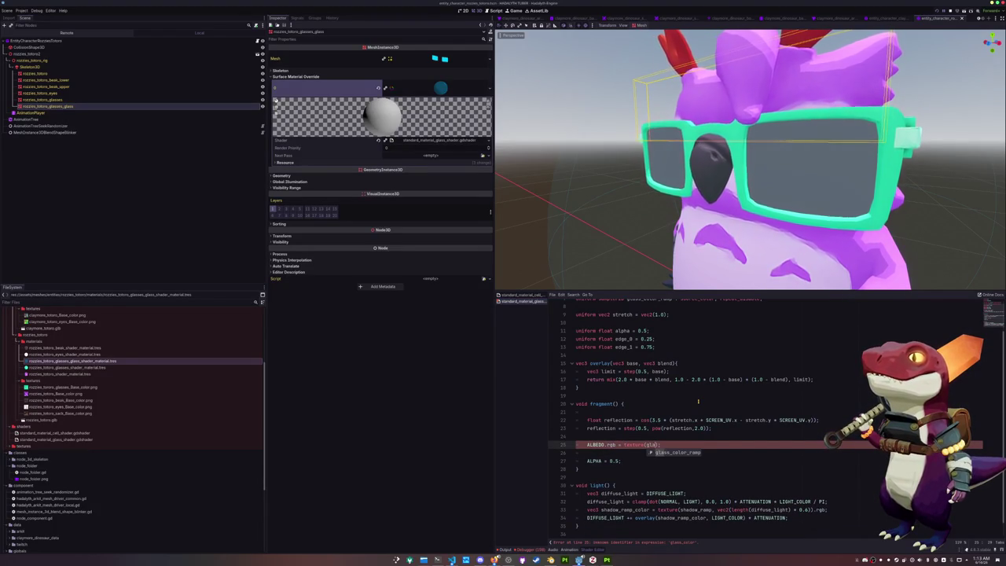
type("ss_color_ramp, ")
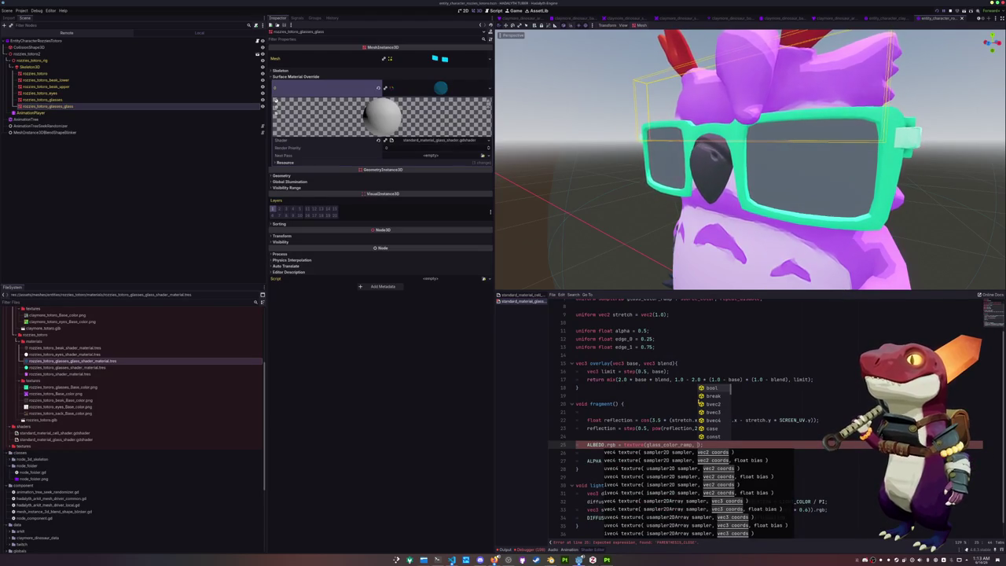
type("reflection")
key("Escape")
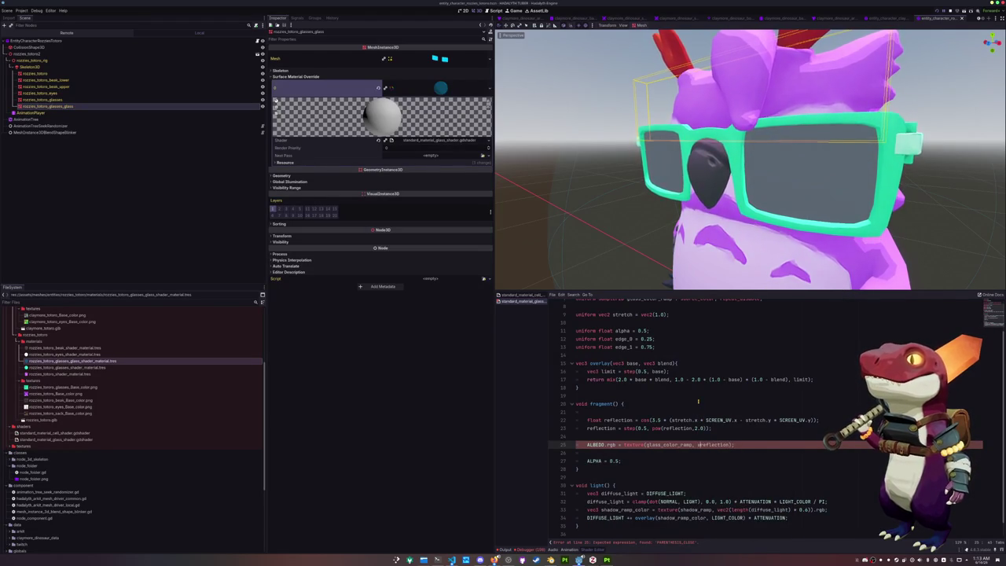
type("2(")
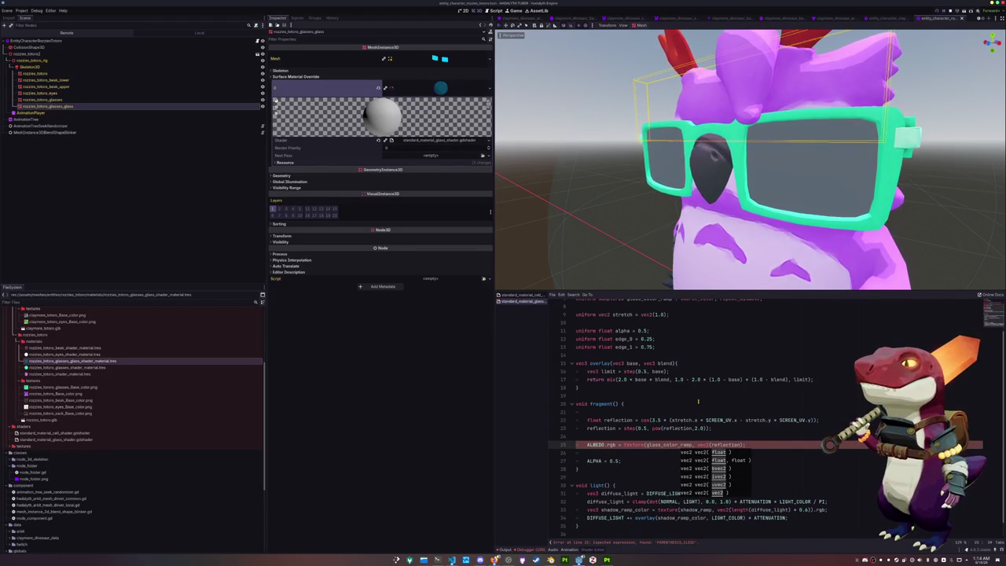
key("Escape")
type(").rgb")
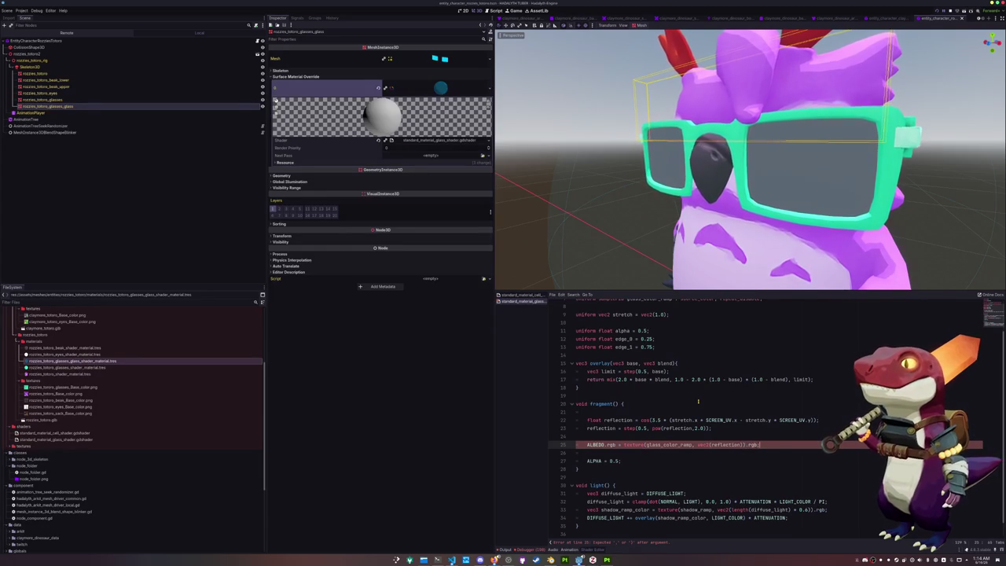
key("Down")
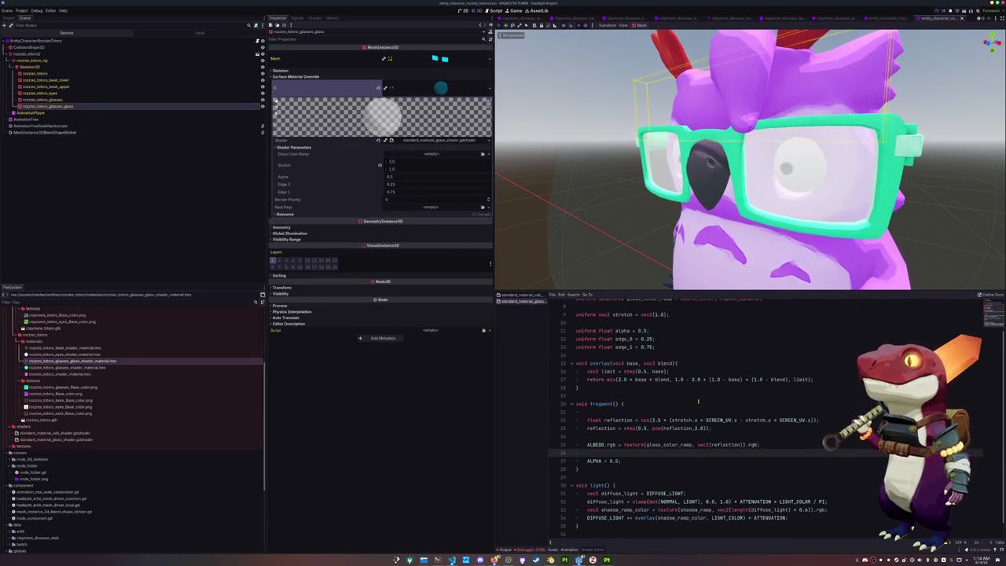
Assign a new GradientTexture1D to Glass Color Ramp and expand its Gradient.
left_click(482, 153)
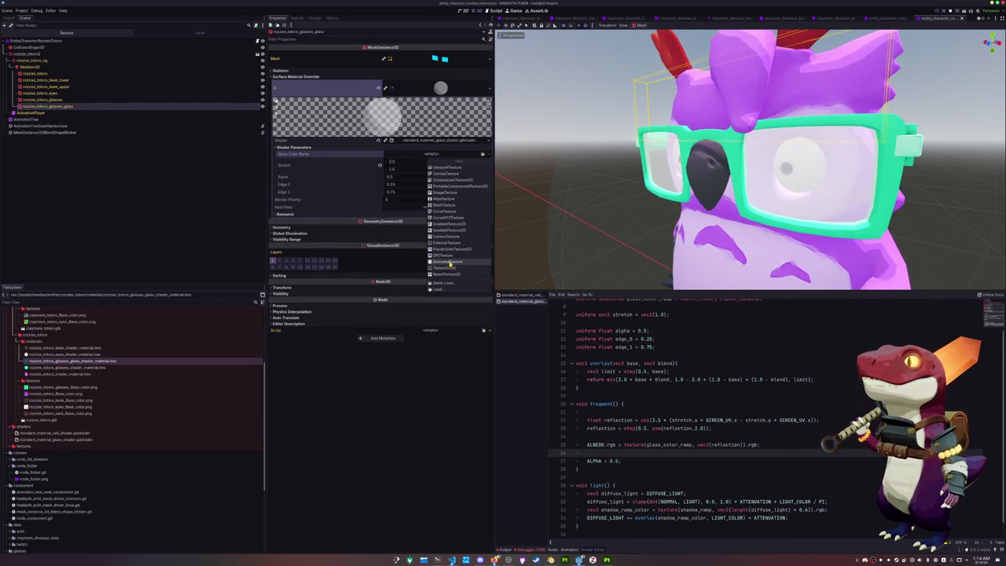
left_click(453, 231)
left_click(442, 160)
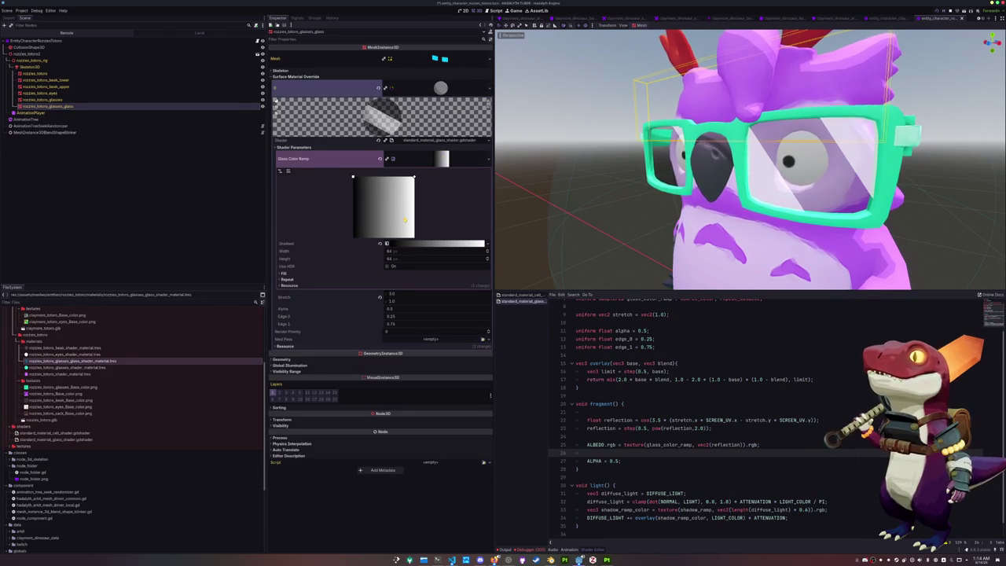
left_click(480, 158)
left_click(452, 233)
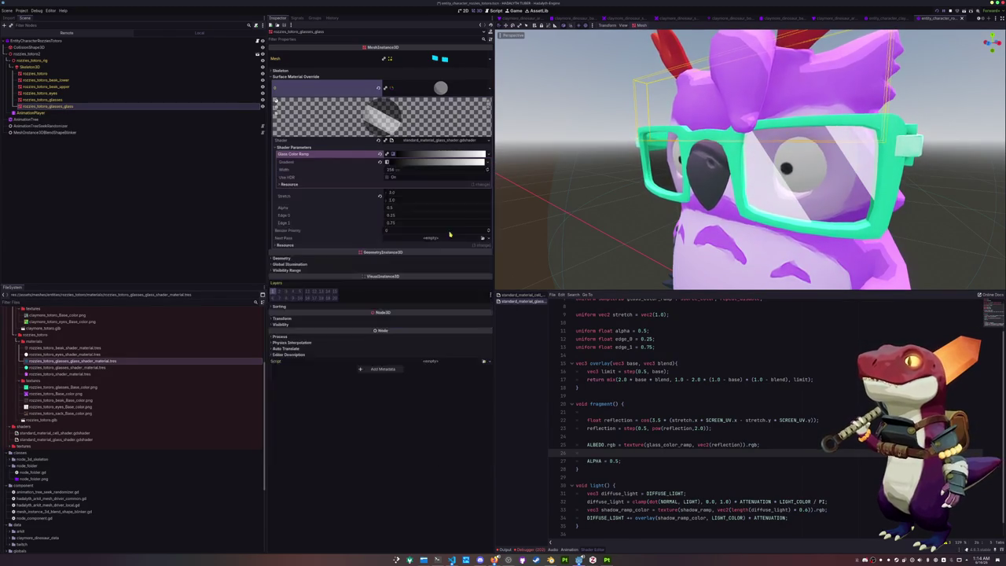
left_click(427, 162)
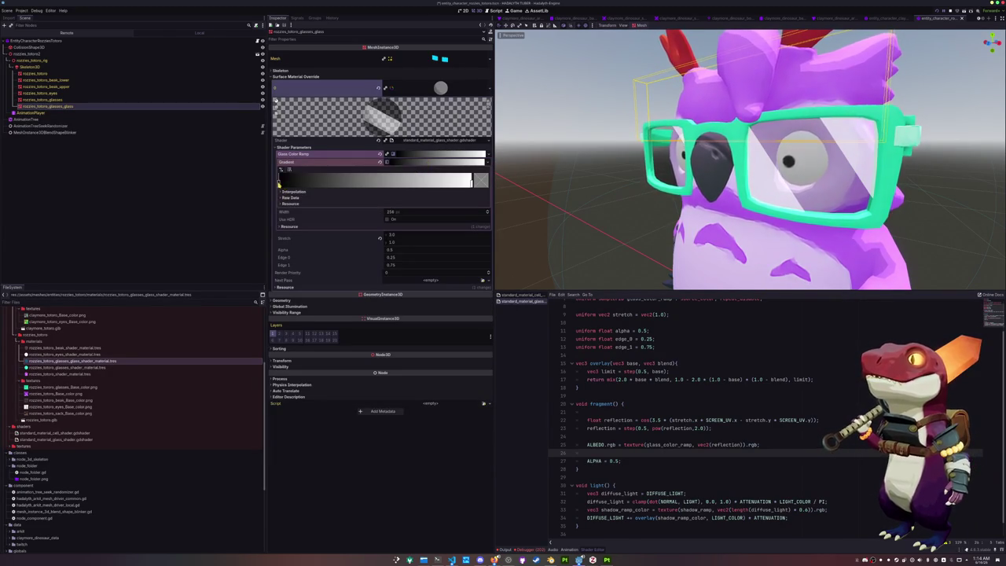
Set the gradient's left stop to a light blue and the right stop to a lightened 72a3ff.
left_click(279, 182)
left_click_drag(351, 257, 351, 195)
left_click_drag(314, 224, 307, 178)
left_click_drag(351, 224, 353, 213)
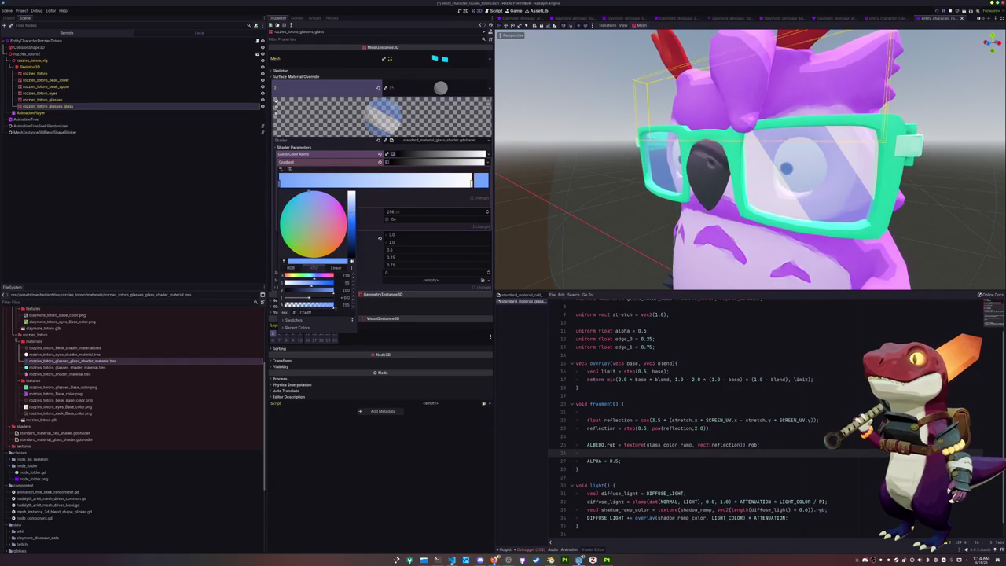
left_click(472, 183)
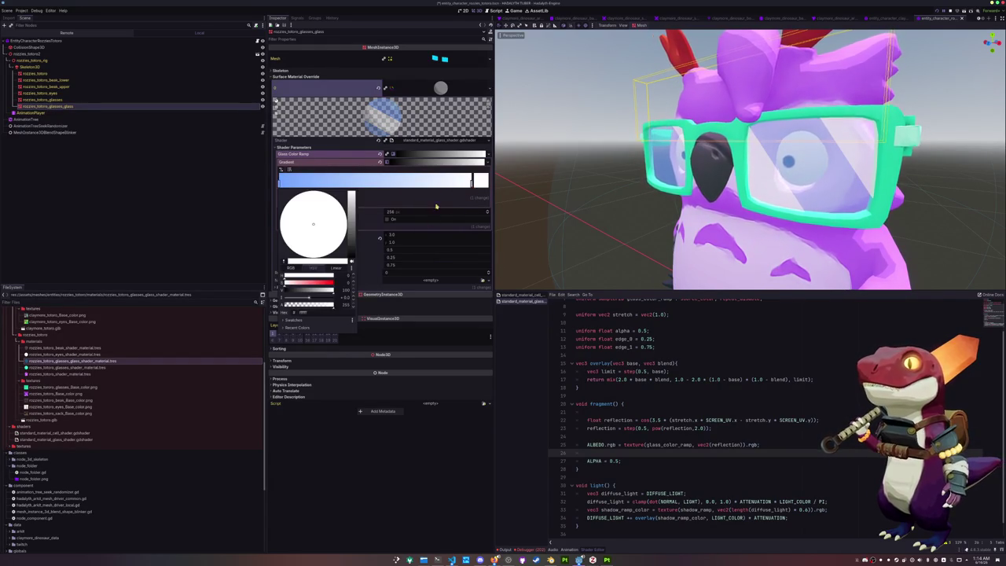
type("72a3ff")
key("Return")
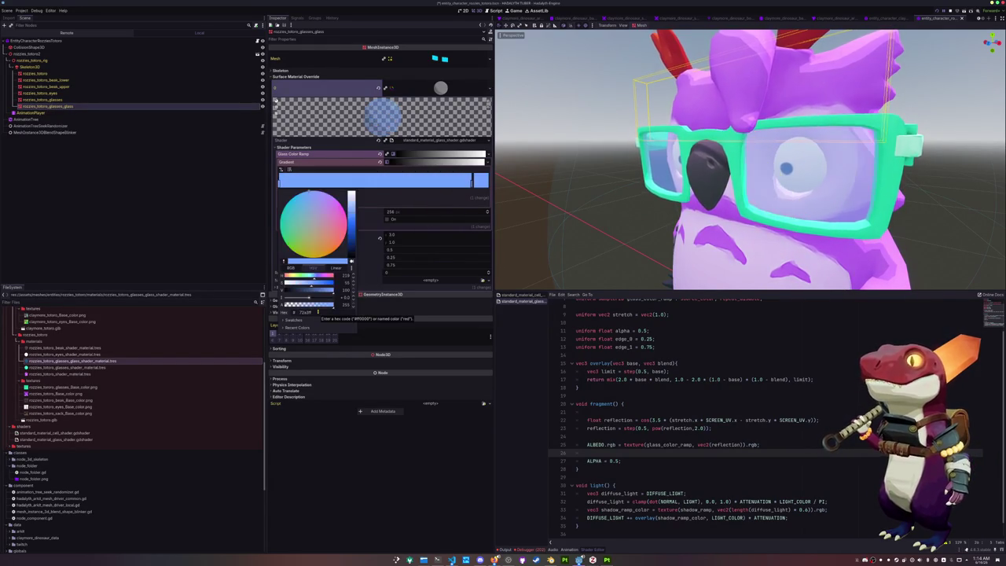
left_click_drag(352, 217, 353, 202)
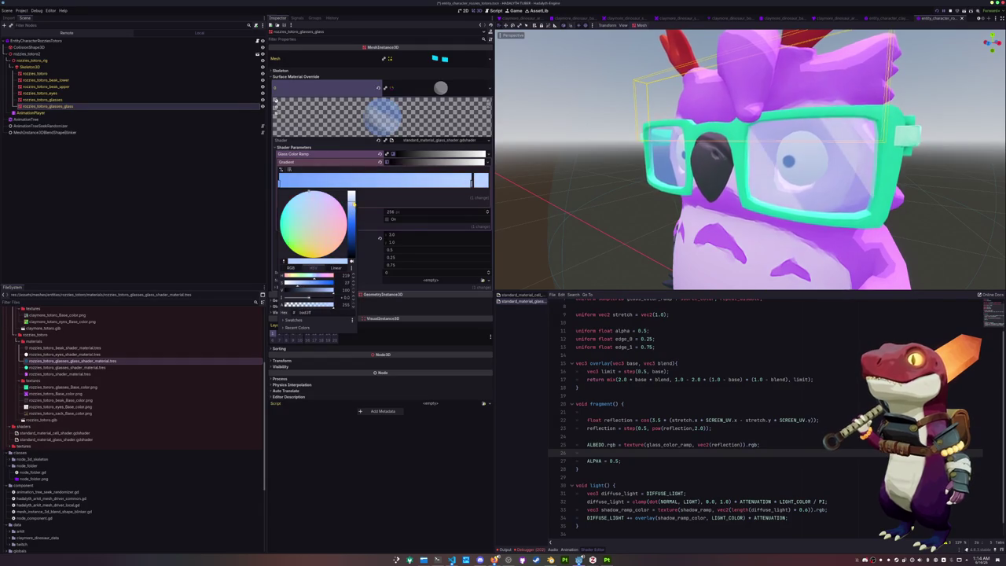
left_click(695, 429)
double_click(696, 429)
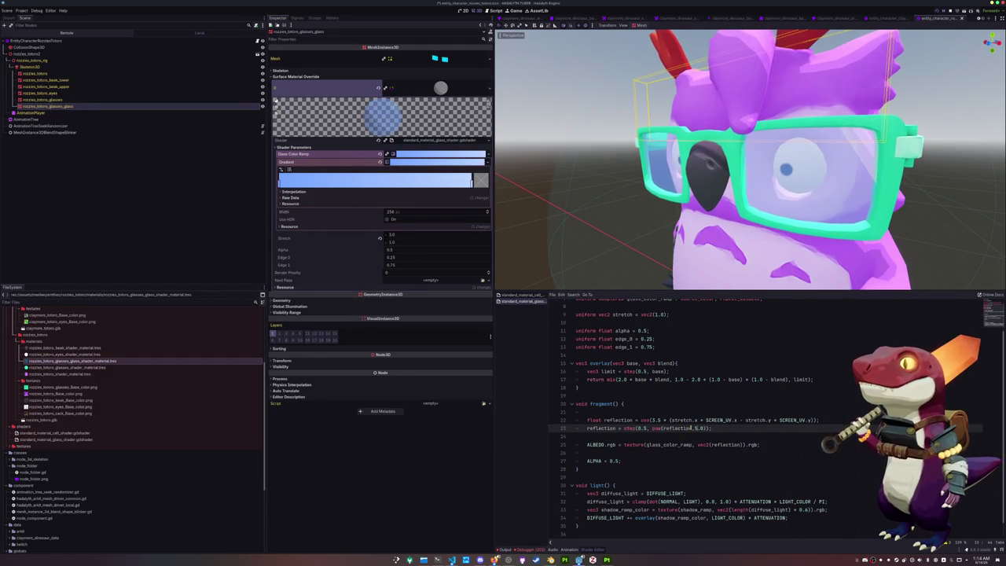
Orbit to view the glasses from above and select the fixed 0.5 in 'ALPHA = 0.5;'.
key("Down")
key("Down")
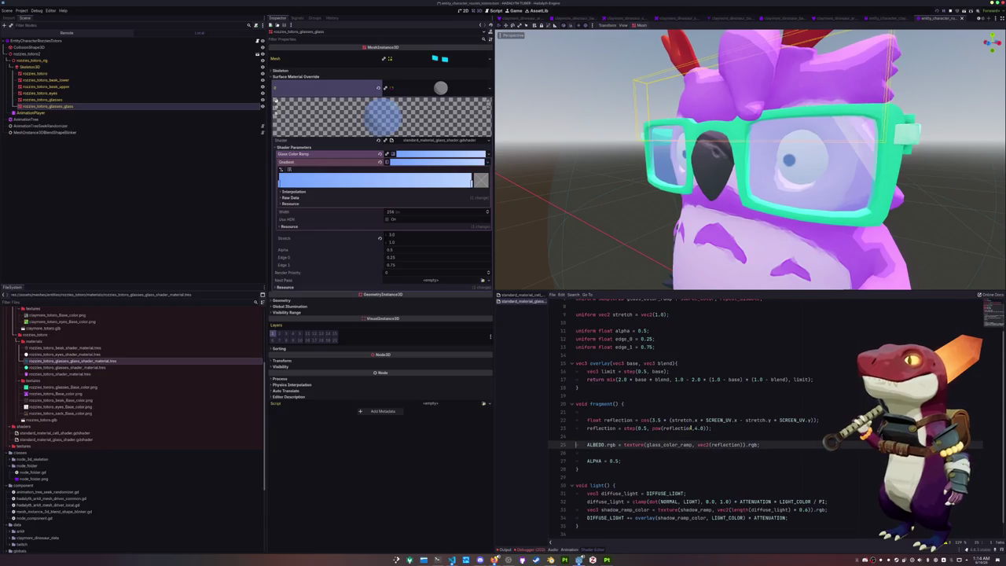
key("Down")
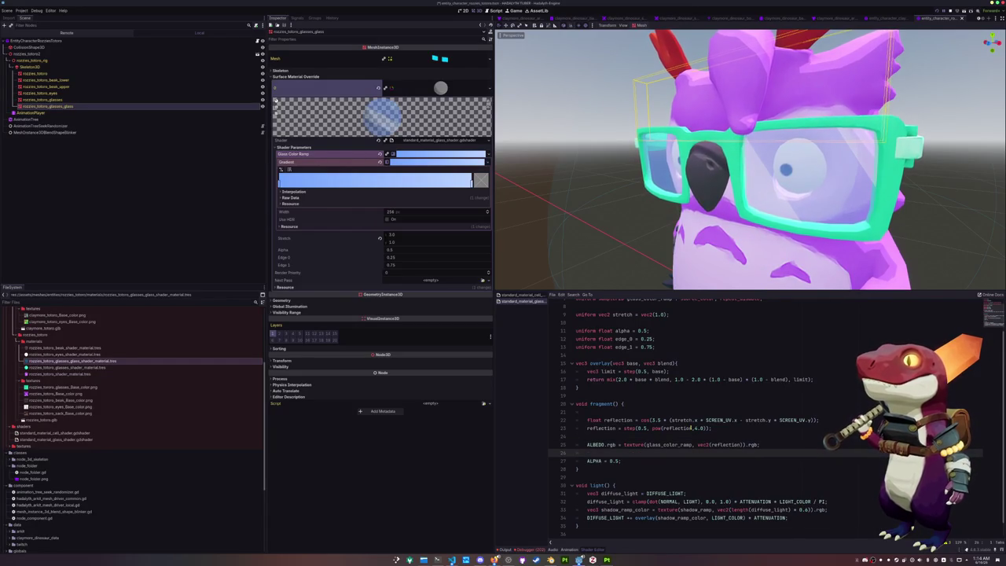
scroll(595, 179, "down", 5)
scroll(596, 179, "up", 2)
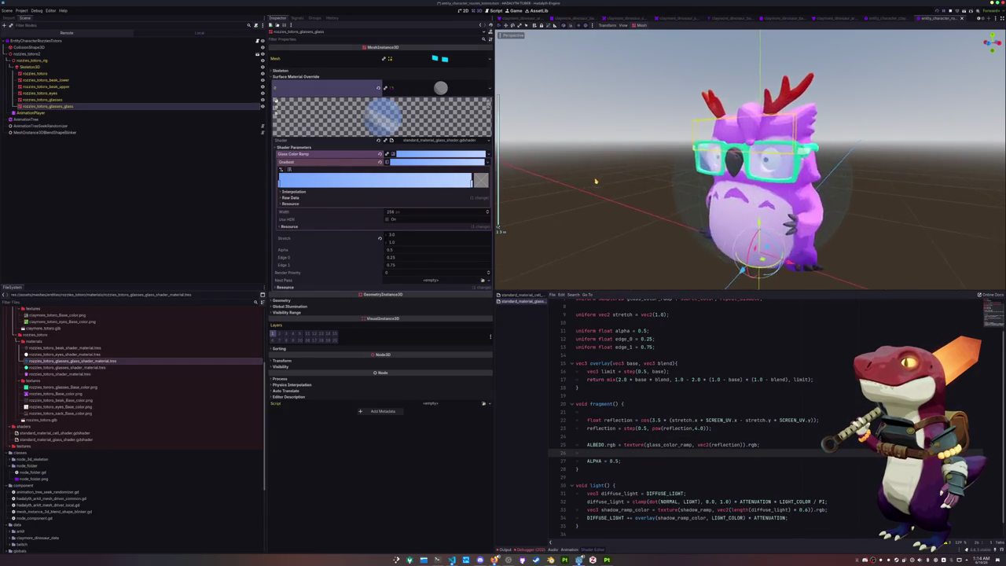
scroll(595, 181, "up", 3)
scroll(595, 186, "up", 2)
scroll(596, 191, "down", 1)
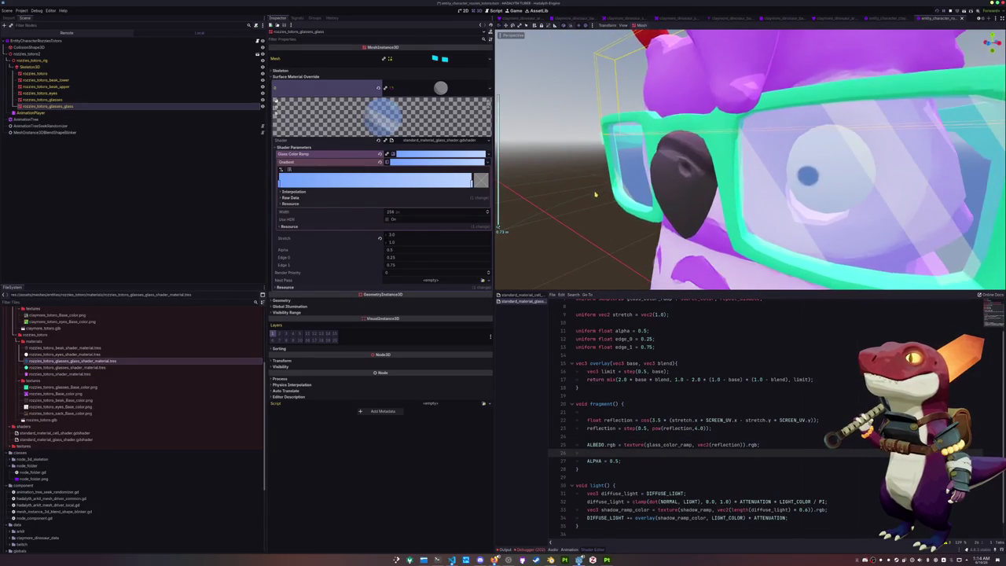
scroll(596, 193, "up", 2)
scroll(596, 193, "down", 2)
scroll(598, 192, "down", 3)
scroll(598, 193, "down", 2)
scroll(597, 194, "up", 1)
scroll(598, 196, "up", 1)
middle_click_drag(598, 196, 598, 209)
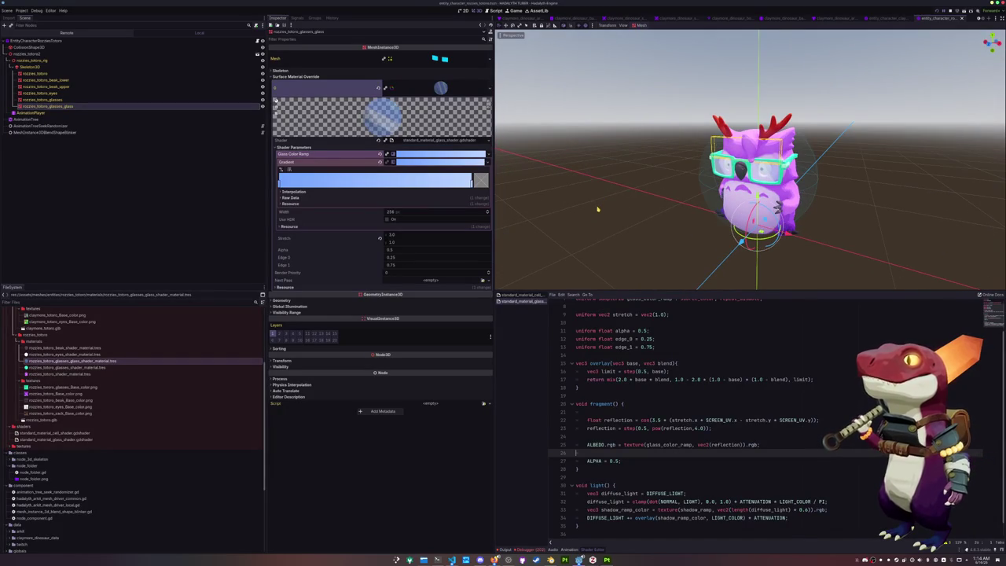
double_click(613, 462)
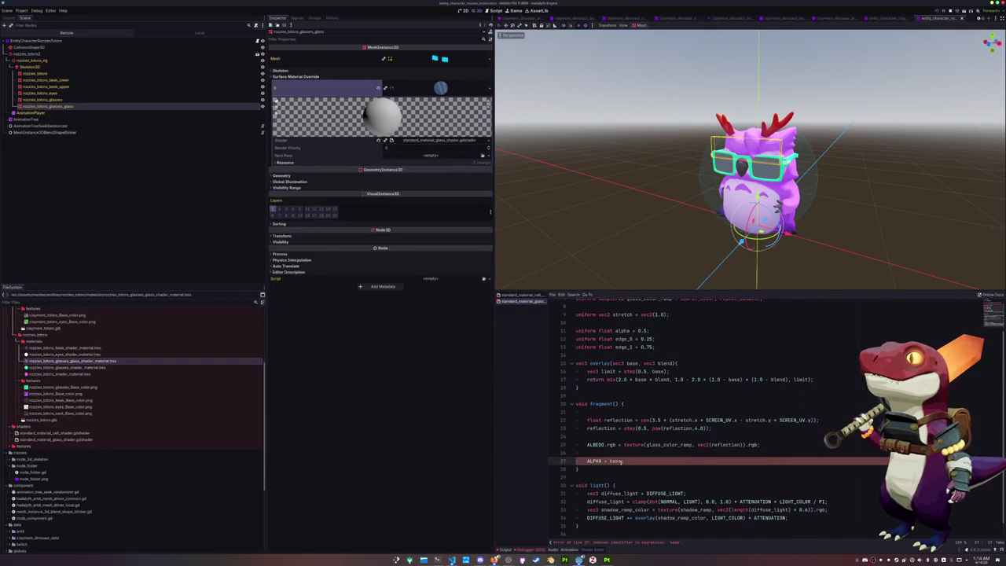
Change the alpha line to ALPHA = alpha, test a higher Alpha, then reset it to 0.5.
scroll(621, 461, "up", 2)
scroll(621, 472, "down", 2)
double_click(615, 462)
type("alpha")
left_click(619, 453)
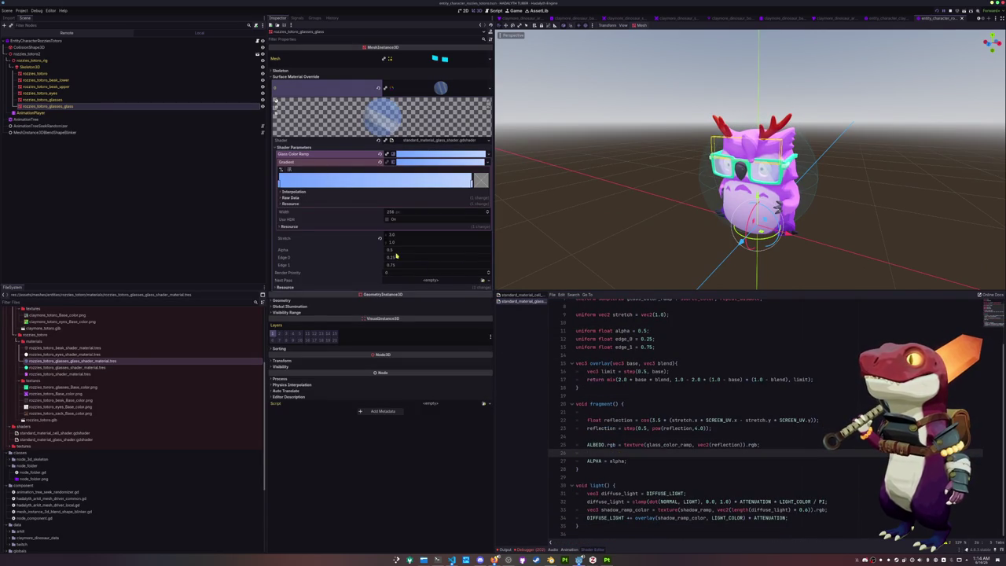
mouse_move(392, 247)
left_mouse_down()
mouse_move(416, 247)
mouse_move(393, 252)
left_mouse_up()
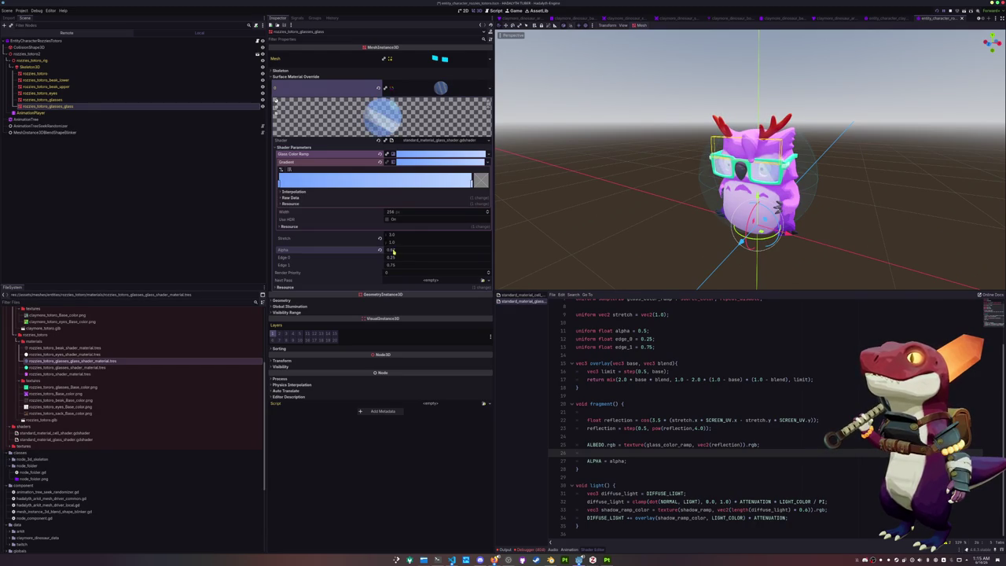
left_click(379, 249)
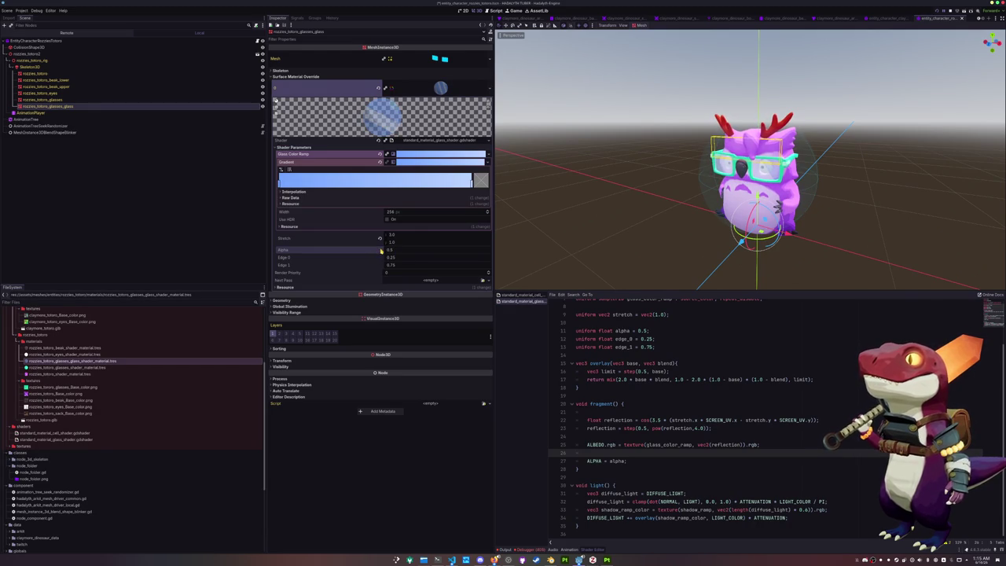
Delete the unused edge_0 and edge_1 uniforms, save, and collapse the glasses material.
left_click(629, 462)
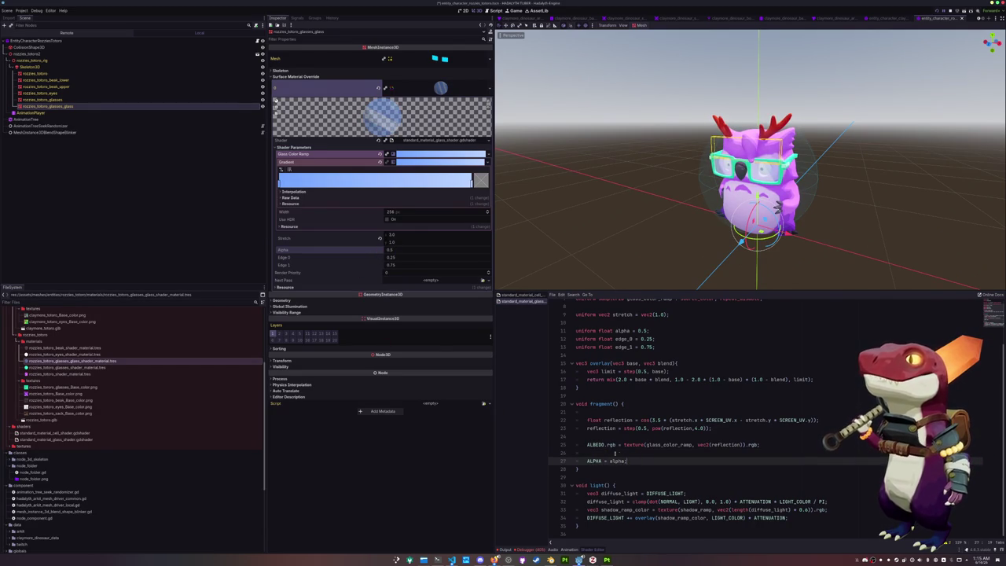
scroll(620, 453, "up", 1)
left_click_drag(629, 371, 635, 354)
left_click(635, 358)
left_click(636, 362)
key("ctrl+s")
scroll(634, 362, "down", 1)
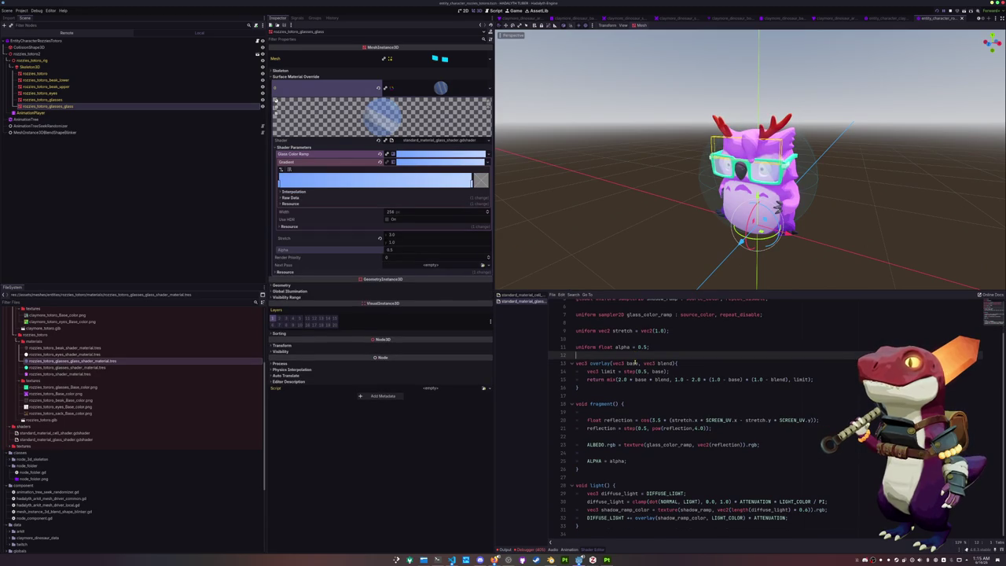
left_click(457, 91)
scroll(602, 197, "down", 3)
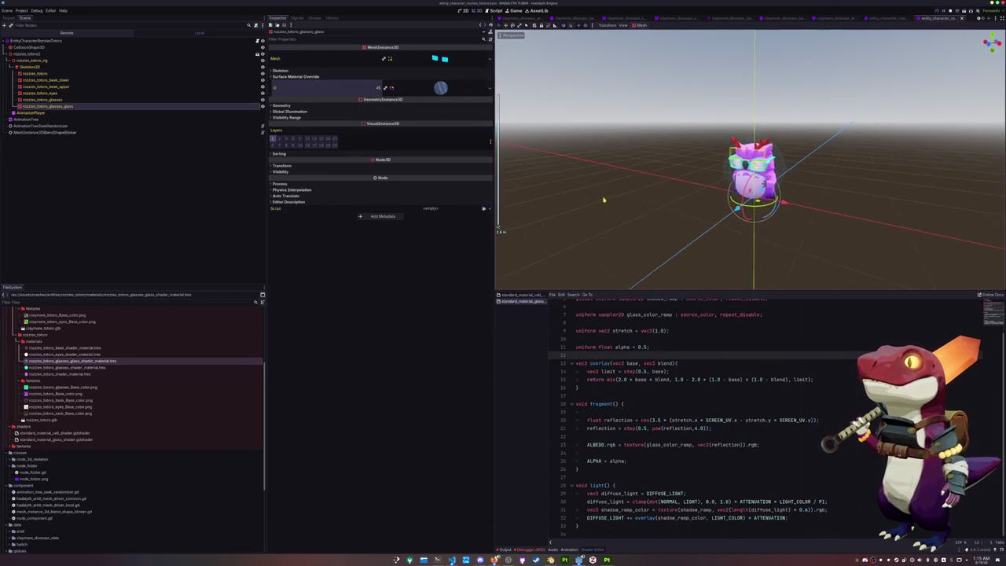
Assign rozzies_totoro as MeshInstance3DBlendShapeBlinker's mesh, then start a debug run with F6.
left_click(39, 126)
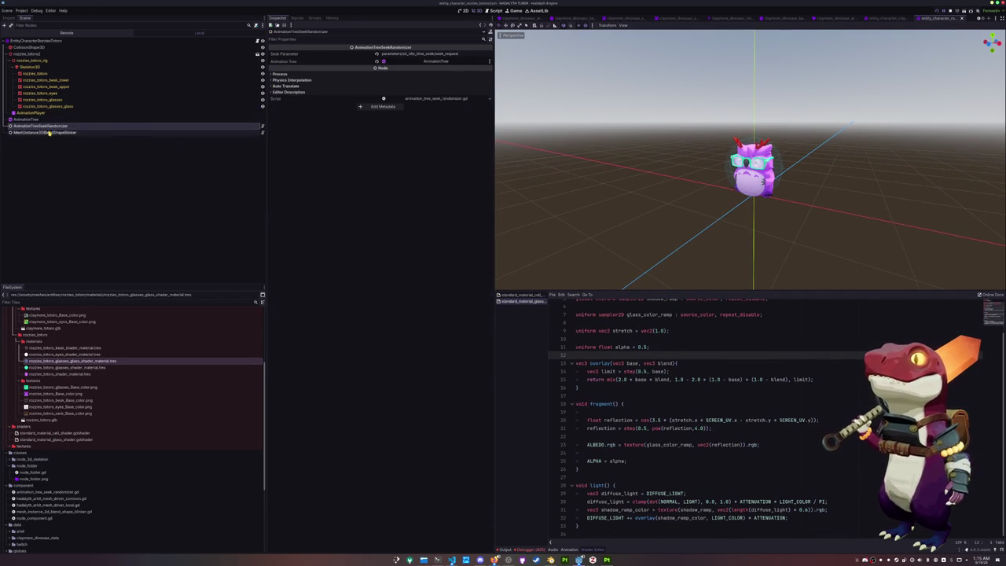
left_click(49, 132)
left_click(432, 61)
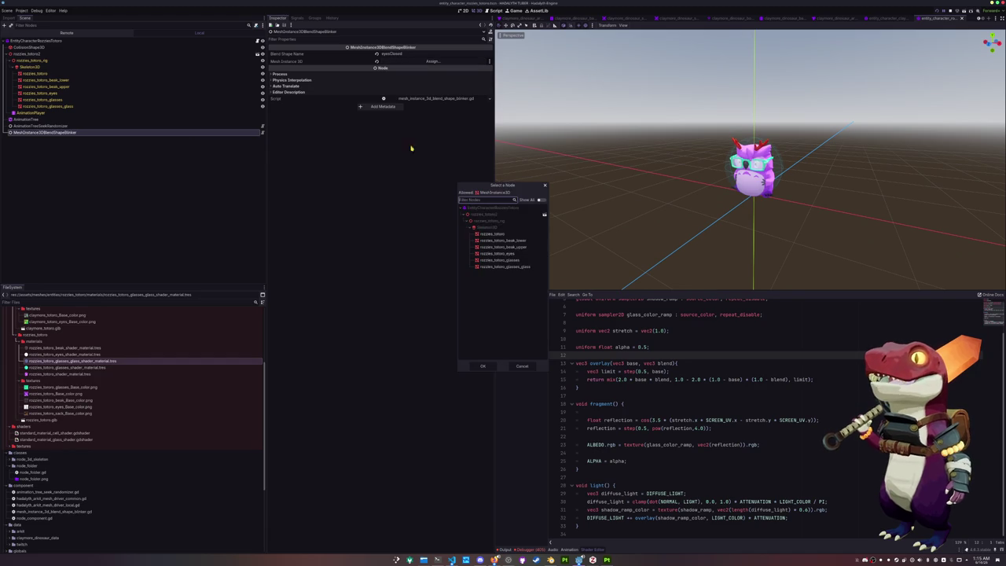
left_click(523, 366)
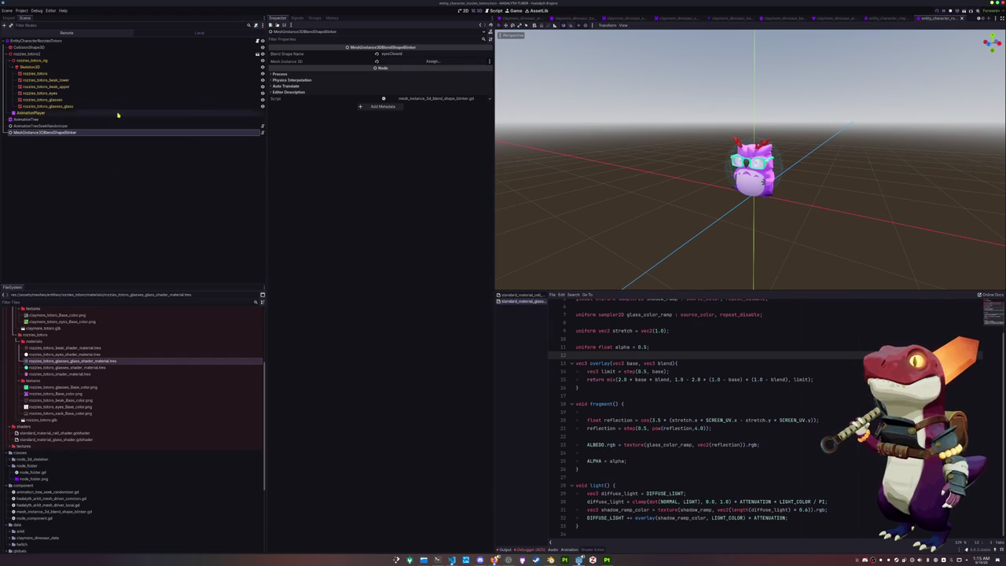
left_click(398, 63)
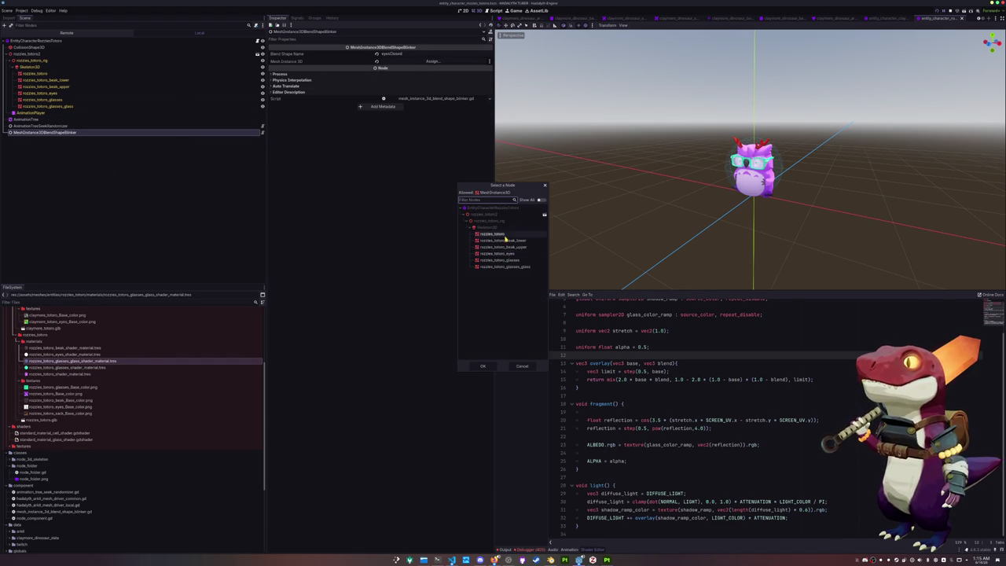
double_click(493, 234)
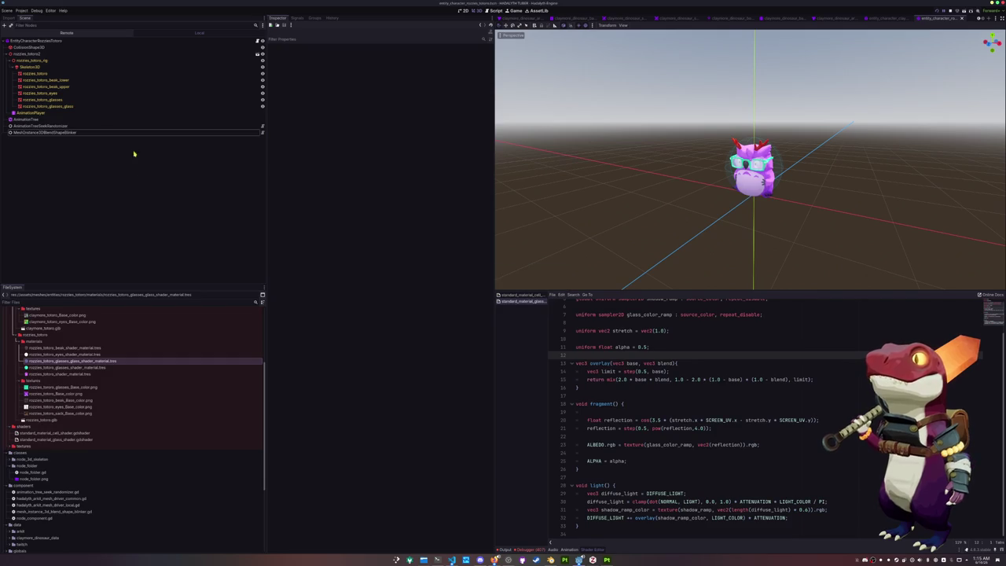
left_click(31, 119)
key("F6")
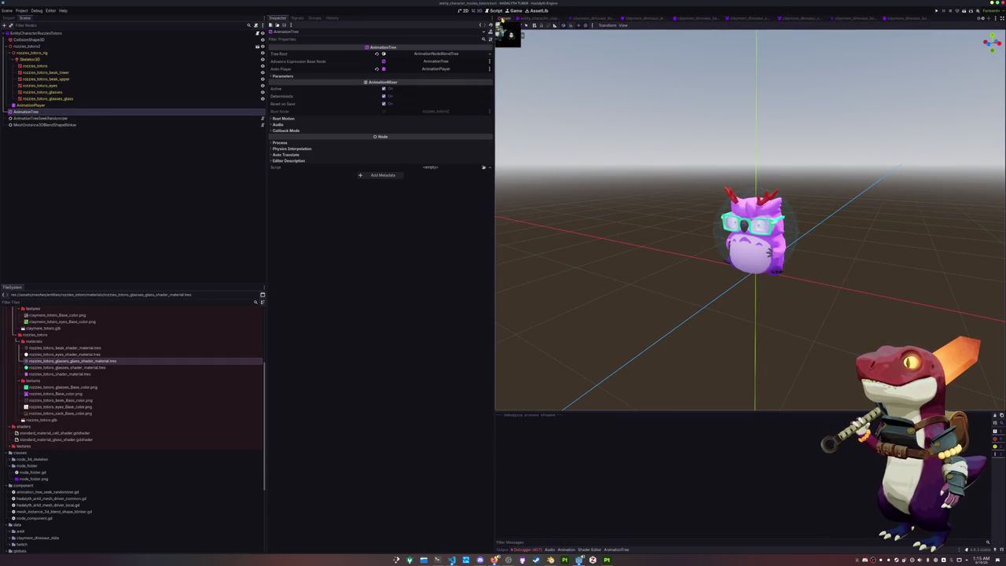
Switch to the main scene and drop a rozzies_totoro instance into the viewport.
left_click(516, 19)
scroll(57, 379, "down", 3)
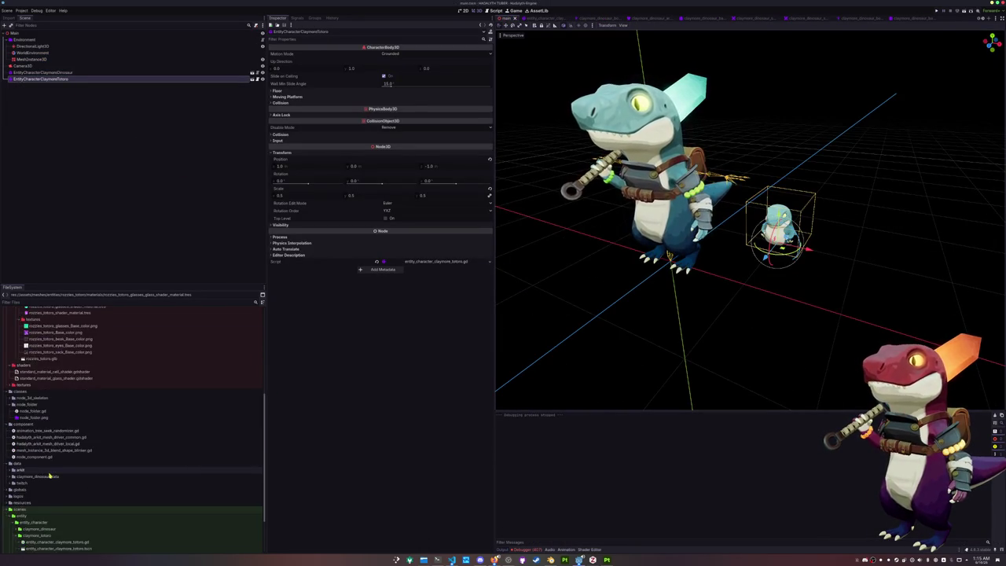
scroll(55, 409, "down", 3)
left_click_drag(49, 511, 809, 283)
Scale rozzies_totoro to 0.5, move it beside the other totoro, and rotate it 15° on Y.
scroll(810, 283, "up", 3)
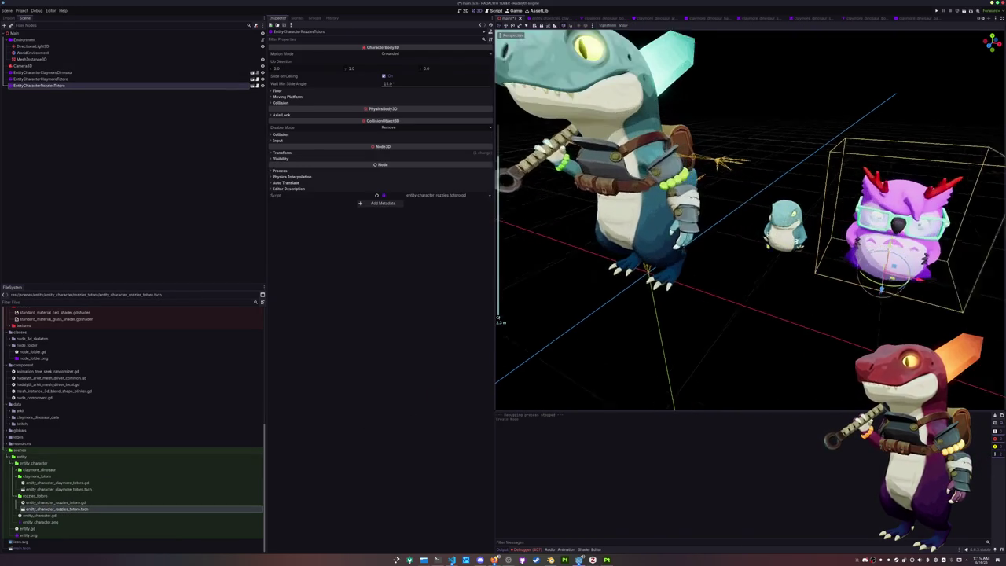
left_click(337, 152)
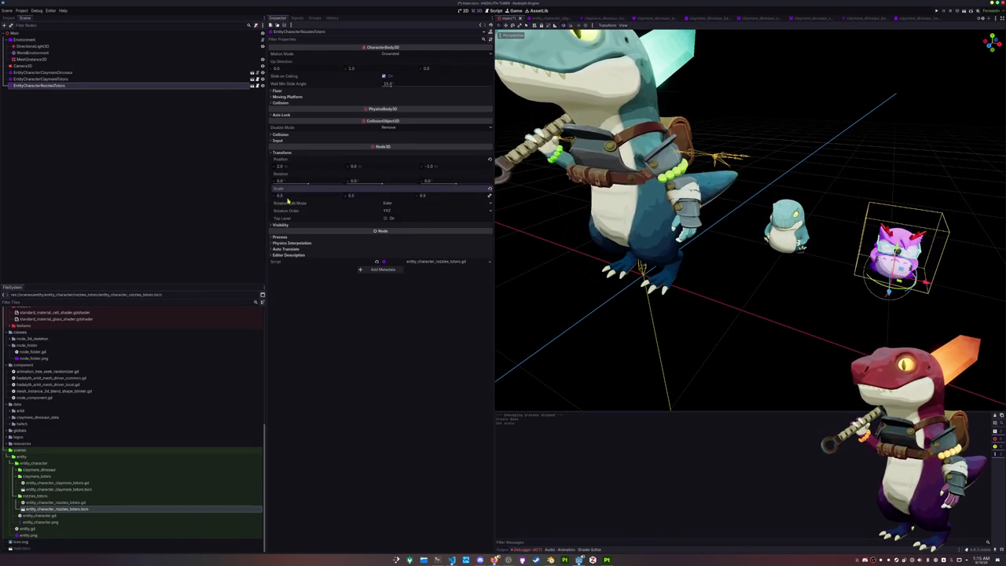
left_click_drag(288, 200, 268, 200)
left_click_drag(878, 293, 809, 275)
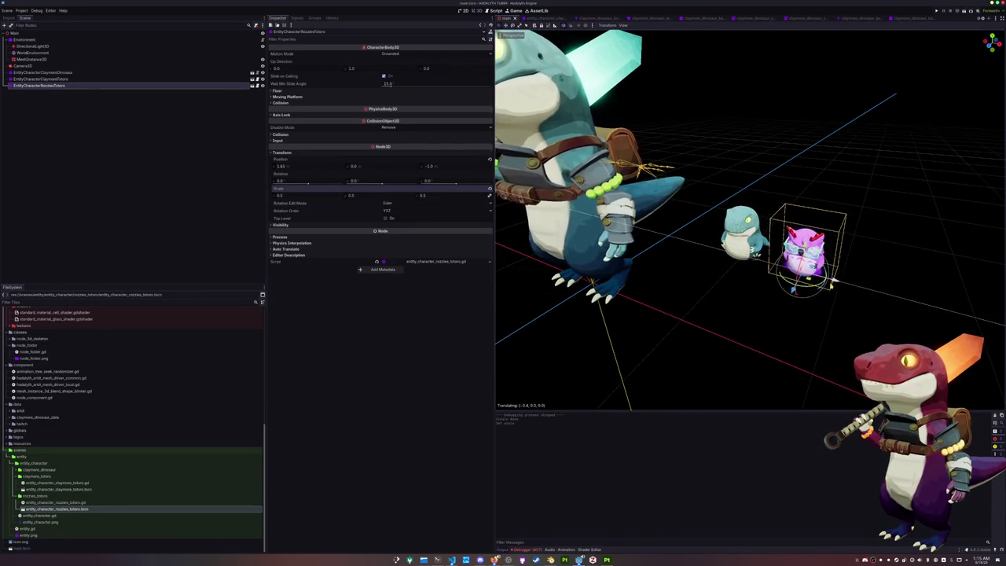
left_click_drag(808, 275, 808, 276)
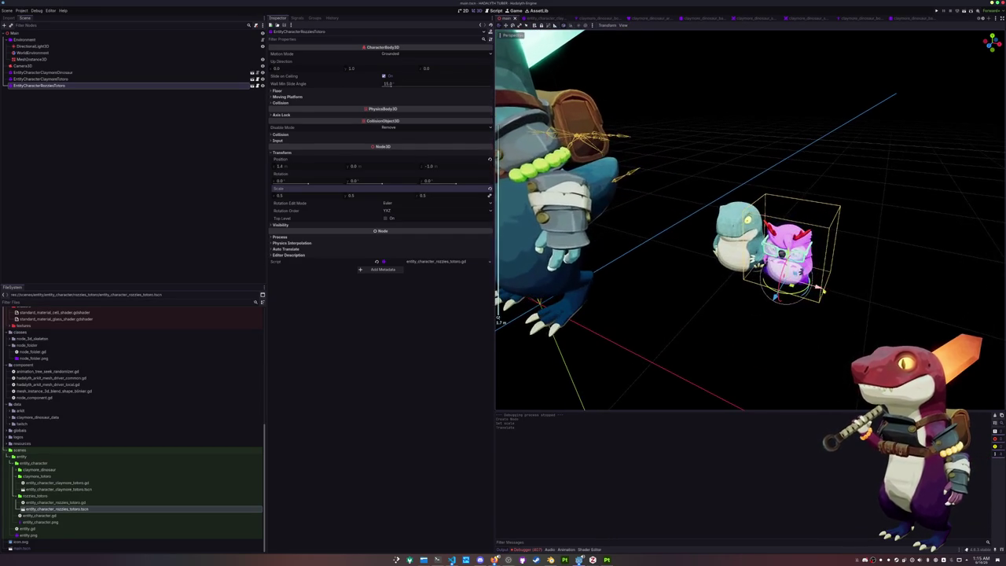
key("r")
key("y")
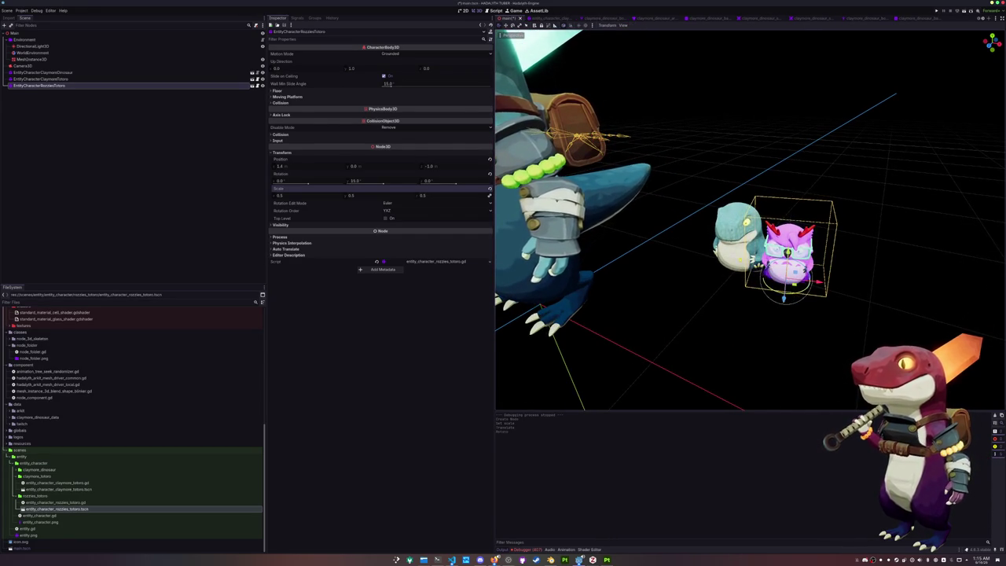
Rotate ClaymoreTotoro -15° around Y and run the game to check the scene.
double_click(41, 78)
key("r")
key("y")
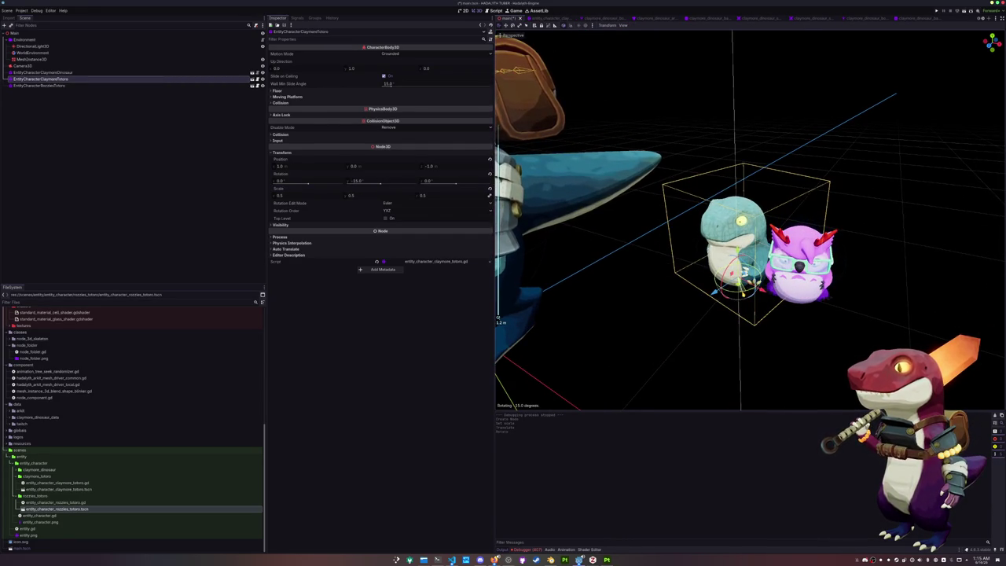
left_click(707, 339)
key("F5")
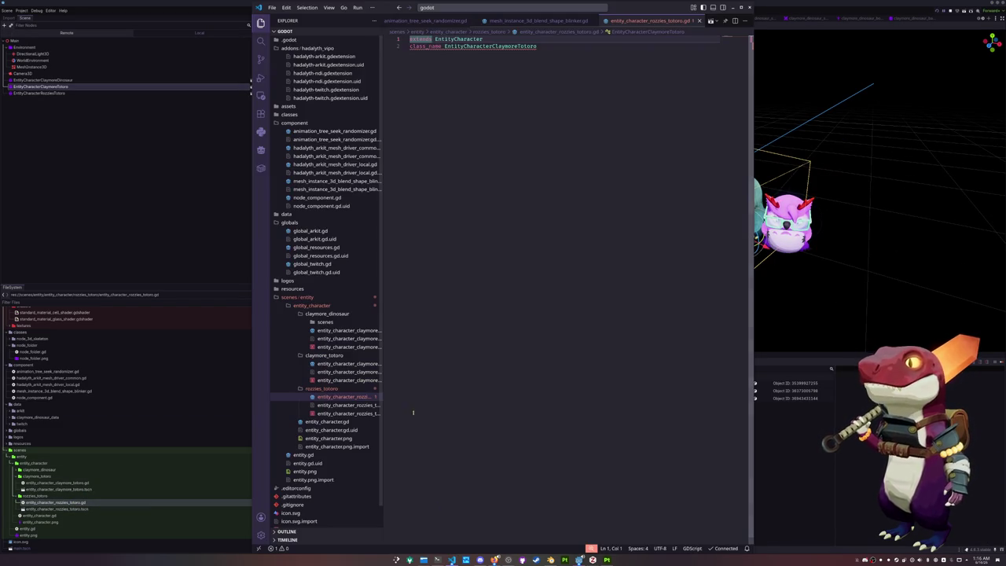
Change Claymore to Rozzies in the rozzies_totoro script's class_name and save the script.
double_click(55, 502)
left_click_drag(491, 46, 518, 47)
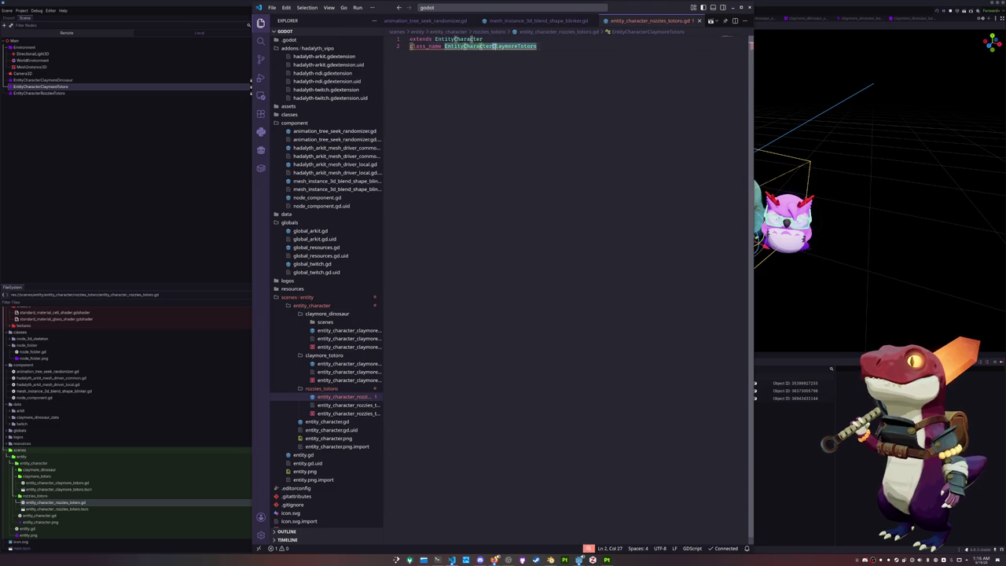
type("Rozzie")
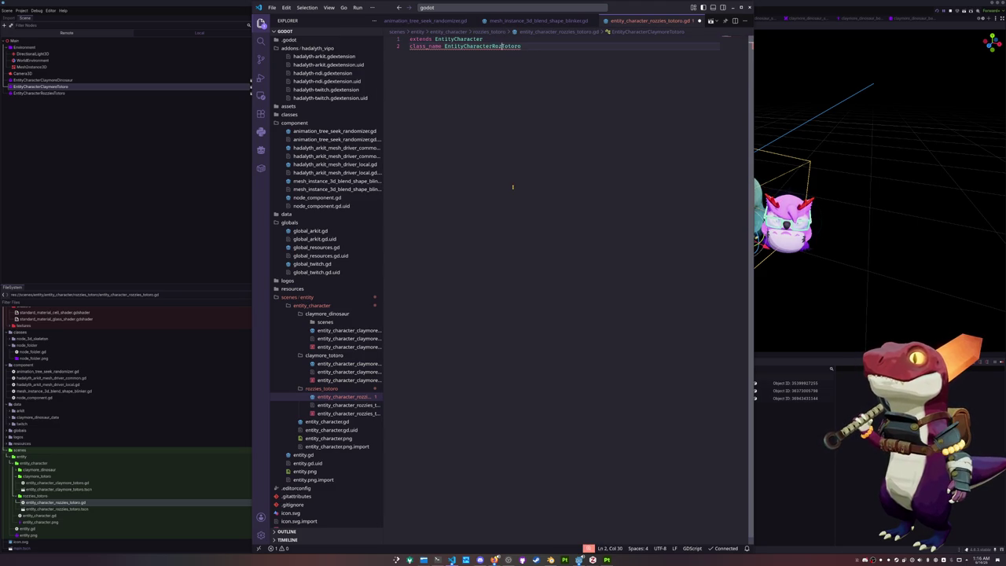
type("s")
key("ctrl+s")
left_click(203, 220)
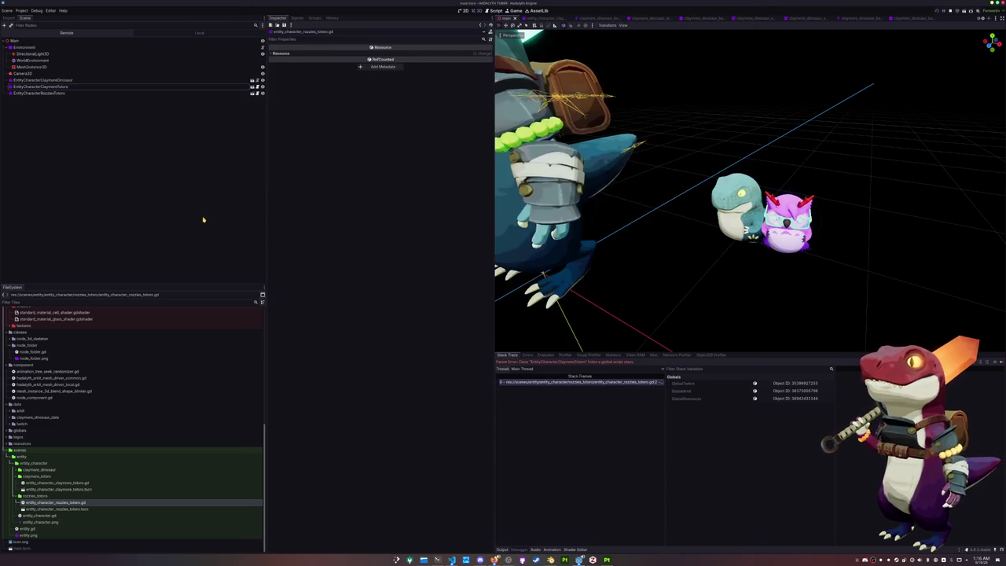
Run the game and inspect the set_blend_shape_value out-of-bounds error in the Debugger.
key("F5")
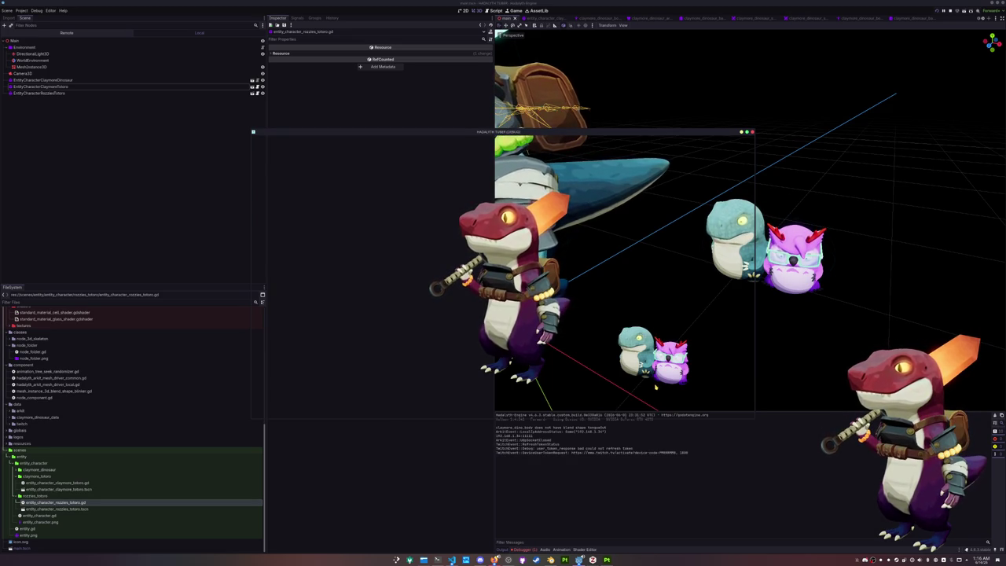
left_click(524, 550)
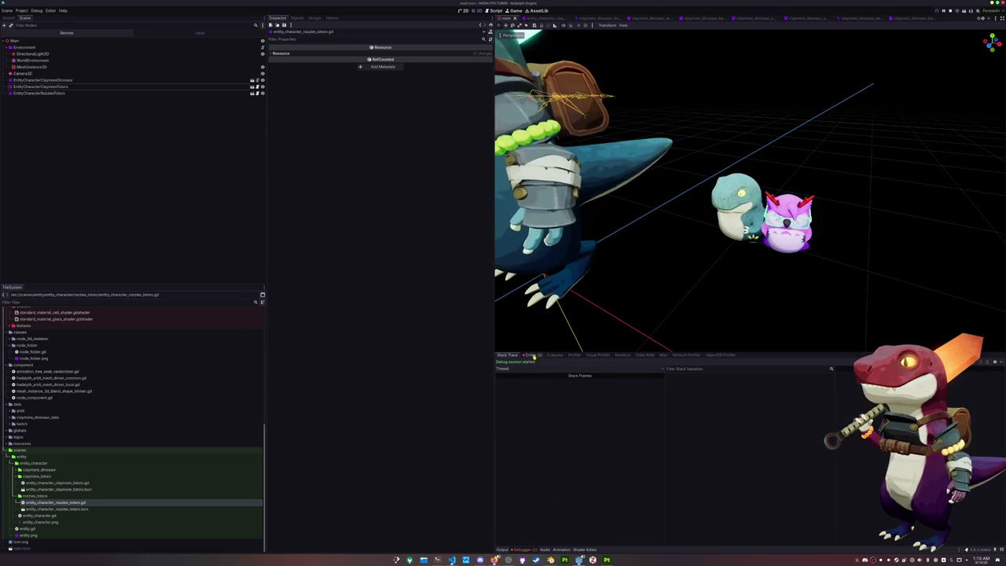
double_click(619, 378)
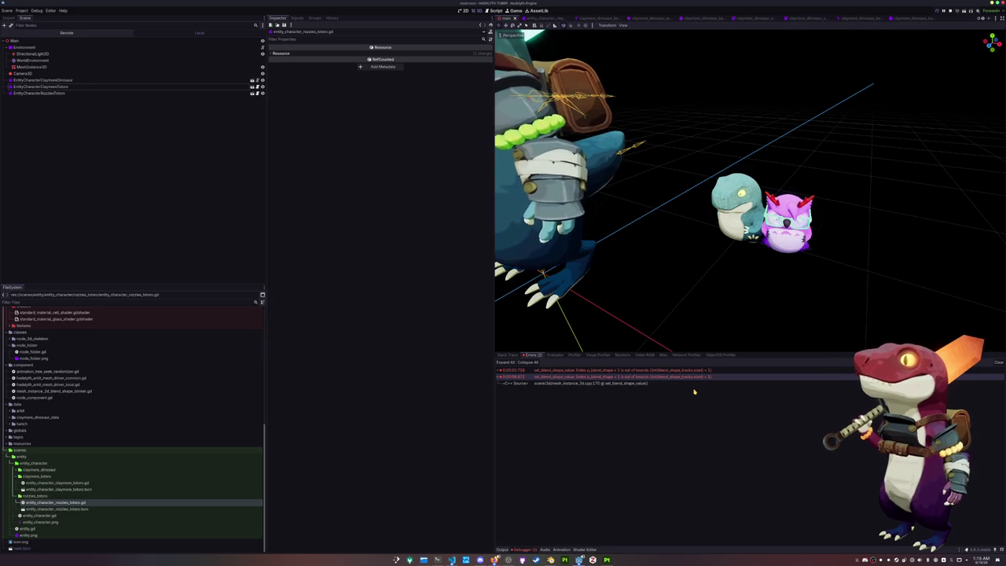
key("alt+Tab")
Open the EntityCharacterClaymoreTotoro scene for editing.
left_click(424, 454)
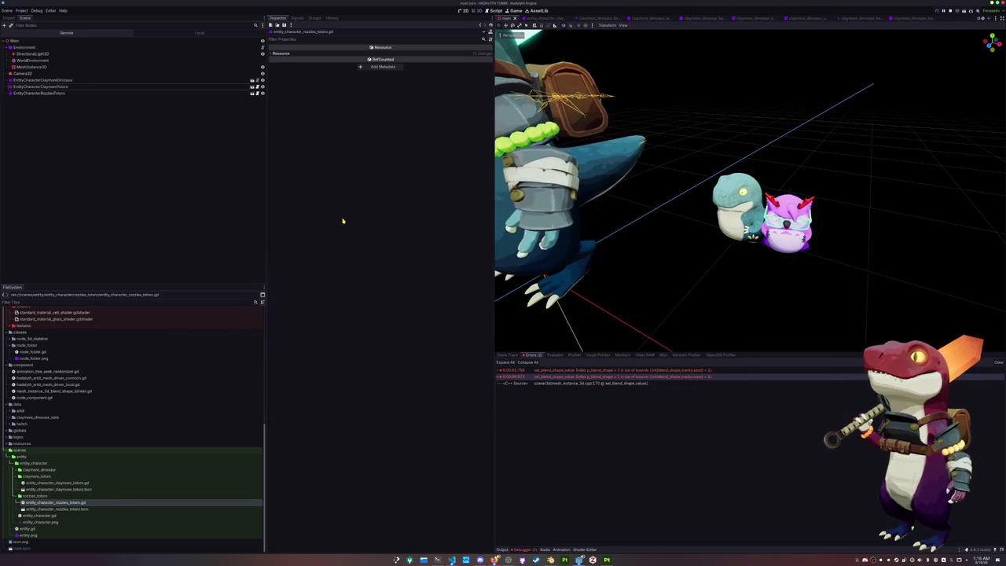
left_click(84, 86)
left_click(253, 86)
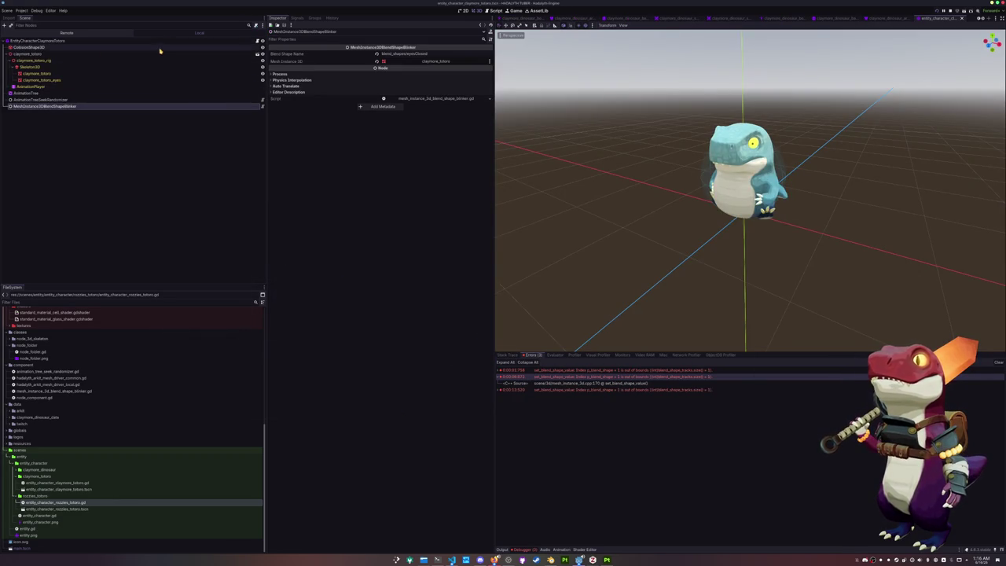
Try the claymore_totoro's Eyes Closed blend shape slider, then reset it.
left_click(132, 75)
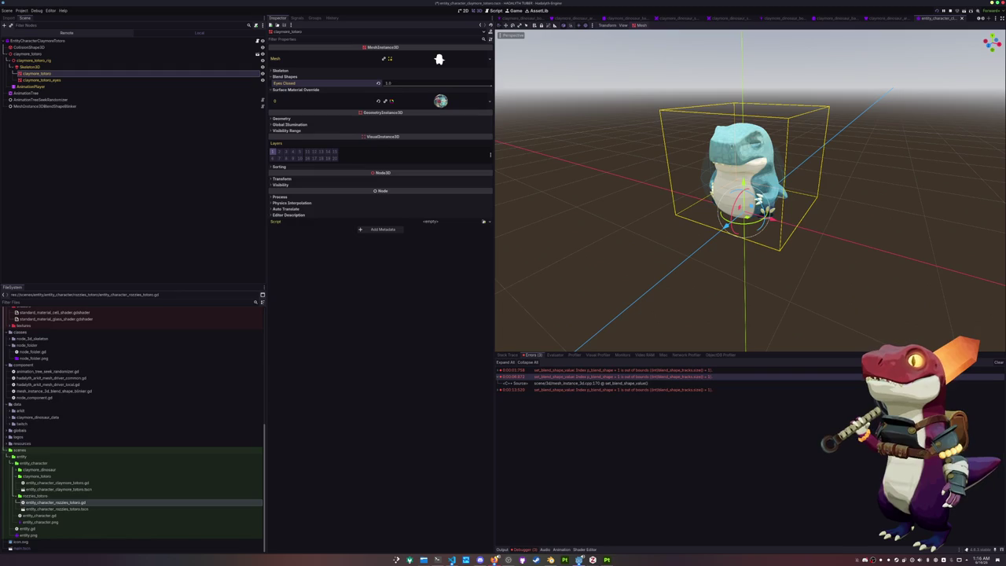
left_click_drag(440, 82, 378, 83)
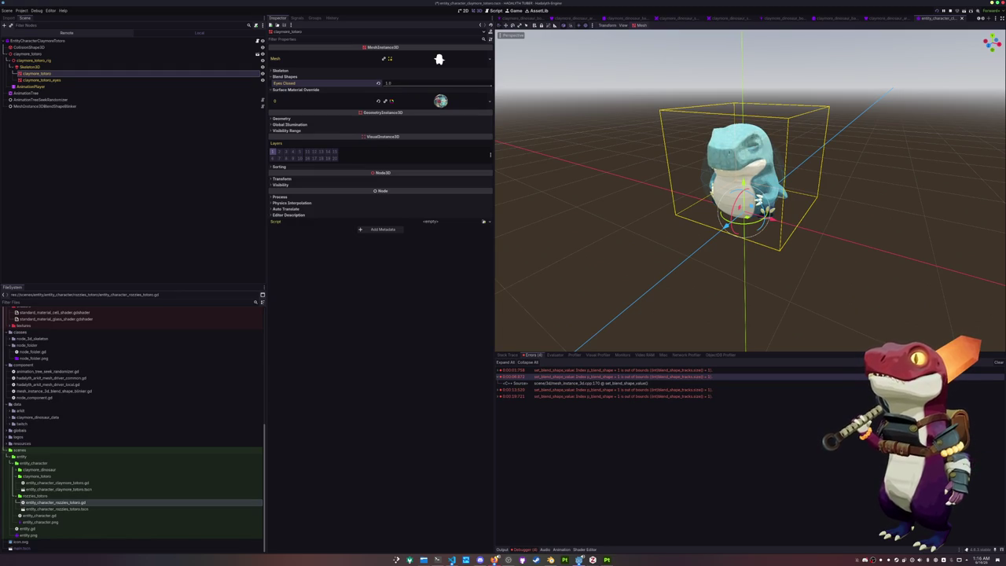
left_click(378, 82)
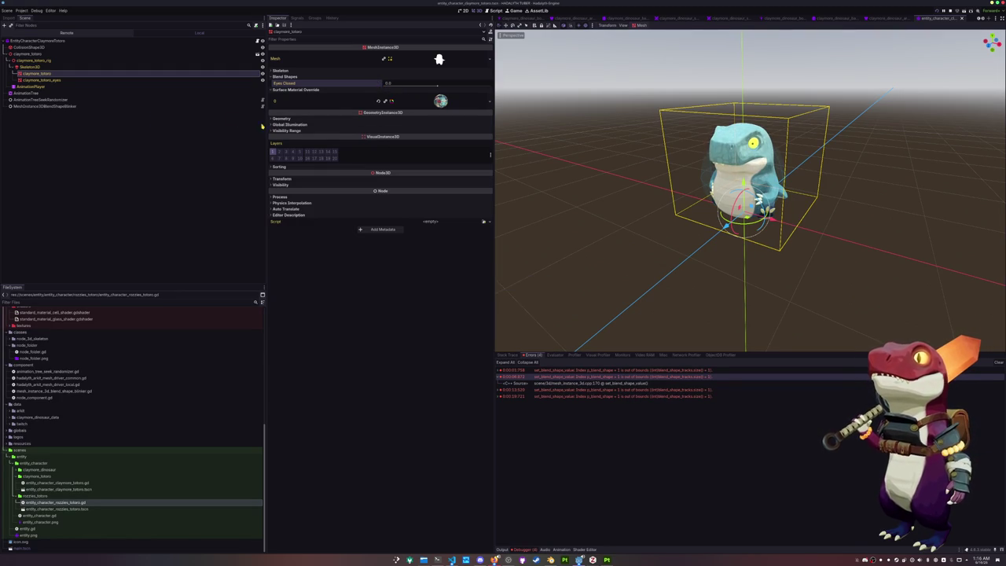
Strip the 'blend_shapes/' prefix so the blinker's Blend Shape Name reads eyesClosed.
left_click(44, 101)
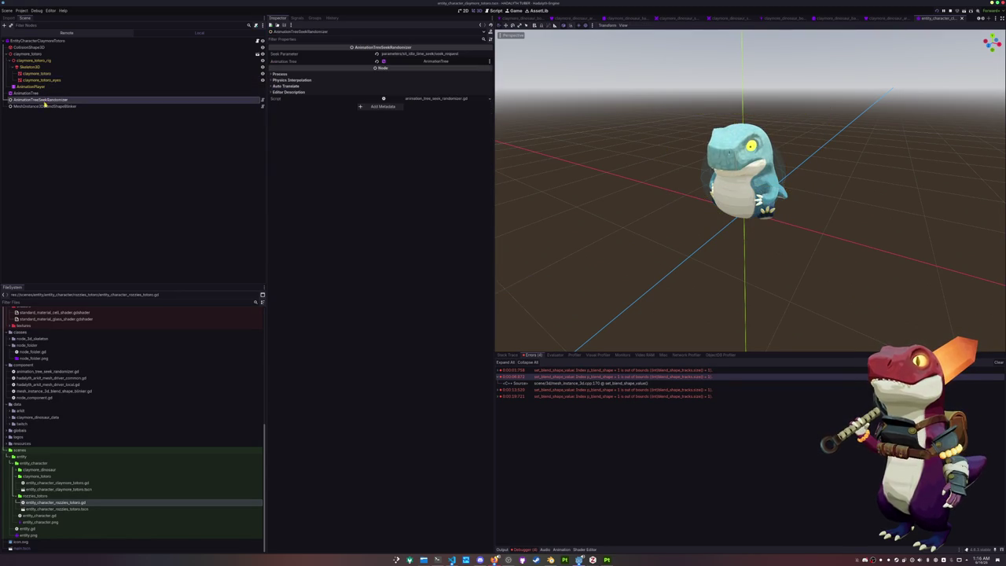
left_click(49, 106)
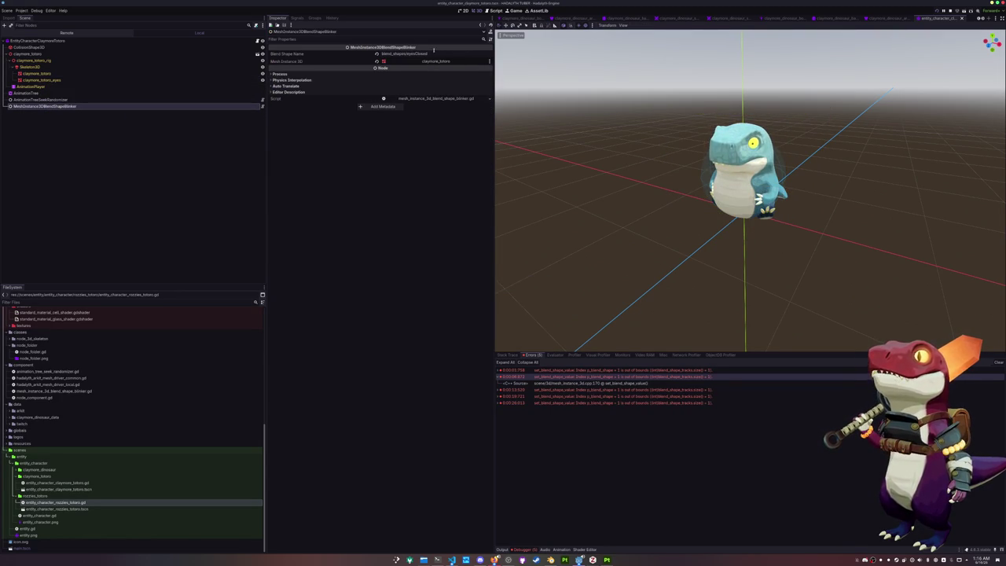
left_click_drag(408, 52, 395, 54)
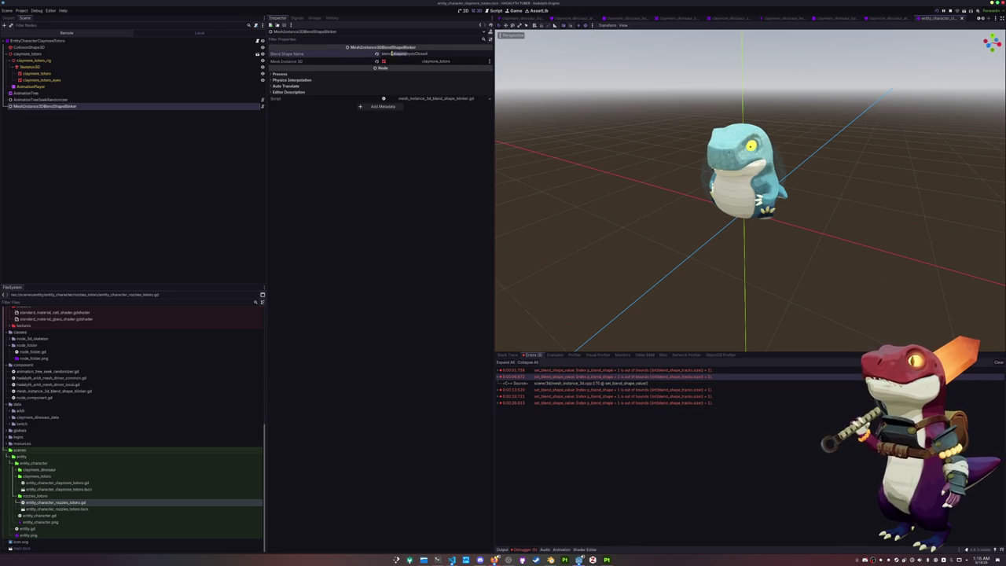
key("BackSpace")
key("Return")
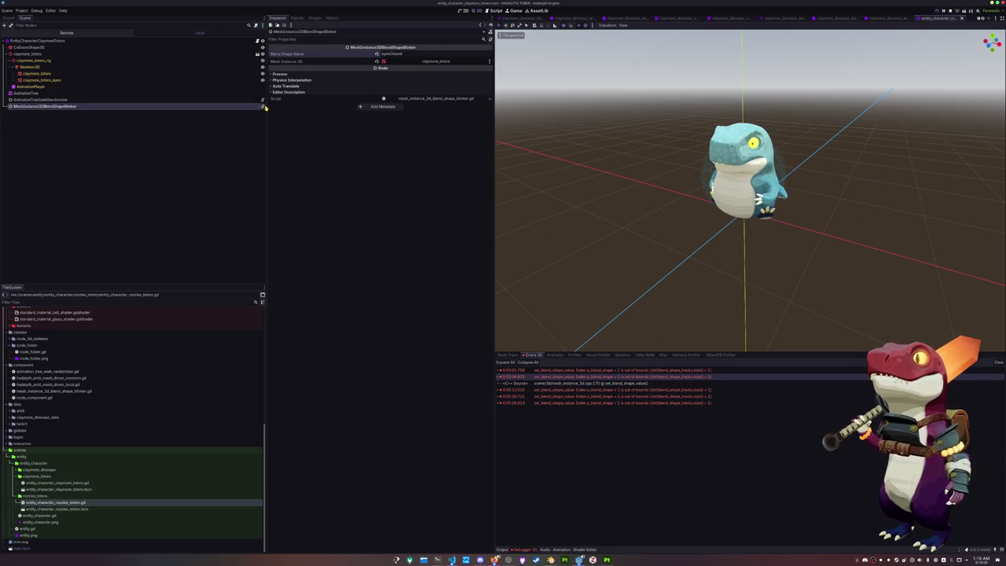
left_click(452, 560)
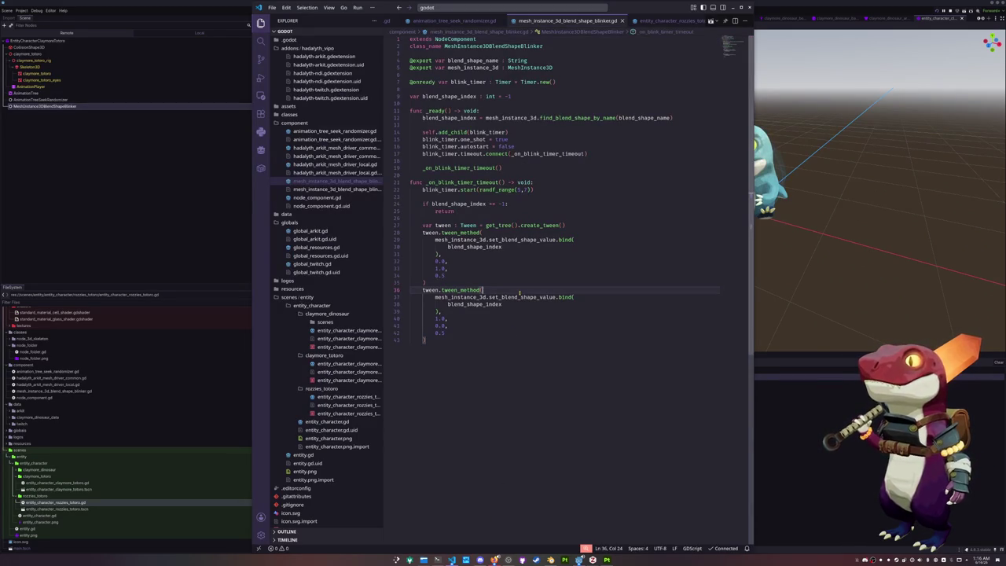
Insert a blank line at the start of _ready in mesh_instance_3d_blend_shape_blinker.gd, then return to Godot.
left_click(468, 125)
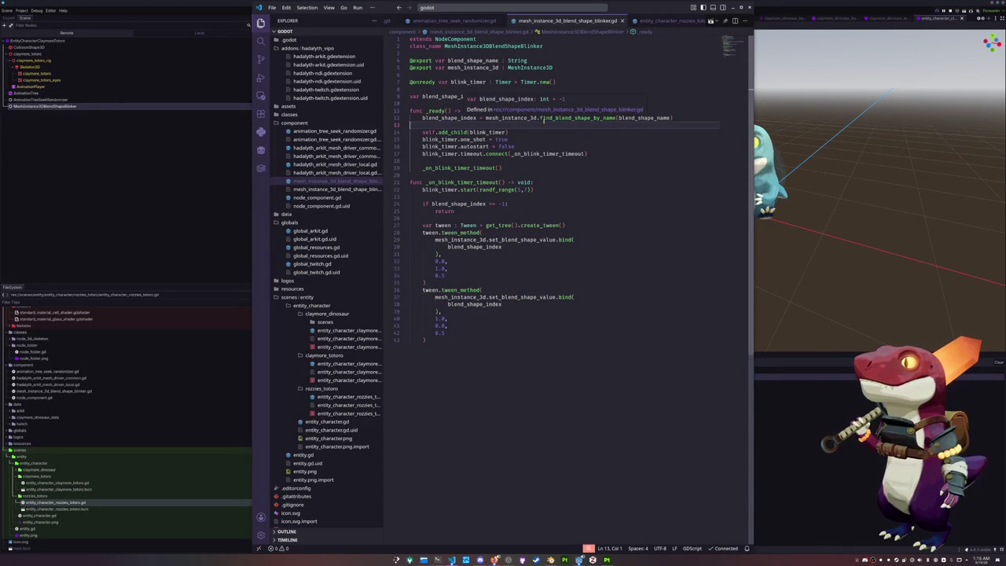
mouse_move(578, 117)
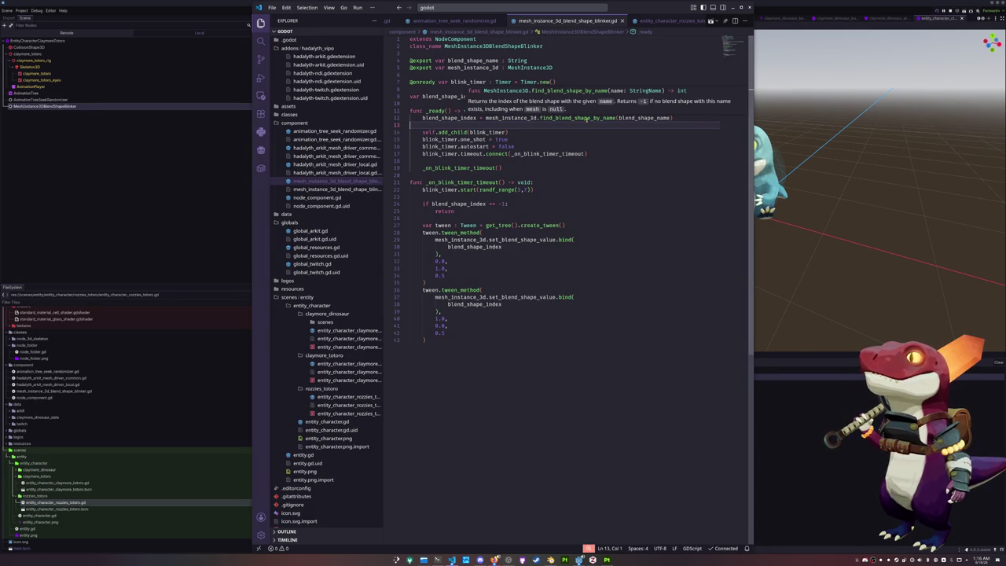
left_click(589, 118)
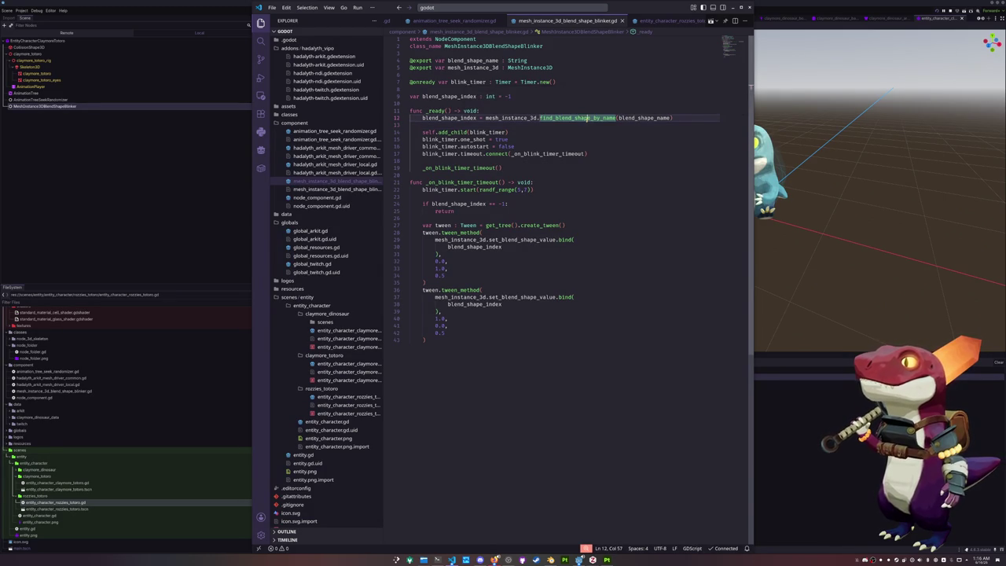
left_click(563, 113)
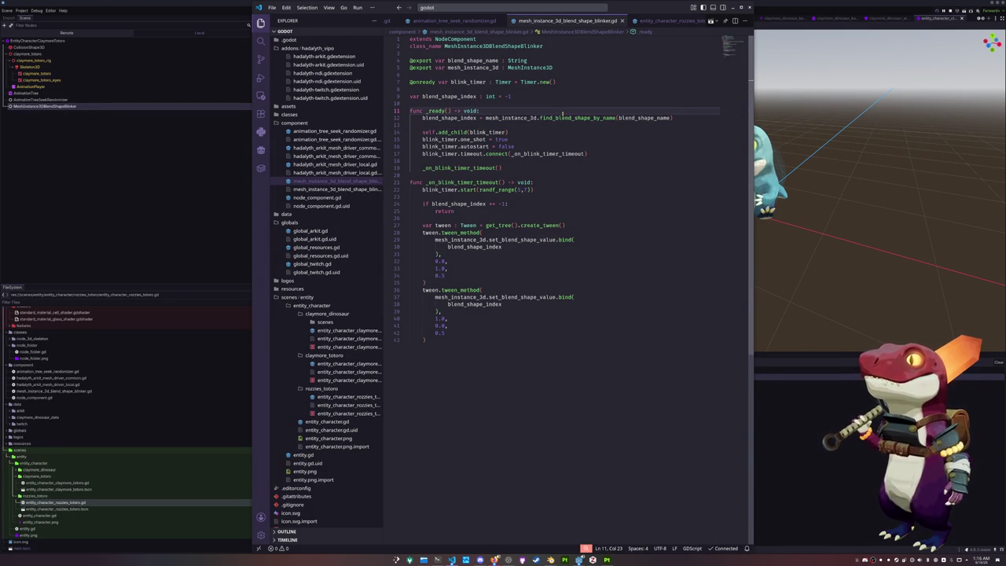
key("Return")
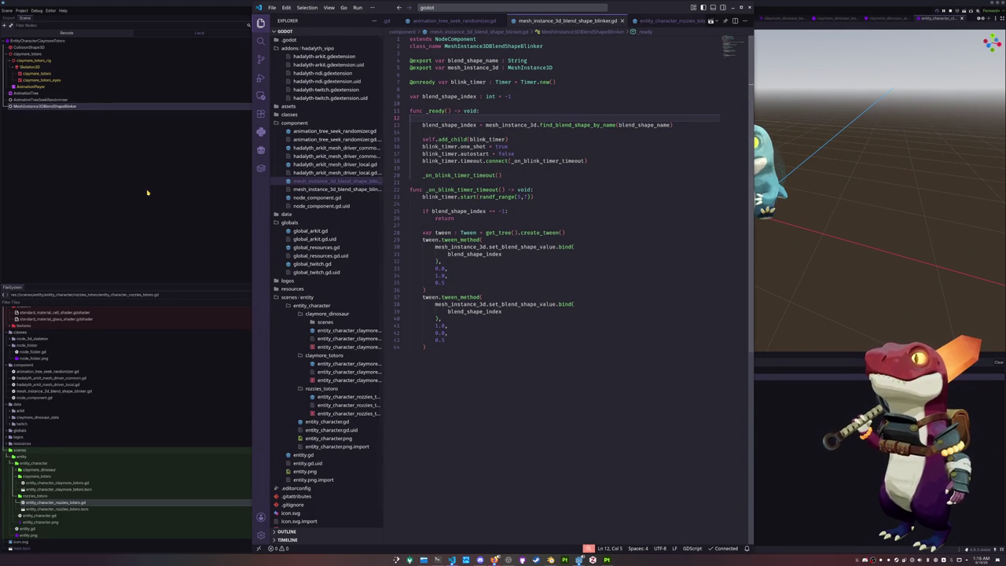
left_click(147, 192)
key("ctrl+j")
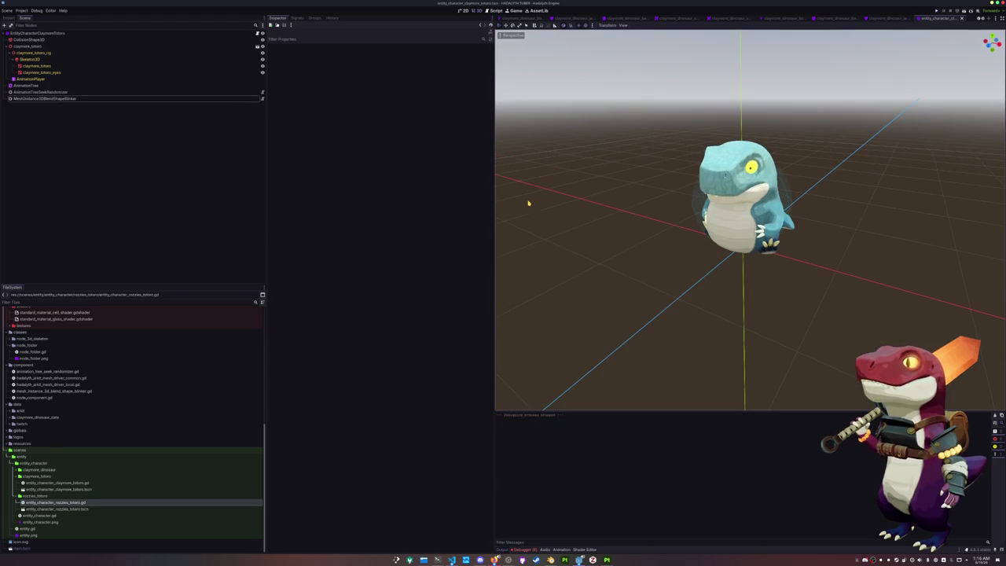
Test-run the game, then check the claymore_totoro's Eyes Closed blend shape property.
key("F5")
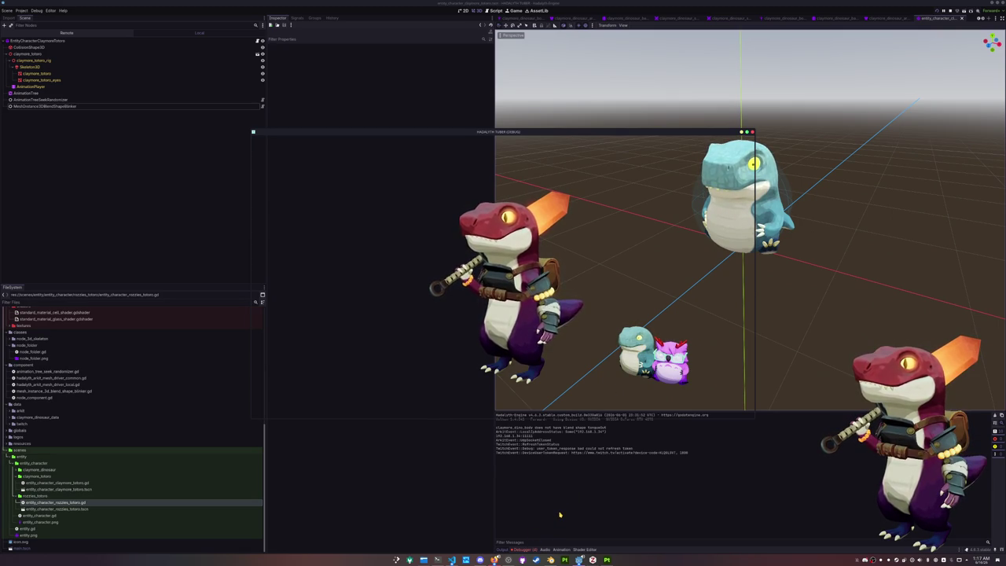
left_click(589, 505)
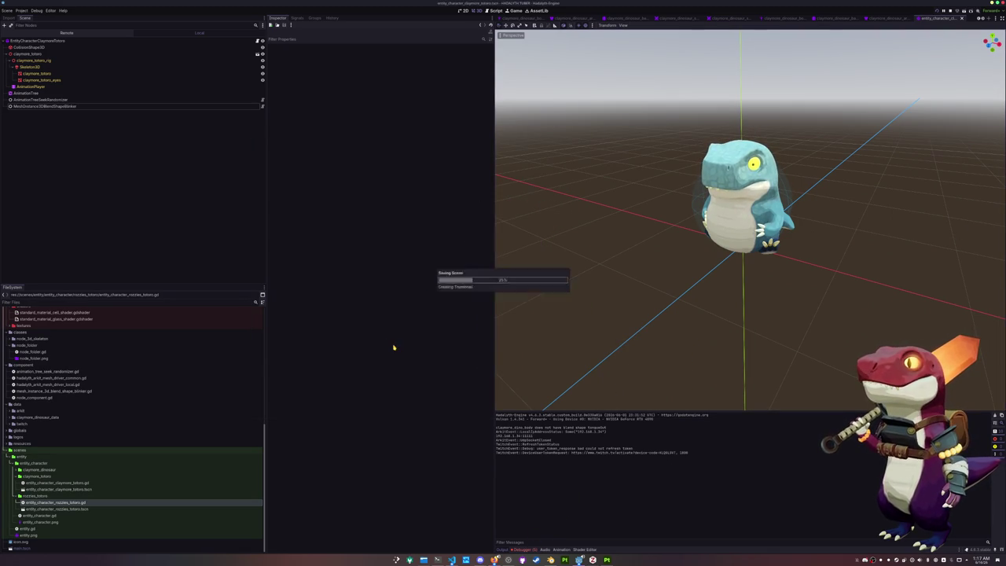
left_click(90, 106)
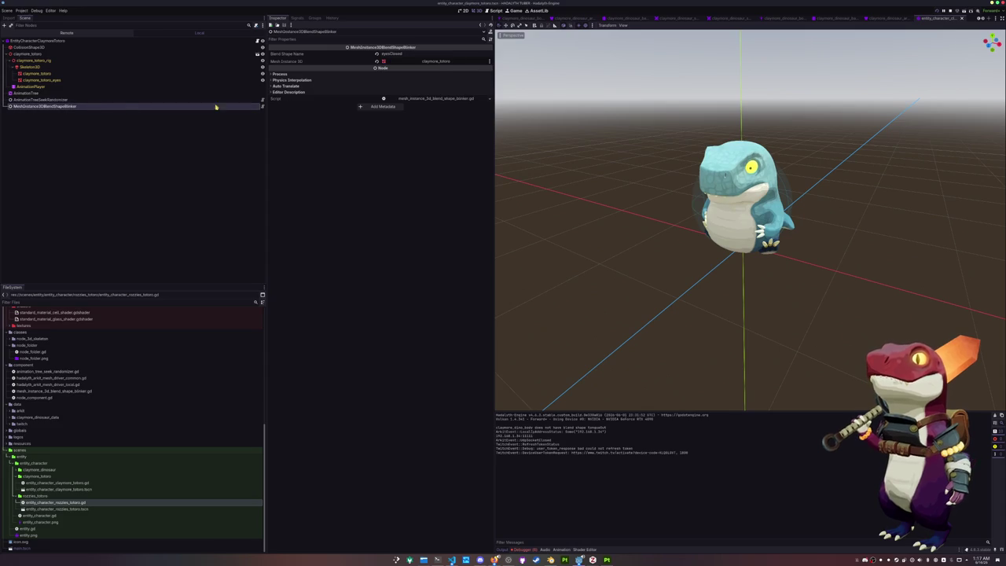
left_click(126, 73)
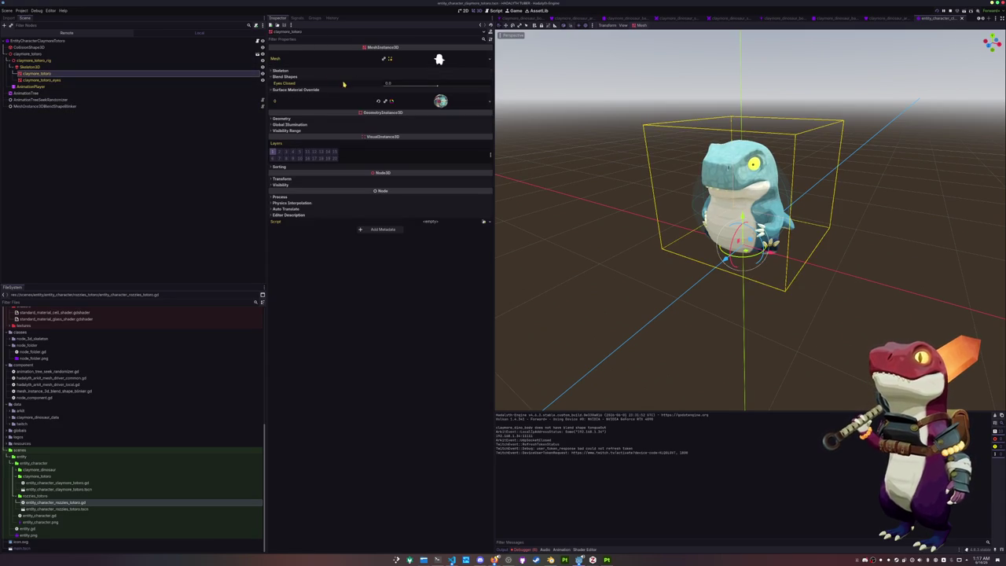
right_click(286, 83)
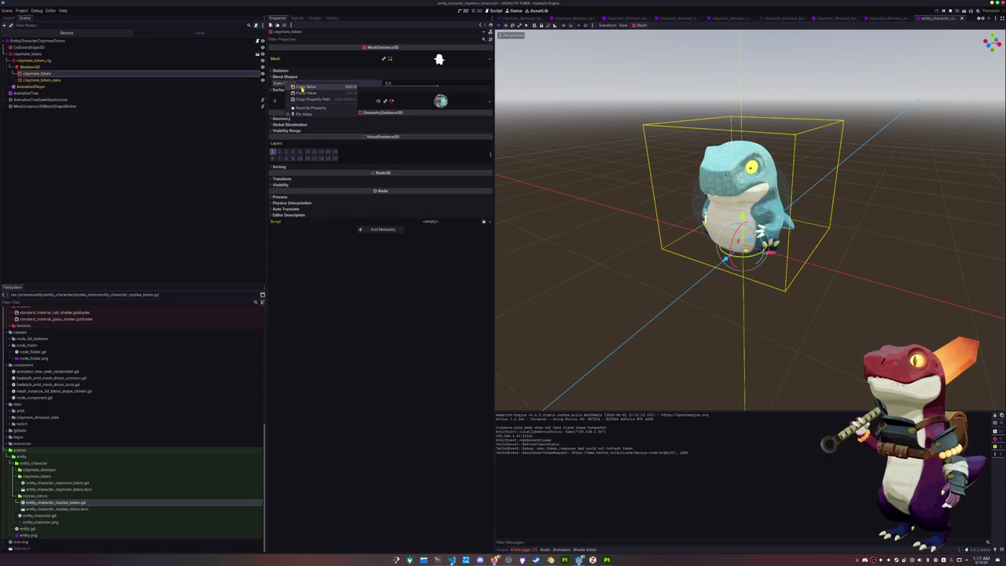
left_click(310, 99)
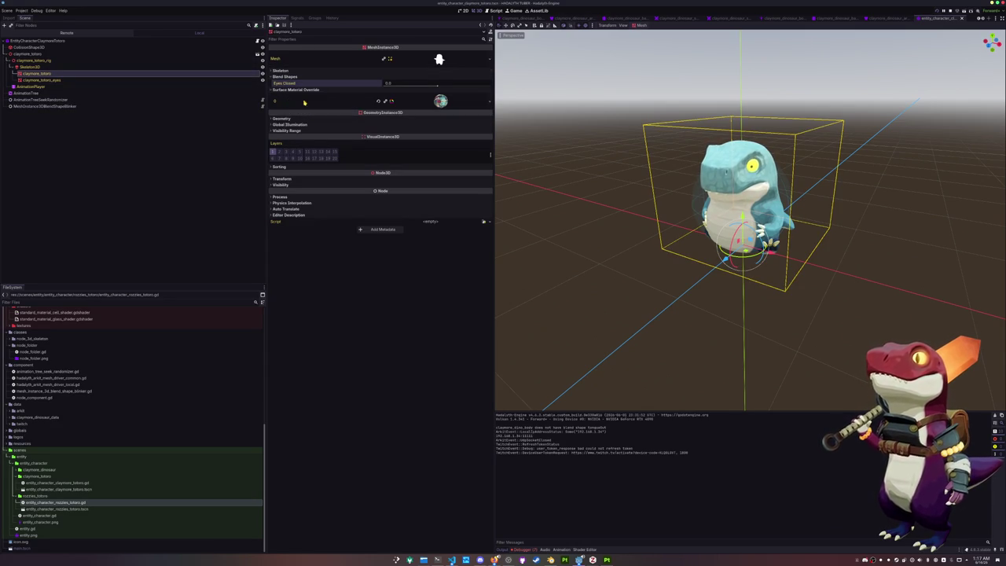
Restore the blinker's Blend Shape Name to blend_shapes/eyesClosed and open its script.
left_click(66, 106)
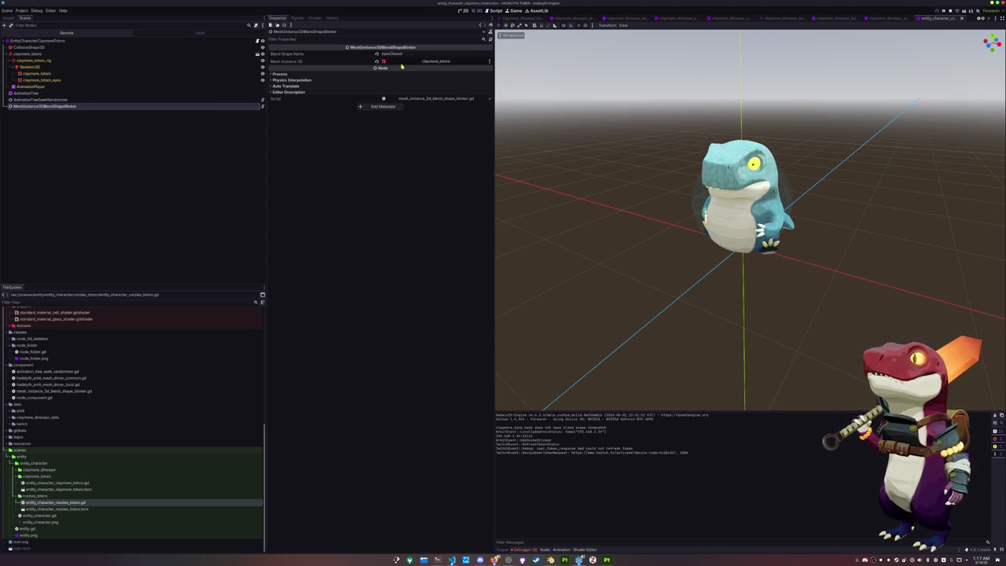
type("blend_shapes/")
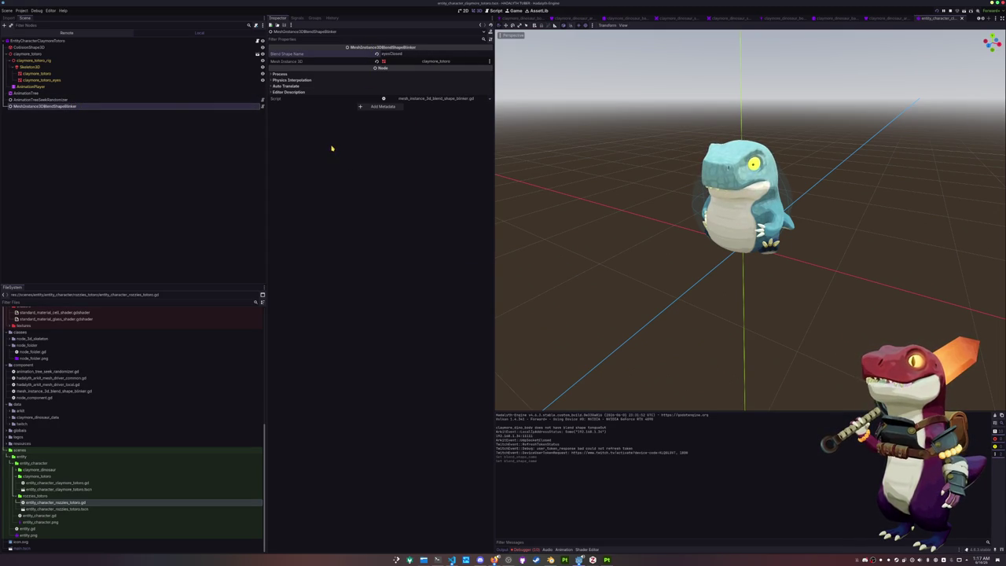
left_click(264, 107)
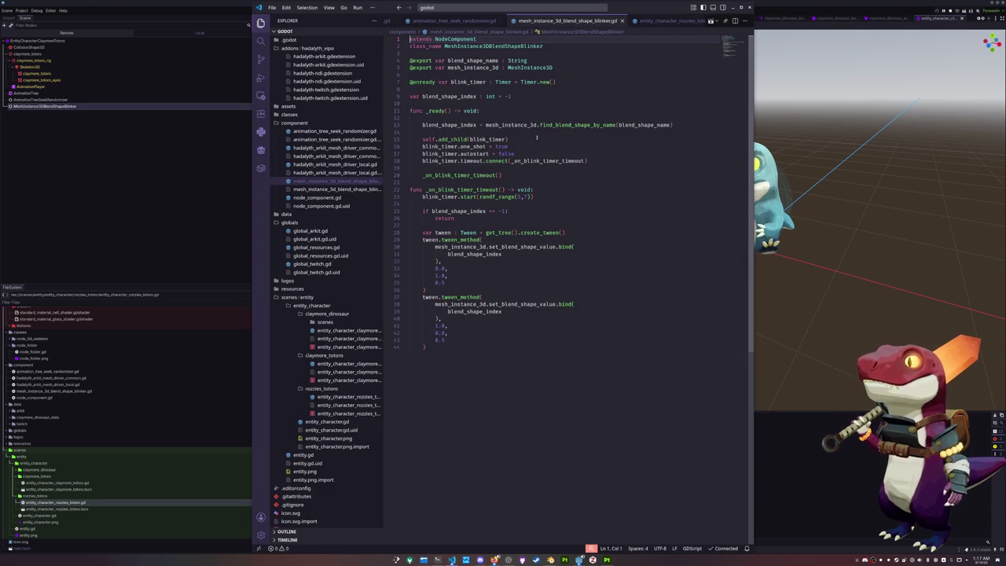
left_click(529, 131)
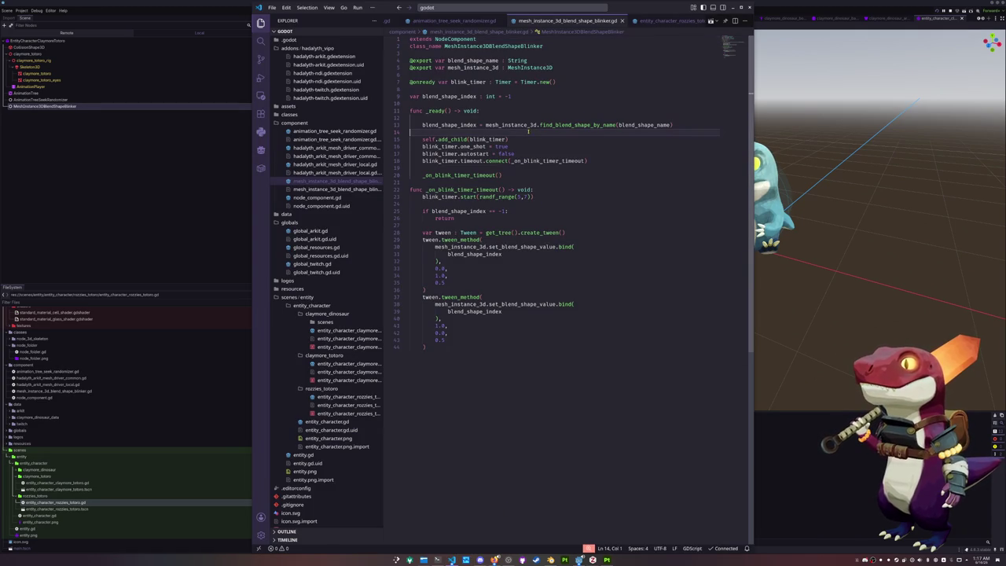
Add the header 'func _blink_blend_shape(value : float) -> void:' above the timer callback.
double_click(589, 125)
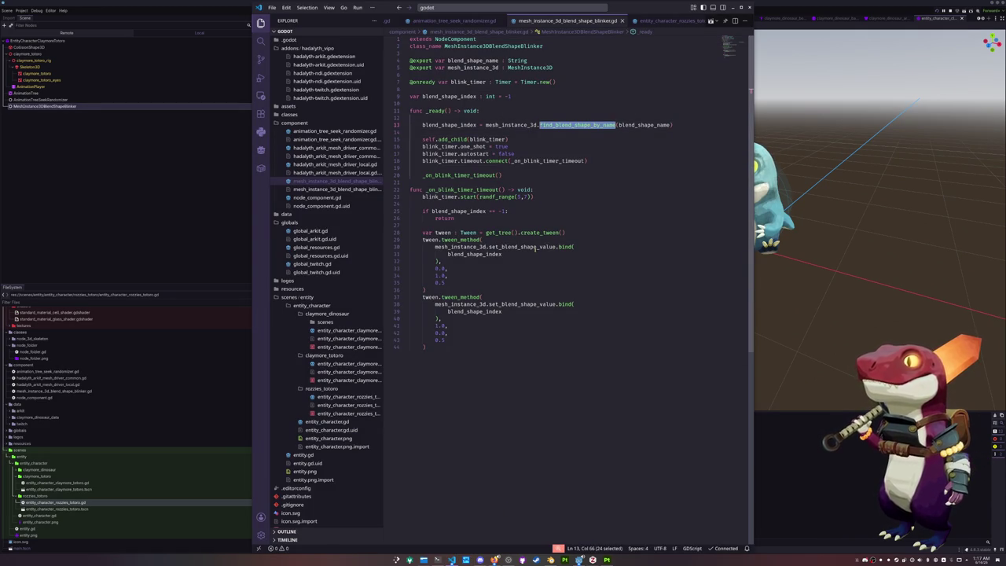
mouse_move(566, 247)
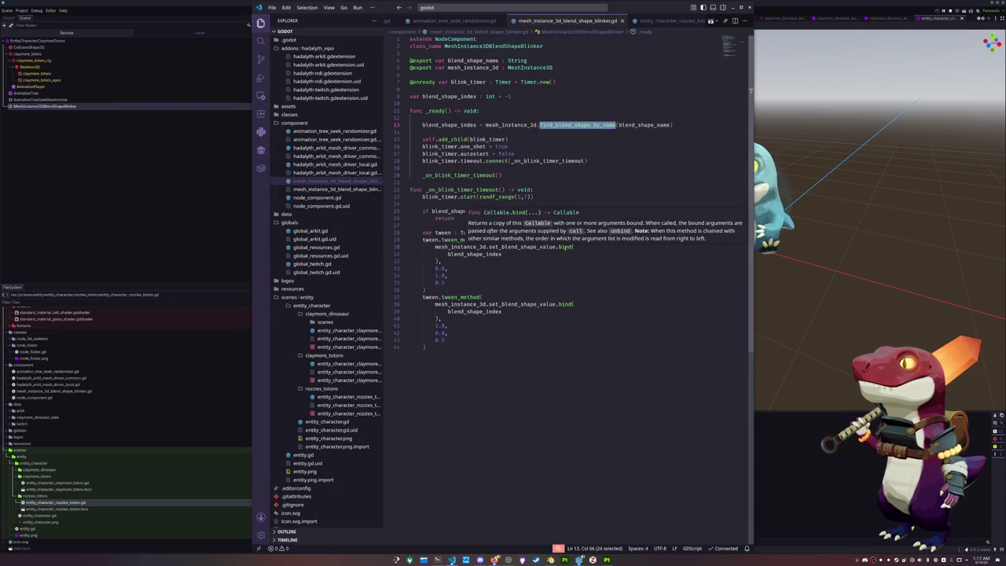
left_click(565, 247)
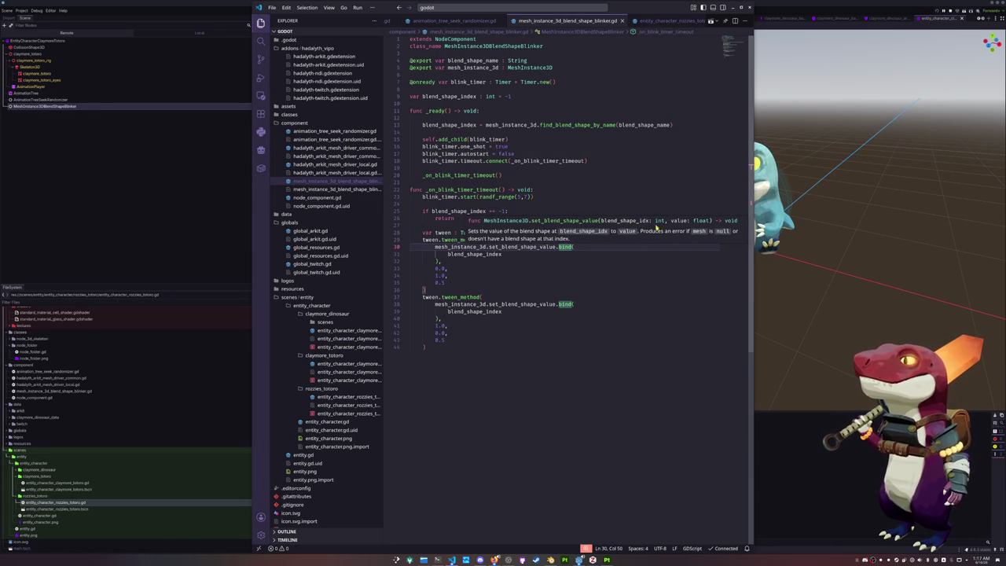
left_click(518, 271)
left_click(428, 182)
key("Return")
key("Return")
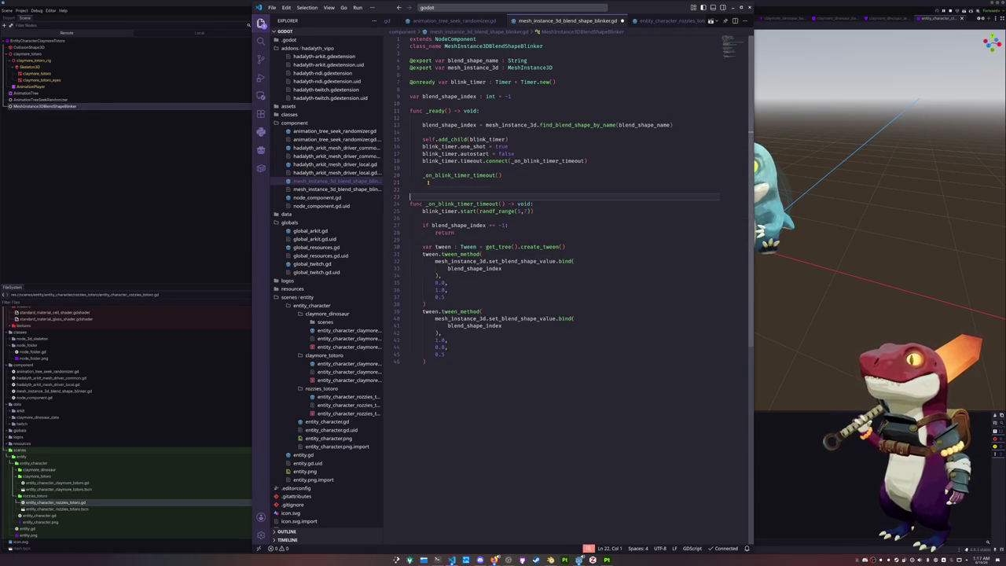
type("func ")
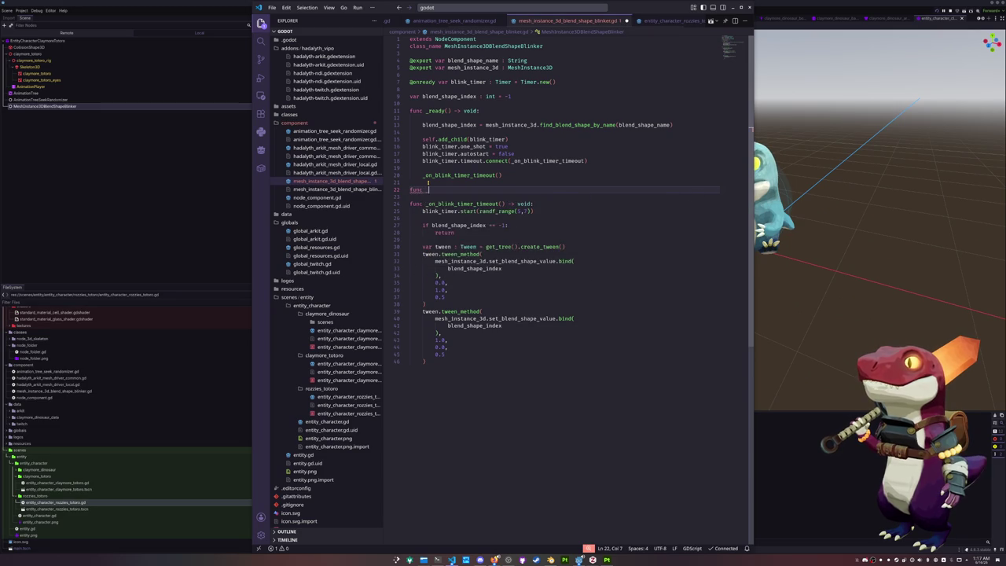
type("_blink_blend_shape")
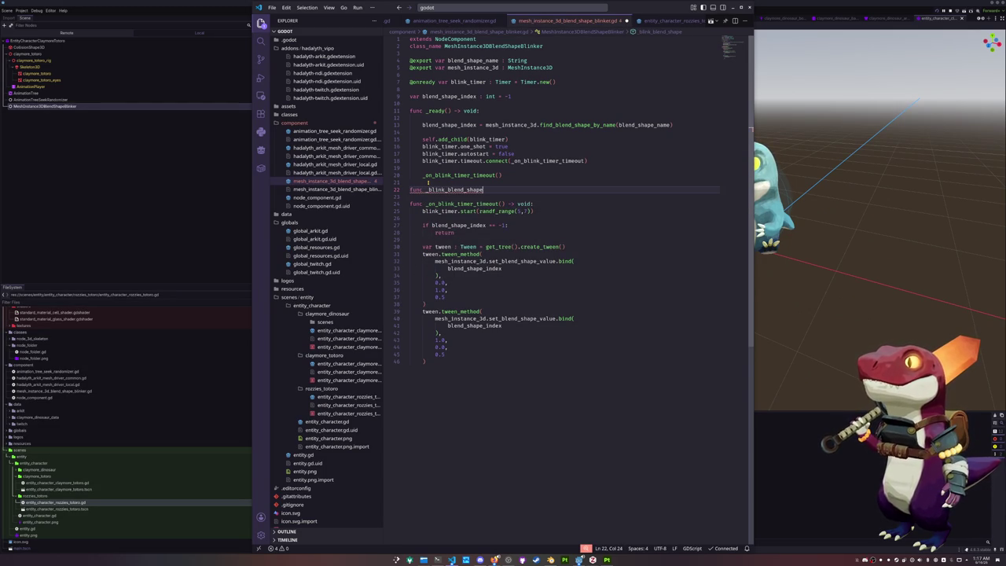
type("(")
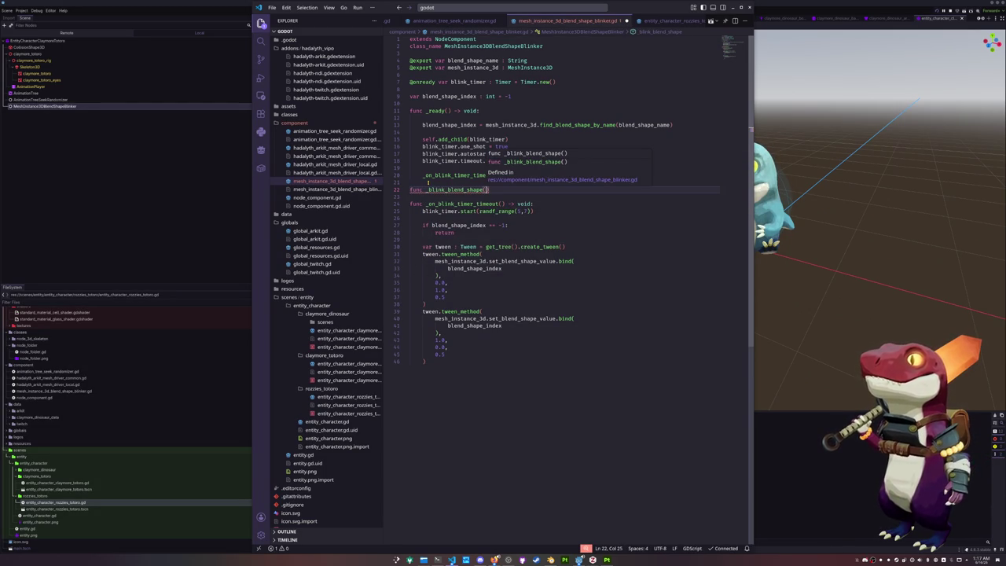
type("value : float) -> void:")
key("Return")
key("Return")
Give it the body mesh_instance_3d.set_blend_shape_value(blend_shape_index, value), removing the pass placeholder.
type("pass")
key("Up")
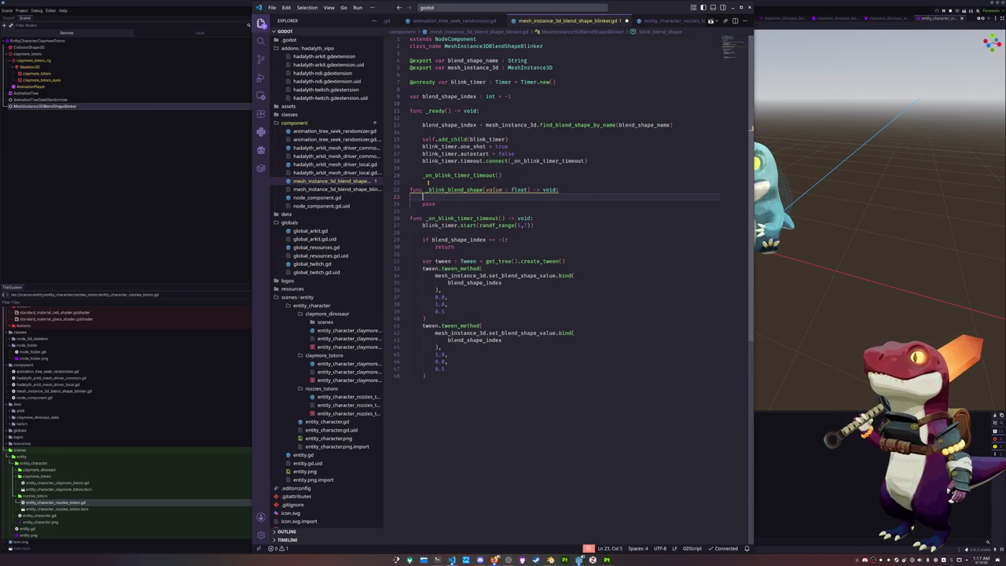
type("mesh_instance_3d")
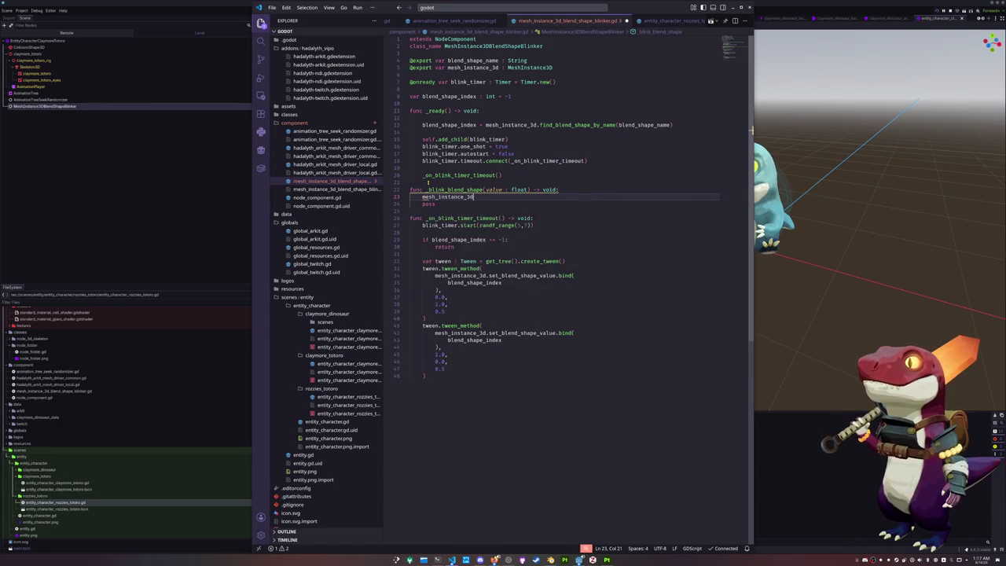
type(".set_blend")
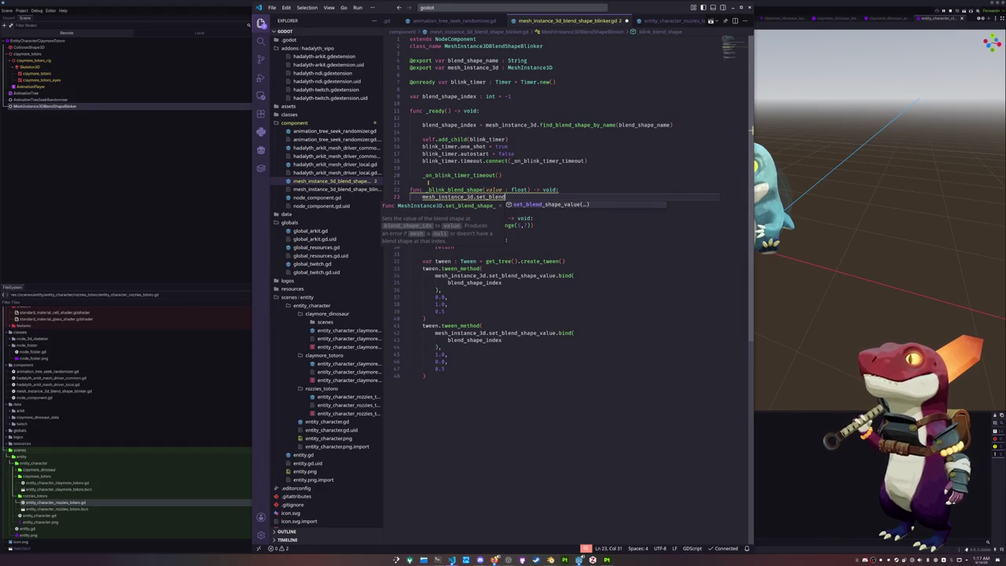
key("Return")
type("blend")
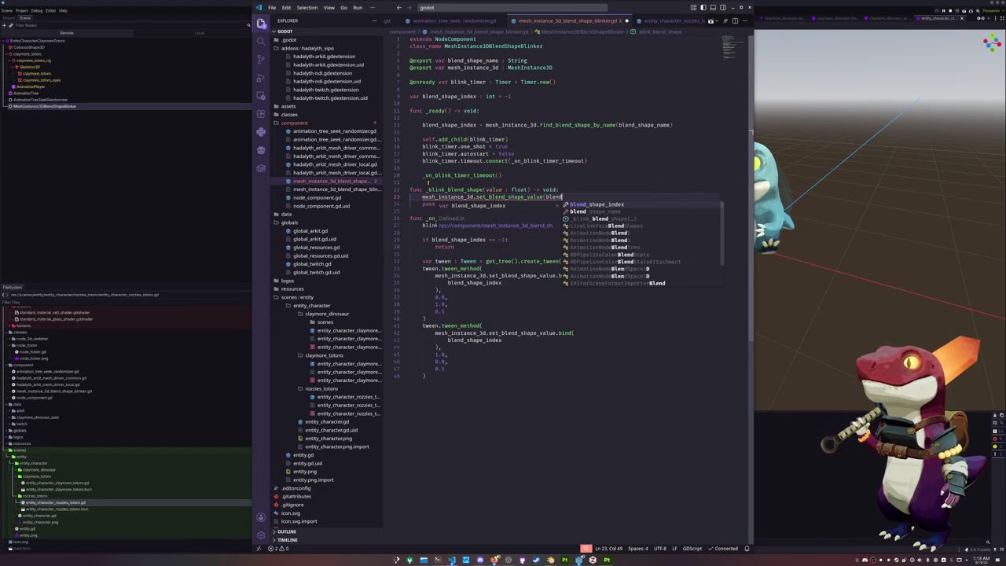
key("Return")
type(", val")
key("Return")
type(")")
key("Down")
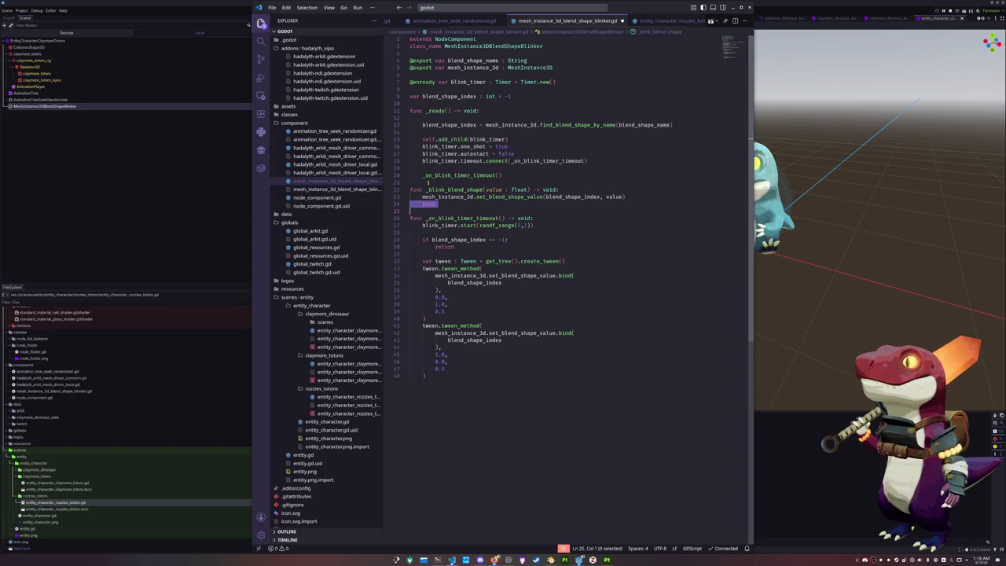
key("ctrl+shift+k")
Replace the first tween's bind() callable with _blink_blend_shape.
key("Down")
key("Down")
key("Down")
key("Down")
key("Down")
key("Down")
key("Down")
key("Down")
key("Down")
key("Down")
key("Down")
key("shift+Up")
key("shift+Up")
key("shift+Up")
key("ctrl+x")
key("Return")
key("Up")
key("Up")
key("End")
key("Down")
key("ctrl+v")
key("ctrl+z")
key("ctrl+v")
key("ctrl+z")
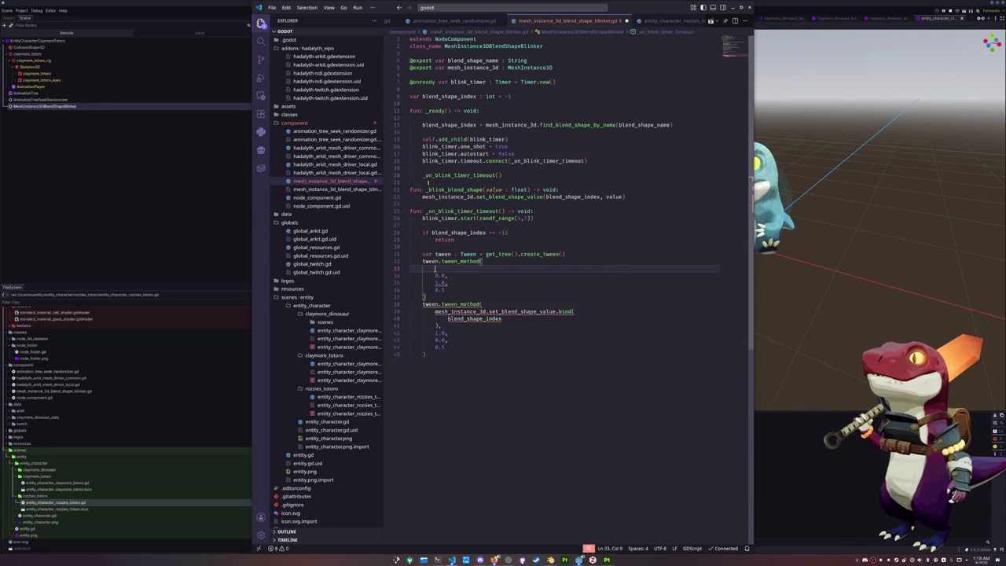
type("_blin")
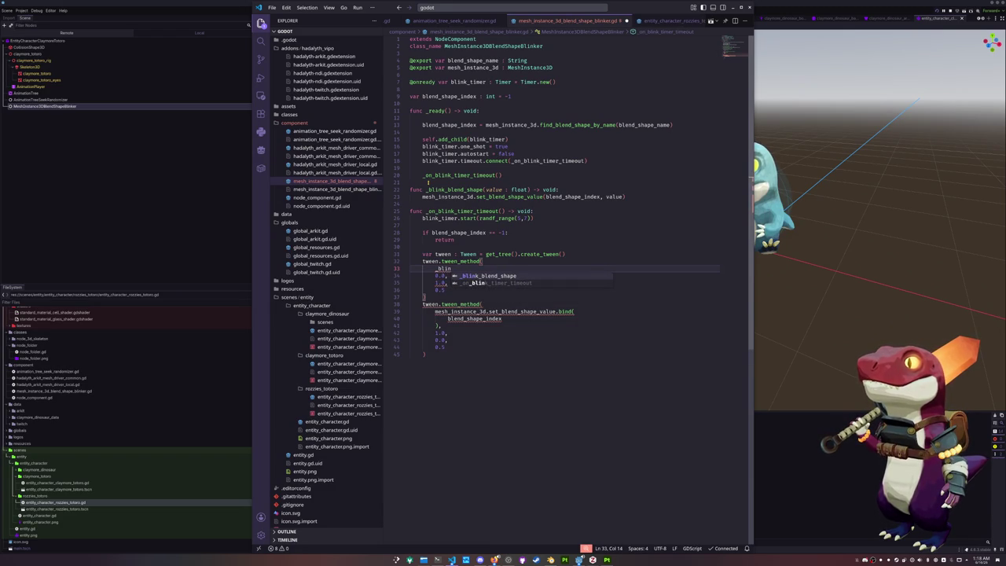
key("Tab")
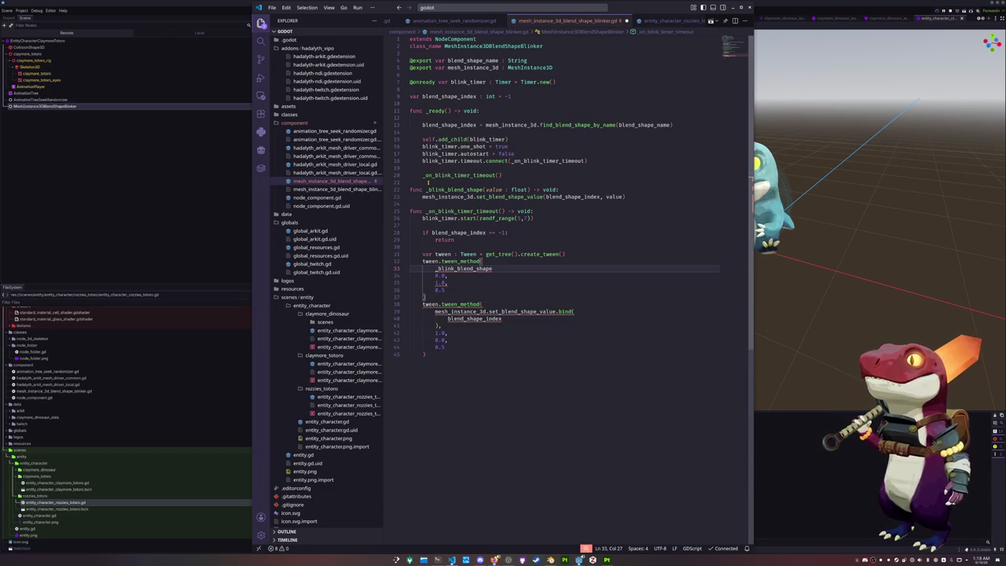
type(",")
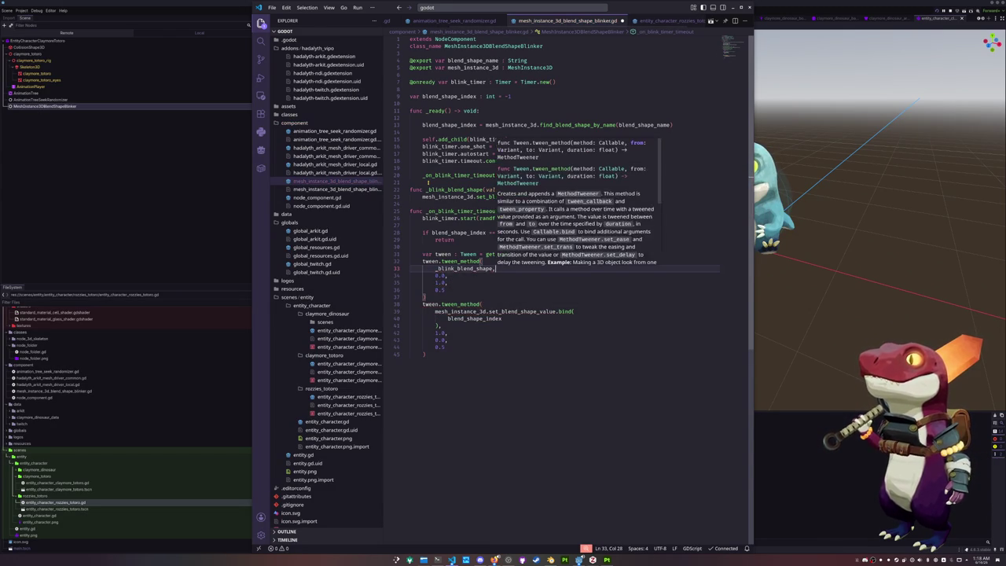
key("Down")
key("Down")
key("Down")
key("Down")
key("Down")
key("Down")
key("Down")
key("Down")
Replace the second tween's bind() with _blink_blend_shape and return to Godot.
key("shift+Up")
key("shift+Up")
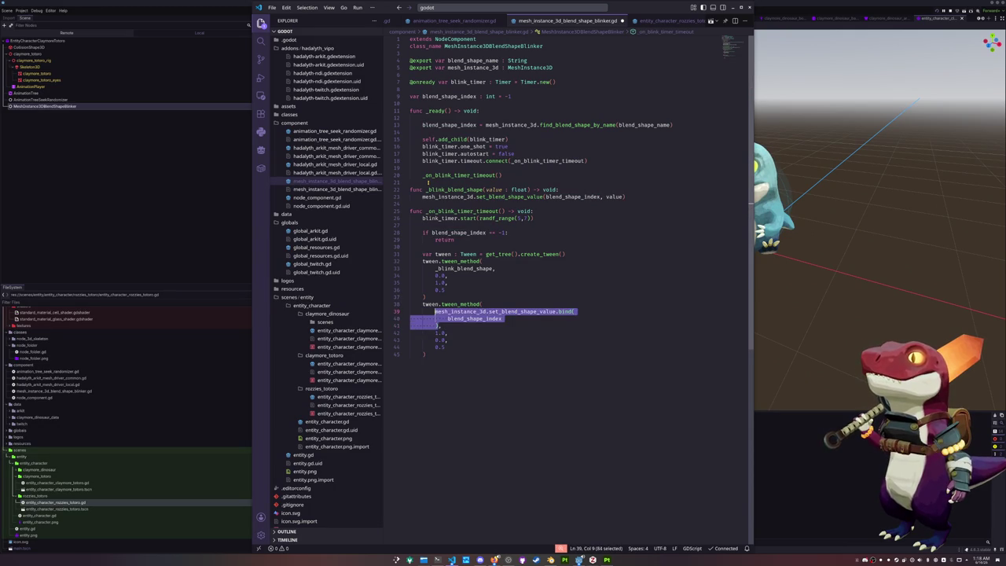
key("ctrl+v")
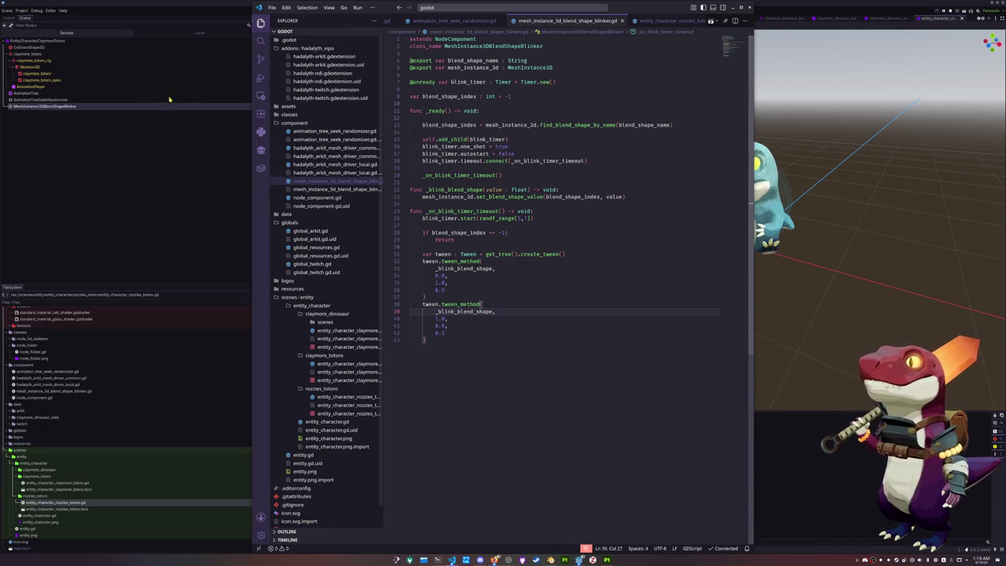
left_click(117, 139)
left_click(47, 106)
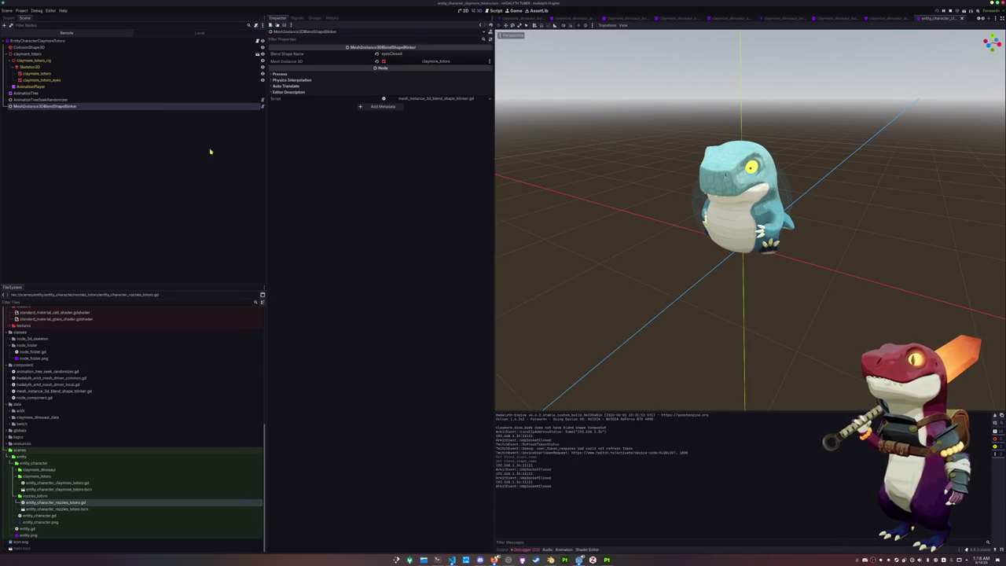
Test-run the blinking, then shorten both 0.5 blink tween durations in the blinker script.
key("F5")
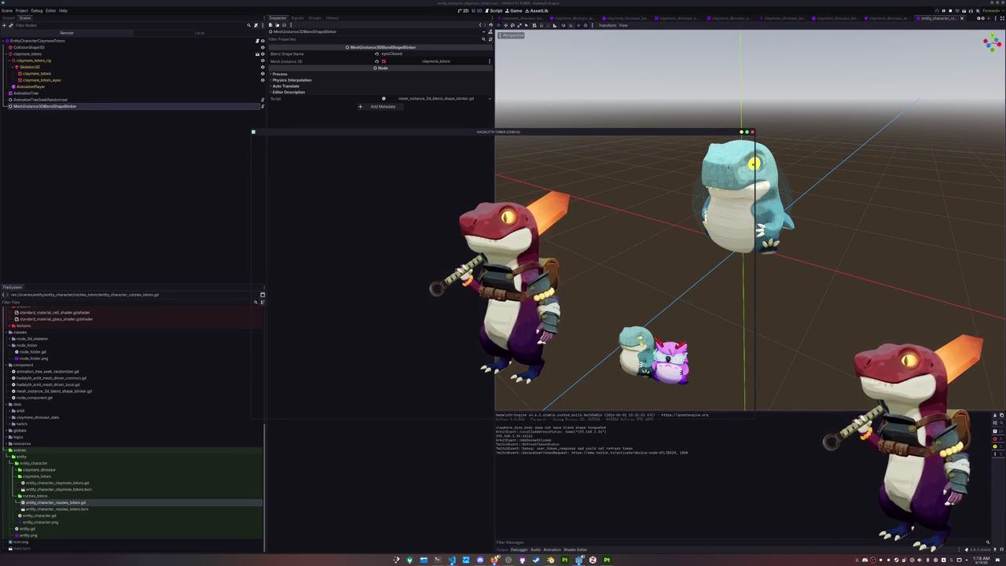
key("F8")
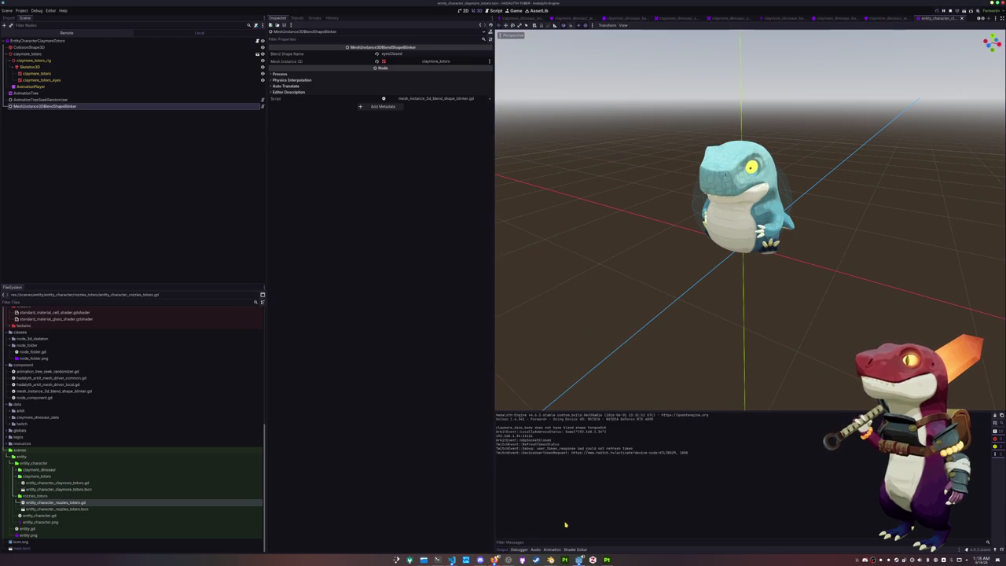
key("alt+Tab")
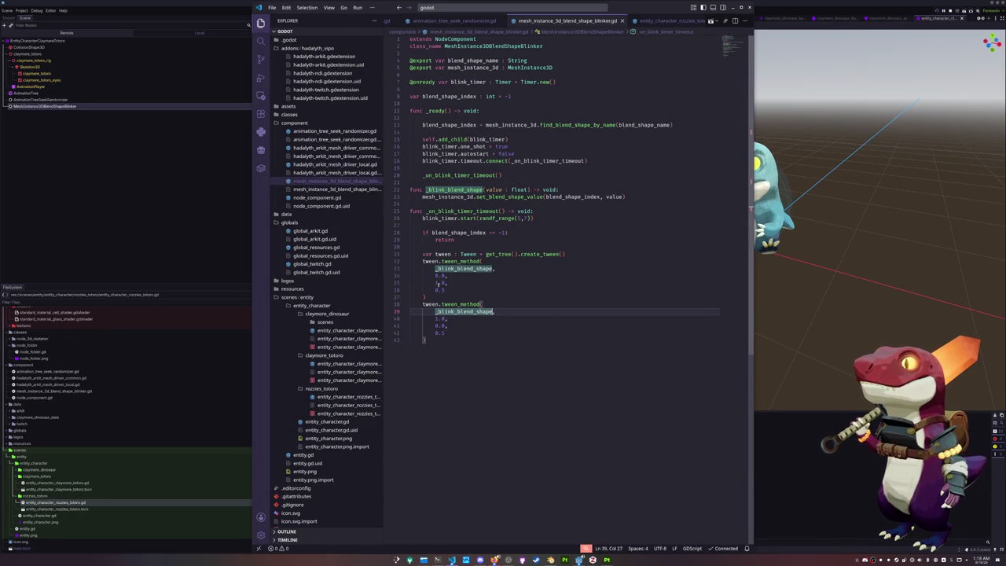
double_click(443, 290)
type("3")
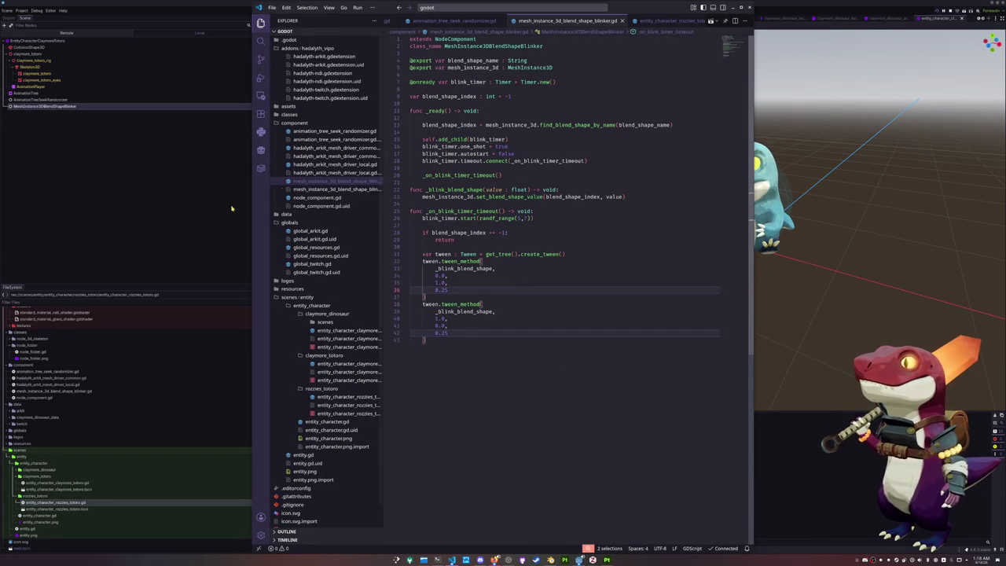
left_click(893, 2)
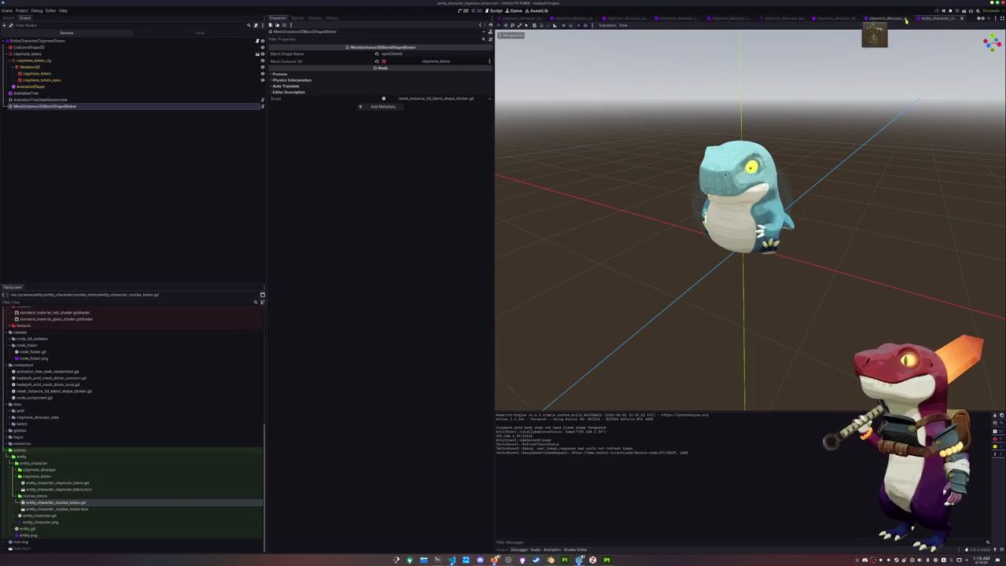
Open the entity_character_rozzies_totoro scene and look over its AnimationTree, eyes mesh and root nodes.
left_click(940, 17)
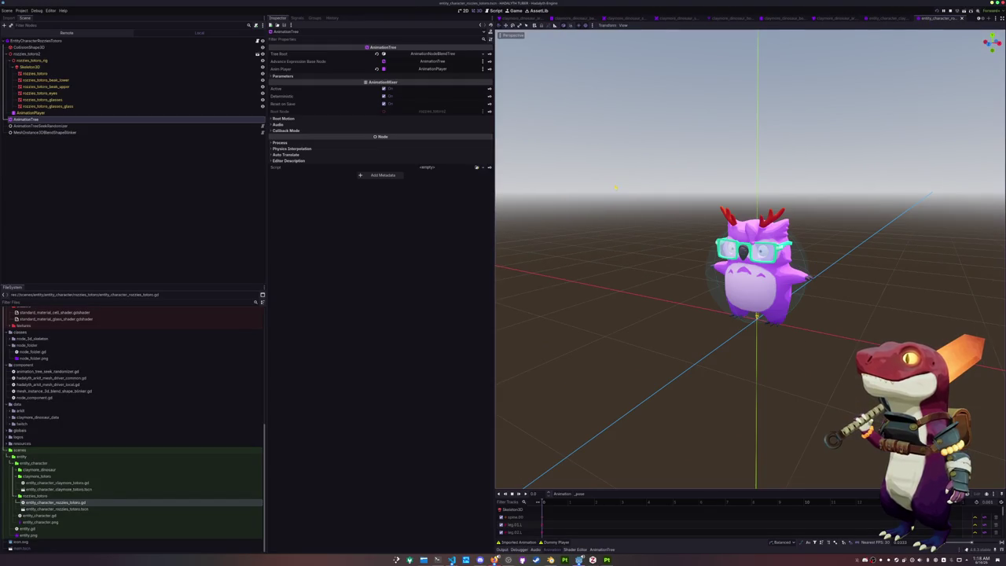
left_click(226, 132)
left_click(226, 119)
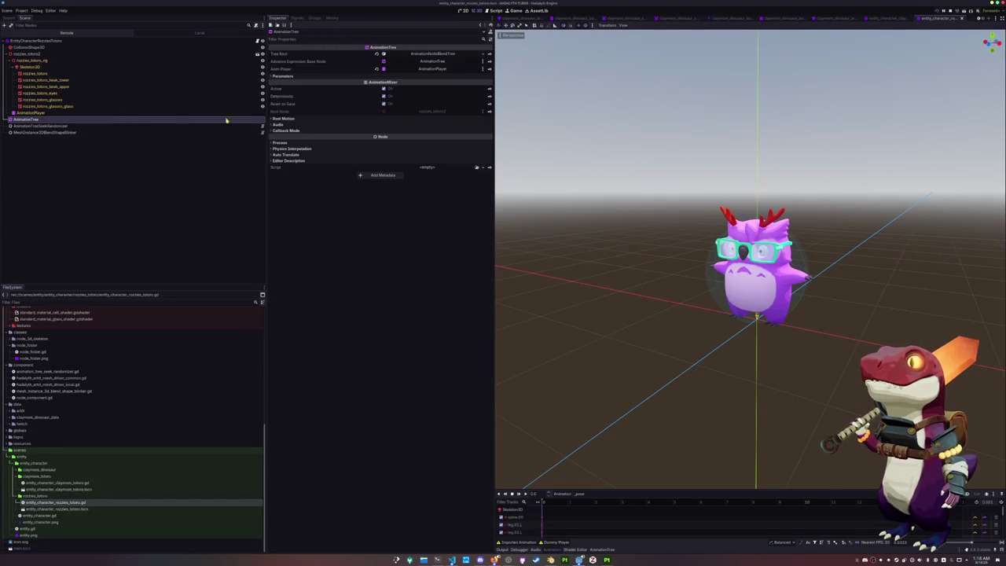
left_click(384, 89)
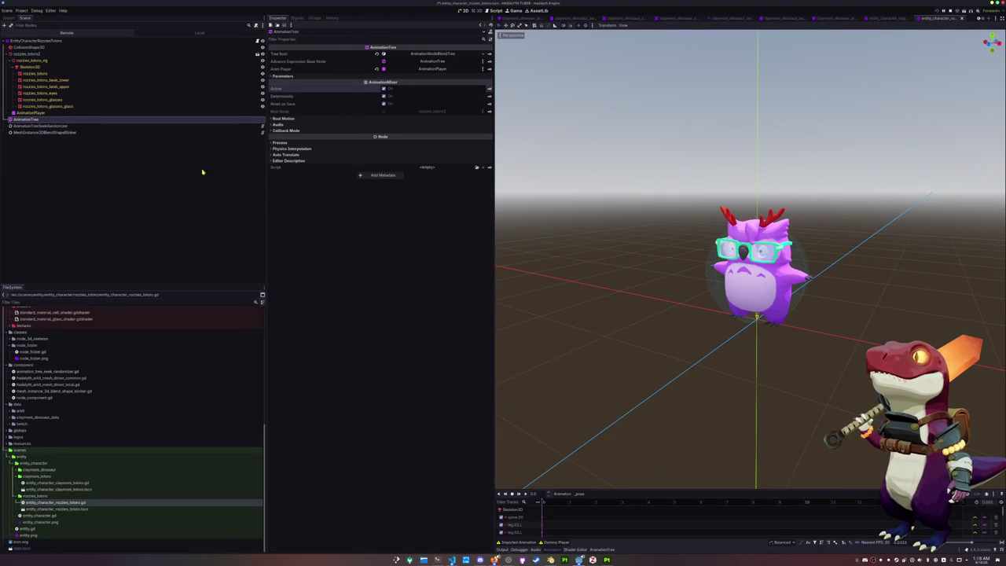
left_click(59, 94)
left_click(502, 550)
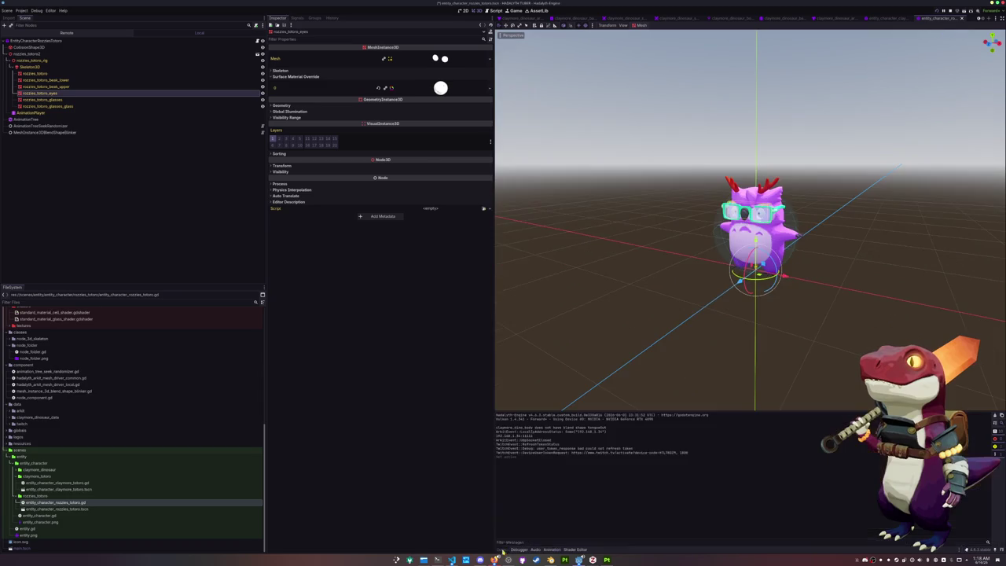
left_click(39, 126)
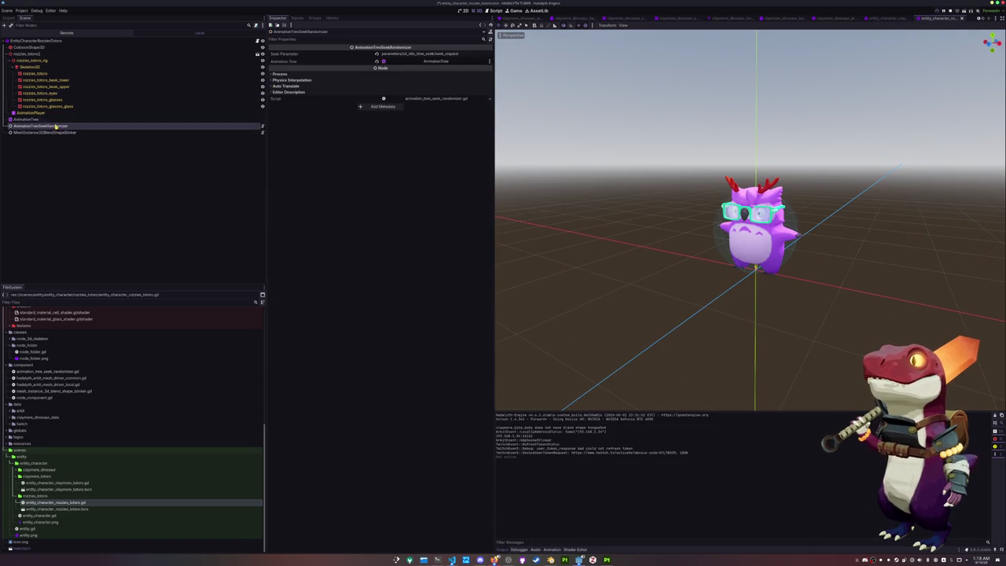
left_click(59, 40)
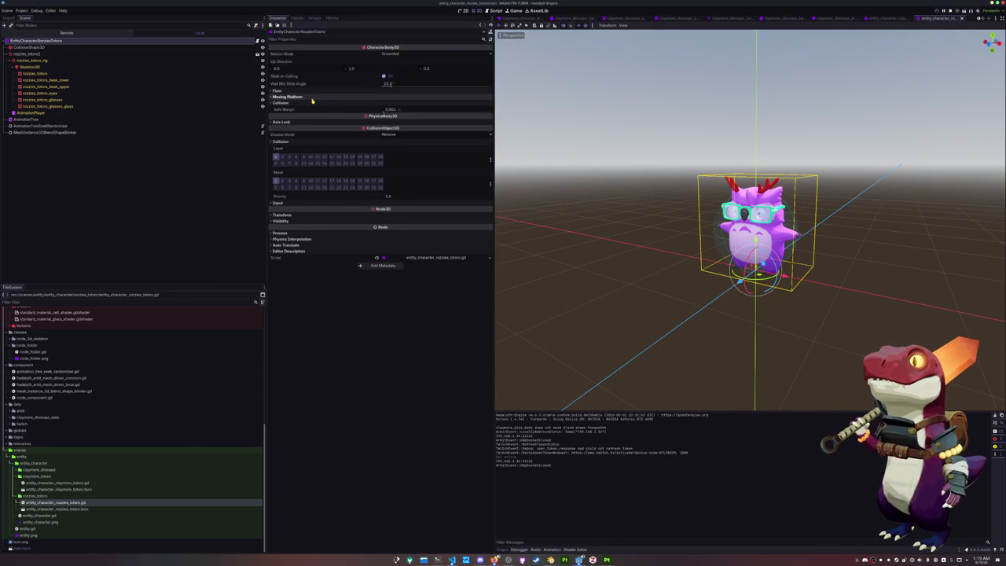
Check the rozzies_totoro mesh's Eyes Closed blend shape and blinker node, then run the game.
left_click(59, 73)
left_click(303, 77)
right_click(309, 83)
left_click(69, 132)
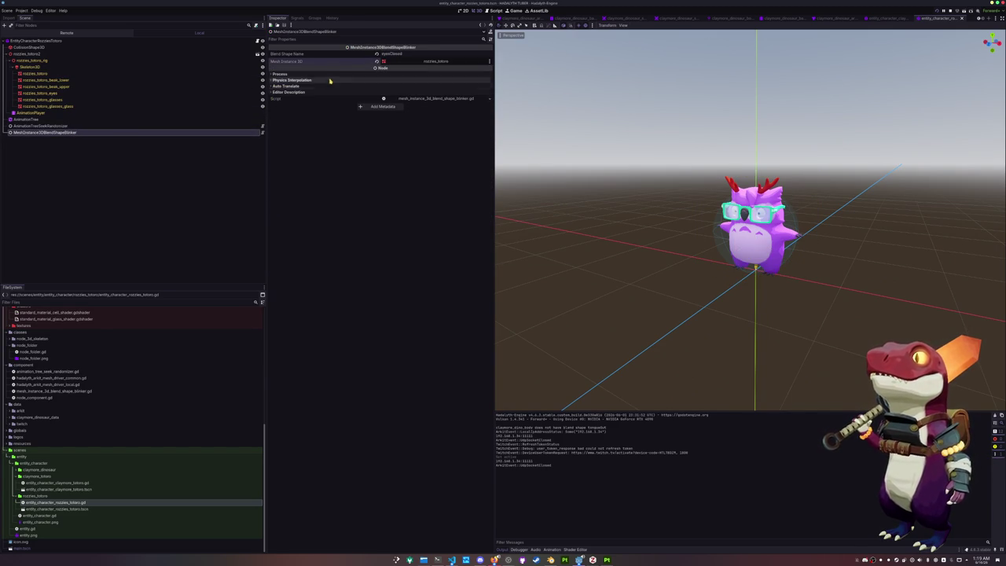
key("F5")
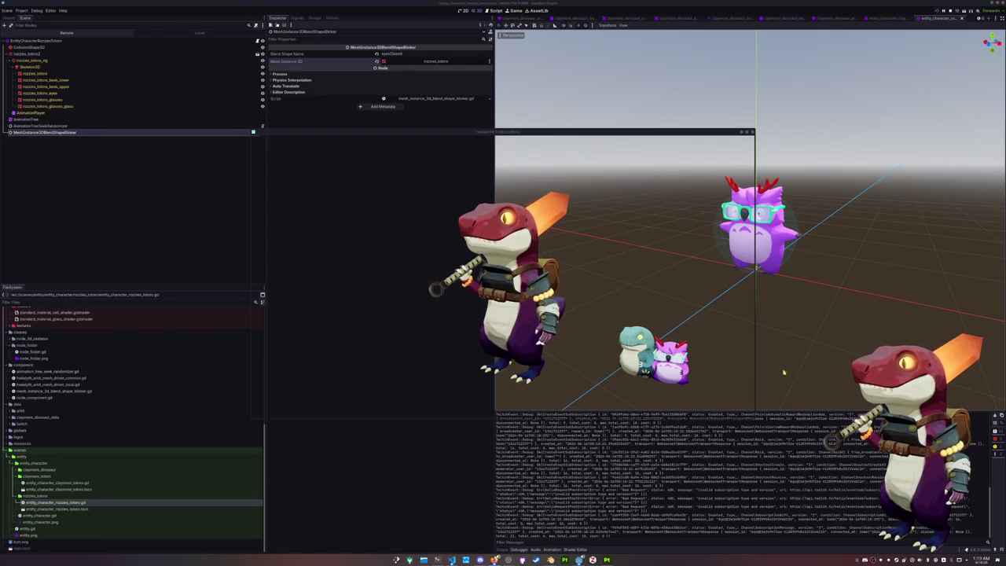
In the main scene, move both small characters toward the camera and save.
key("F8")
left_click(509, 18)
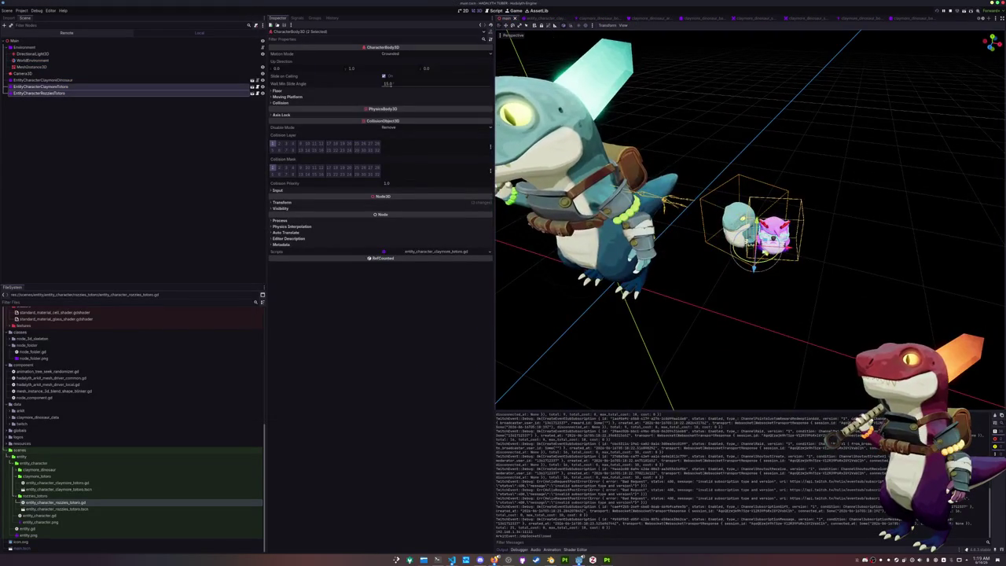
left_click_drag(791, 269, 750, 274)
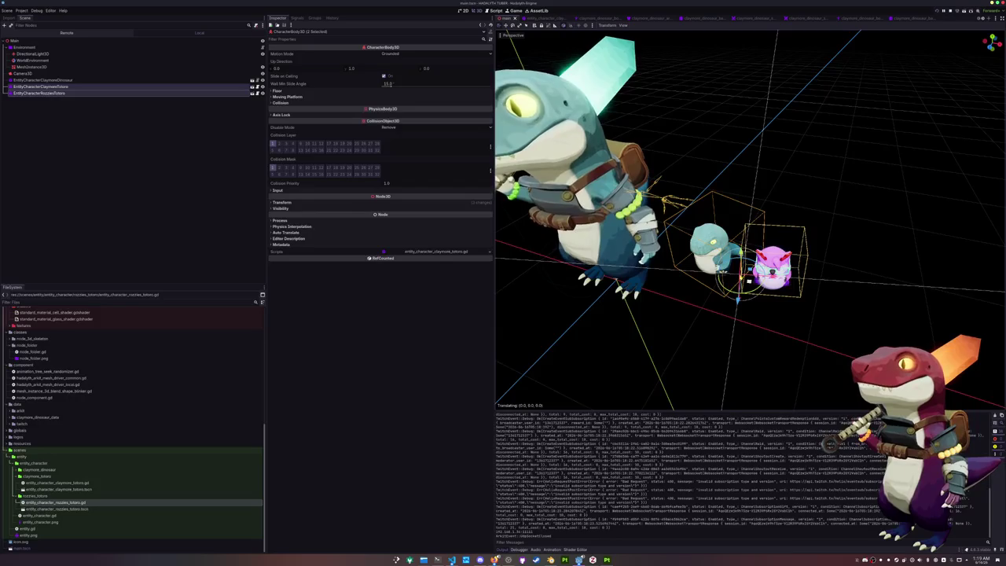
mouse_move(751, 275)
middle_mouse_down()
mouse_move(783, 292)
mouse_move(745, 271)
middle_mouse_up()
left_click_drag(745, 271, 712, 295)
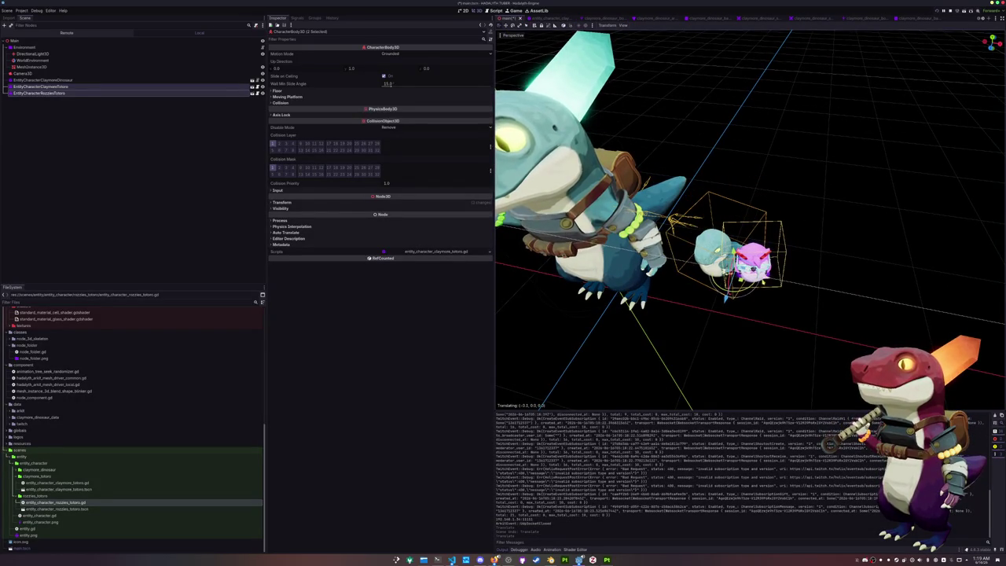
middle_click_drag(712, 296, 725, 297)
key("ctrl+s")
Fine-tune the pair's position and turn them about 3 degrees, test-running the game.
scroll(725, 297, "up", 3)
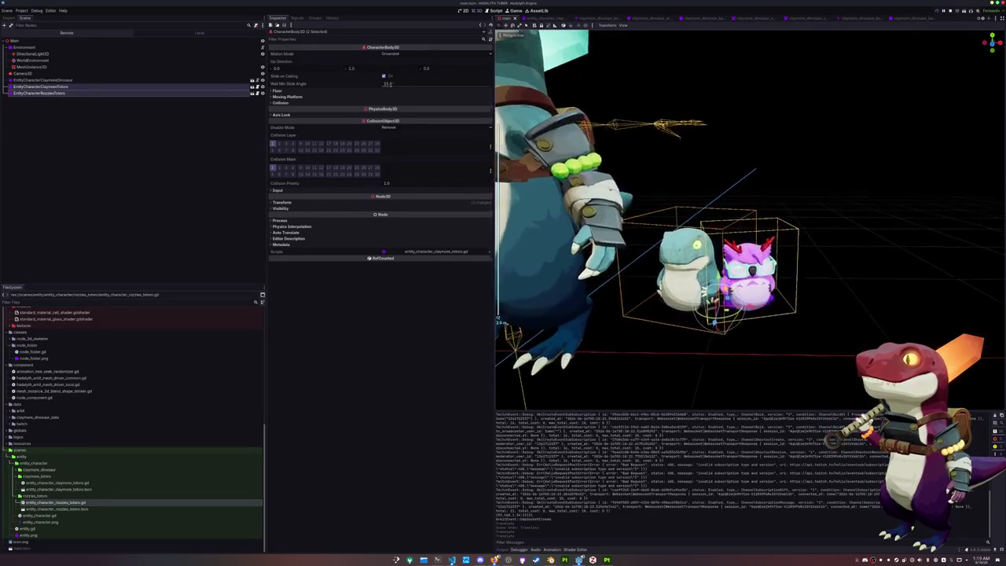
left_click_drag(753, 294, 753, 294)
scroll(754, 294, "down", 2)
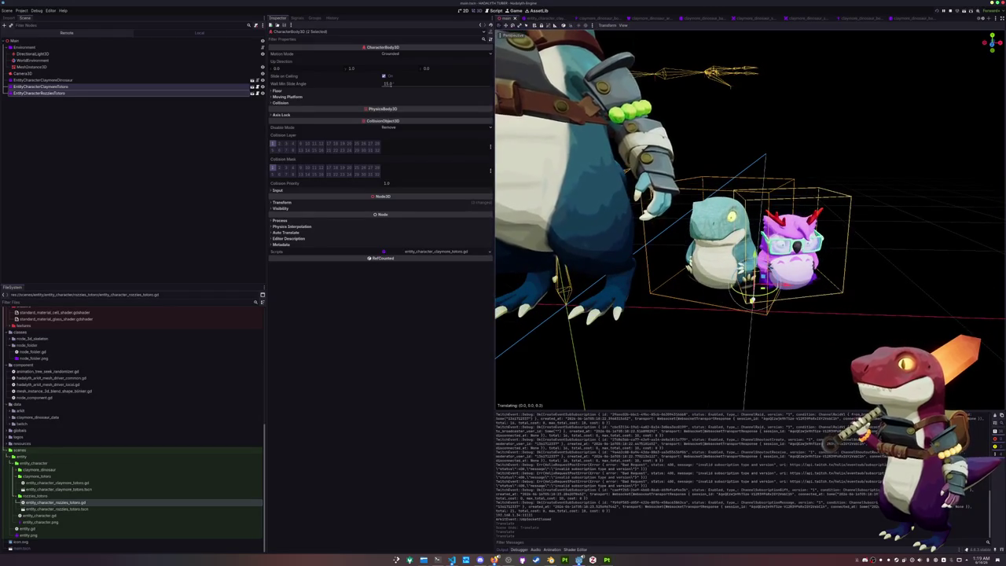
middle_click_drag(715, 333, 697, 337)
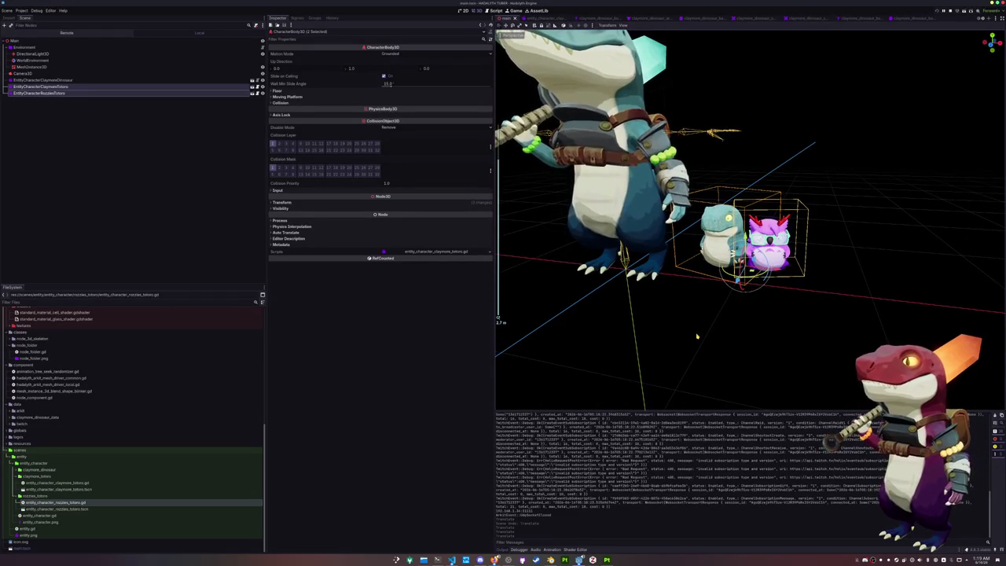
key("F8")
key("F5")
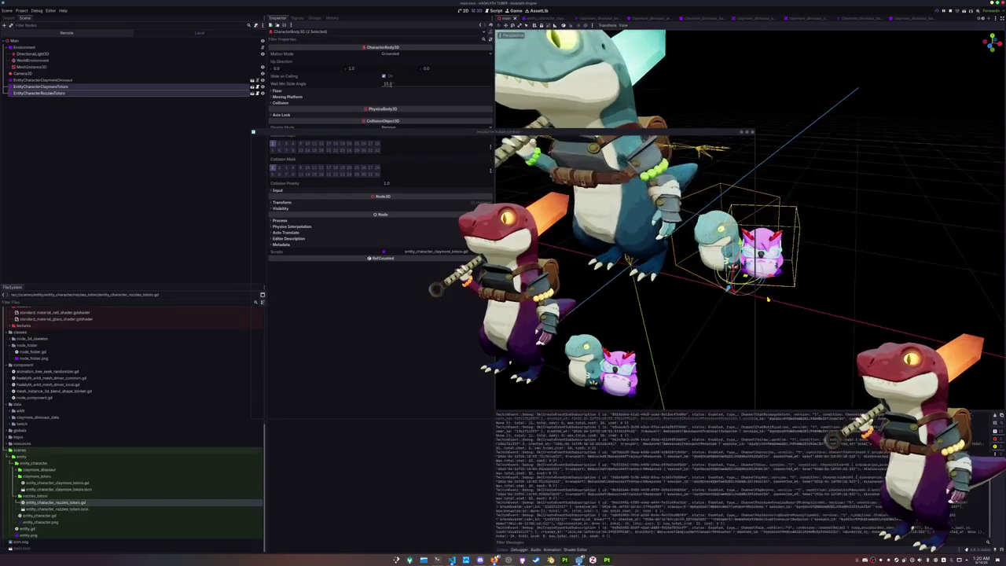
middle_click_drag(708, 275, 806, 292)
left_click_drag(806, 292, 814, 299)
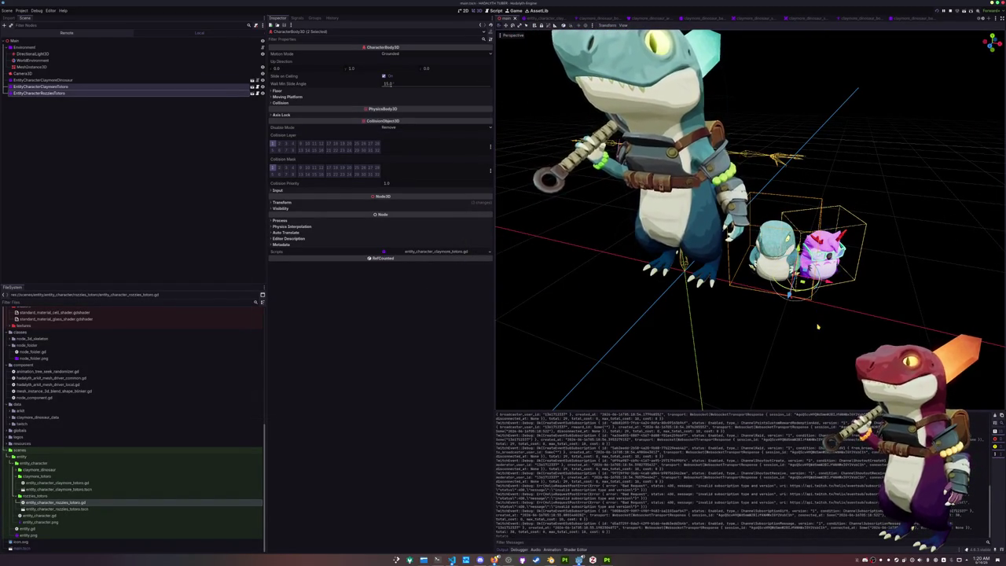
key("F5")
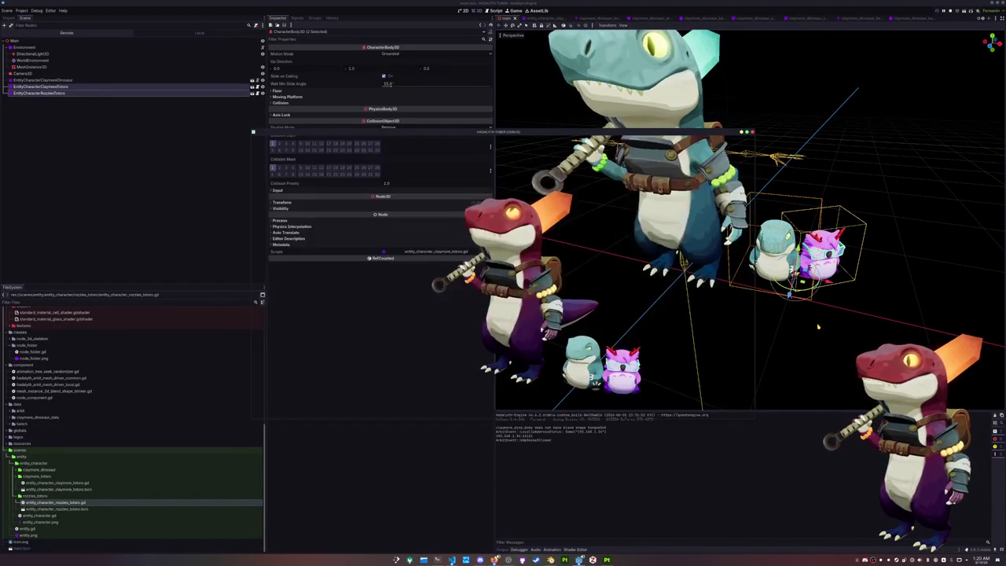
left_click_drag(818, 326, 816, 322)
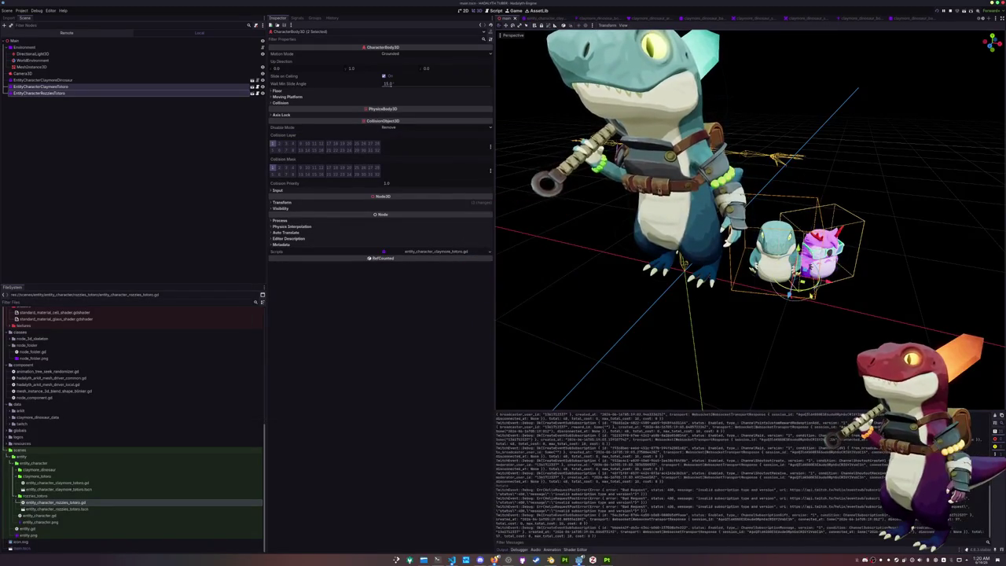
middle_click_drag(787, 315, 755, 311)
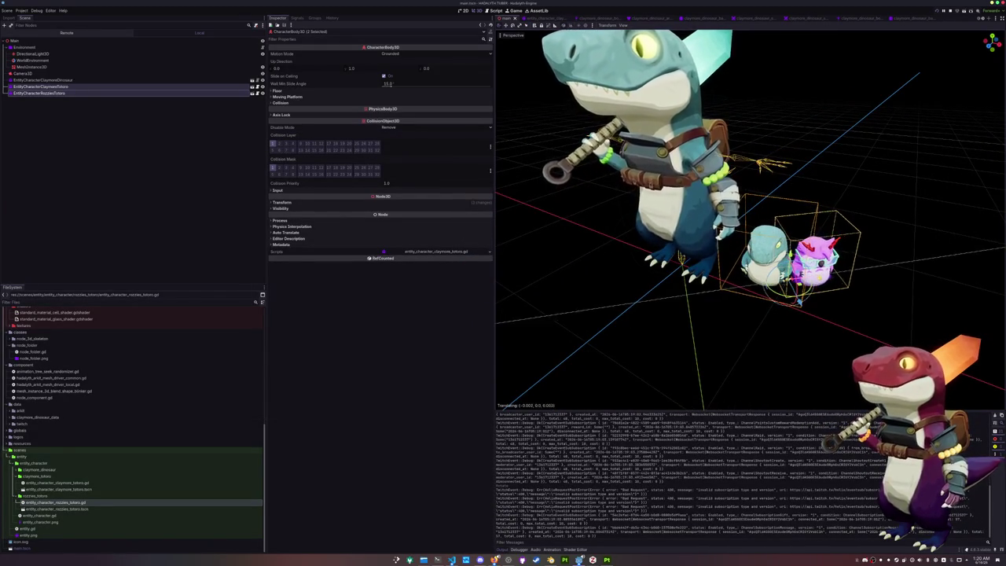
Shift the small characters to the left, then quit the editor with Save & Quit.
left_click_drag(786, 267, 598, 259)
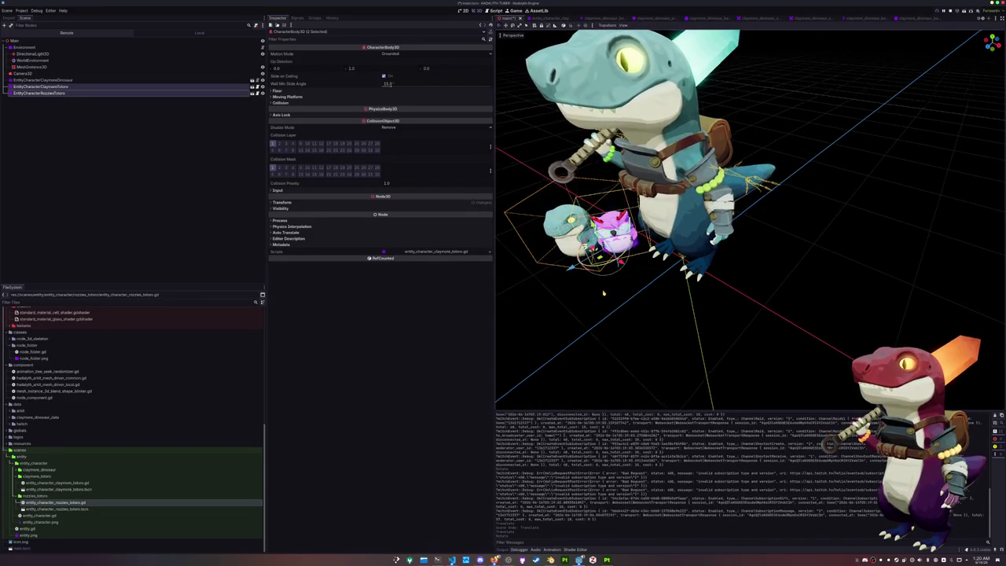
scroll(614, 300, "down", 3)
scroll(629, 283, "up", 1)
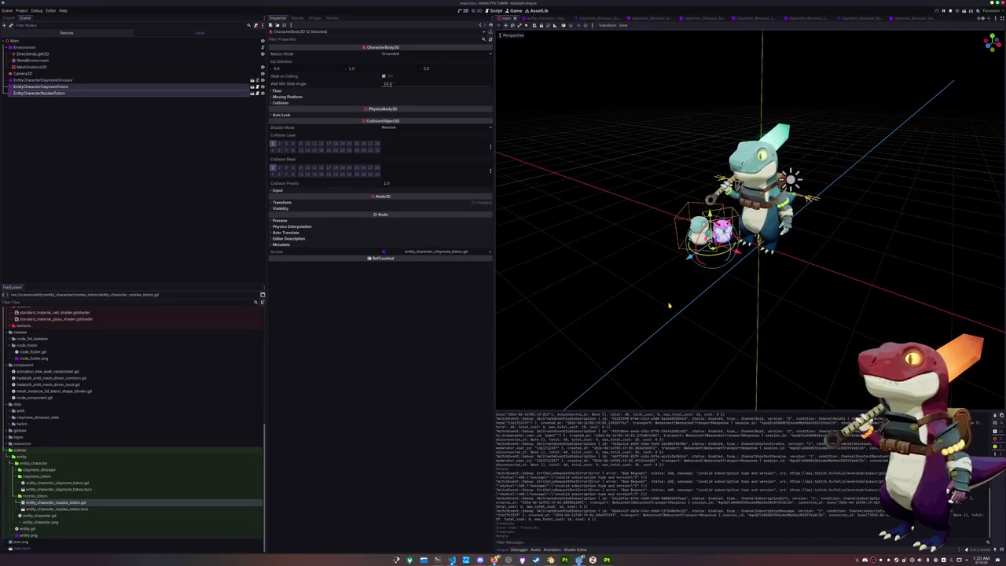
scroll(669, 304, "up", 1)
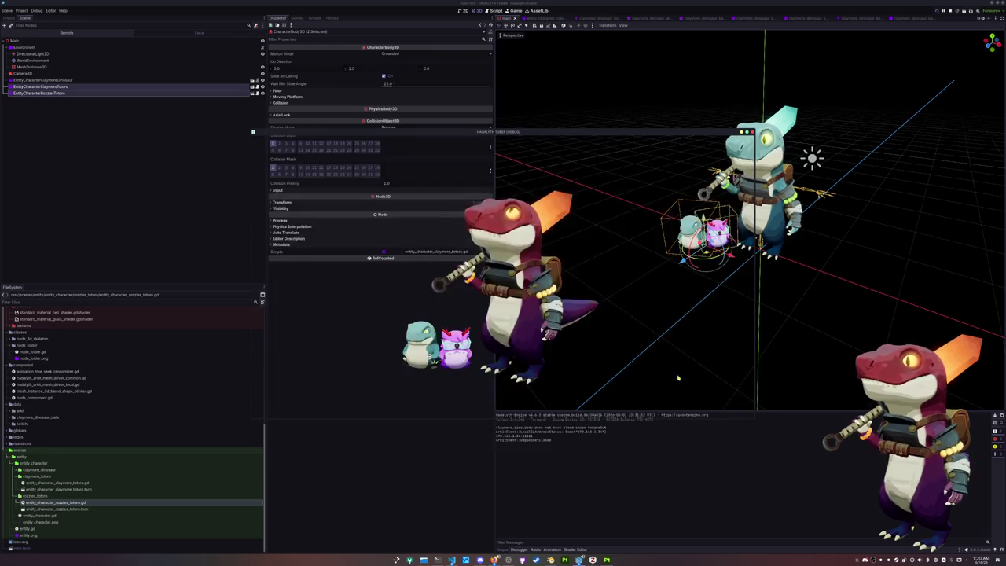
key("alt+Tab")
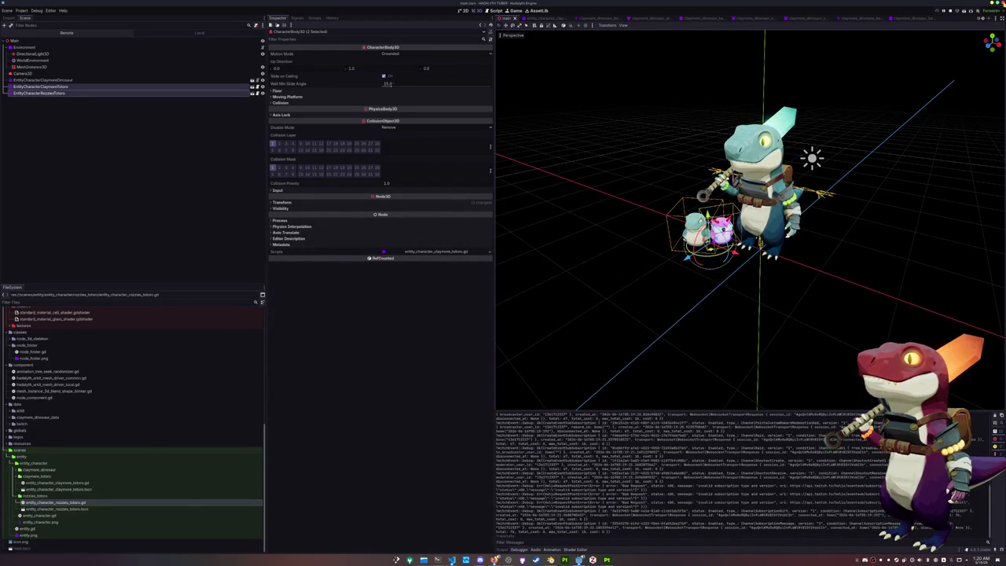
left_click(479, 285)
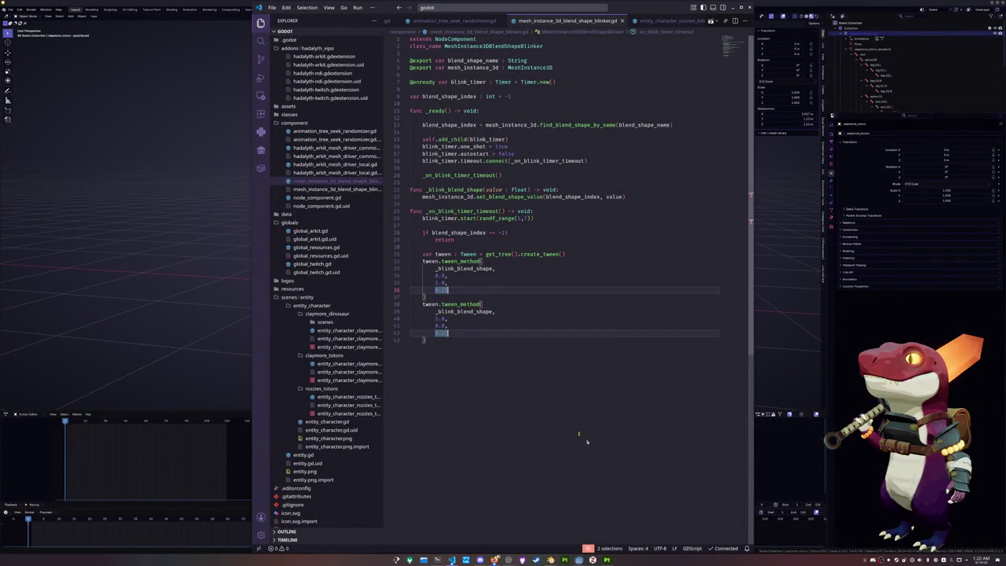
Run HADALYTH TUBER and point the HadalythTuber-Wayland source at its window.
left_click(461, 233)
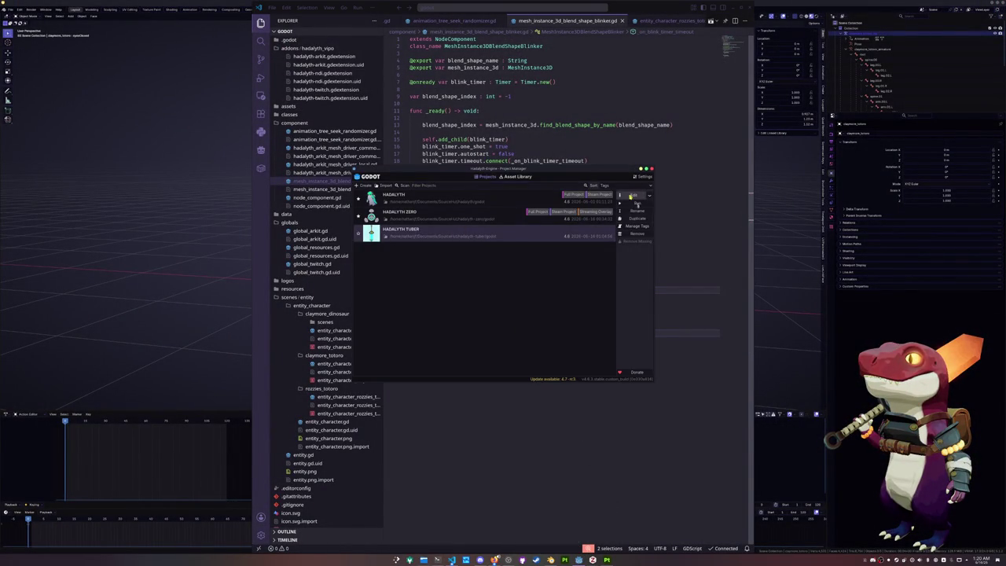
left_click(634, 208)
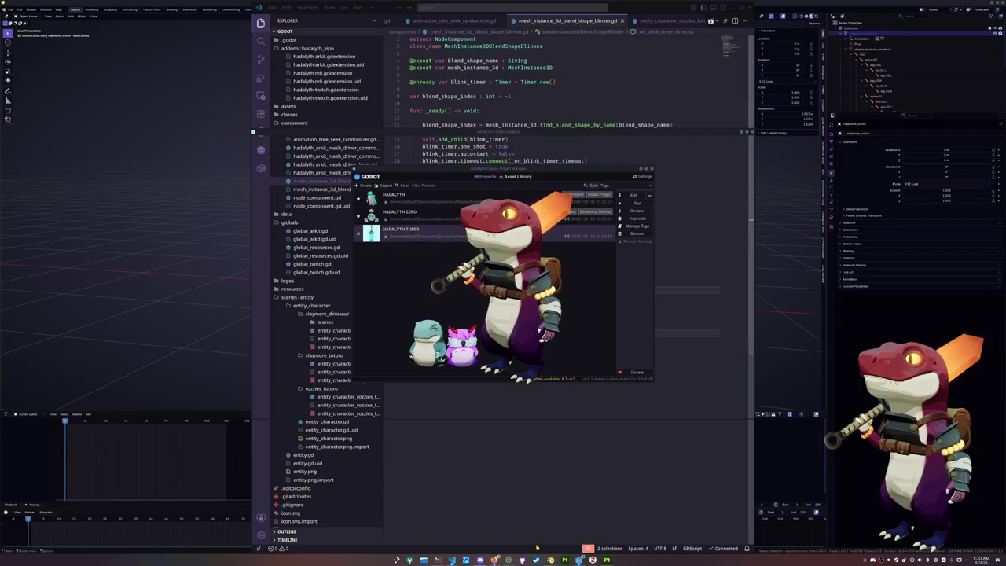
left_click(509, 560)
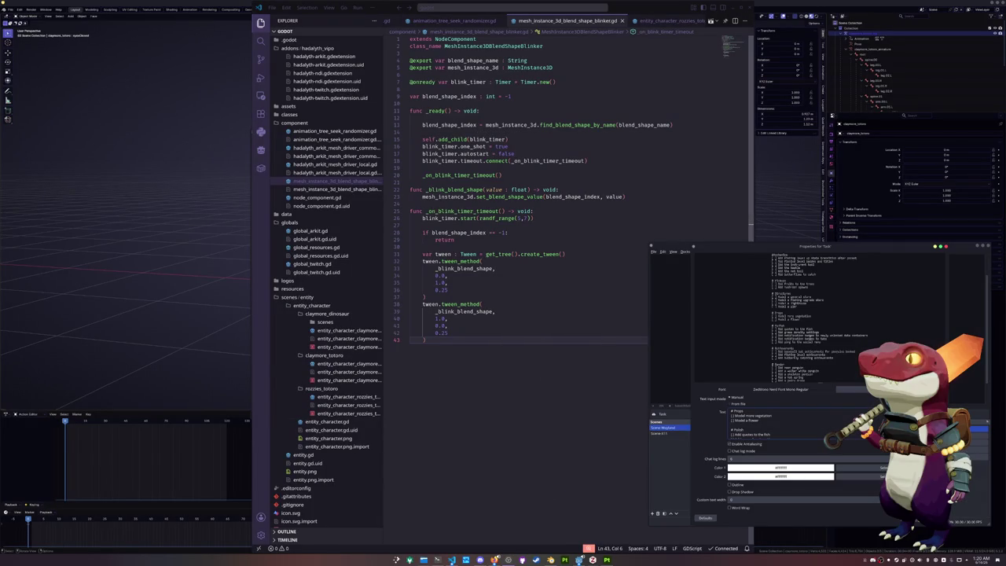
left_click(724, 428)
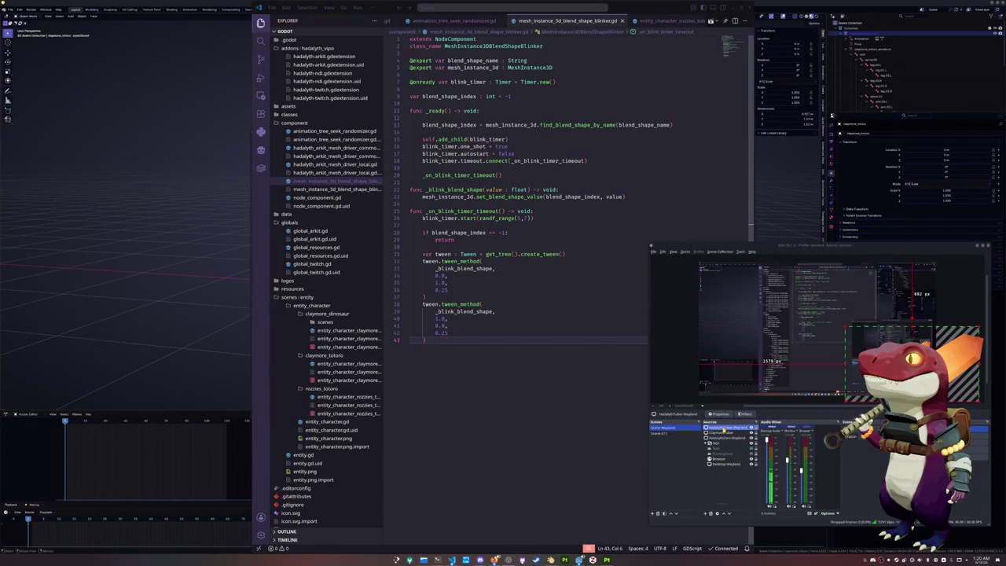
double_click(723, 428)
left_click(714, 389)
scroll(504, 313, "down", 3)
scroll(505, 313, "down", 2)
double_click(548, 306)
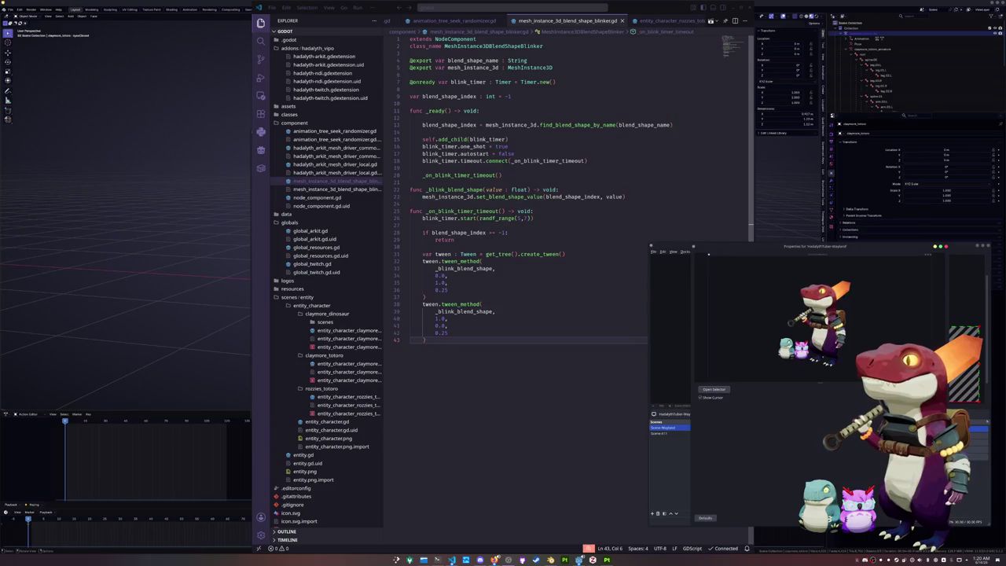
key("Return")
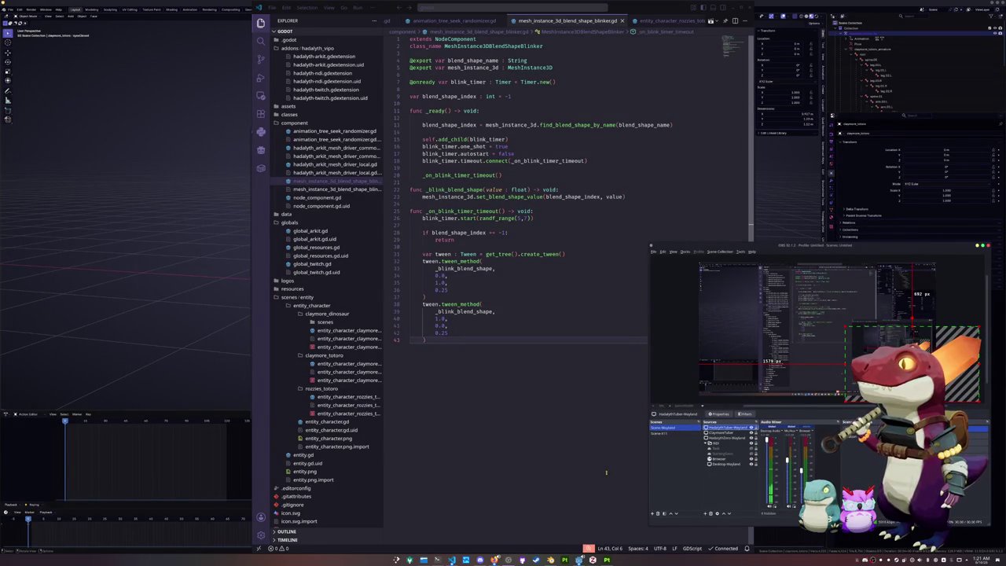
Take a region screenshot of the two small characters in the OBS preview.
key("Print")
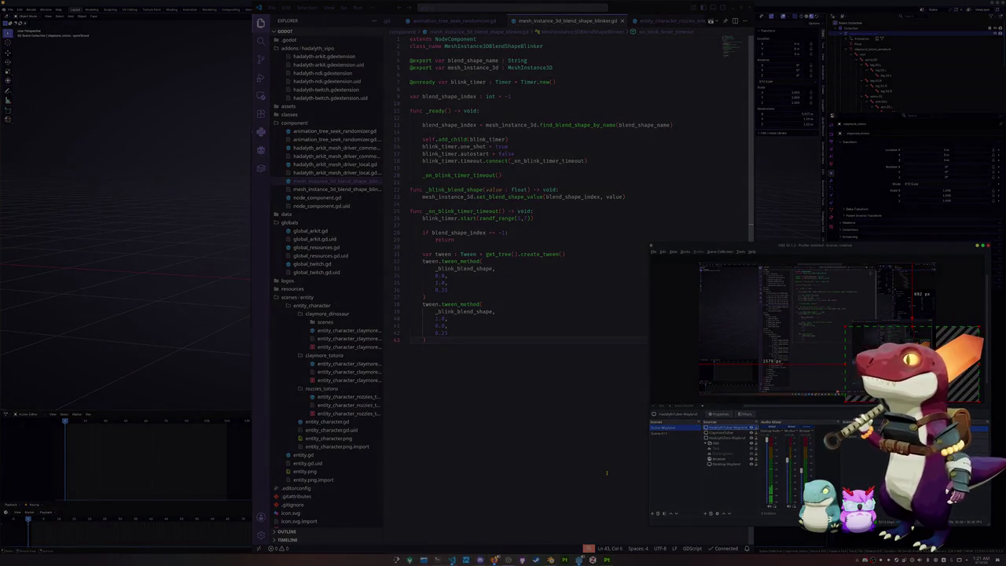
left_click_drag(767, 431, 888, 525)
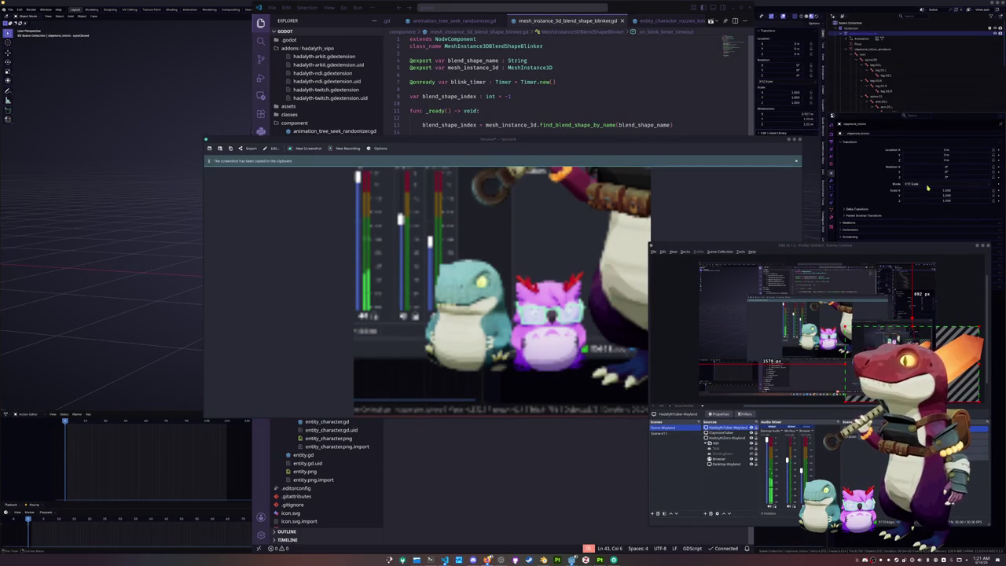
left_click(798, 141)
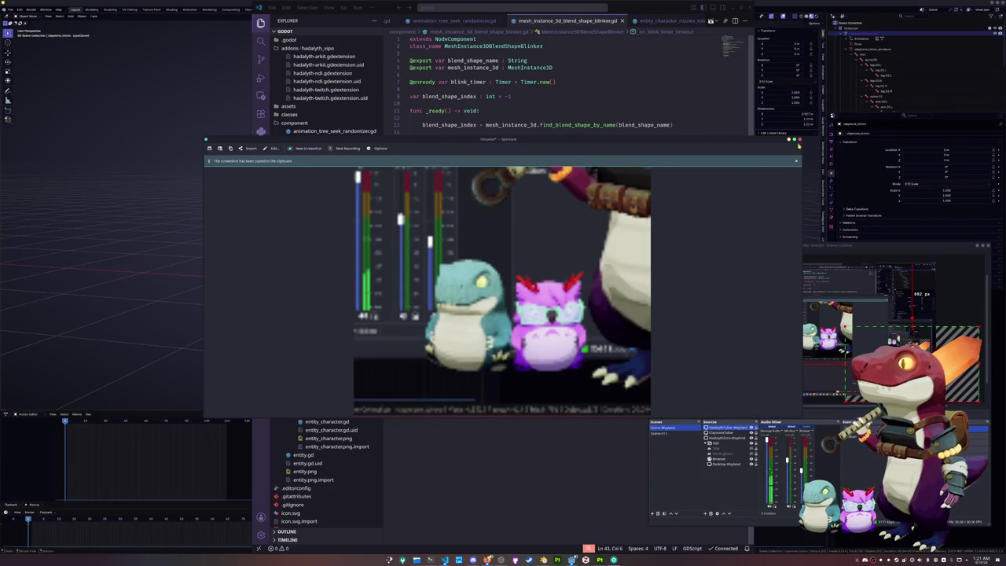
left_click(800, 140)
left_click(791, 163)
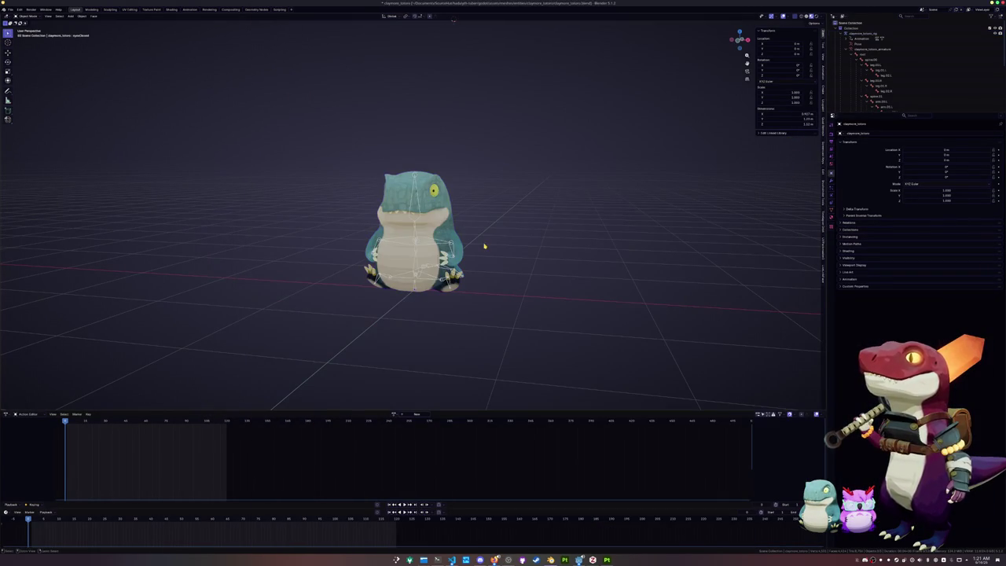
Start a new General scene in Blender and delete all the default objects.
left_click(11, 9)
mouse_move(19, 22)
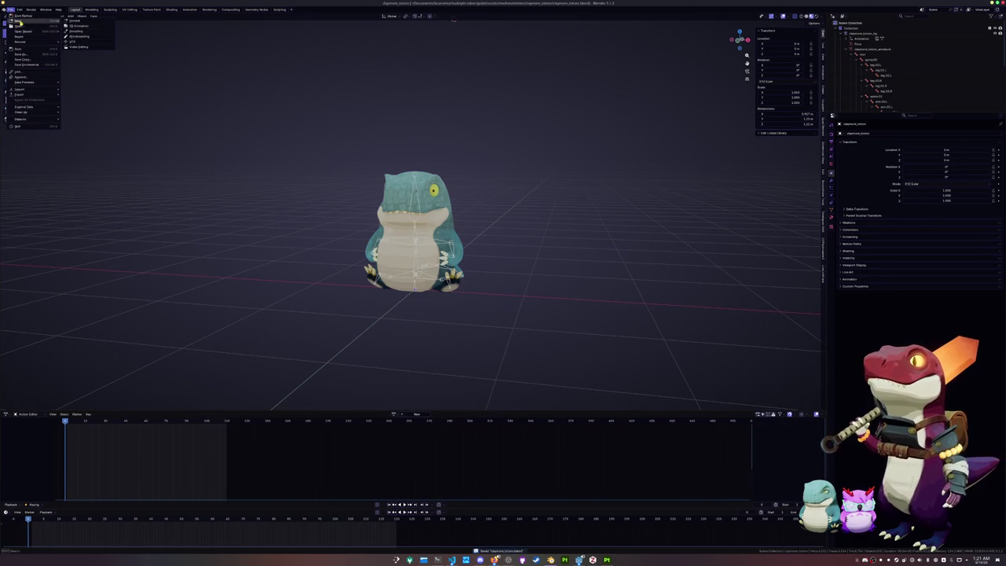
left_click(68, 24)
key("a")
key("Delete")
In the save dialog, navigate to the board-cut godot tavern props folder.
key("ctrl+s")
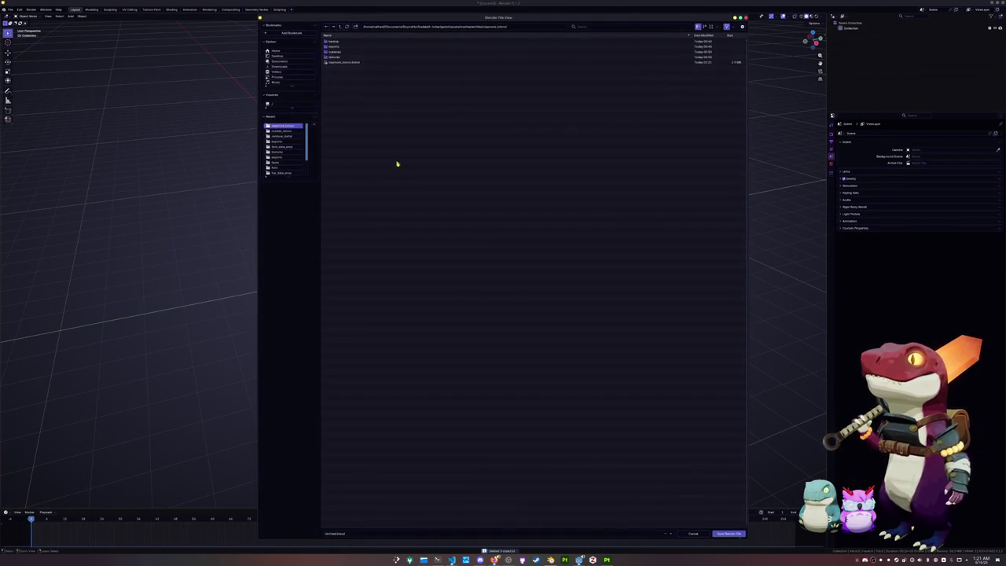
left_click(340, 27)
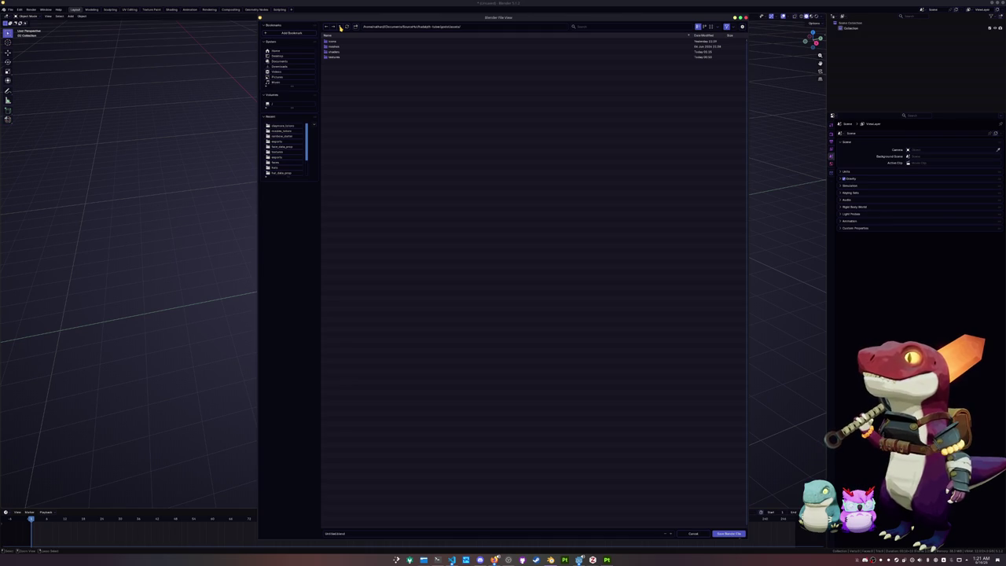
left_click(340, 27)
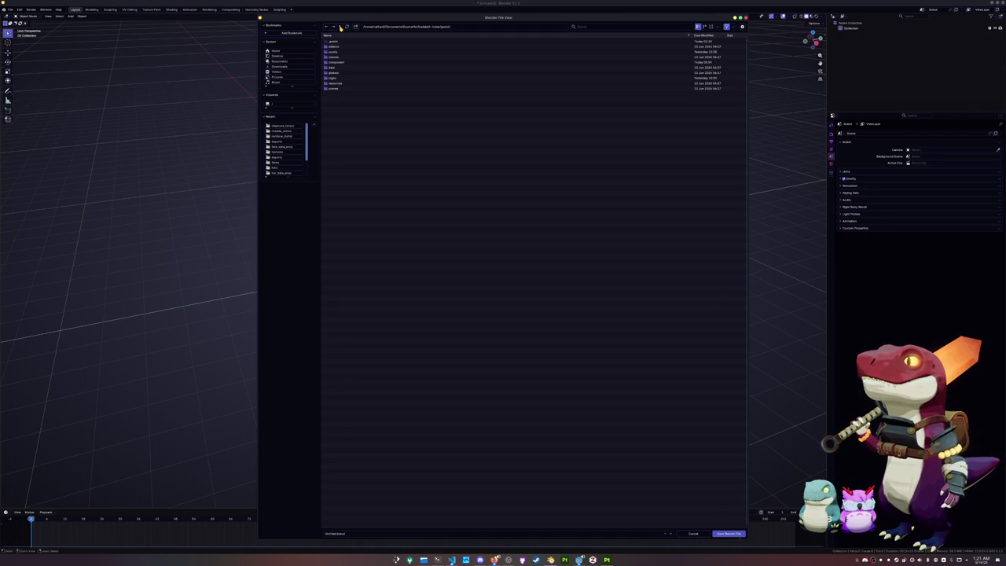
left_click(341, 27)
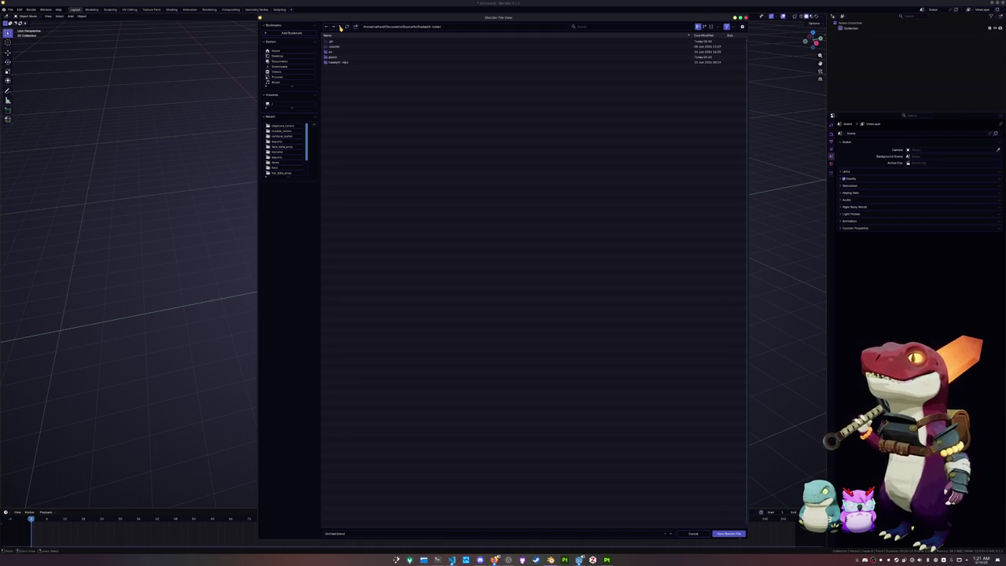
double_click(334, 77)
double_click(336, 56)
double_click(333, 41)
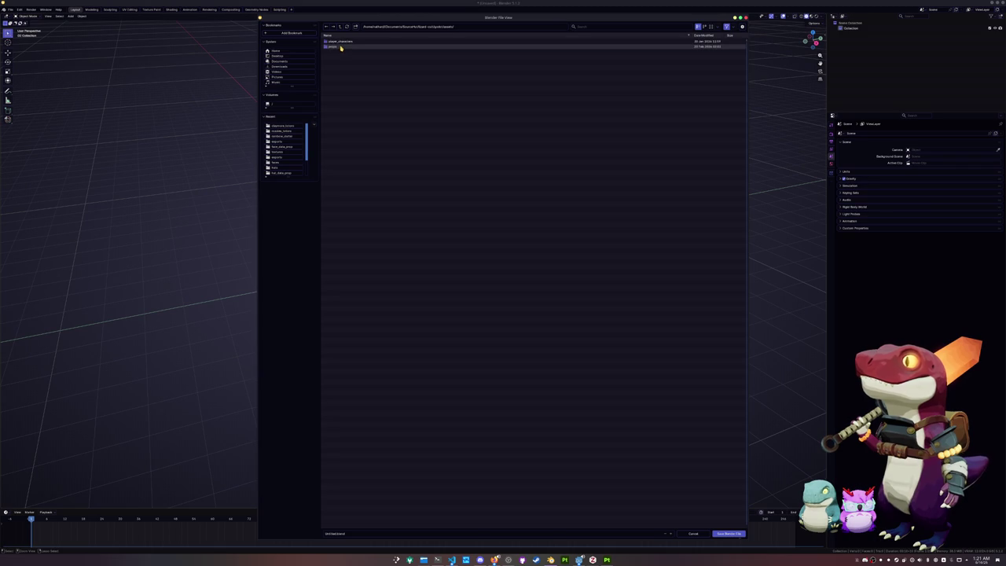
double_click(333, 41)
Create and enter a new chest folder, then save the file as tavern_storage_chest.blend.
left_click(356, 27)
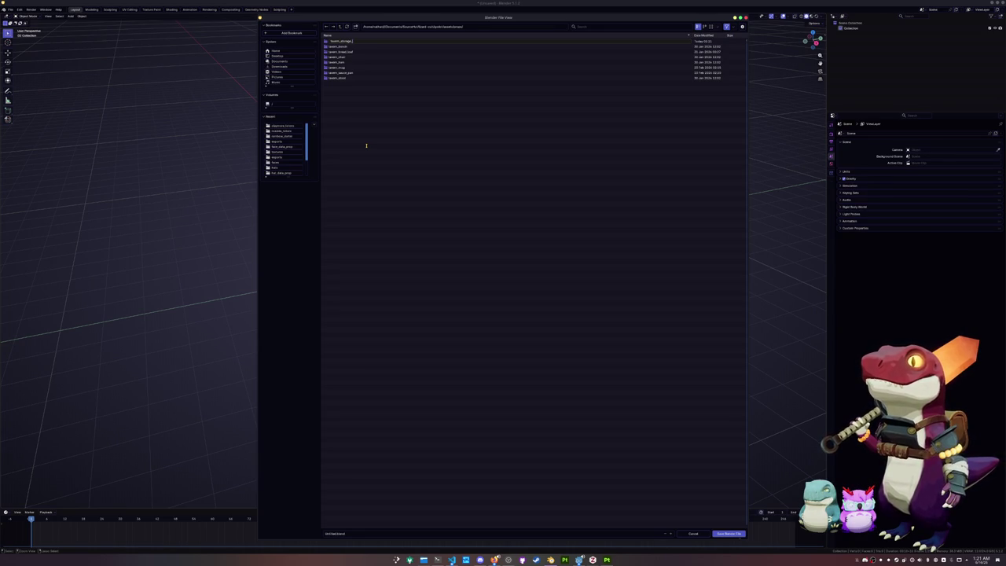
key("Return")
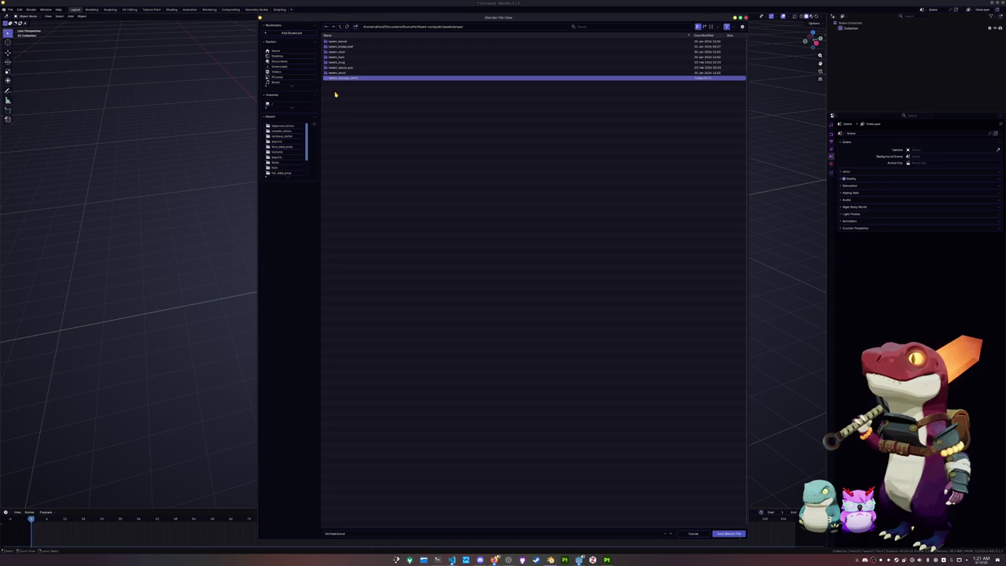
double_click(354, 78)
left_click(359, 534)
type("tavern_storage_ch")
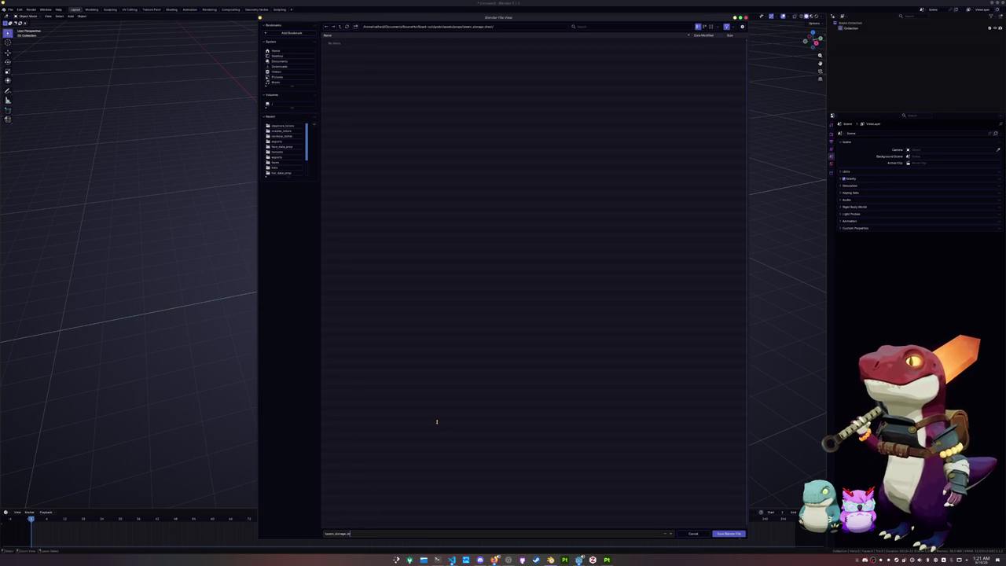
key("Return")
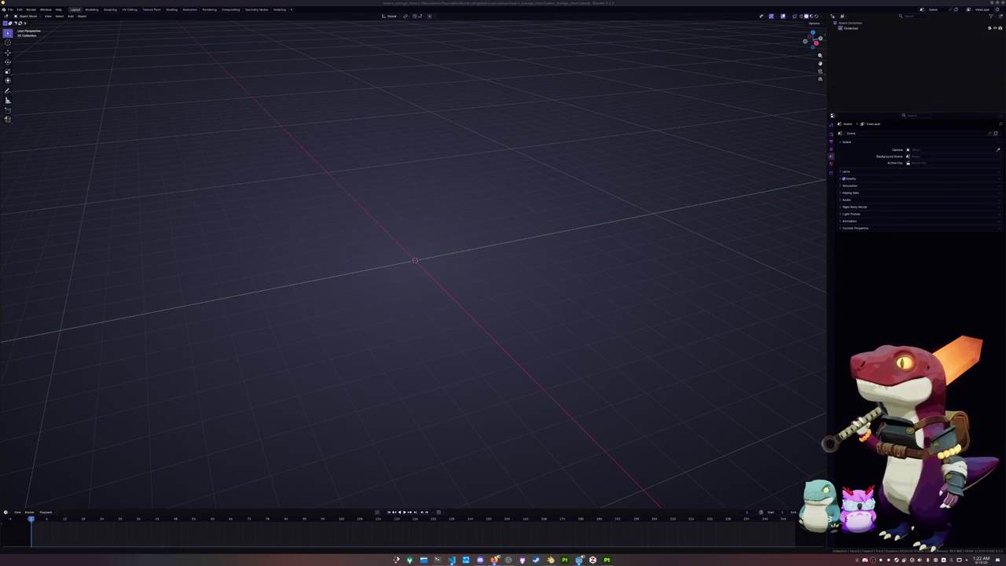
mouse_move(713, 214)
left_mouse_down()
mouse_move(668, 247)
mouse_move(630, 335)
mouse_move(551, 134)
mouse_move(521, 97)
mouse_move(424, 102)
left_mouse_up()
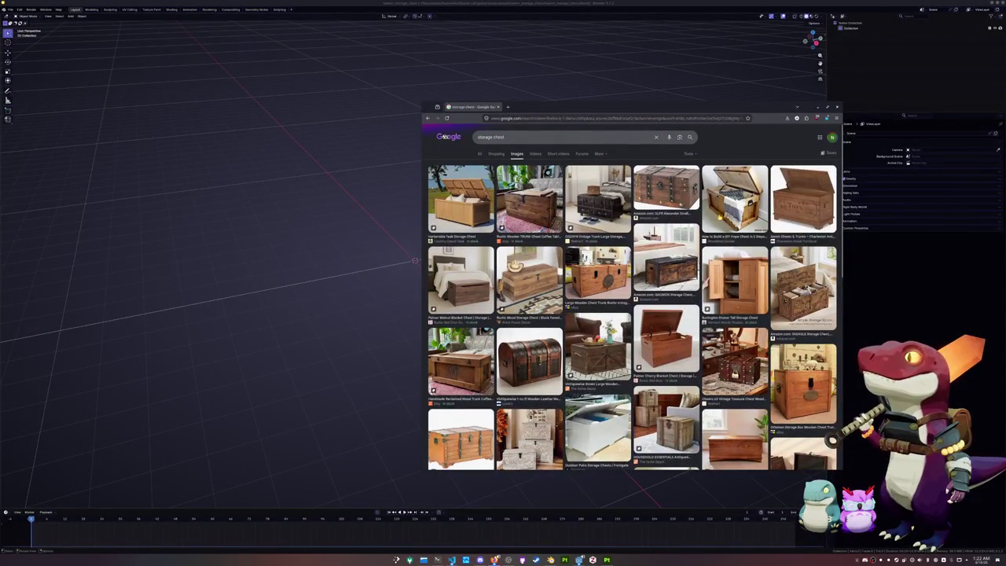
Open the DIY hope chest and Retro Treasure Chest images in new tabs.
left_click(735, 197)
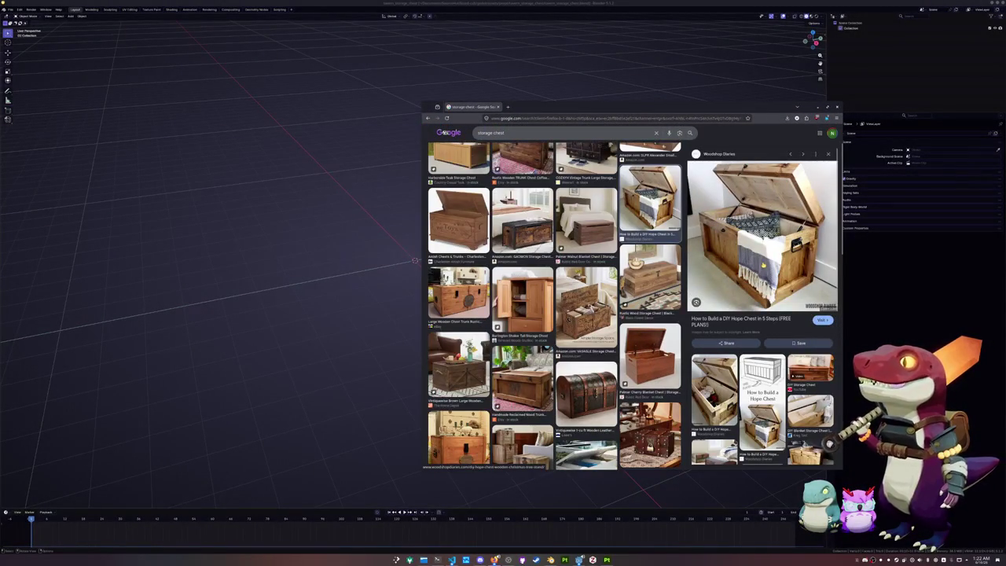
right_click(763, 262)
left_click(795, 349)
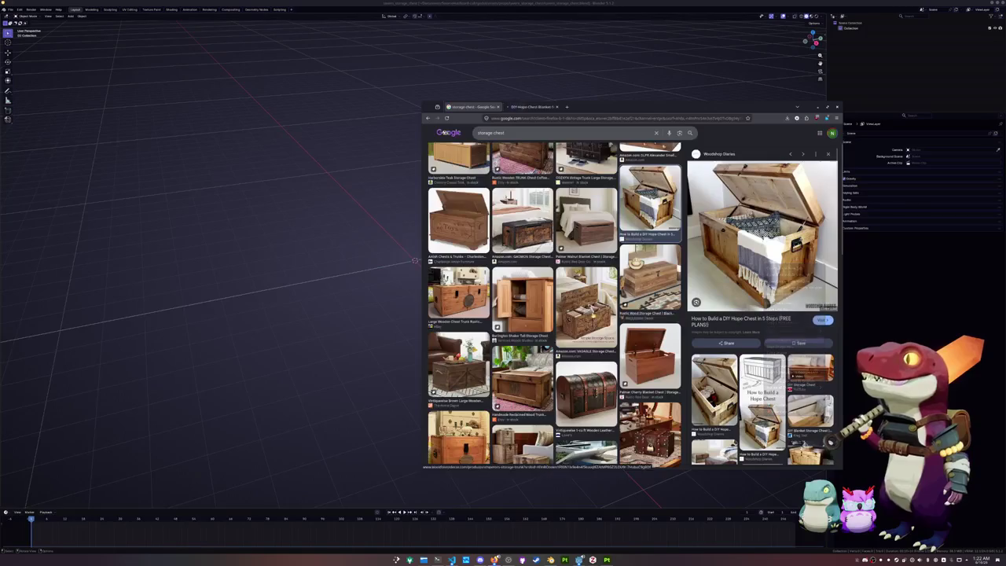
scroll(551, 314, "down", 3)
scroll(444, 132, "down", 1)
scroll(444, 133, "down", 1)
scroll(444, 132, "down", 1)
scroll(444, 132, "down", 1)
scroll(445, 132, "down", 1)
scroll(444, 132, "down", 1)
scroll(444, 132, "down", 1)
scroll(444, 132, "down", 1)
scroll(444, 133, "down", 1)
scroll(444, 132, "down", 1)
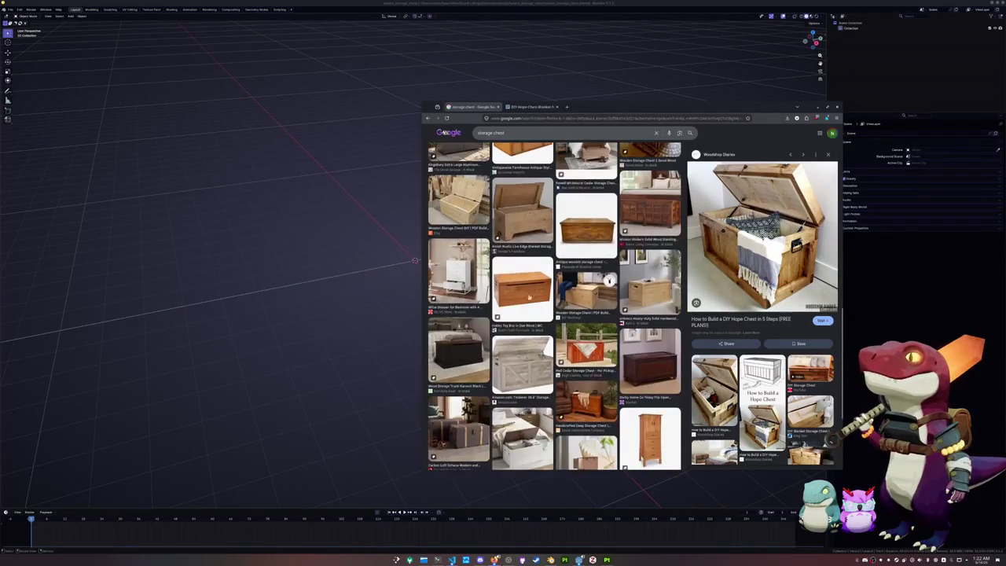
scroll(445, 132, "down", 2)
scroll(446, 132, "down", 1)
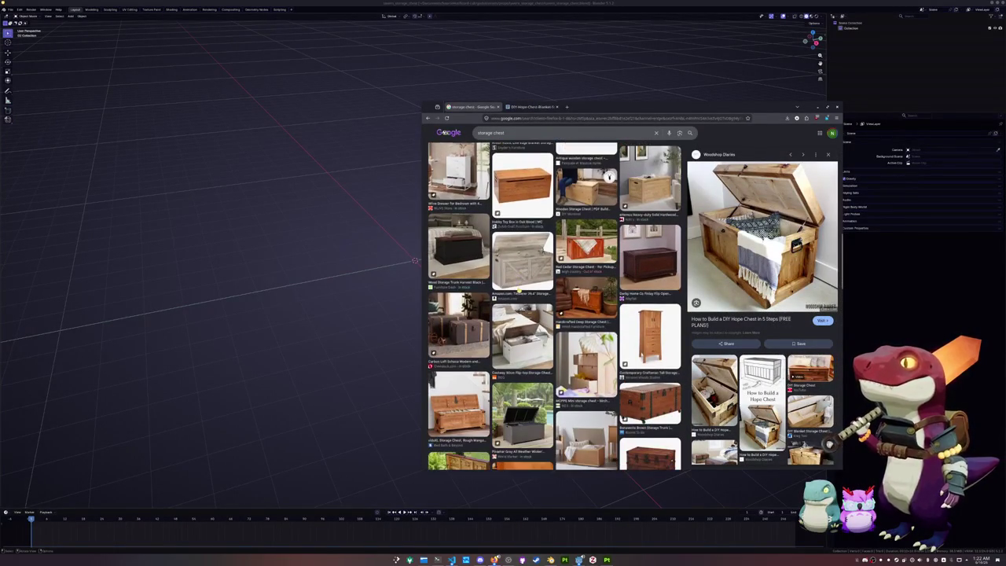
scroll(519, 291, "down", 1)
scroll(519, 290, "down", 1)
scroll(519, 290, "down", 1)
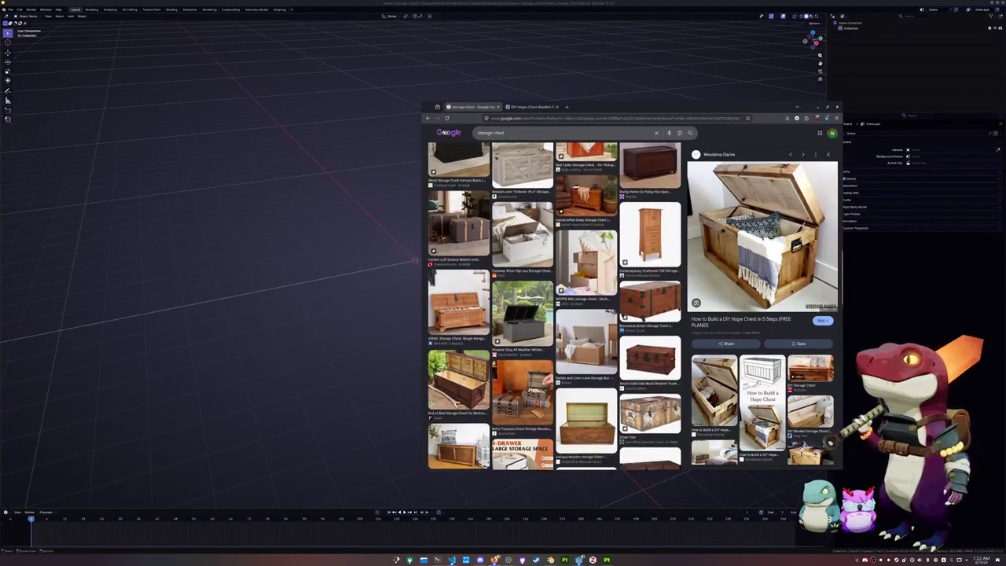
scroll(519, 290, "down", 1)
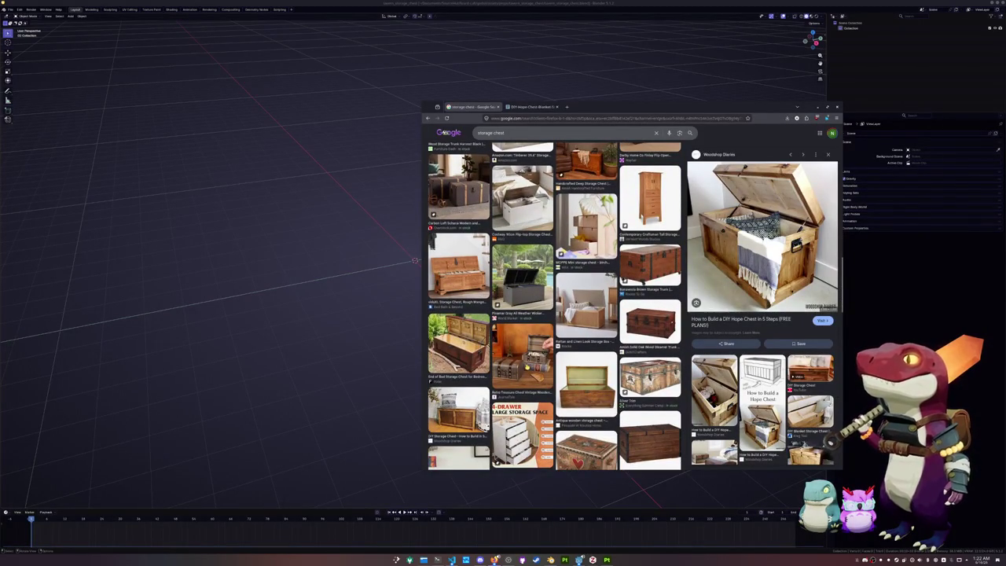
left_click(523, 357)
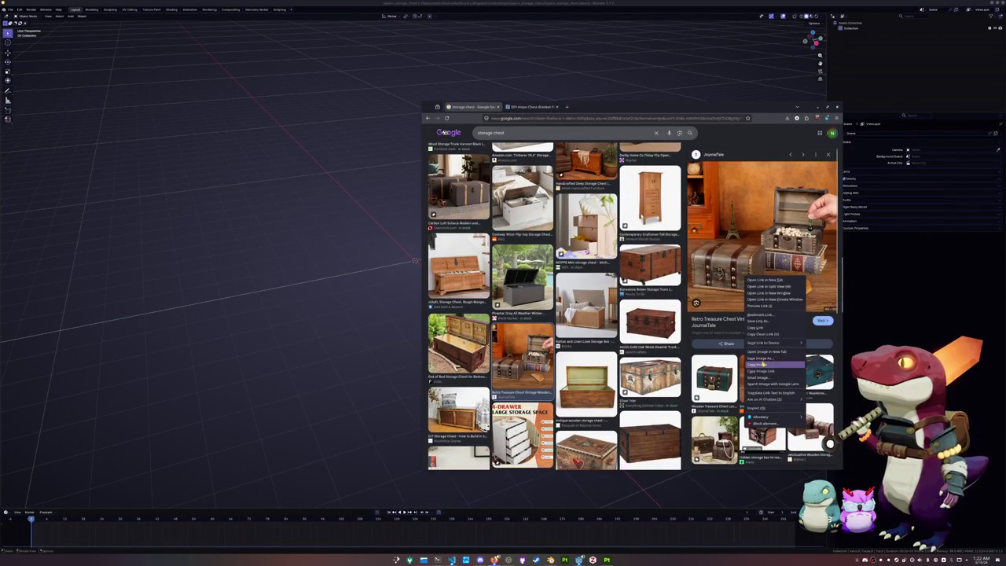
left_click(762, 353)
scroll(573, 364, "down", 3)
scroll(573, 363, "down", 3)
scroll(573, 364, "down", 3)
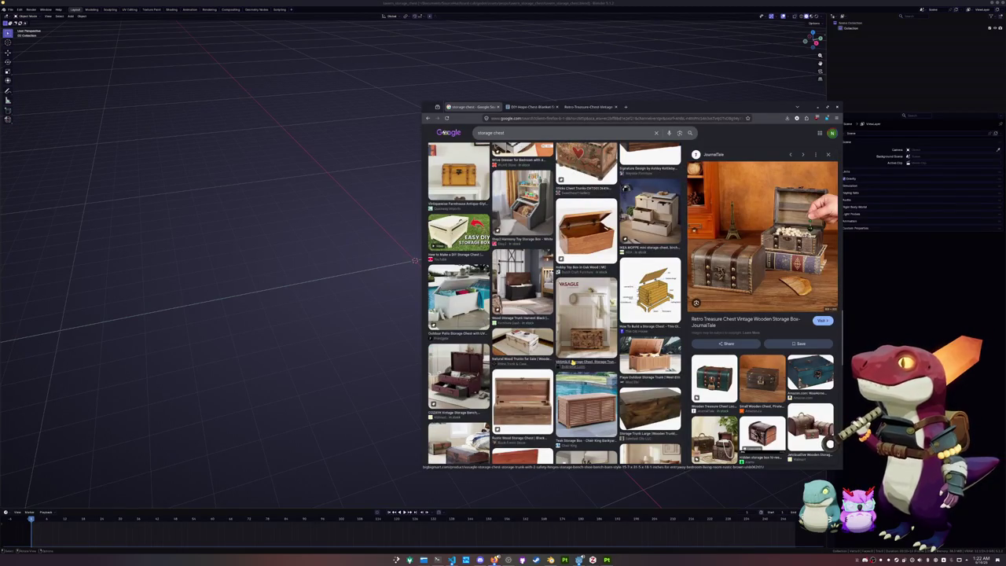
scroll(573, 363, "down", 3)
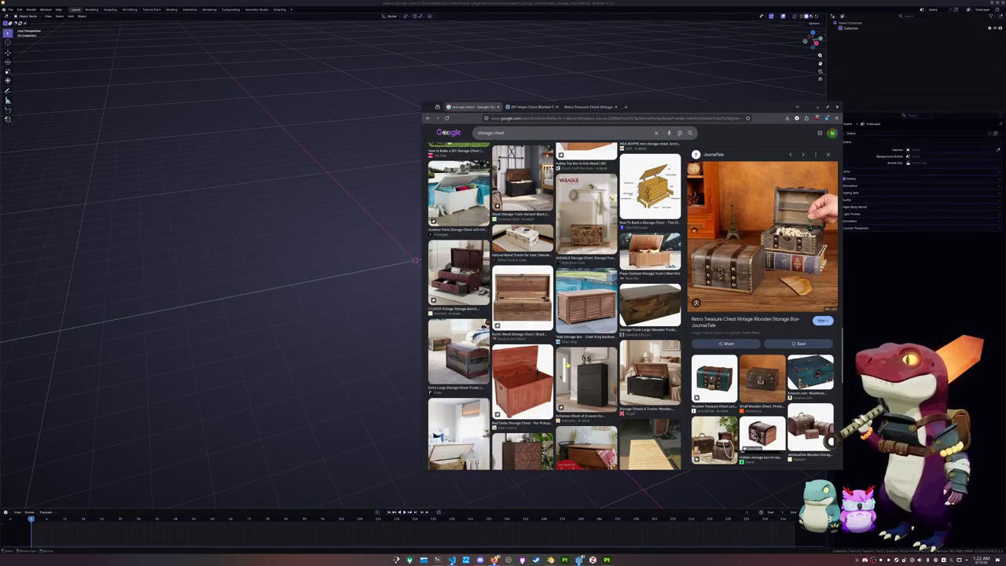
Open the extra large, black wood and rustic wooden storage trunk images in new tabs.
left_click(452, 358)
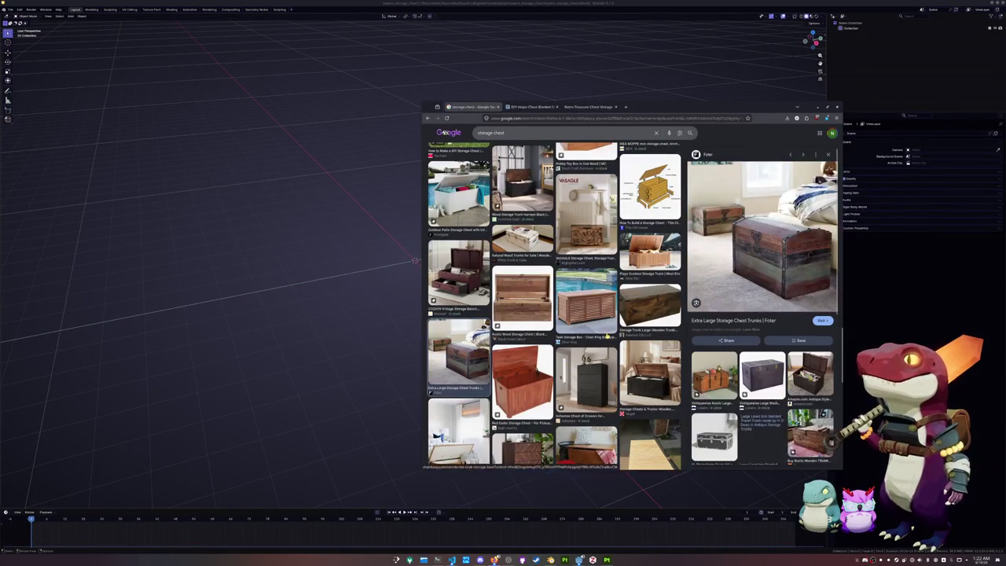
right_click(773, 266)
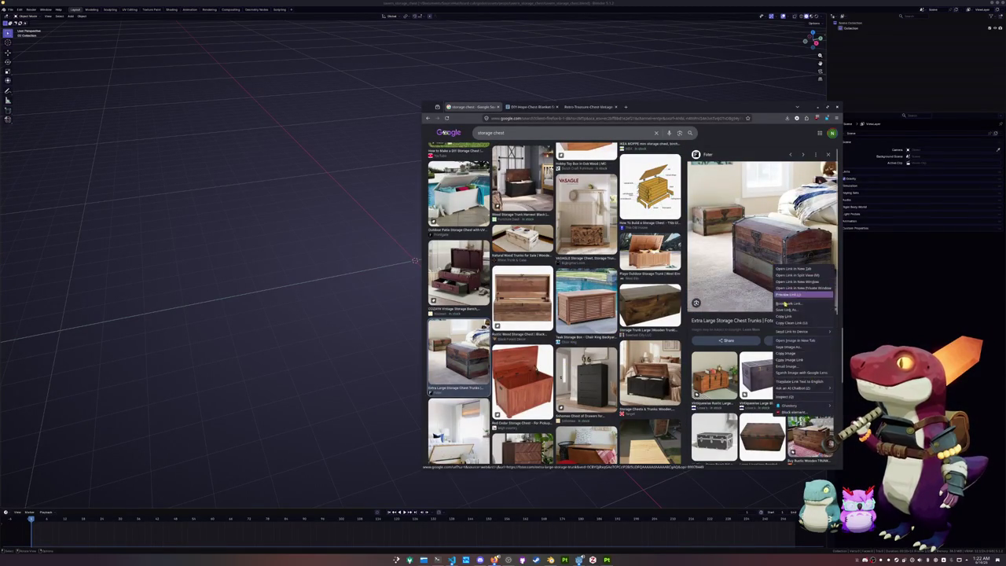
left_click(793, 341)
scroll(614, 335, "down", 1)
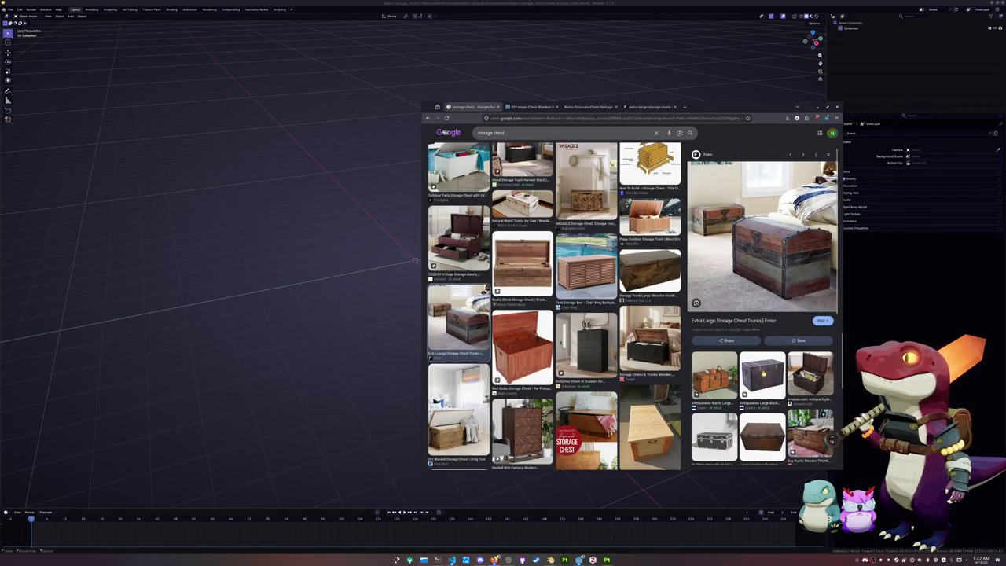
left_click(763, 371)
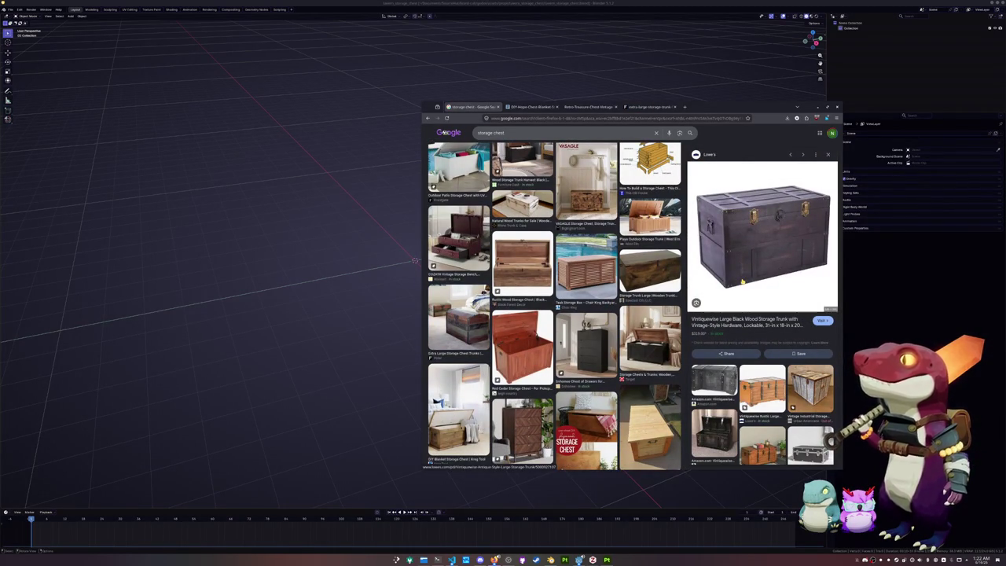
right_click(749, 293)
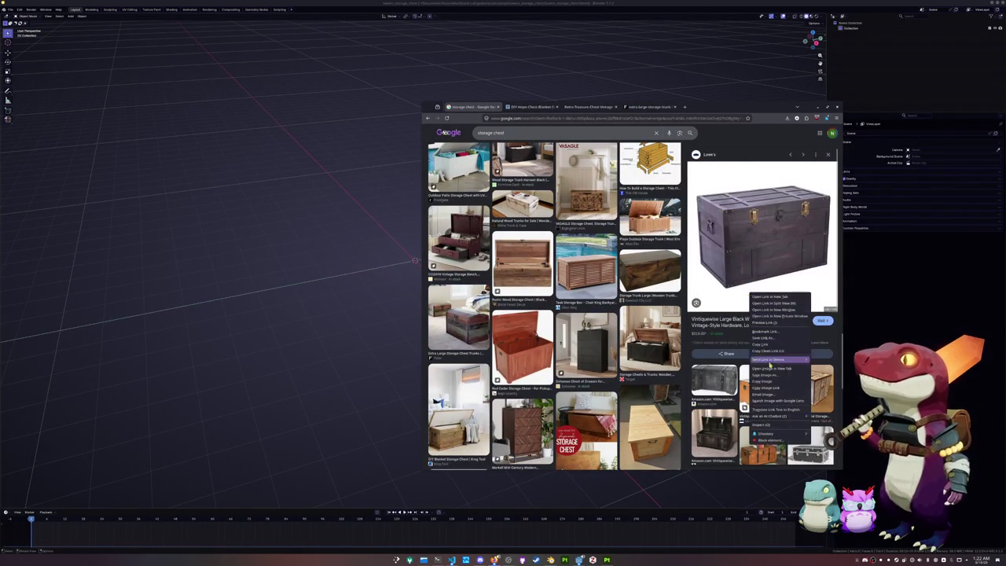
left_click(780, 374)
left_click(775, 381)
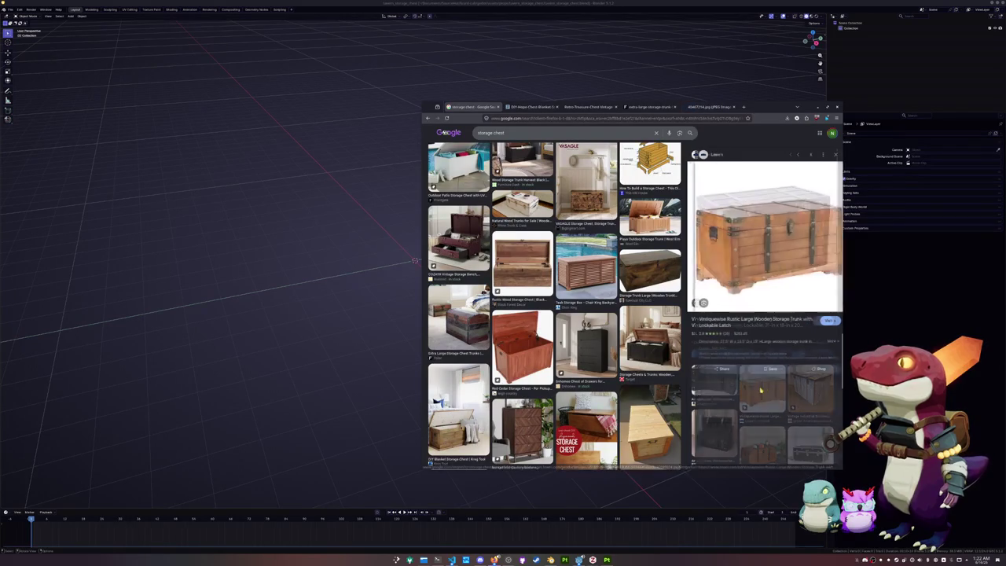
right_click(747, 297)
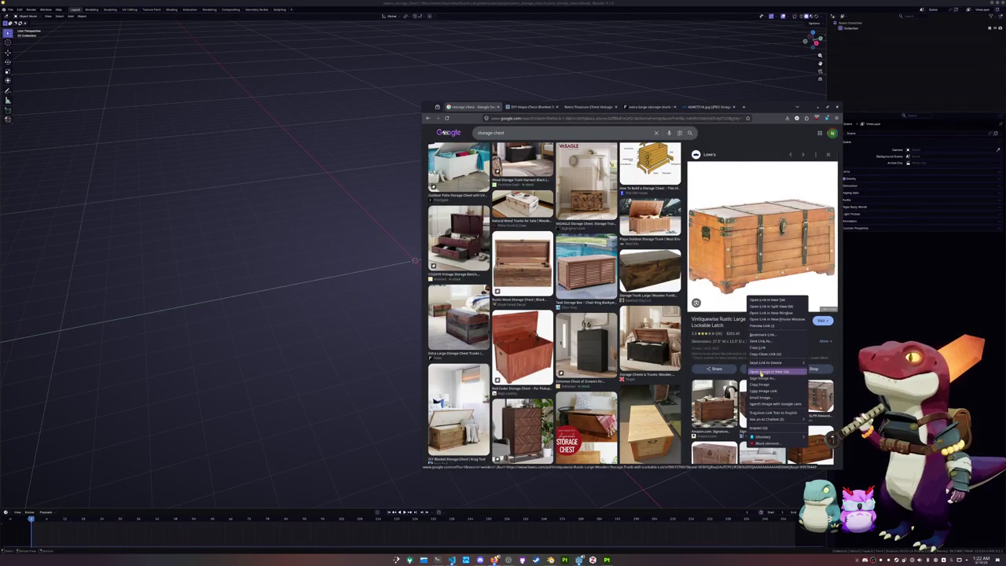
left_click(761, 369)
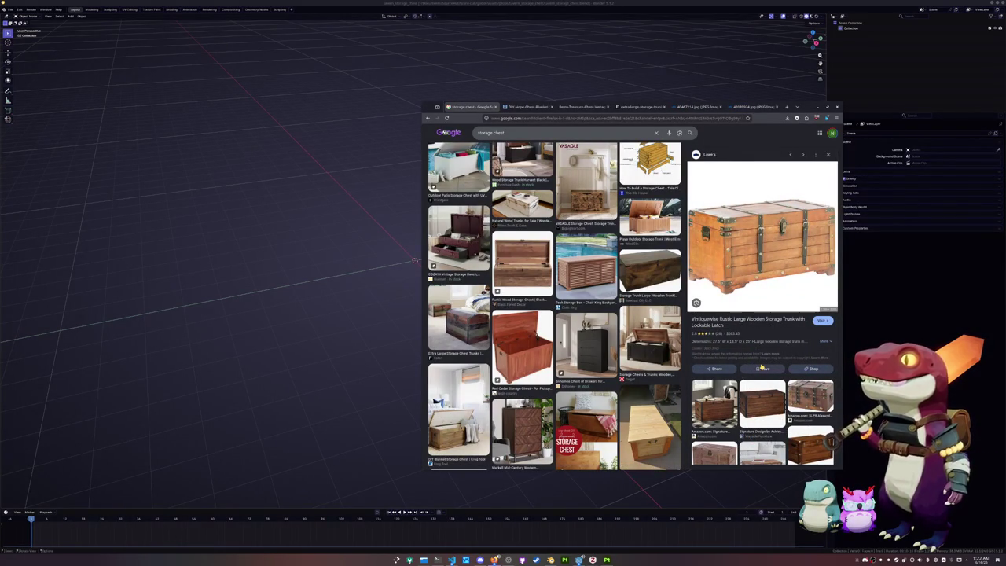
scroll(761, 370, "down", 2)
scroll(762, 306, "down", 1)
scroll(763, 307, "down", 1)
scroll(762, 306, "down", 1)
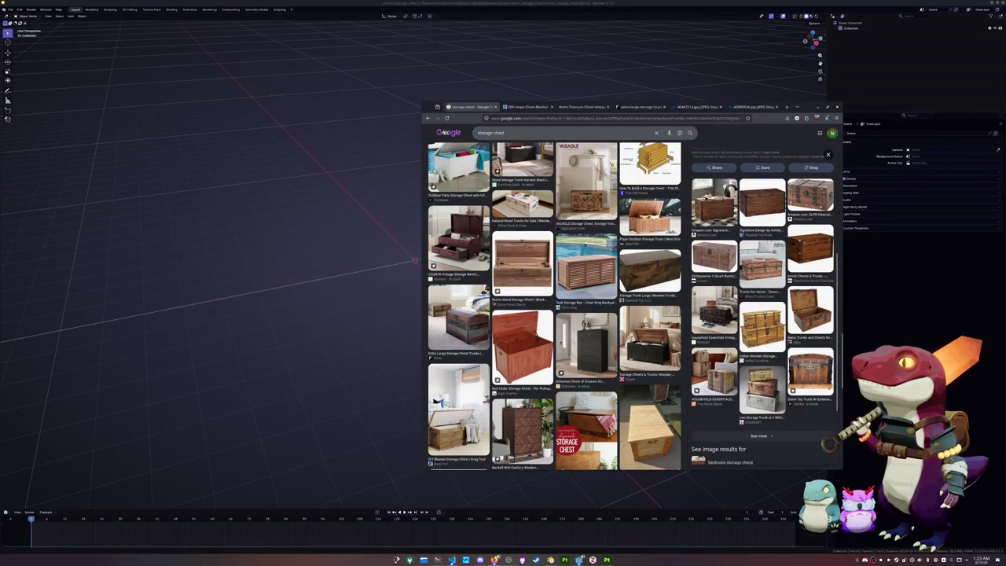
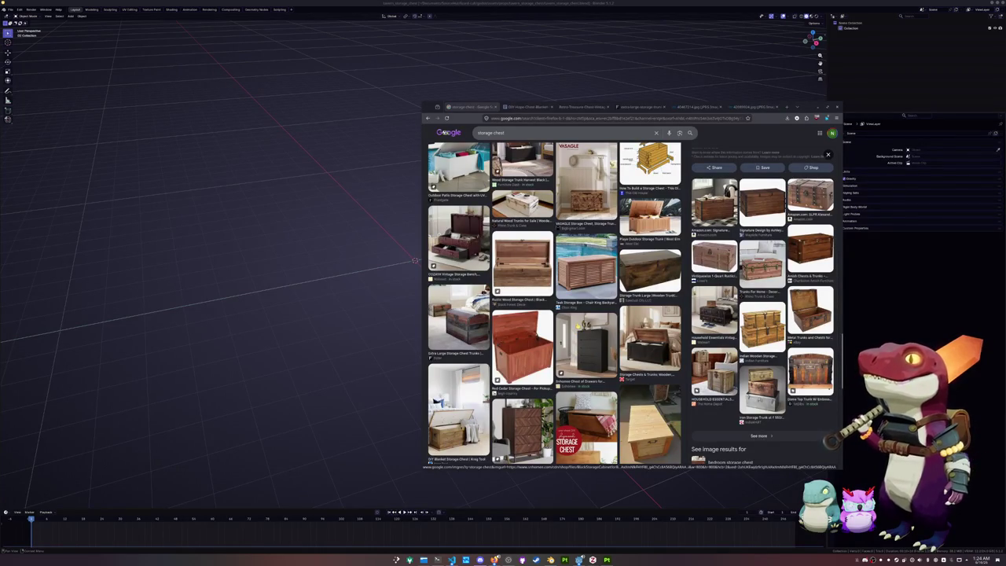
Scroll the storage chest results and preview the rustic large wooden storage trunk.
scroll(556, 306, "down", 1)
scroll(556, 307, "down", 1)
scroll(556, 307, "down", 1)
scroll(556, 306, "down", 1)
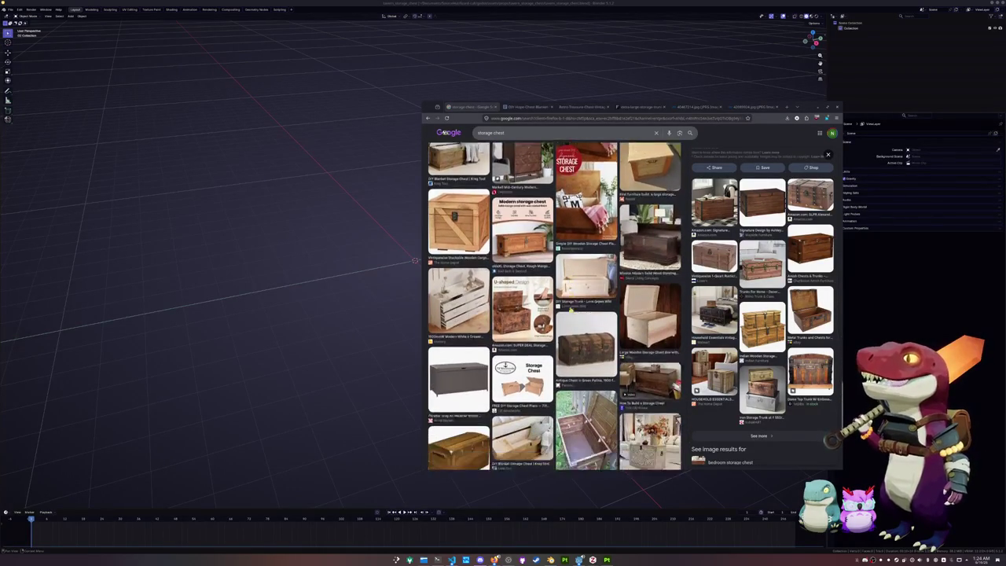
scroll(572, 310, "down", 1)
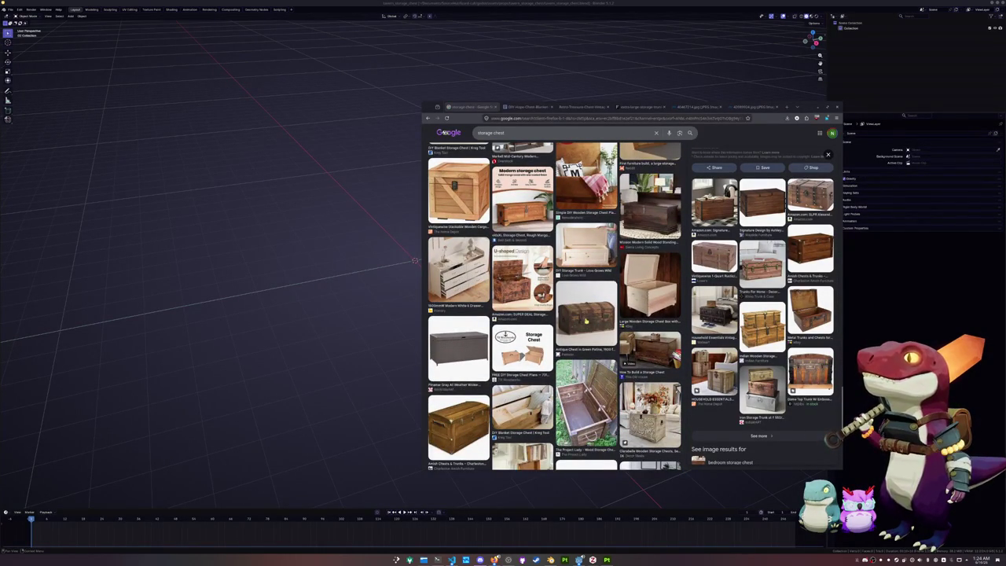
left_click(775, 325)
Browse further down the results, then minimize the browser to reveal the empty 3D scene.
scroll(645, 321, "down", 2)
scroll(645, 320, "down", 1)
scroll(645, 321, "down", 1)
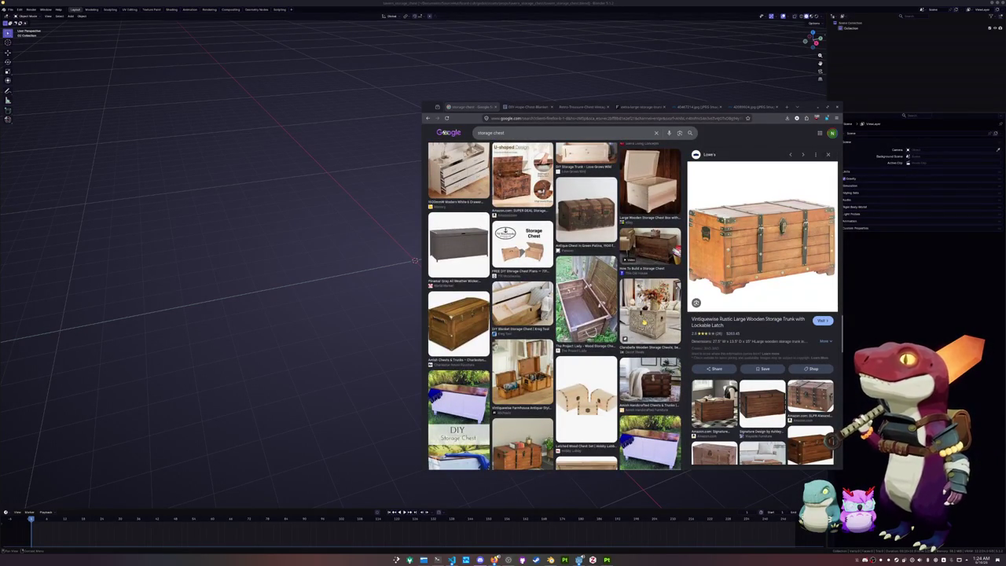
scroll(497, 340, "down", 1)
scroll(497, 339, "down", 1)
scroll(497, 339, "down", 1)
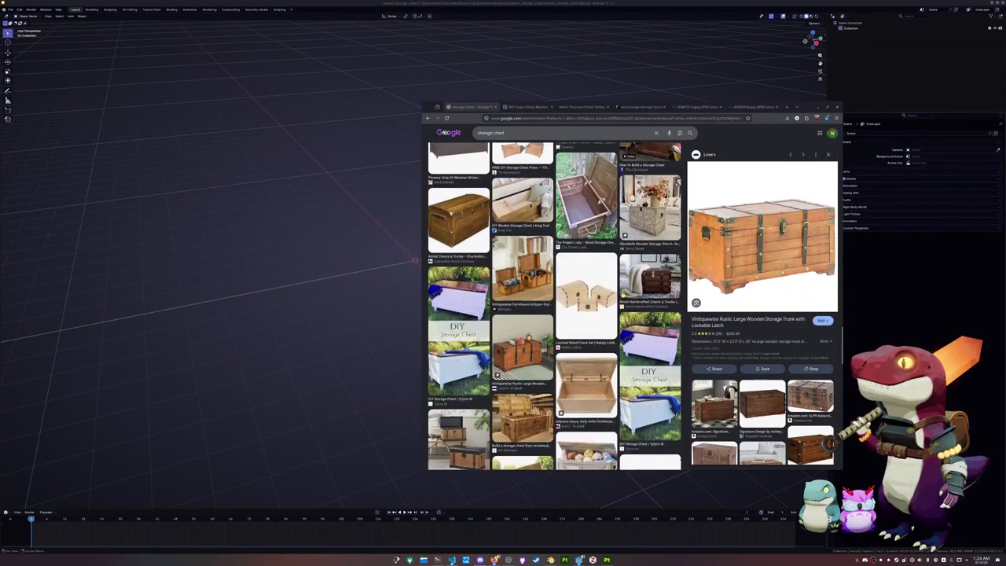
scroll(497, 340, "down", 1)
scroll(497, 340, "down", 1)
scroll(497, 340, "down", 1)
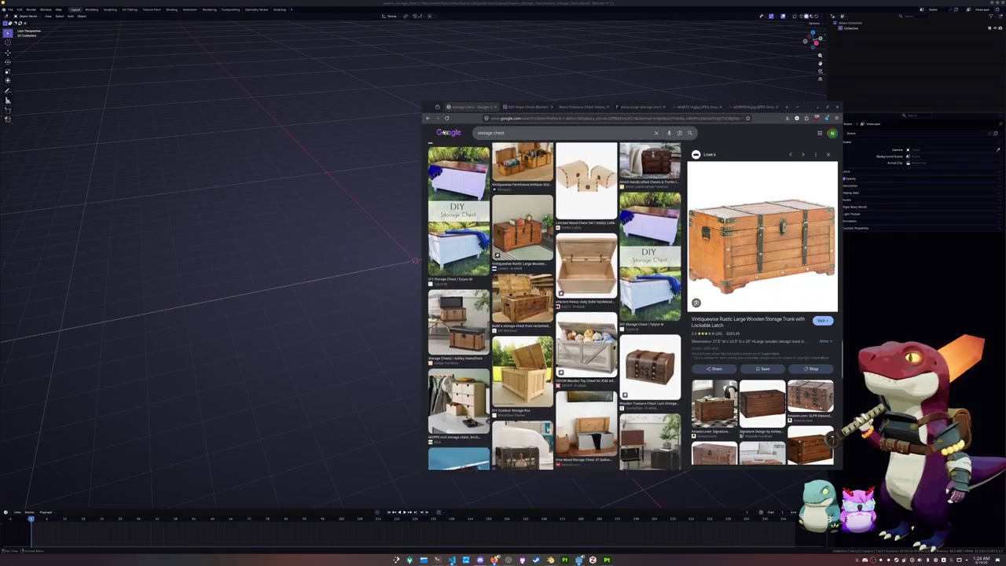
scroll(497, 340, "down", 1)
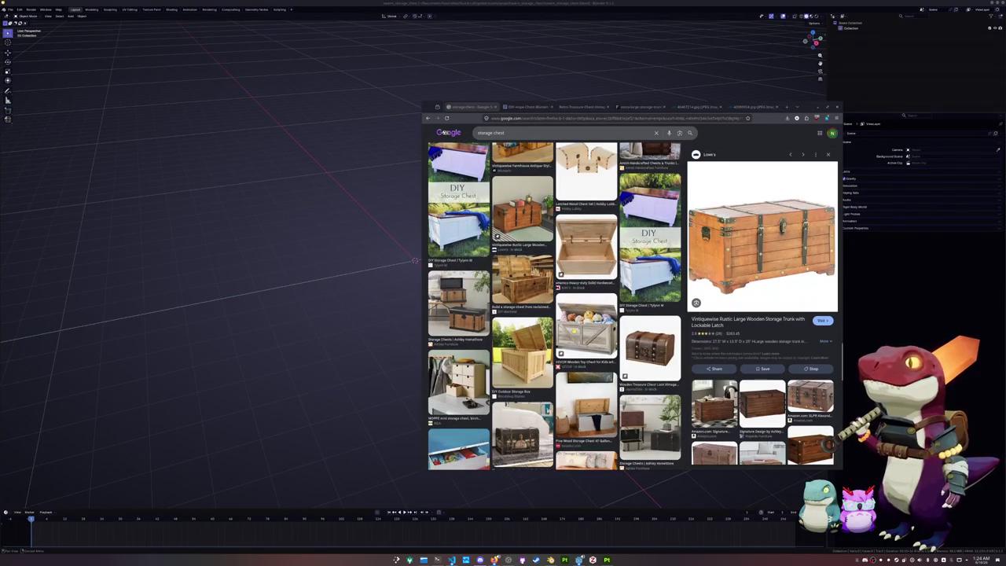
scroll(590, 315, "down", 3)
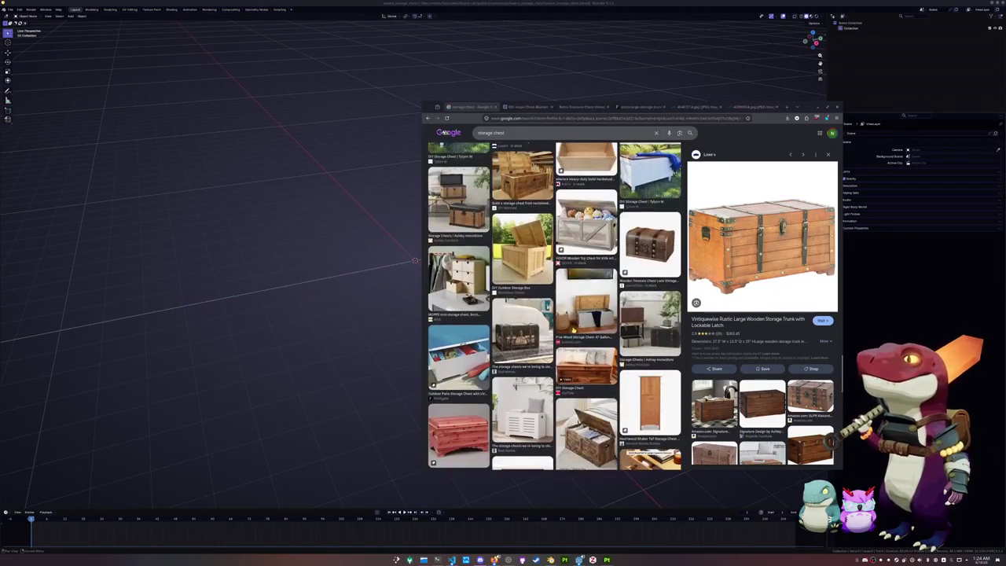
scroll(589, 314, "down", 5)
scroll(590, 314, "down", 1)
scroll(590, 315, "down", 2)
scroll(590, 314, "down", 1)
scroll(554, 306, "down", 1)
scroll(555, 306, "down", 1)
scroll(554, 307, "down", 1)
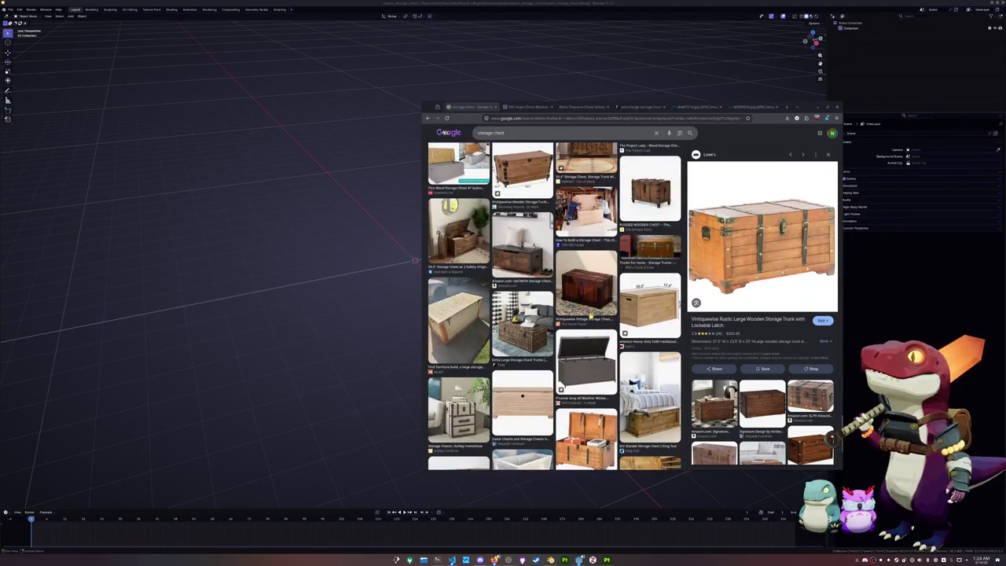
scroll(590, 316, "down", 3)
scroll(588, 316, "up", 2)
scroll(585, 319, "down", 2)
scroll(585, 318, "down", 2)
scroll(585, 318, "down", 2)
scroll(585, 319, "down", 2)
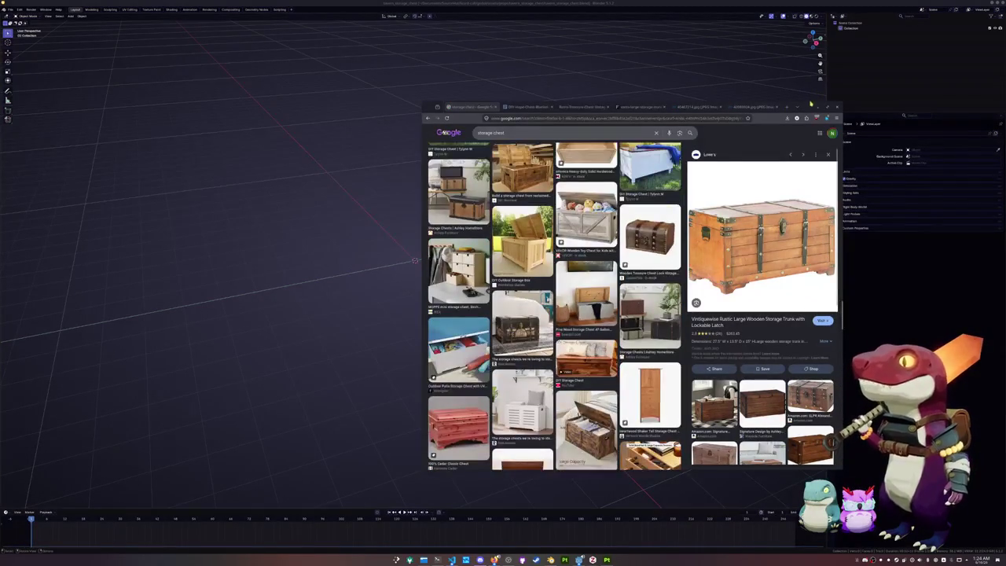
left_click(818, 106)
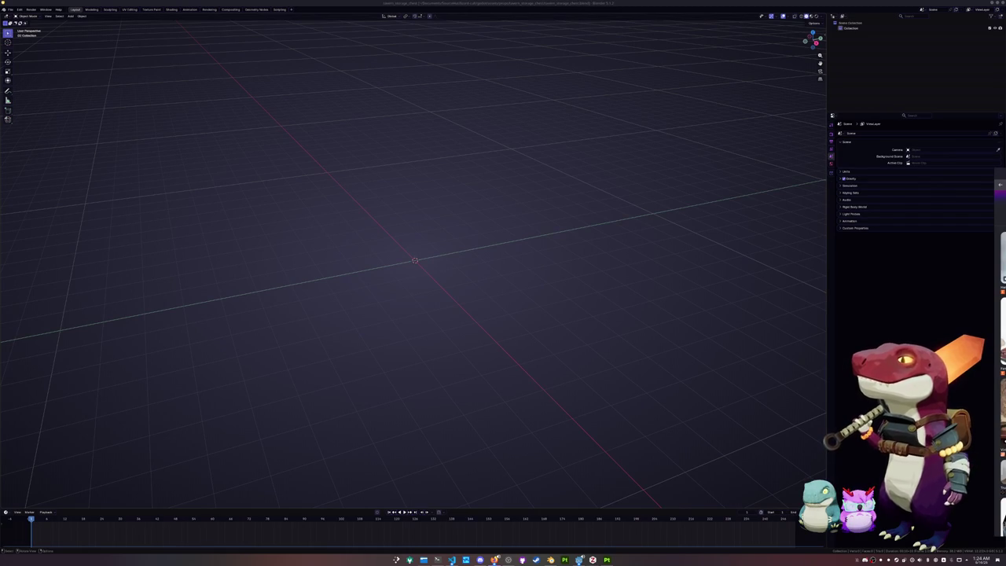
Bring the browser back into view and scroll through the 'trunk fantasy storage' results.
left_click_drag(1005, 235, 853, 108)
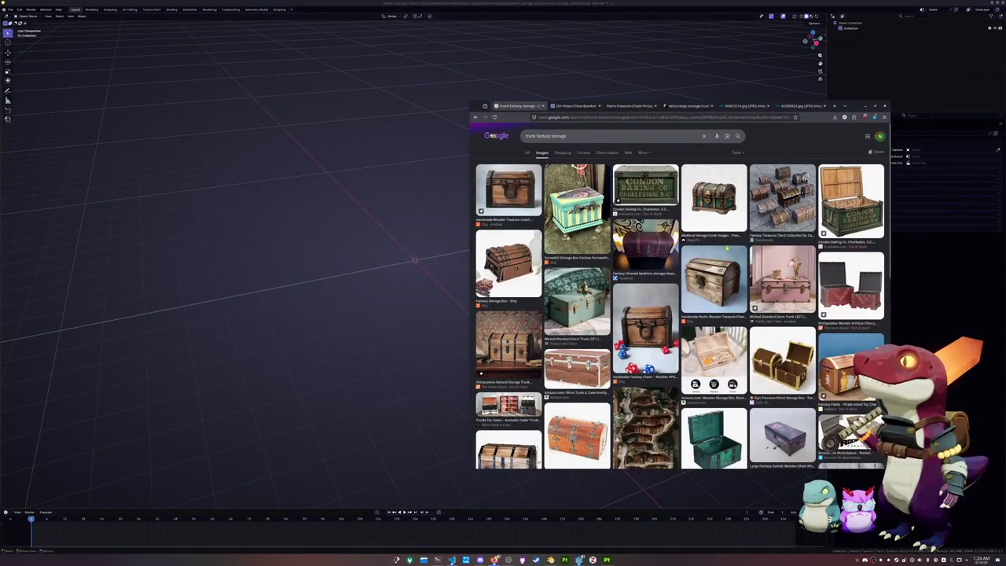
scroll(492, 136, "down", 1)
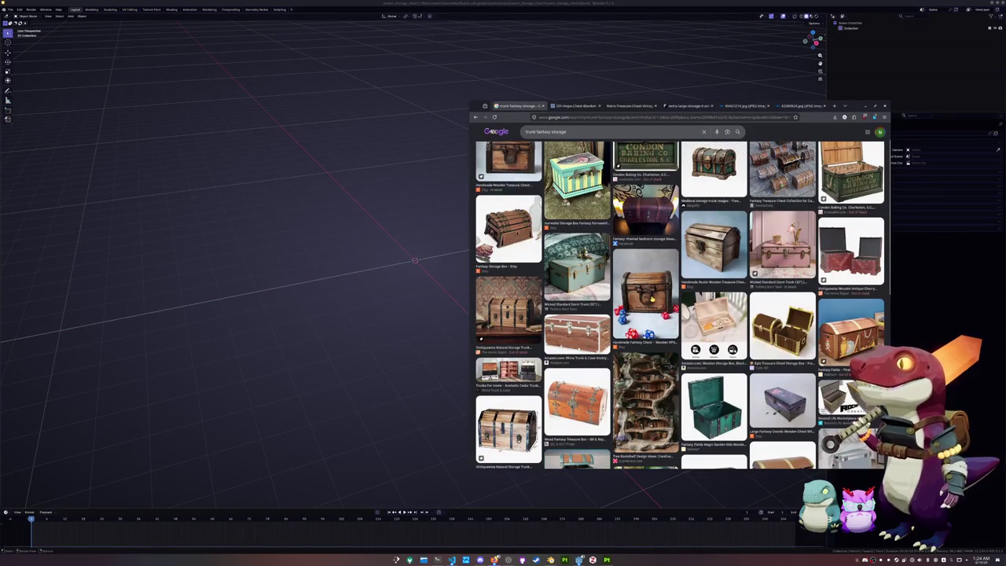
scroll(492, 132, "down", 1)
scroll(492, 132, "down", 2)
scroll(491, 132, "down", 1)
scroll(491, 133, "down", 2)
scroll(492, 132, "down", 1)
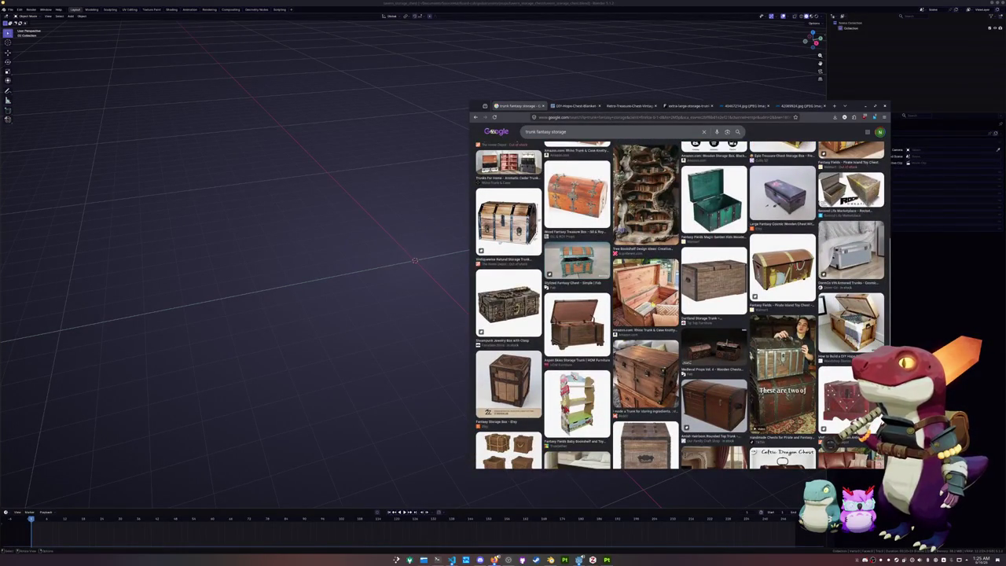
scroll(492, 132, "down", 1)
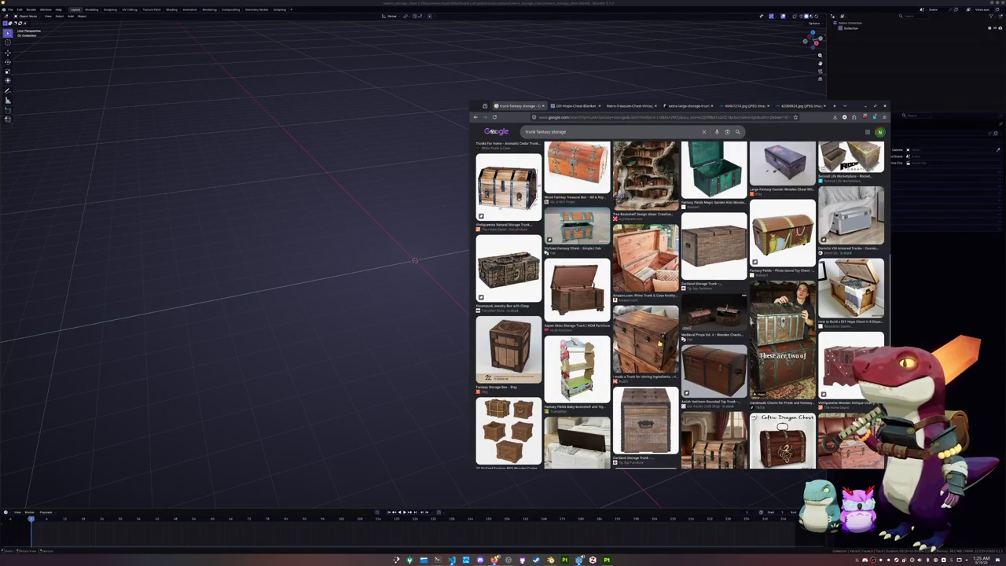
scroll(491, 132, "down", 3)
scroll(491, 133, "down", 2)
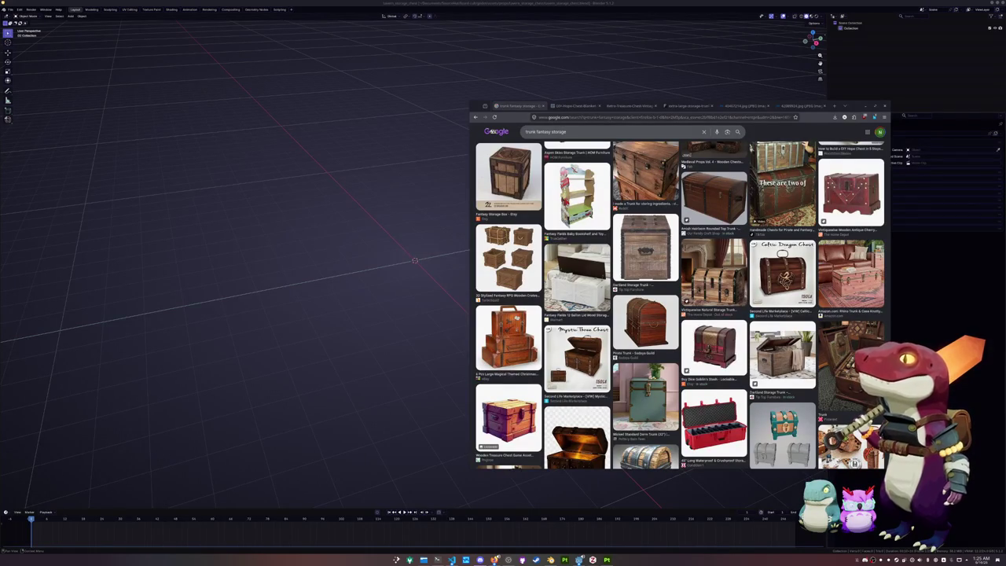
scroll(680, 307, "down", 1)
scroll(680, 307, "down", 1)
scroll(681, 306, "down", 1)
scroll(680, 307, "down", 1)
scroll(684, 310, "down", 1)
scroll(684, 310, "down", 1)
scroll(684, 310, "down", 1)
scroll(684, 310, "down", 1)
scroll(684, 310, "down", 1)
scroll(684, 310, "down", 1)
scroll(684, 310, "down", 1)
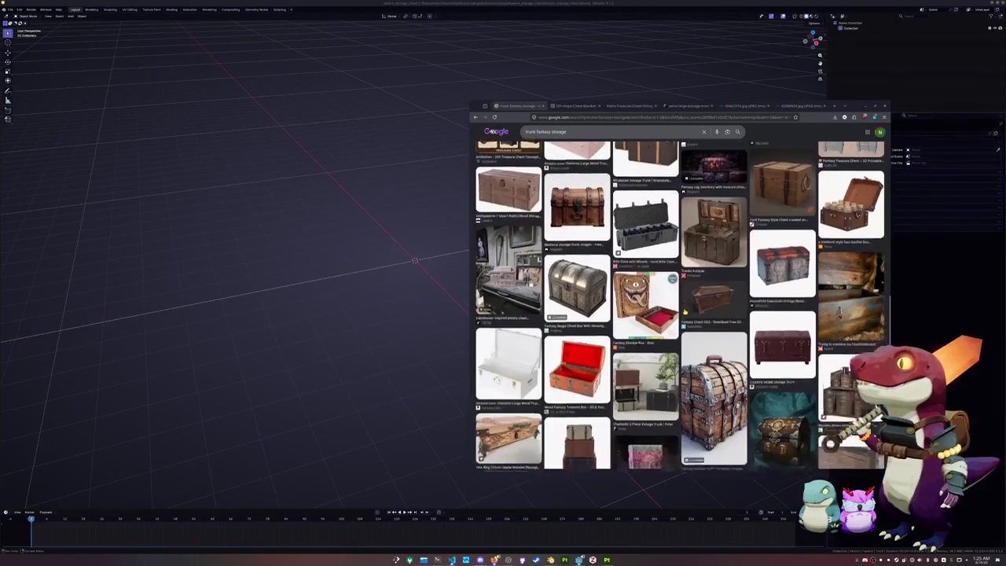
scroll(684, 310, "down", 1)
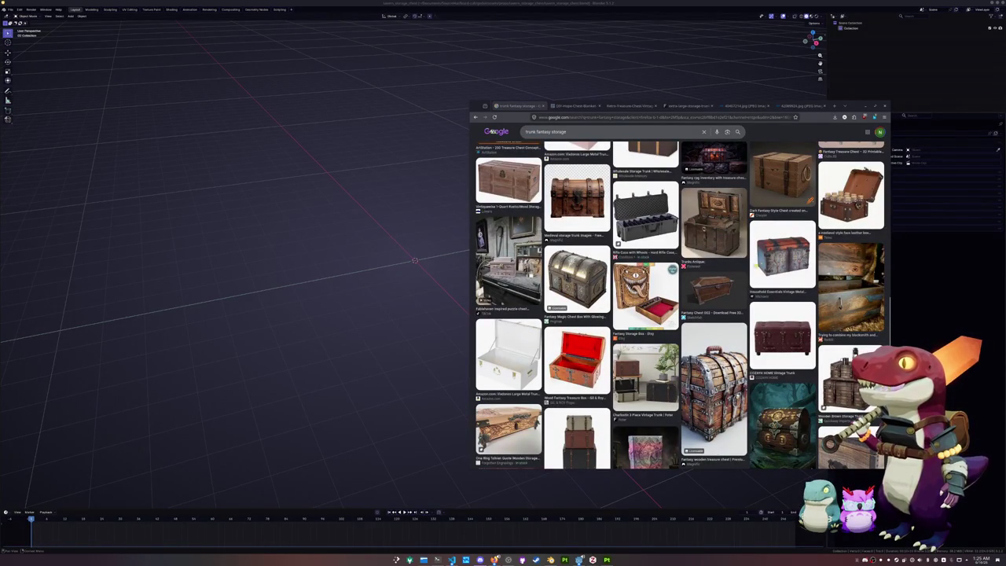
Scroll back up the results and move to the wooden hope chest reference tab.
scroll(680, 307, "up", 2)
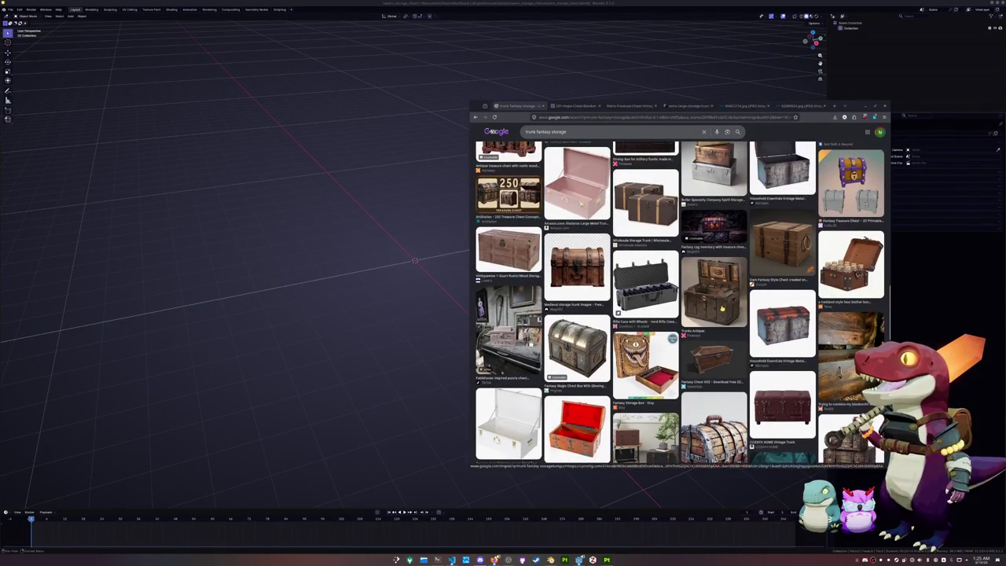
scroll(731, 299, "up", 2)
scroll(722, 308, "up", 2)
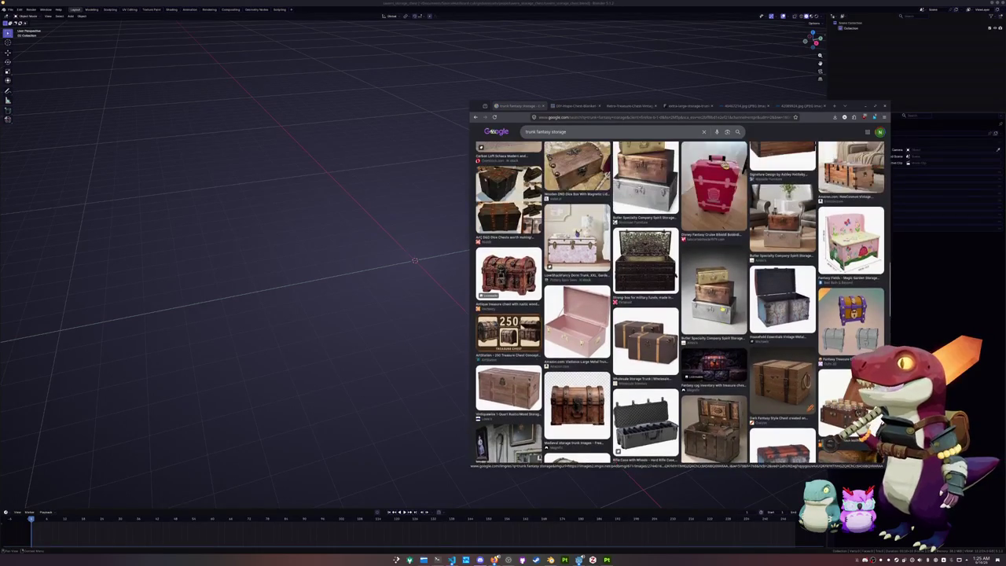
scroll(680, 304, "up", 4)
scroll(722, 309, "up", 3)
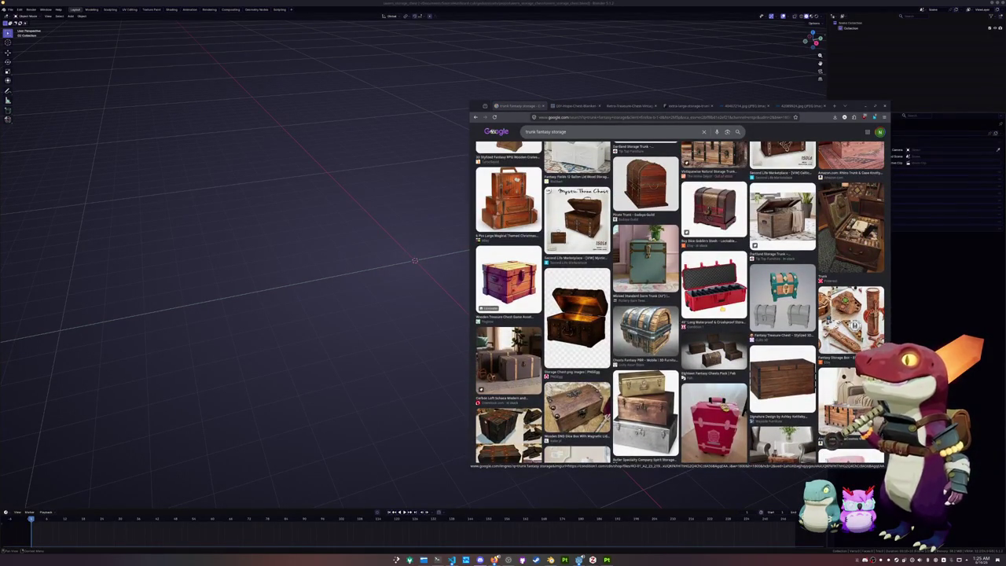
scroll(722, 309, "up", 3)
scroll(492, 132, "up", 5)
scroll(503, 131, "up", 5)
scroll(535, 129, "up", 5)
key("ctrl+Tab")
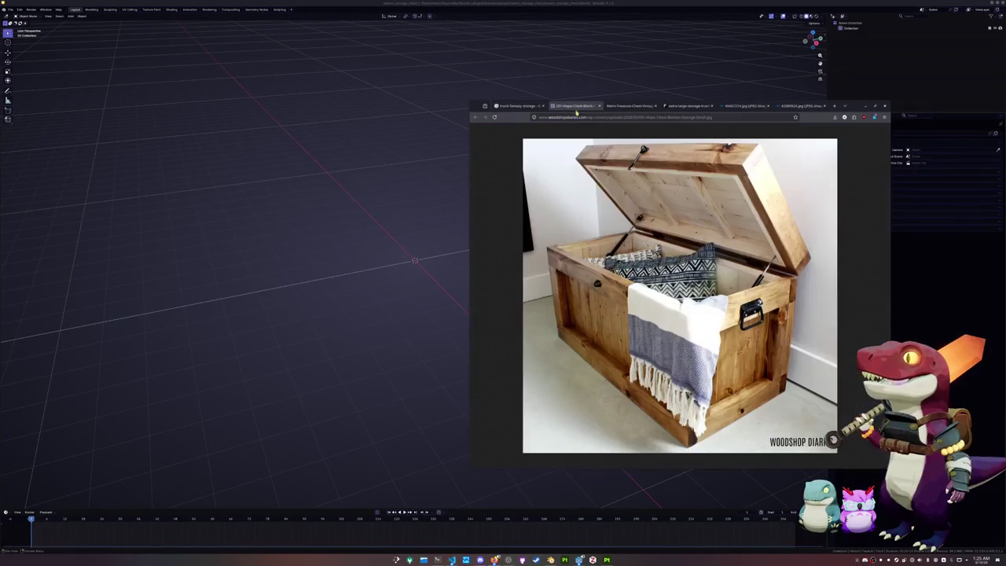
Compare the retro treasure chest, storage trunk and dark chest tabs, settling on the orange chest, then launch Dolphin.
left_click(629, 105)
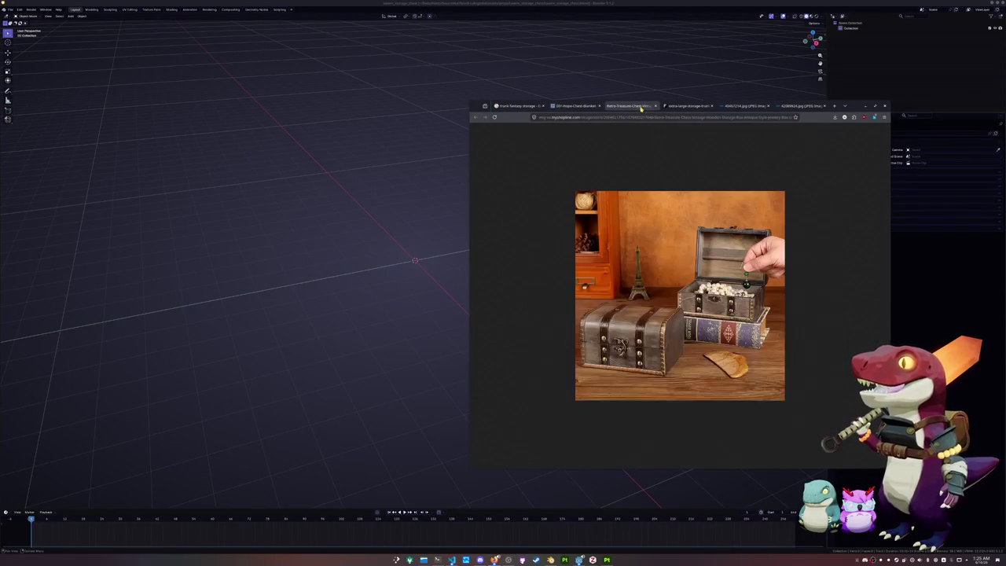
left_click(691, 106)
left_click(749, 107)
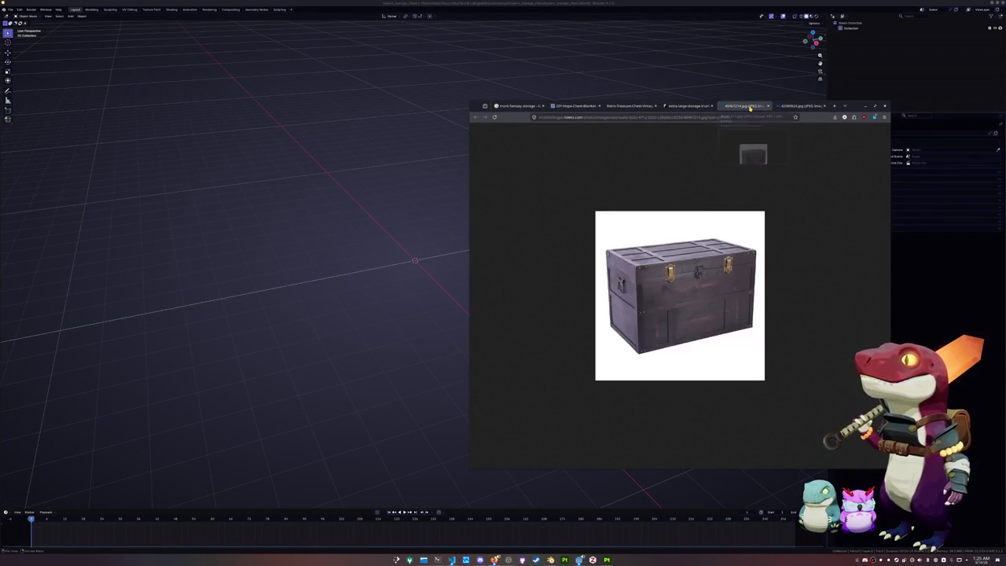
key("ctrl+Tab")
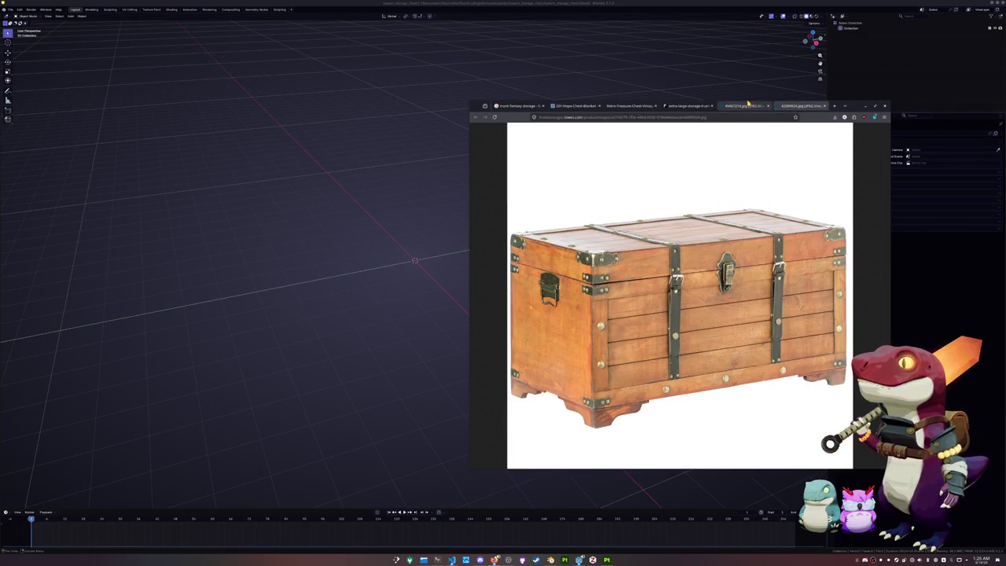
left_click(750, 105)
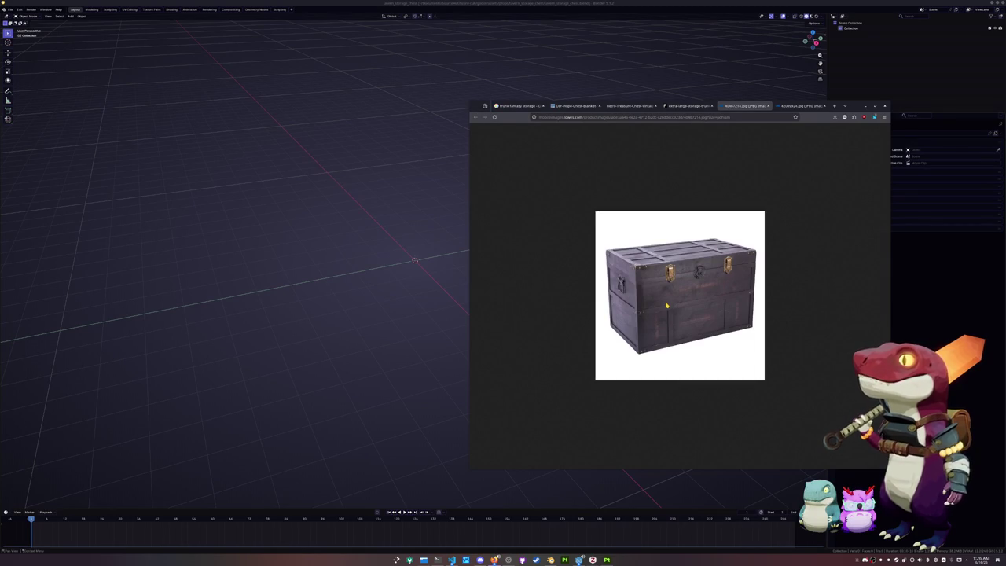
key("ctrl+Tab")
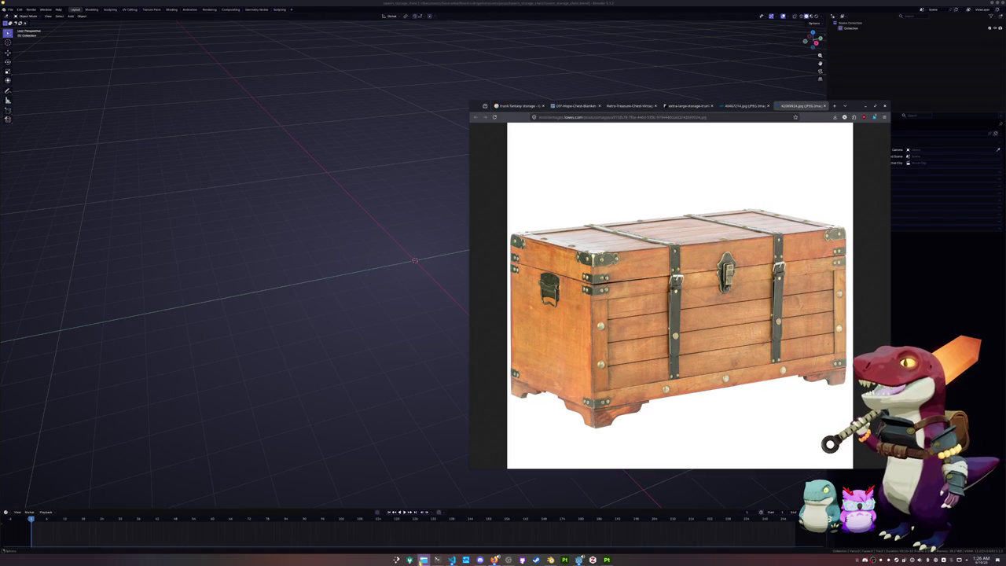
left_click(424, 560)
In Dolphin, navigate to lizard-cult/godot/assets/props/tavern_storage_chest.
left_click_drag(244, 73, 308, 141)
left_click(173, 200)
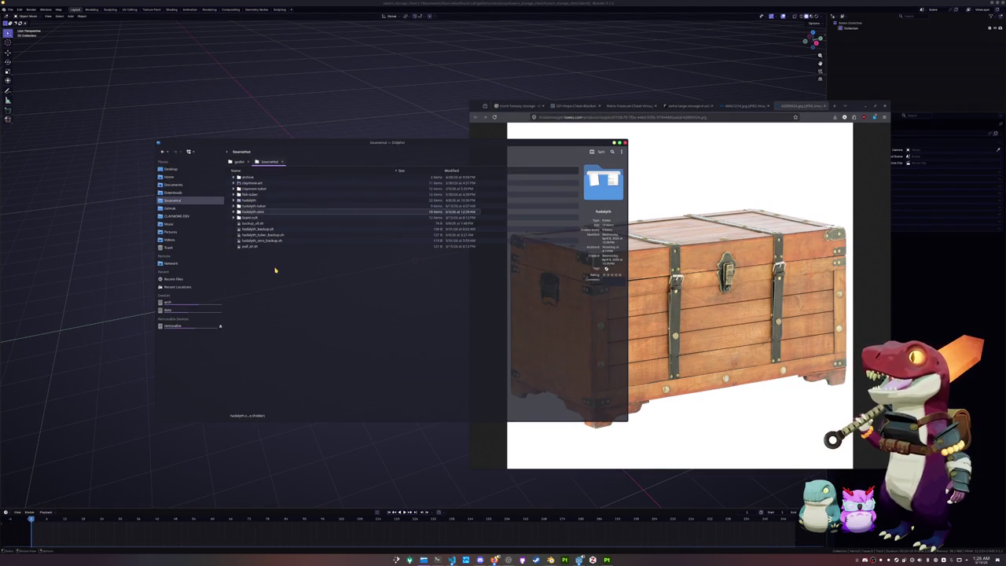
double_click(257, 206)
double_click(259, 194)
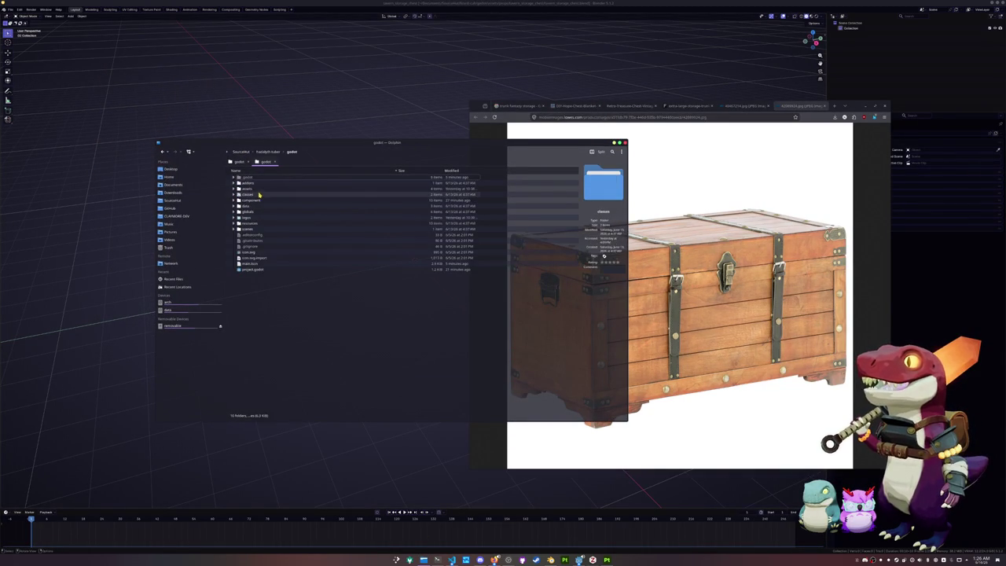
left_click(240, 151)
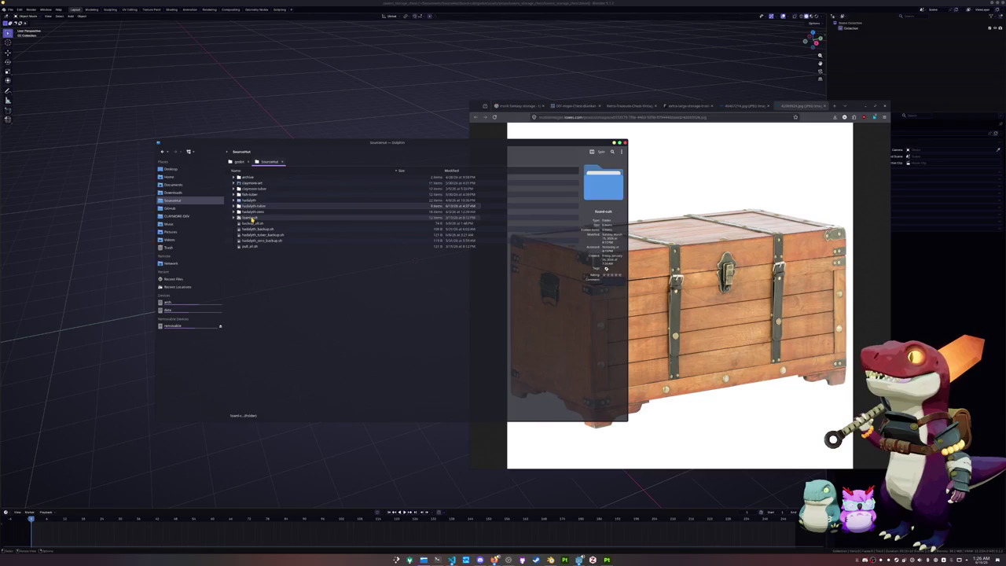
double_click(251, 218)
double_click(249, 194)
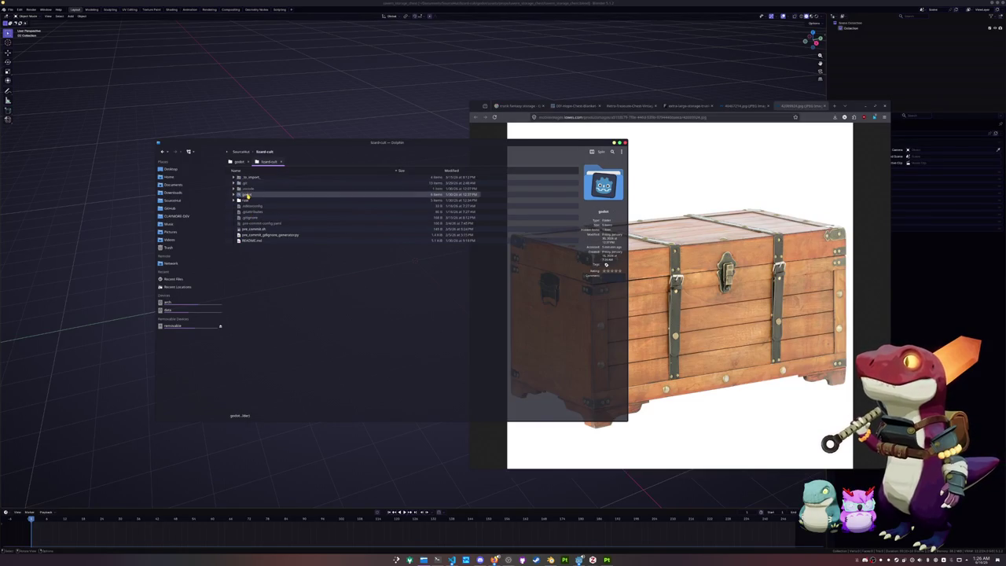
double_click(246, 183)
double_click(250, 187)
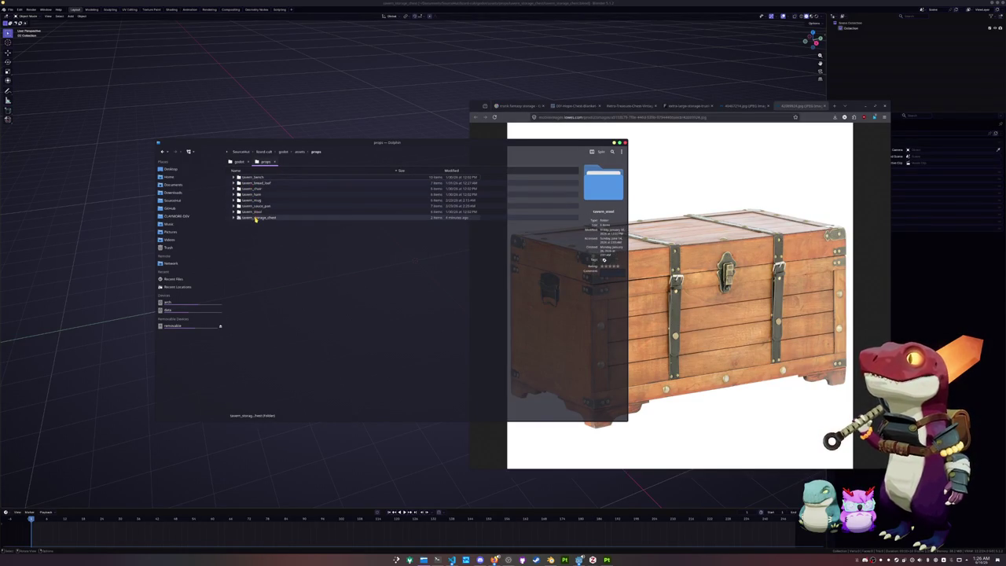
double_click(256, 220)
Create a new 'references' folder inside tavern_storage_chest.
right_click(260, 218)
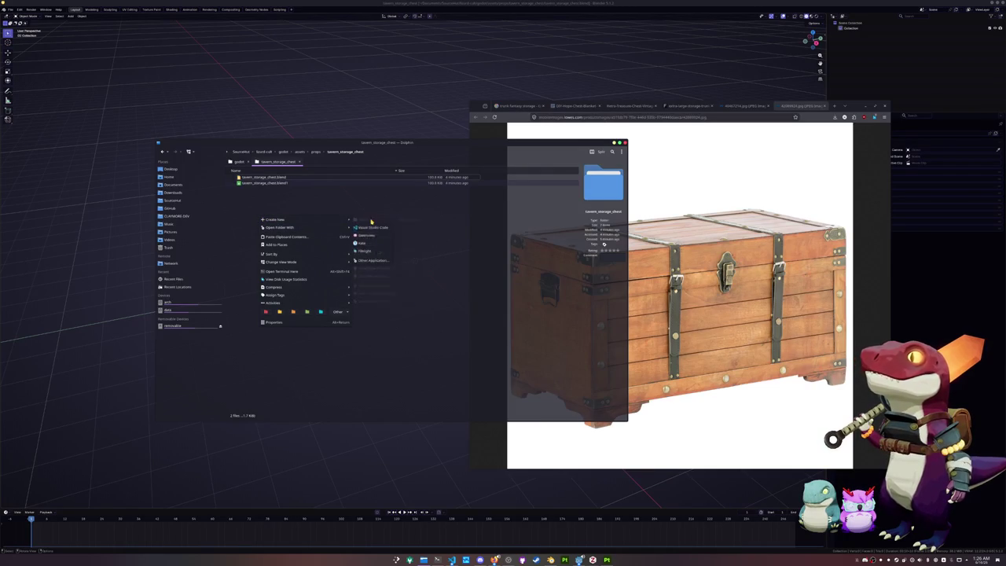
left_click(365, 219)
type("re")
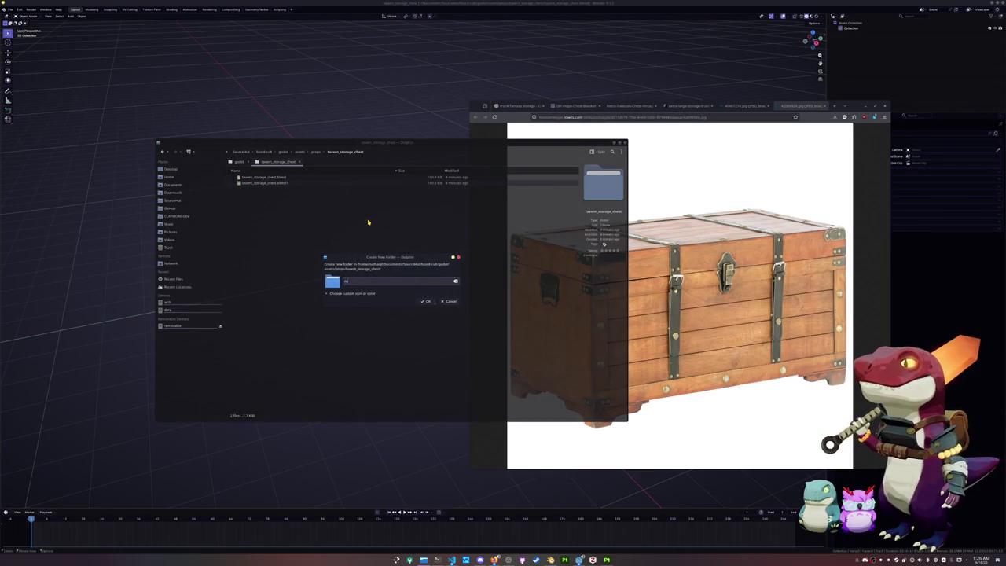
key("Return")
key("Return")
Save the first chest photo, the dark chest and the extra-large storage trunk into references.
left_click_drag(460, 233, 363, 283)
left_click(382, 289)
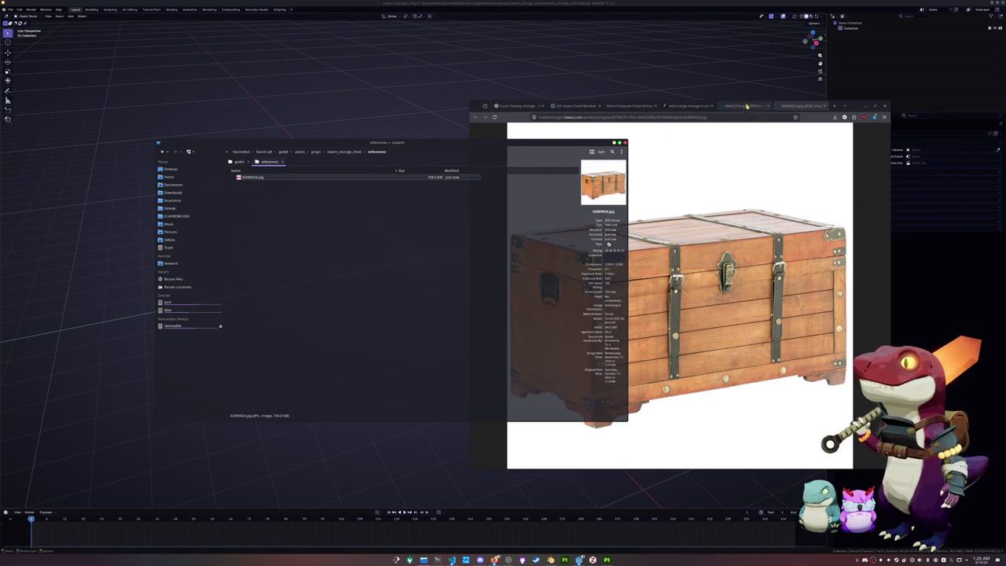
left_click(747, 106)
left_click_drag(684, 298, 338, 263)
left_click(361, 267)
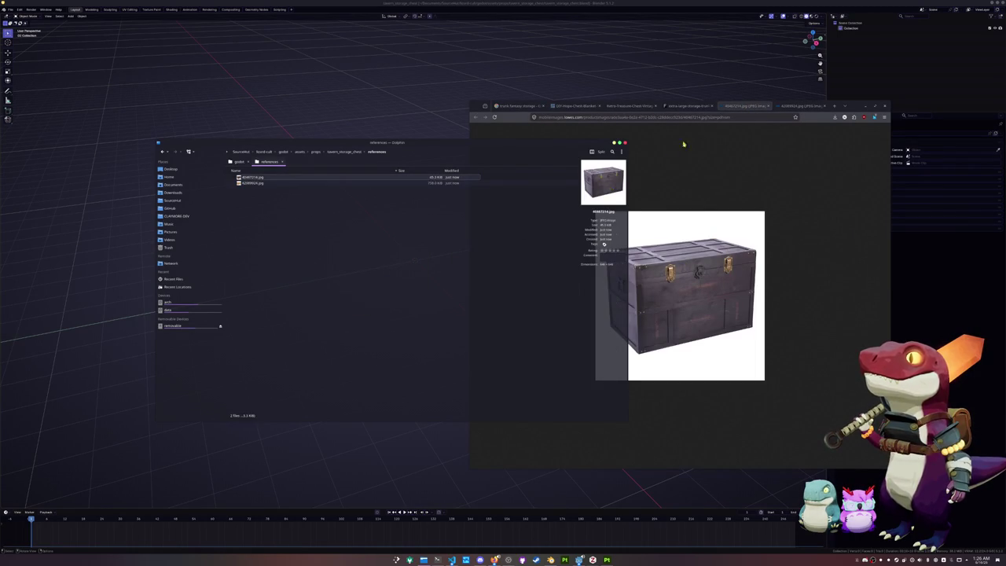
left_click(688, 106)
left_click_drag(708, 298, 331, 270)
left_click(357, 277)
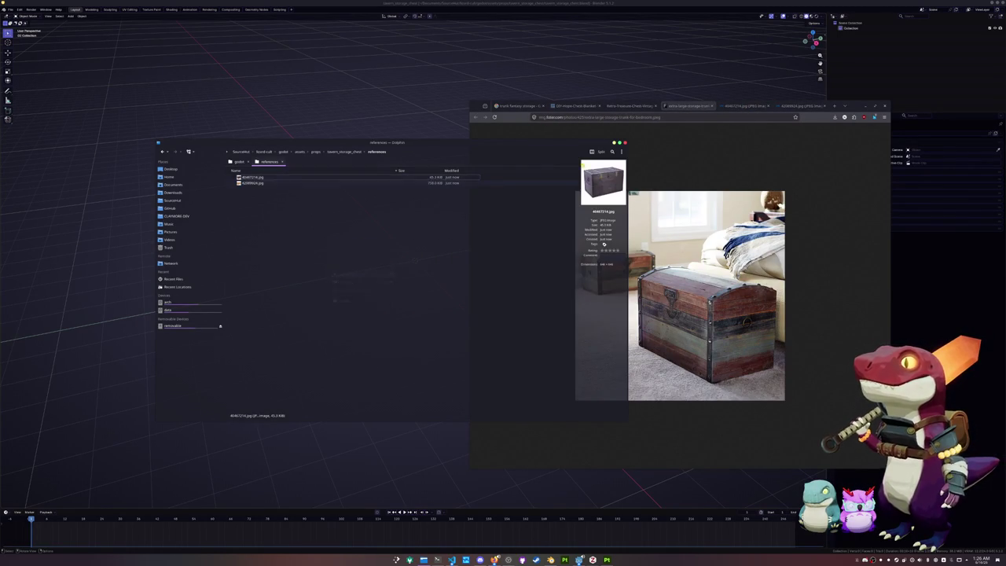
Save the retro treasure chest and DIY hope chest photos into references too.
left_click(629, 106)
left_click_drag(708, 299, 360, 278)
left_click(362, 275)
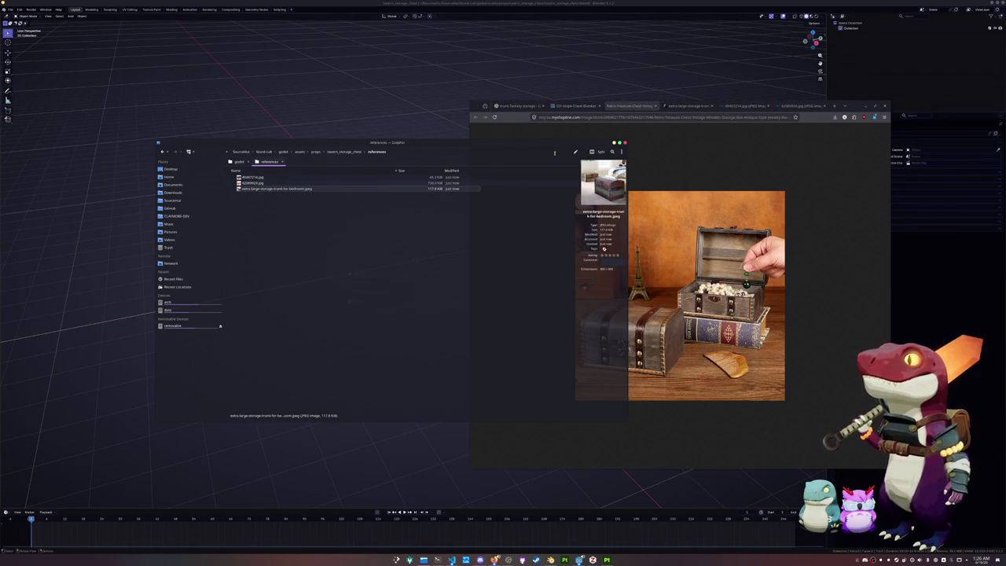
left_click(574, 105)
left_click_drag(681, 295, 397, 277)
left_click(396, 281)
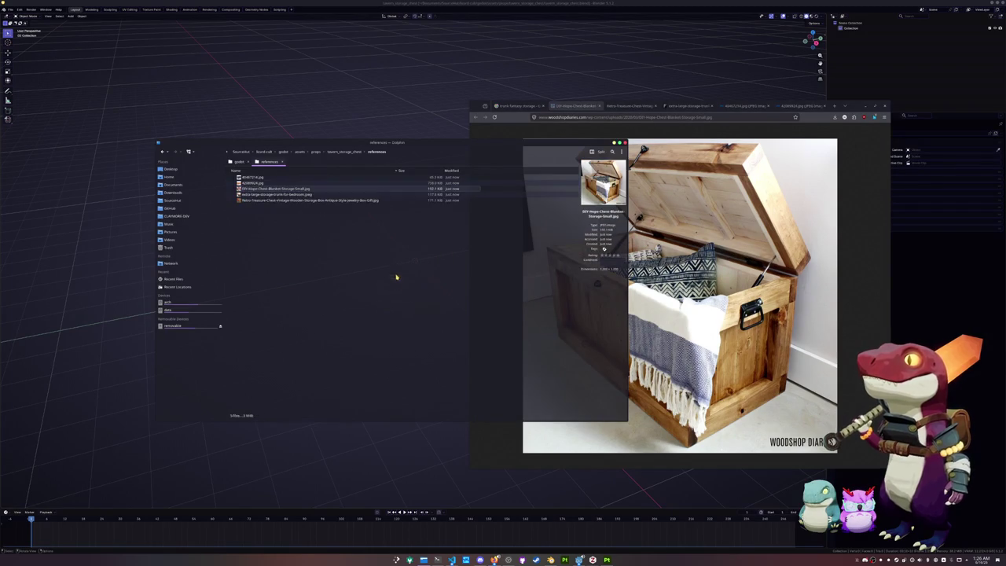
Drop the dark chest photo from references into the Blender scene.
left_click(250, 177)
left_click_drag(250, 177, 322, 78)
key("alt+Tab")
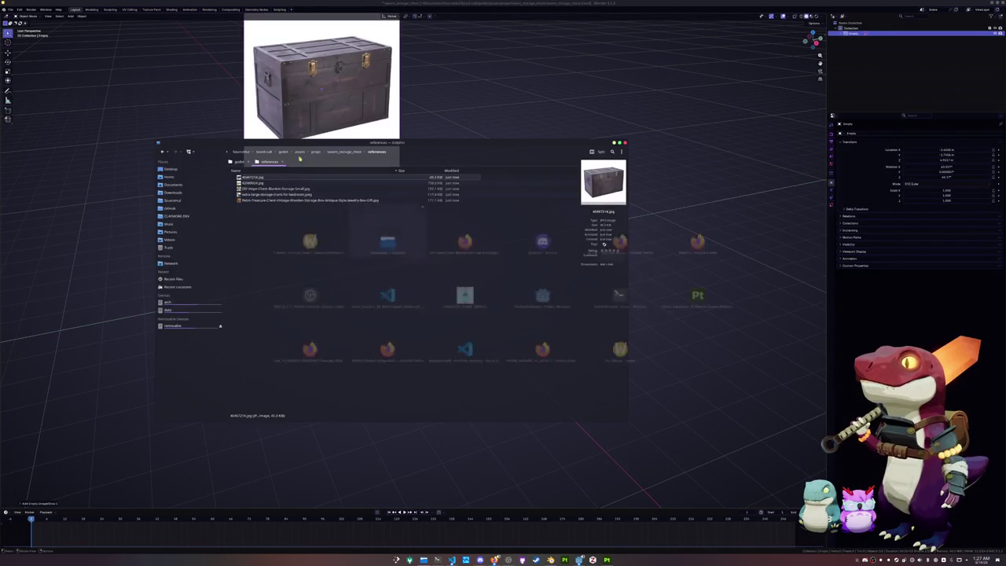
Add the orange chest, hope chest, bedroom trunk and retro treasure chest photos to the scene.
left_click(250, 183)
left_click_drag(250, 182, 472, 79)
key("alt+Tab")
left_click(253, 189)
left_click_drag(253, 189, 621, 117)
key("alt+Tab")
left_click(278, 195)
left_click_drag(278, 195, 181, 110)
key("alt+Tab")
left_click(259, 201)
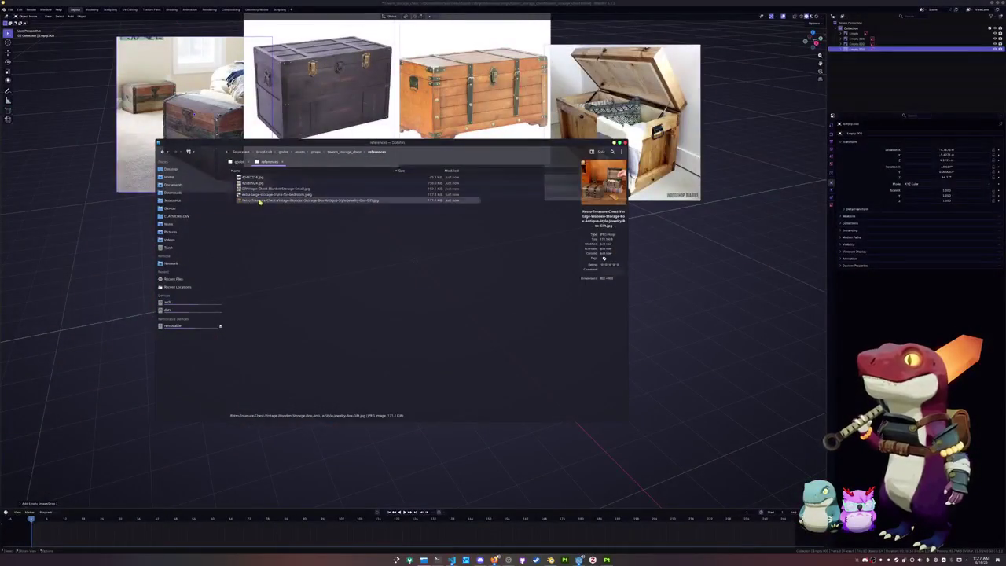
left_click_drag(260, 200, 99, 261)
Arrange the five photos into a two-row 3+2 grid and center the view on it.
key("g")
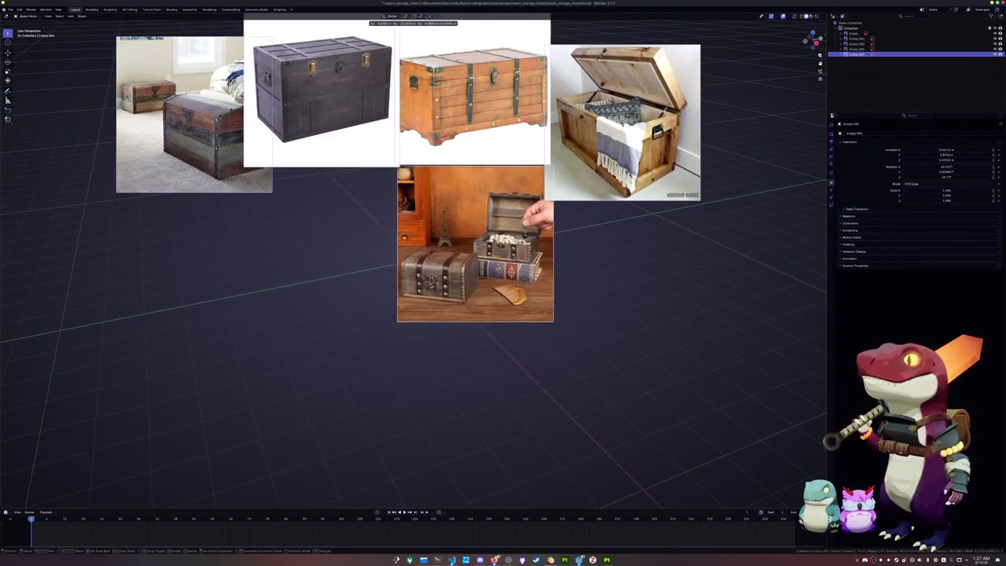
left_click(475, 244)
left_click_drag(625, 122, 635, 94)
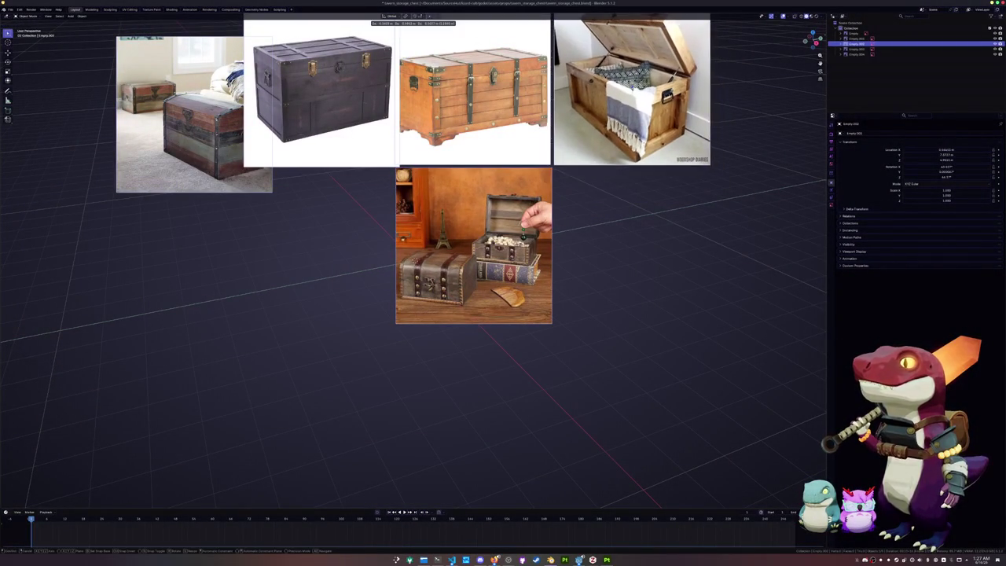
mouse_move(334, 136)
left_mouse_down()
mouse_move(324, 133)
mouse_move(249, 227)
mouse_move(228, 194)
left_mouse_up()
mouse_move(184, 118)
left_mouse_down()
mouse_move(202, 199)
mouse_move(302, 248)
left_mouse_up()
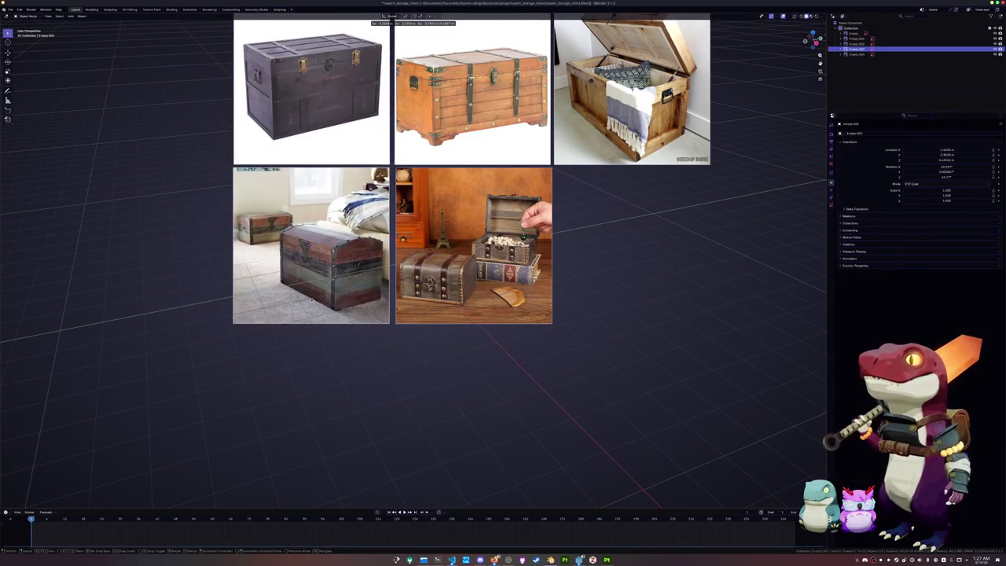
middle_click_drag(302, 248, 306, 283)
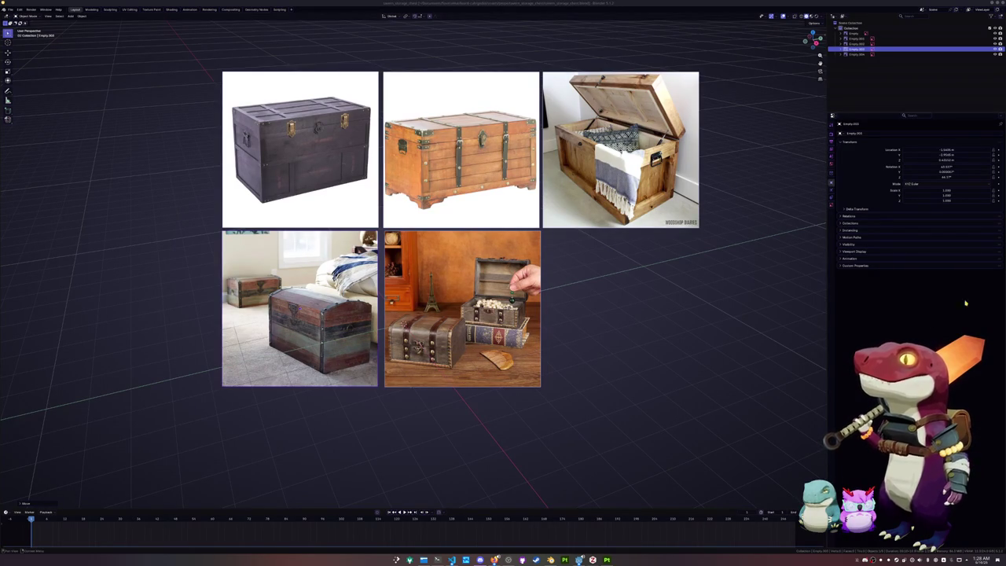
scroll(595, 353, "down", 1)
scroll(589, 339, "down", 1)
scroll(589, 339, "up", 1)
scroll(590, 340, "down", 4)
scroll(589, 340, "down", 1)
scroll(589, 339, "down", 3)
scroll(589, 339, "up", 6)
scroll(638, 381, "up", 1)
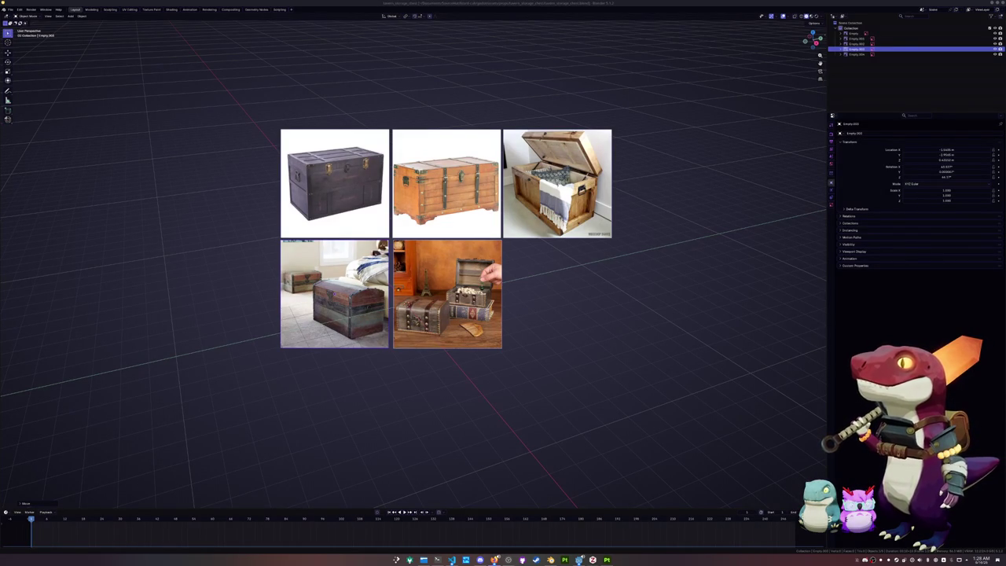
left_click(626, 334)
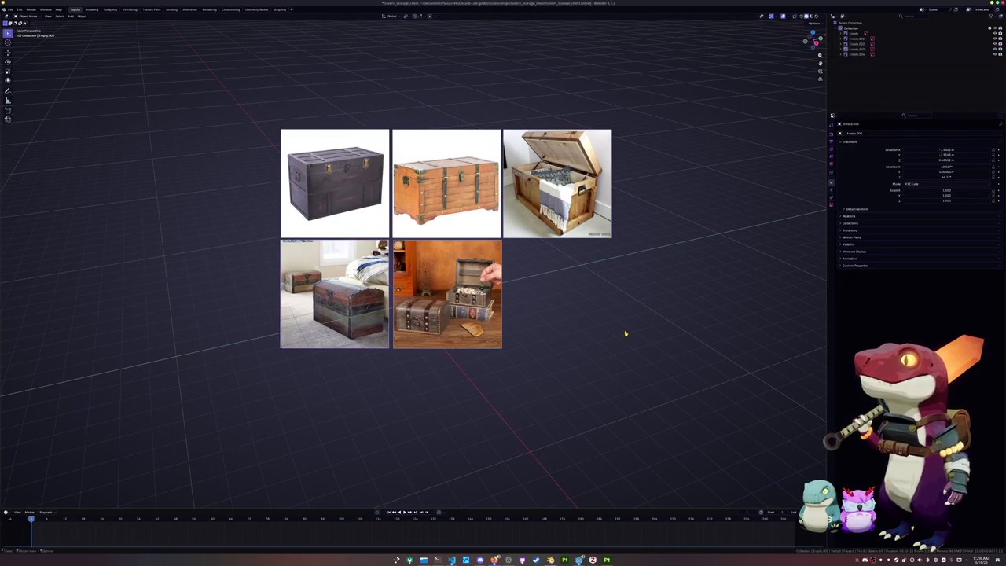
Move all five reference photos higher up in the scene and save the blend file.
key("shift+a")
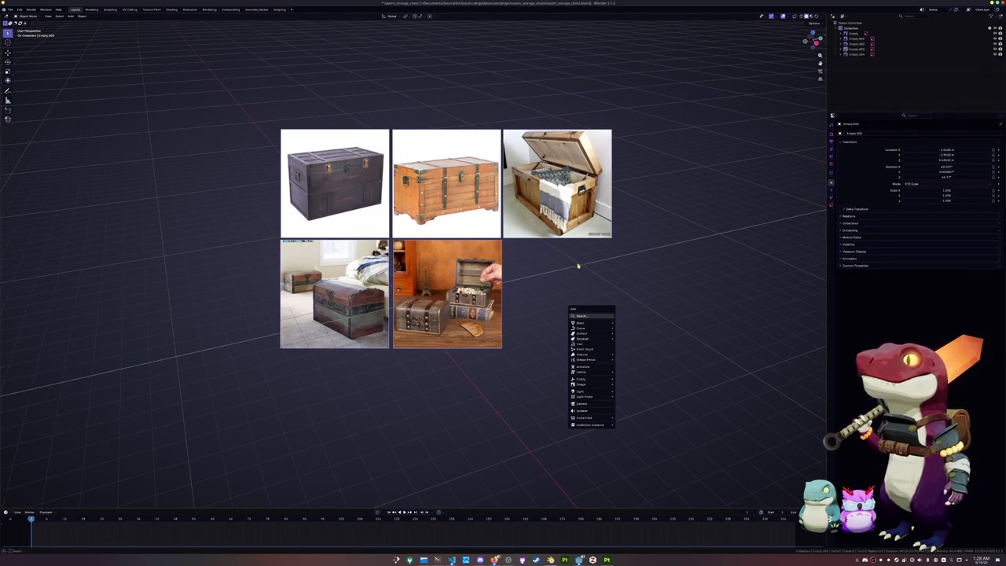
key("Escape")
left_click_drag(634, 281, 451, 382)
key("g")
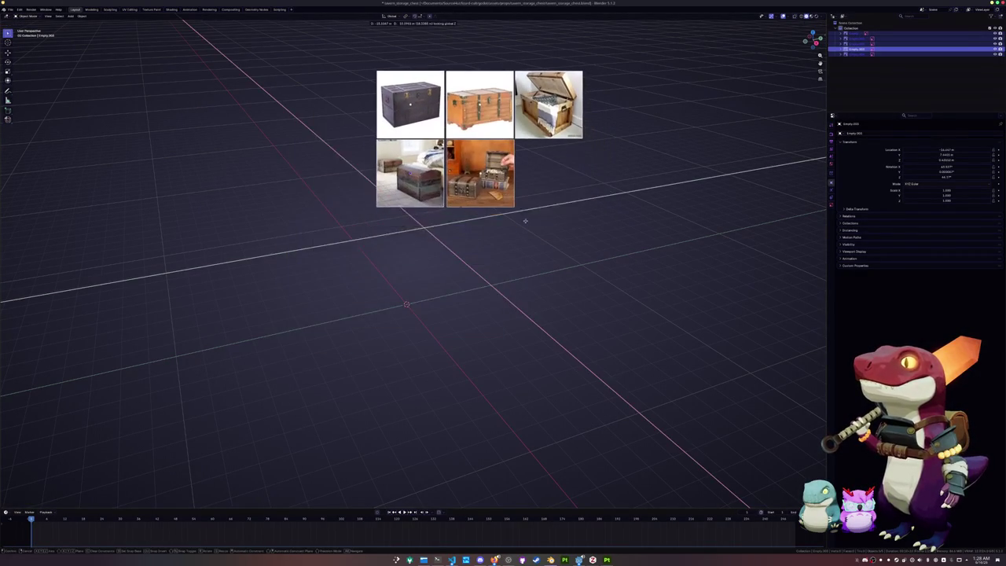
left_click(526, 221)
key("alt+a")
middle_click_drag(378, 265, 382, 314)
key("ctrl+s")
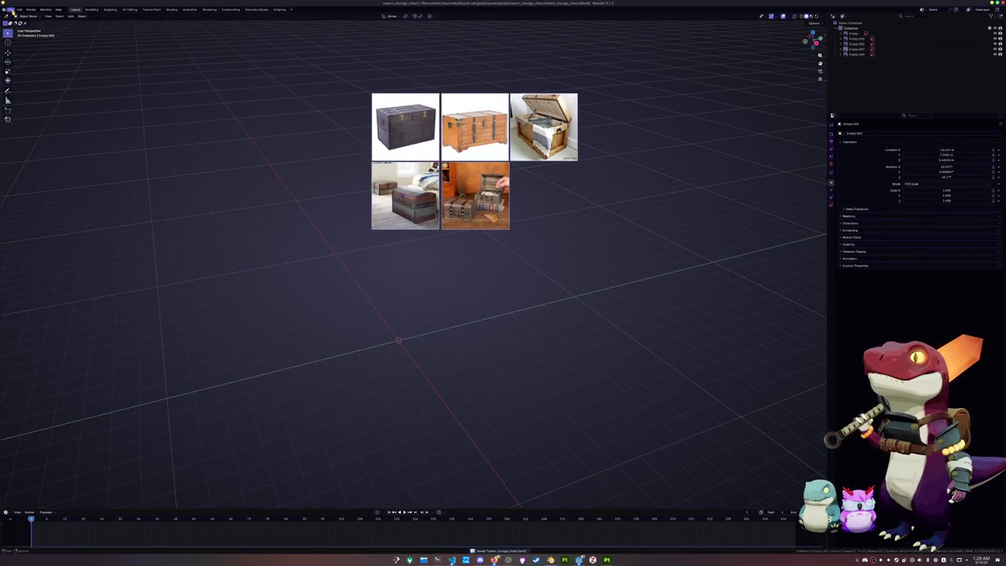
Link the stool object from tavern_stool.blend's Object group into the scene.
left_click(11, 10)
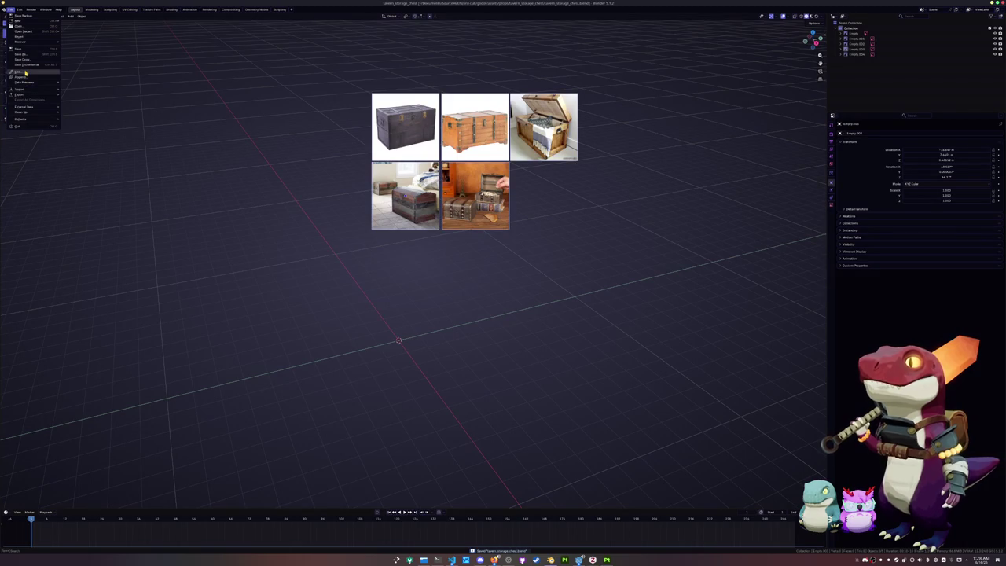
left_click(25, 72)
left_click(341, 26)
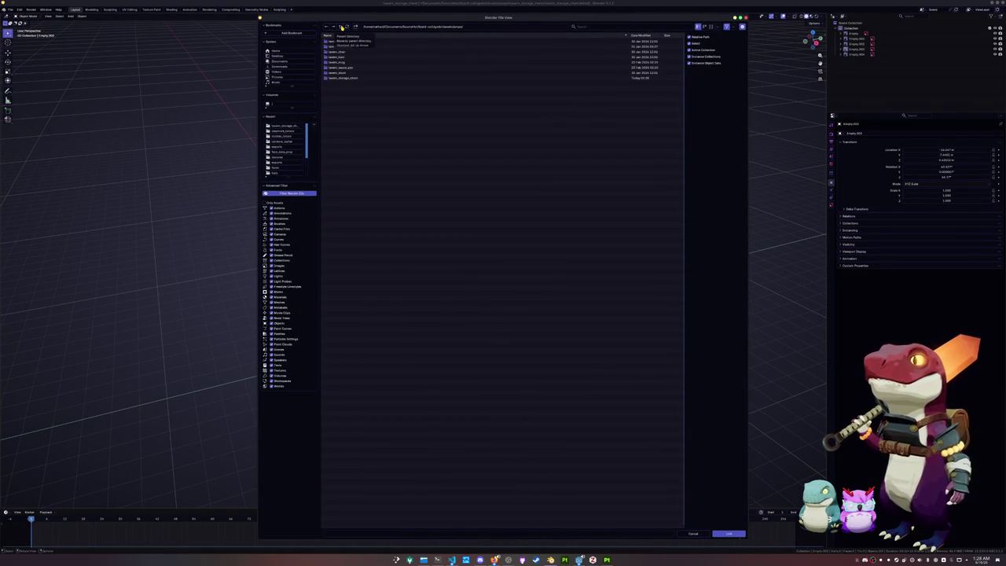
left_click(342, 73)
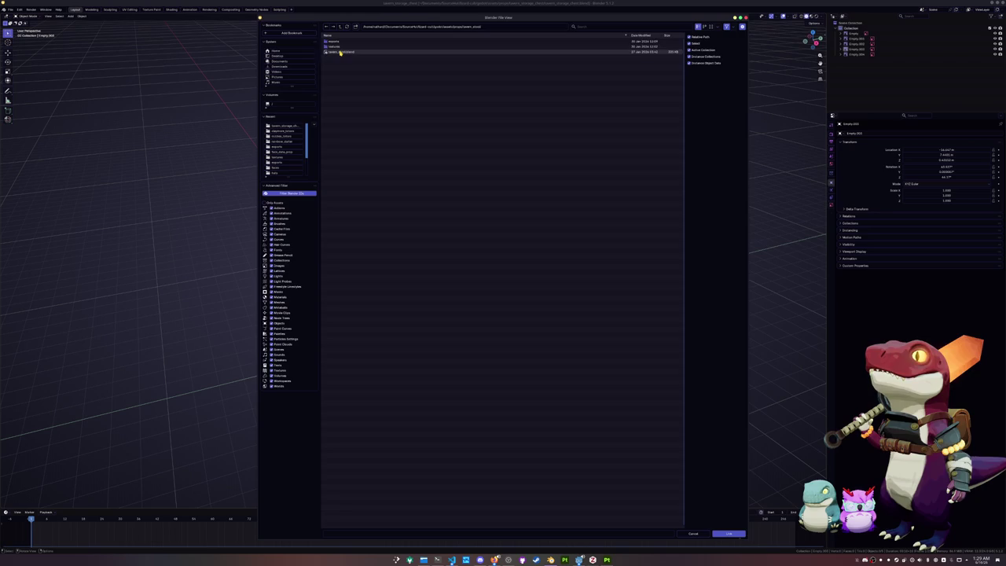
double_click(337, 51)
double_click(339, 73)
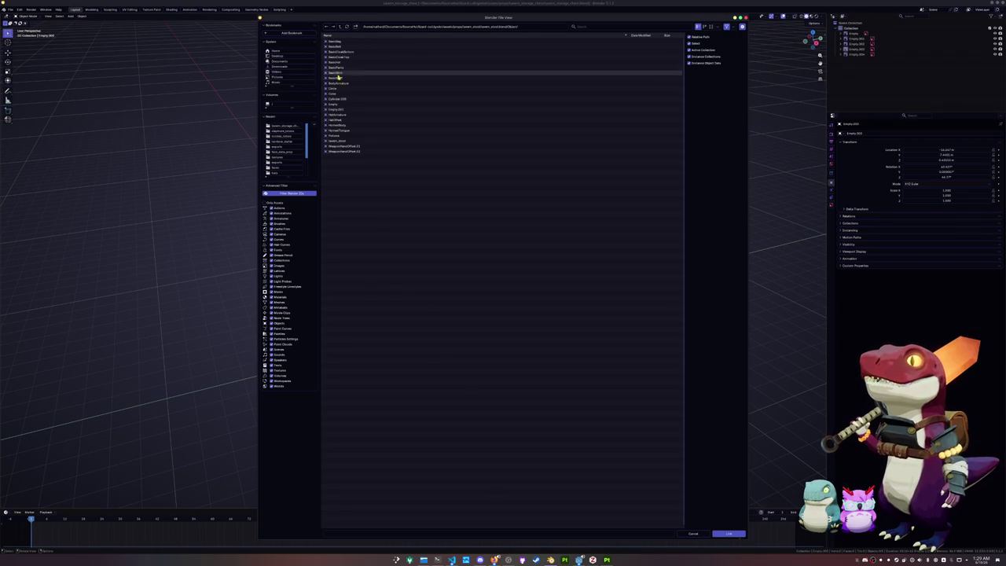
double_click(336, 142)
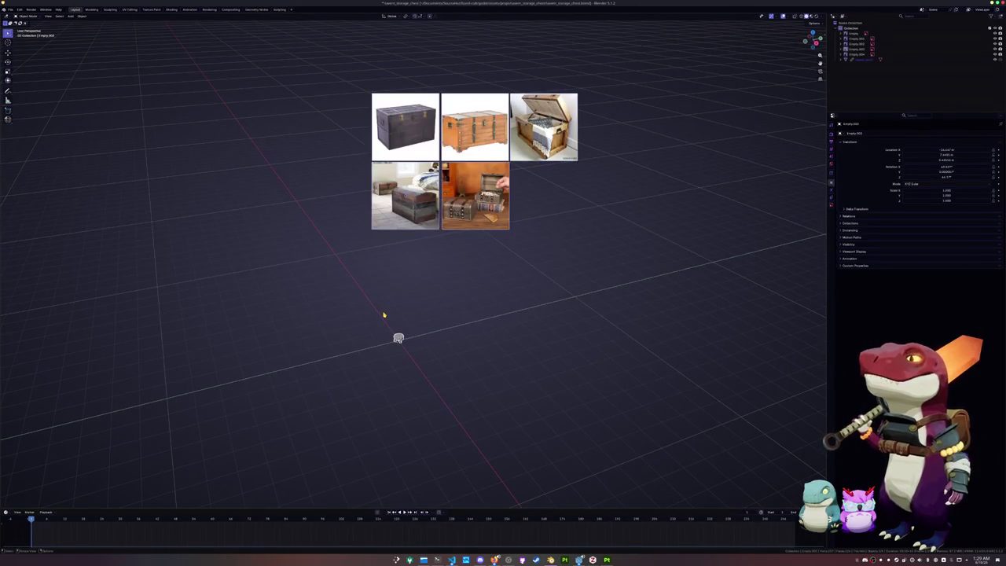
Move the stool further left along the X axis.
key("KP_Decimal")
scroll(399, 314, "down", 6)
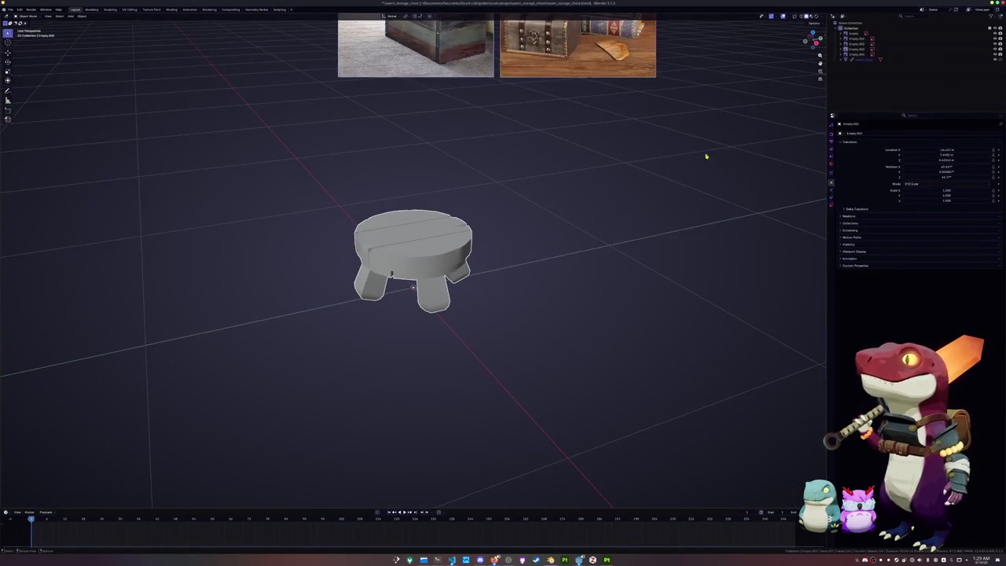
left_click(865, 60)
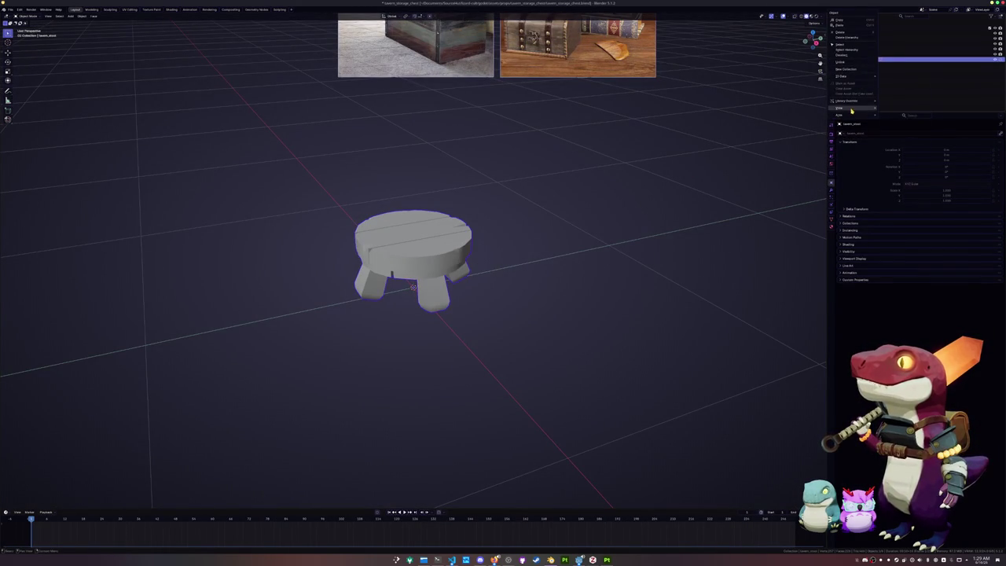
mouse_move(849, 101)
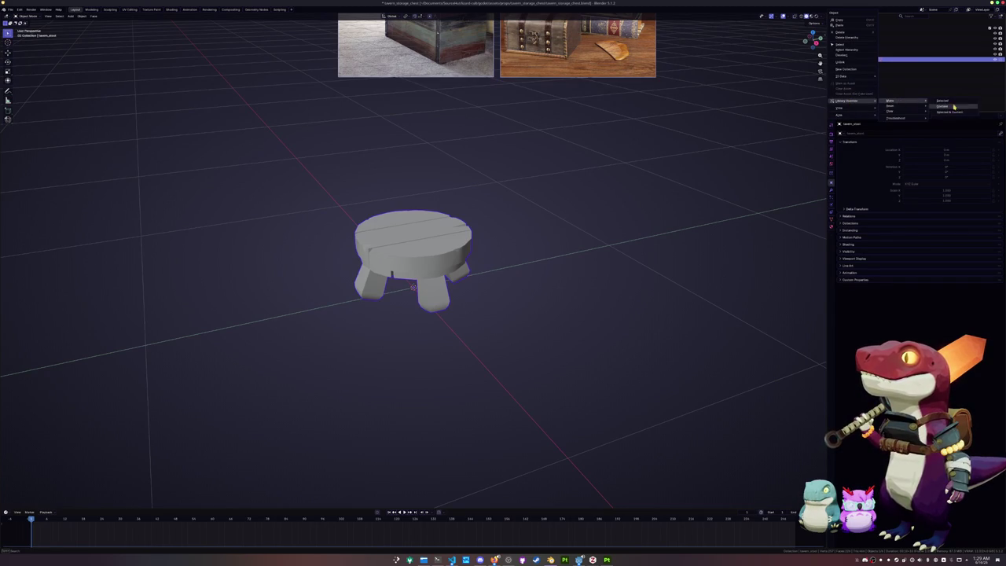
mouse_move(503, 236)
middle_mouse_down()
mouse_move(533, 223)
mouse_move(567, 236)
middle_mouse_up()
key("g")
key("x")
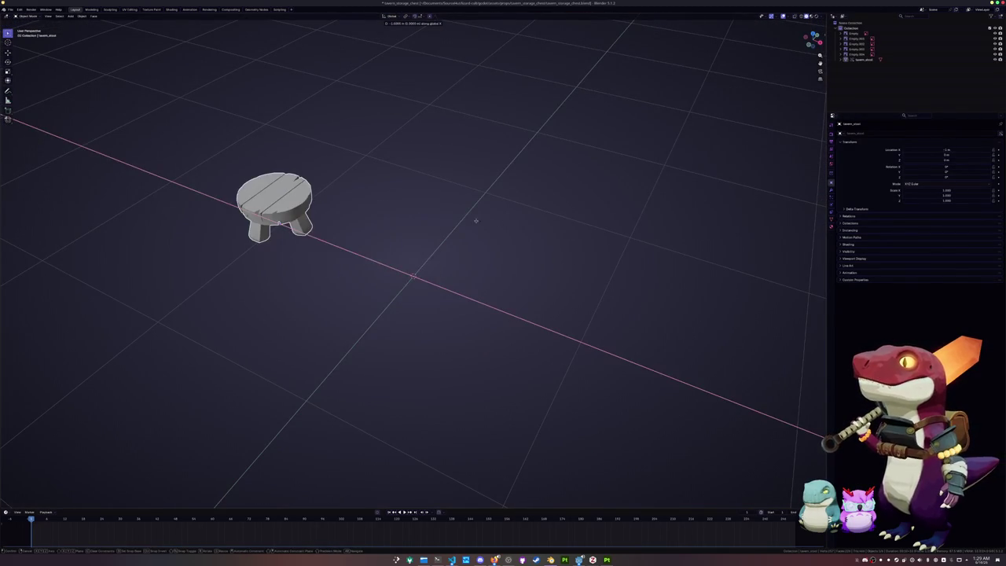
left_click(472, 232)
Box-select the reference image boards and rotate them upright to face front.
mouse_move(471, 236)
middle_mouse_down()
mouse_move(464, 213)
mouse_move(475, 216)
middle_mouse_up()
scroll(472, 212, "down", 2)
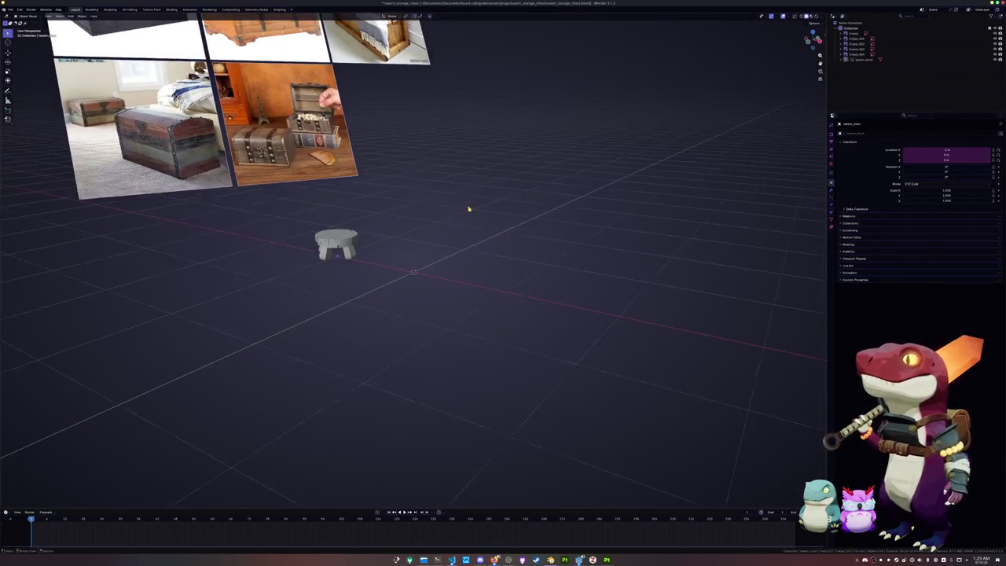
scroll(445, 195, "down", 2)
scroll(445, 196, "down", 2)
mouse_move(494, 198)
left_mouse_down()
mouse_move(466, 170)
mouse_move(275, 93)
left_mouse_up()
key("r")
key("r")
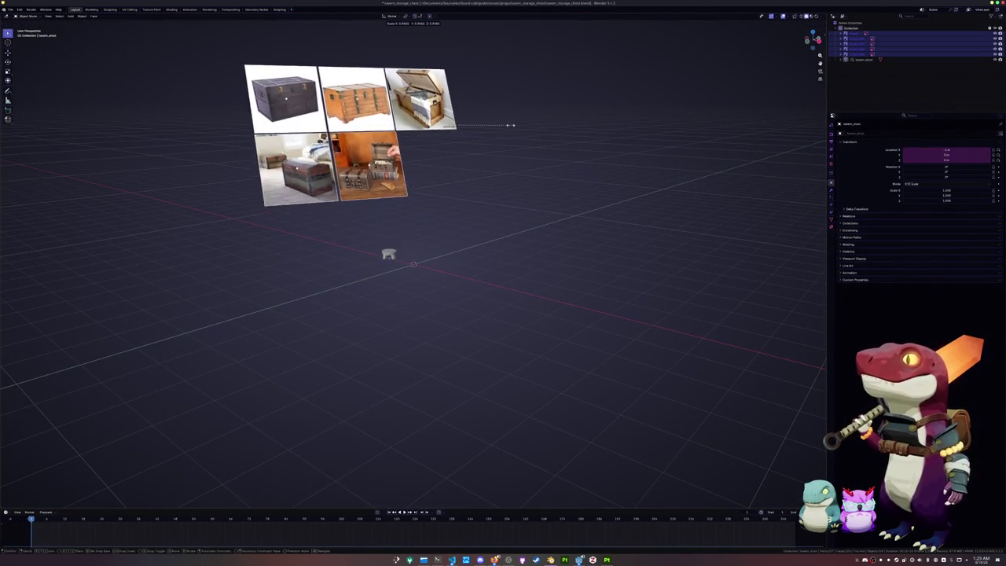
left_click(432, 158)
Scale the reference images down and set their height on the Z axis.
key("g")
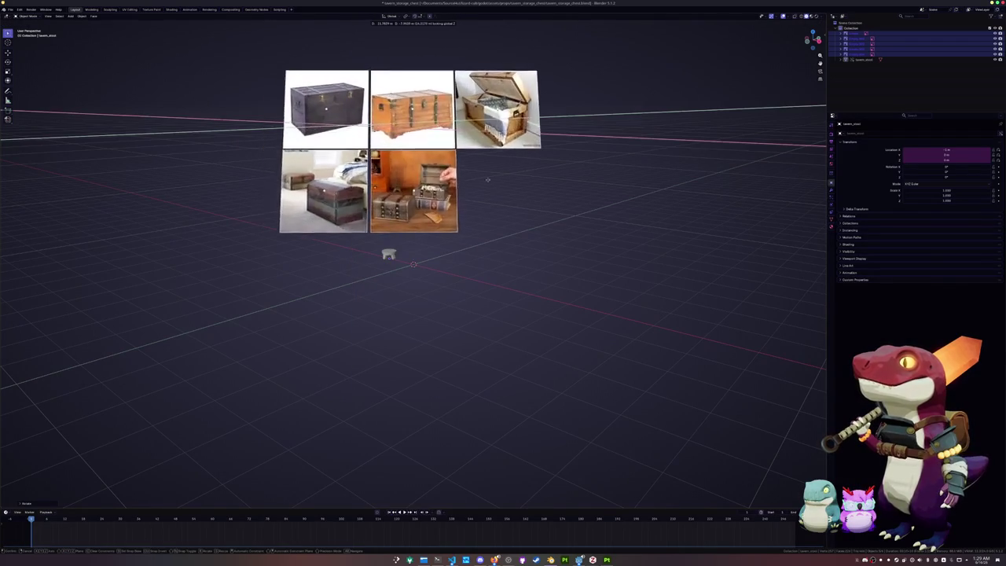
key("z")
key("s")
key("g")
key("z")
left_click(507, 235)
Reselect the reference boards and push them farther back, keeping their height.
left_click(465, 281)
scroll(420, 301, "up", 2)
scroll(420, 281, "up", 2)
scroll(425, 270, "up", 2)
scroll(441, 219, "up", 2)
left_click_drag(454, 187, 246, 22)
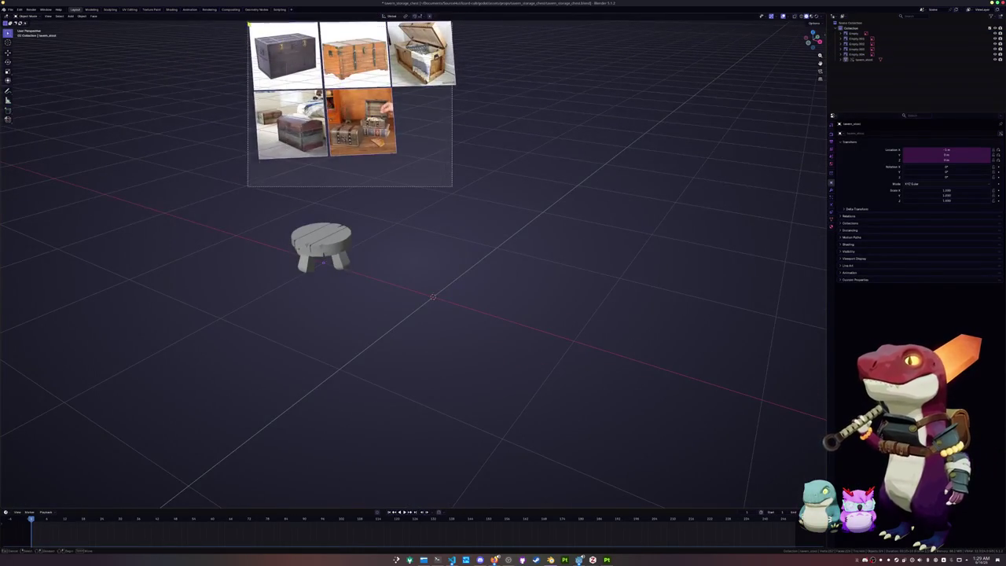
key("g")
key("shift+z")
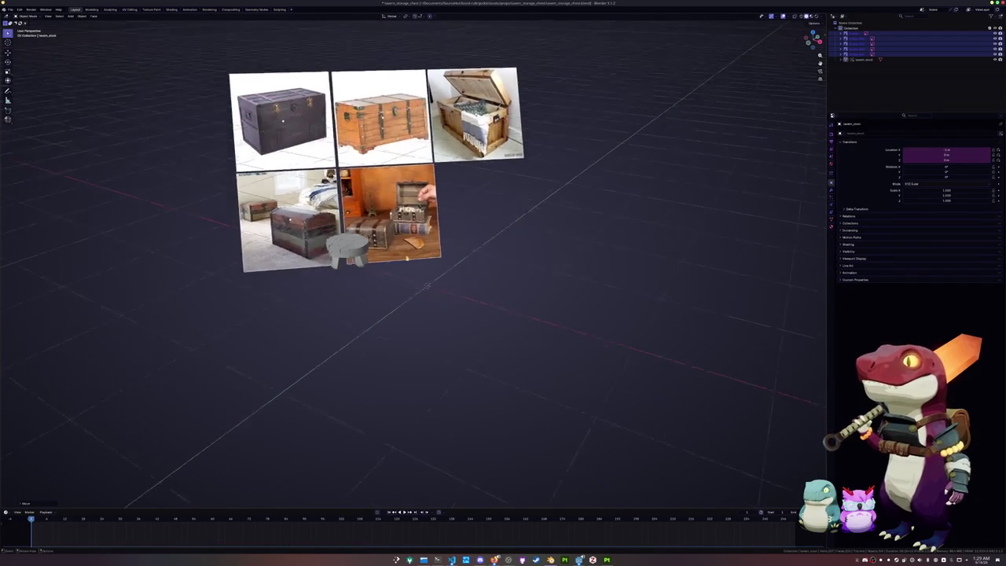
left_click(415, 220)
Shift the reference images sideways along the X axis.
middle_click_drag(415, 221, 412, 235)
key("g")
key("x")
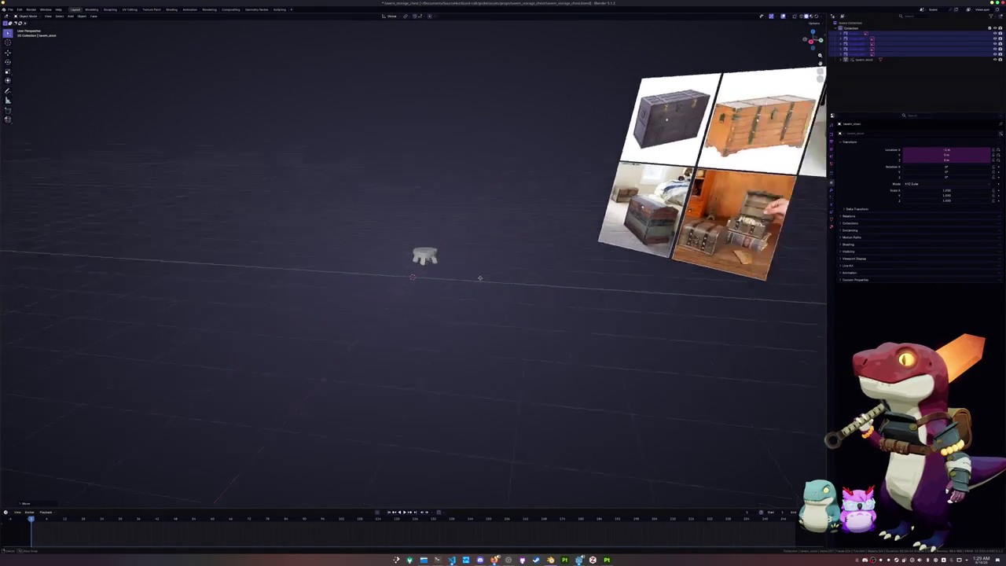
left_click(383, 255)
Frame the stool and orbit lower to view all five reference images.
key("KP_Decimal")
scroll(454, 278, "up", 5)
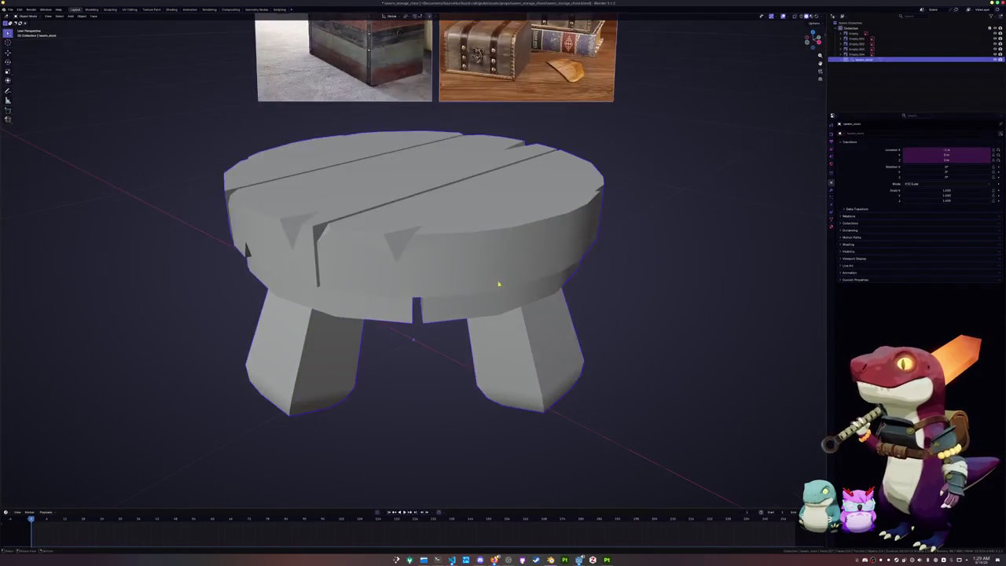
scroll(499, 283, "down", 6)
middle_click_drag(561, 292, 582, 303)
left_click(533, 286)
scroll(533, 286, "down", 3)
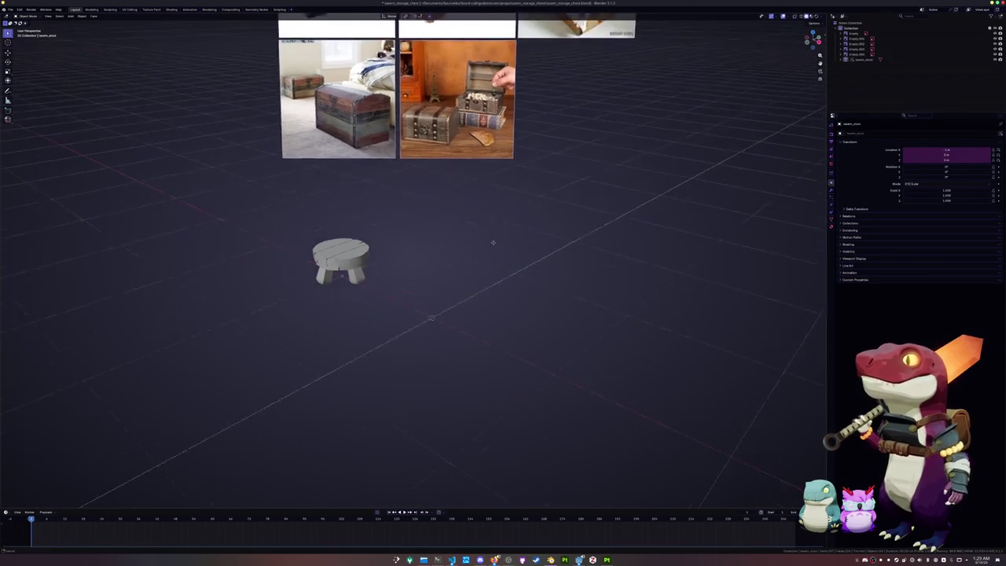
middle_click_drag(492, 241, 499, 287)
key("shift+a")
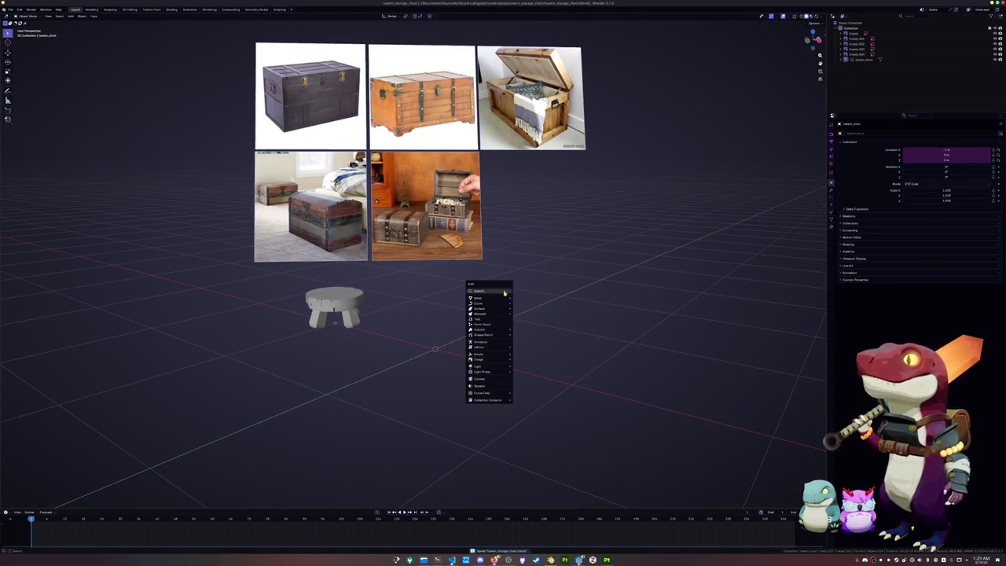
Add a cube, shrink it, flatten its height and stretch it along X.
mouse_move(480, 297)
left_click(543, 306)
key("s")
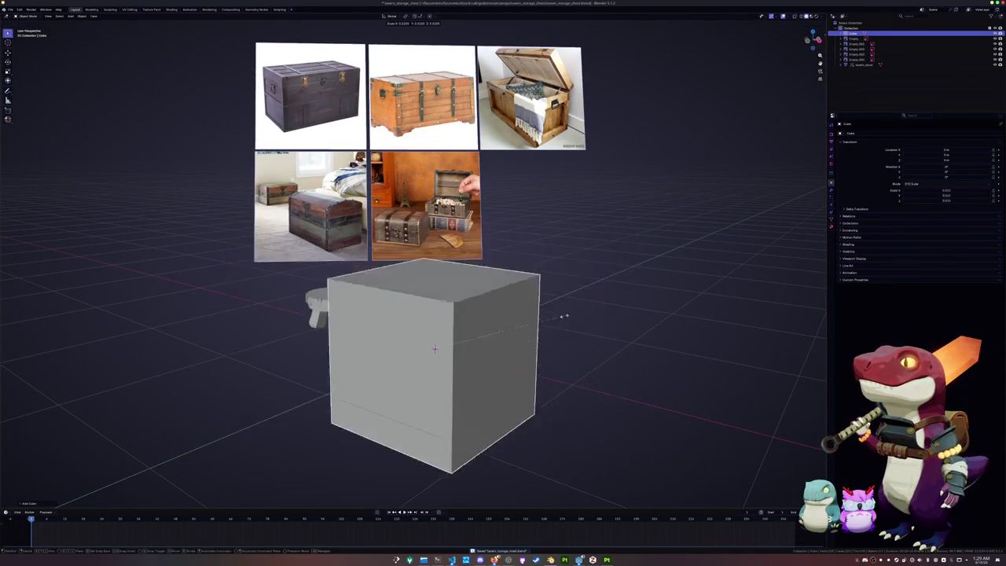
left_click(481, 319)
key("s")
key("z")
left_click(485, 298)
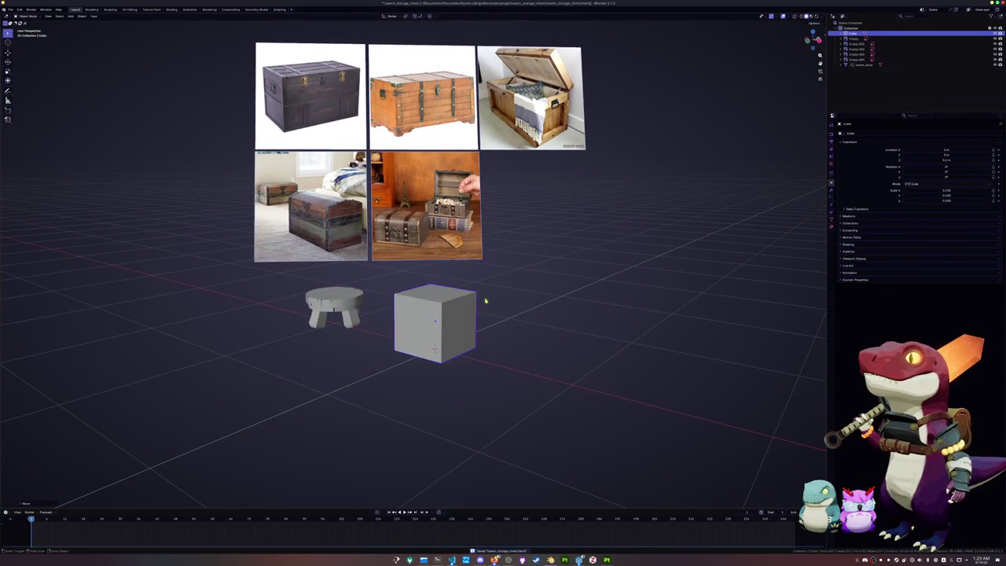
middle_click_drag(483, 299, 505, 321)
key("s")
key("x")
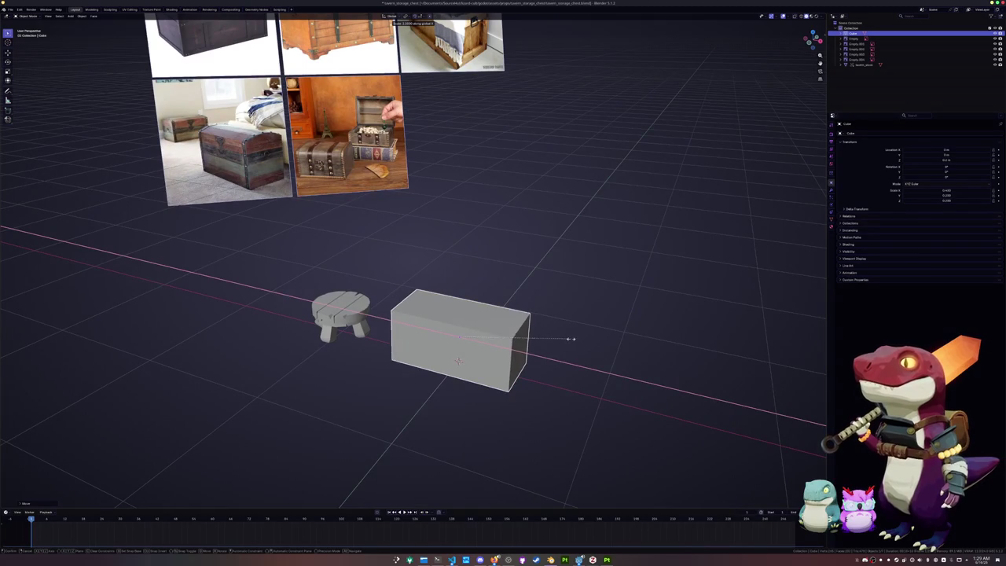
left_click(568, 341)
In front view, lower the box along Z to rest on the ground.
mouse_move(334, 336)
middle_mouse_down()
mouse_move(381, 350)
mouse_move(379, 340)
middle_mouse_up()
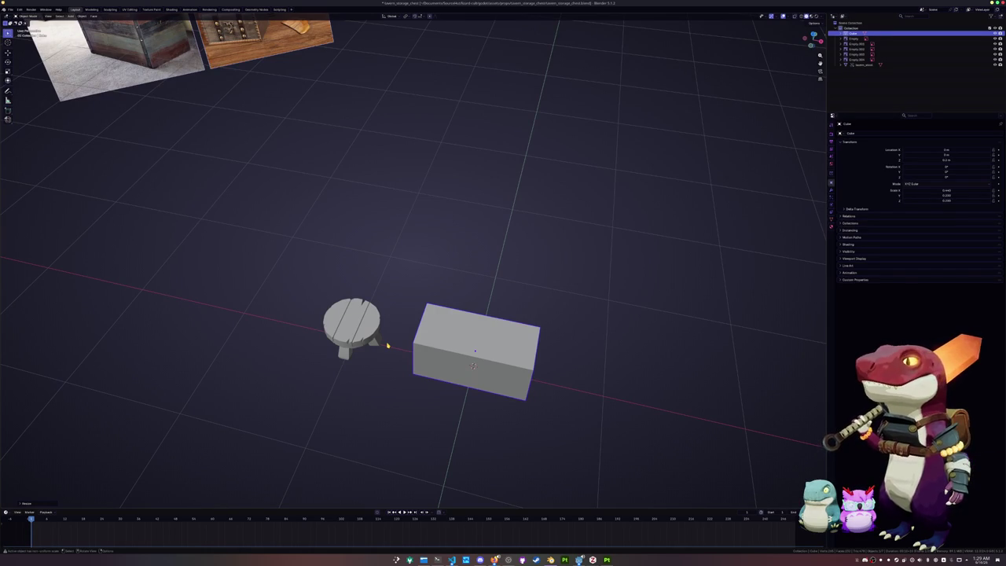
middle_click_drag(473, 364, 448, 338)
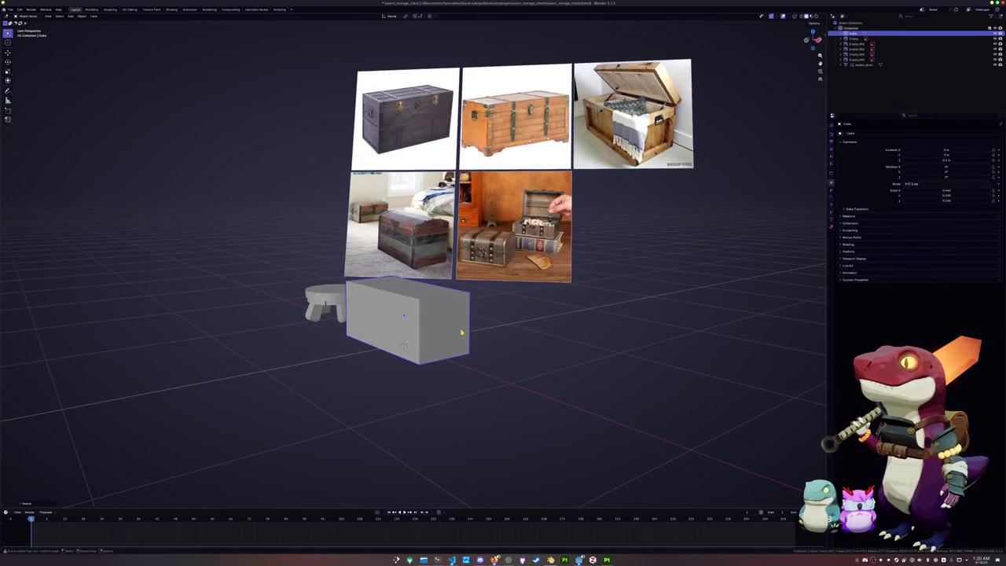
key("KP_1")
scroll(487, 342, "up", 2)
key("g")
key("z")
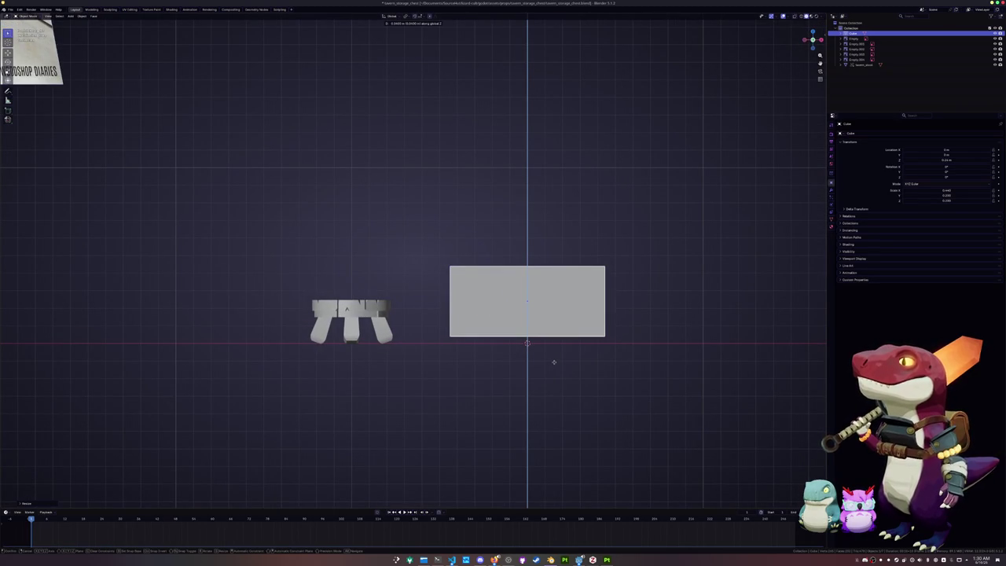
left_click(554, 361)
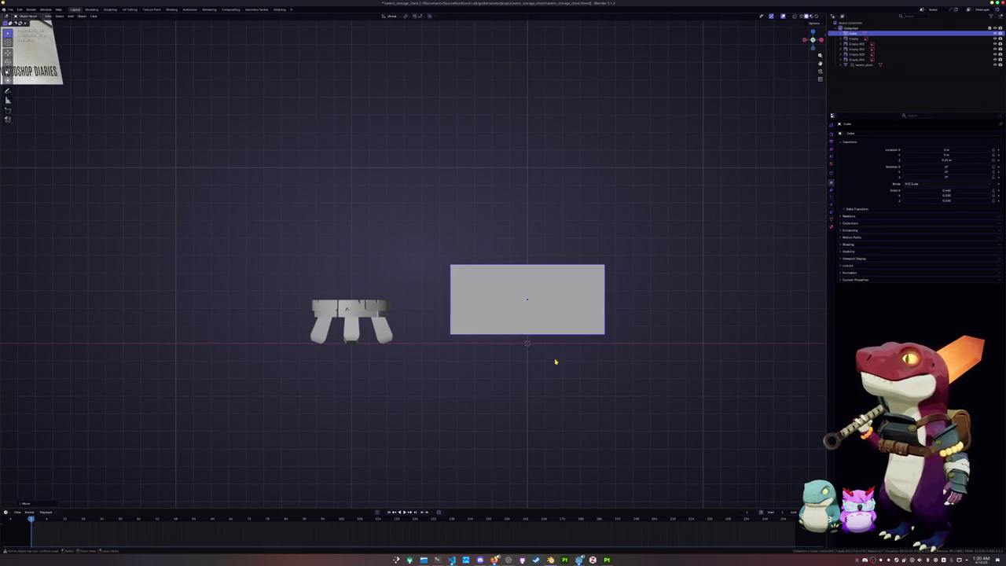
Enter Edit Mode on the box and start a loop cut around it.
mouse_move(568, 361)
middle_mouse_down()
mouse_move(519, 372)
mouse_move(541, 369)
middle_mouse_up()
left_click(519, 372)
scroll(541, 370, "up", 2)
key("Tab")
key("ctrl+r")
left_click(541, 309)
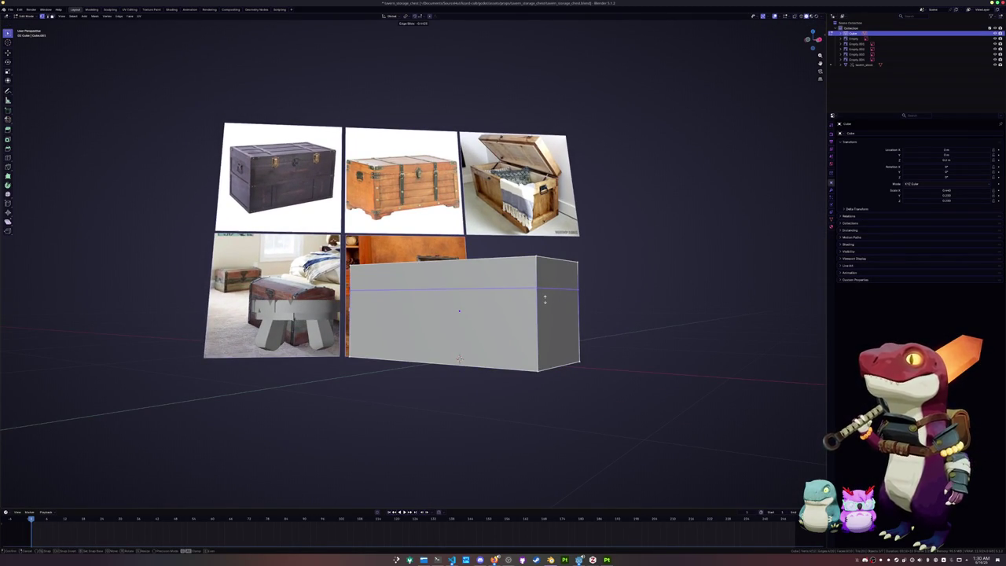
Place the edge loop near the top, then select the top in X-ray front view.
left_click(544, 300)
key("KP_1")
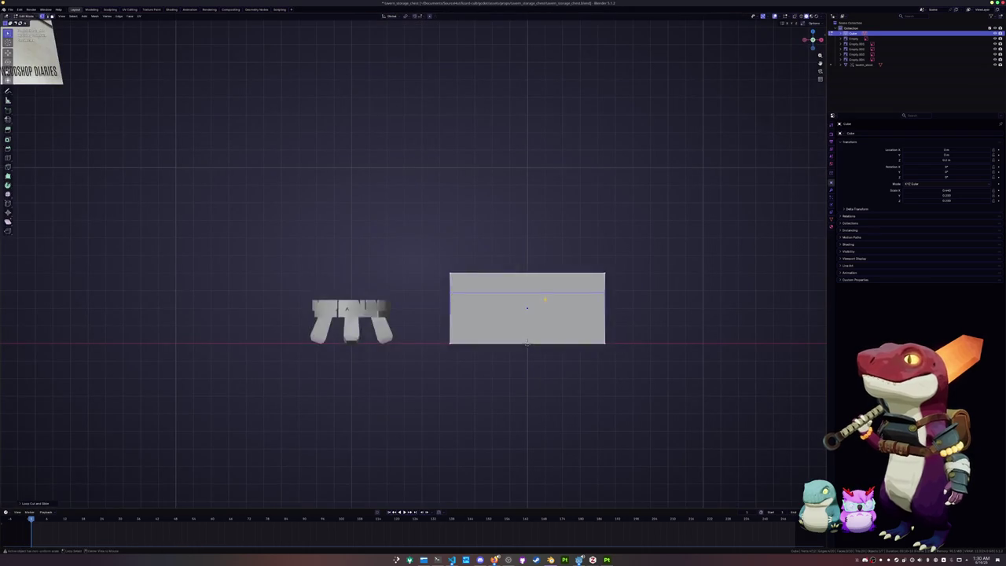
key("alt+z")
left_click_drag(627, 287, 413, 251)
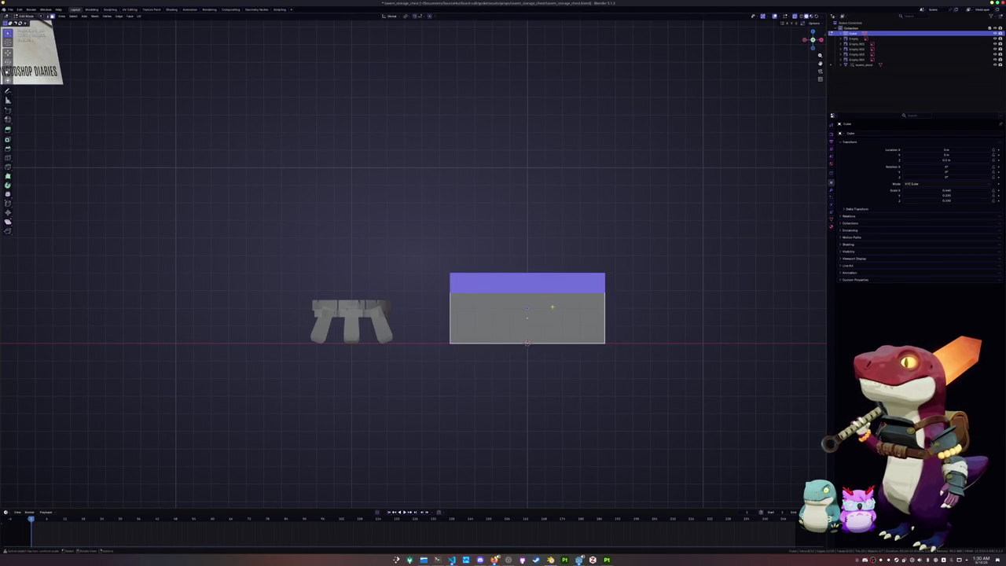
scroll(412, 251, "up", 2)
key("g")
key("z")
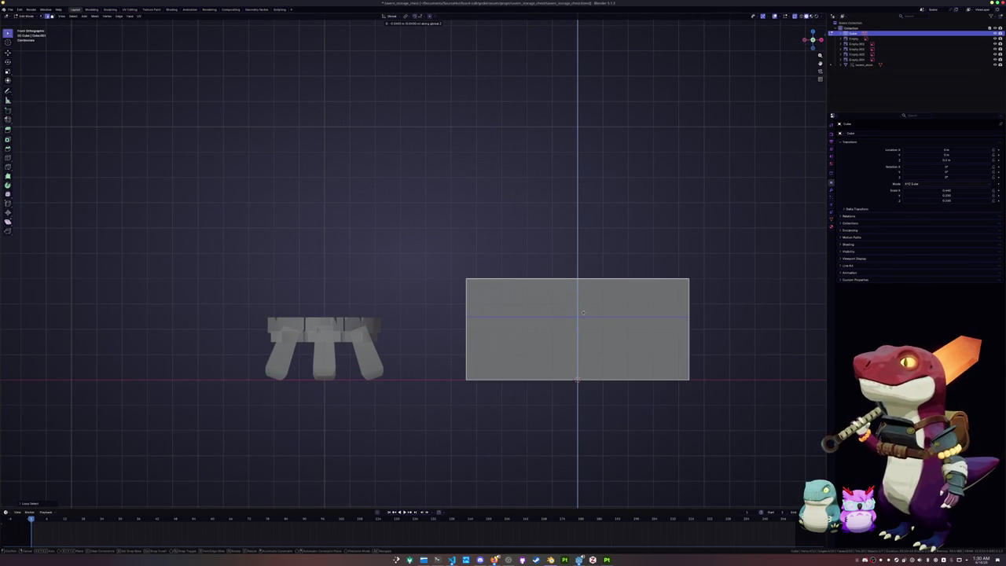
key("Escape")
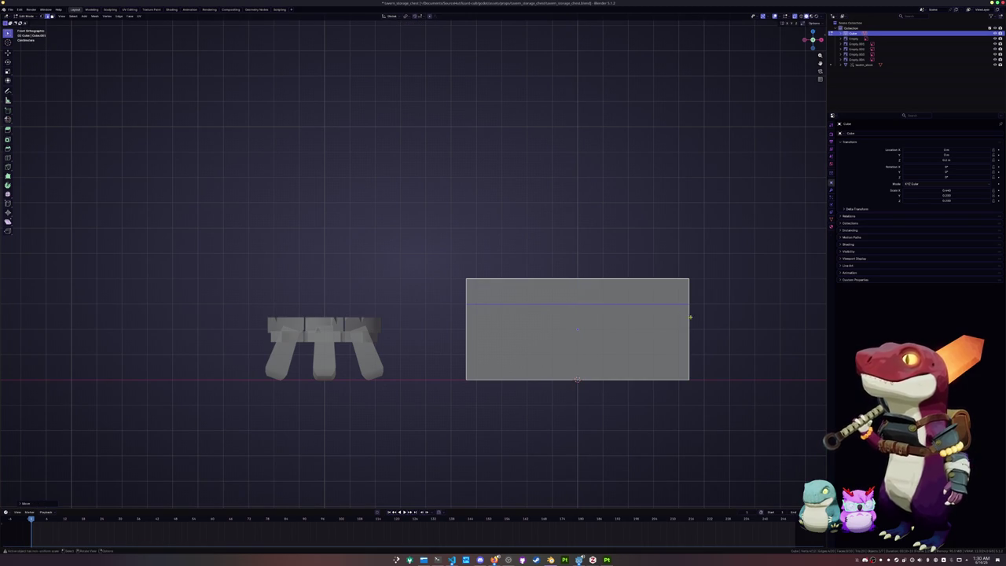
Select the box's top section and new edge loop, canceling a trial slide.
left_click_drag(716, 322, 430, 244)
middle_click_drag(431, 244, 361, 245, "shift")
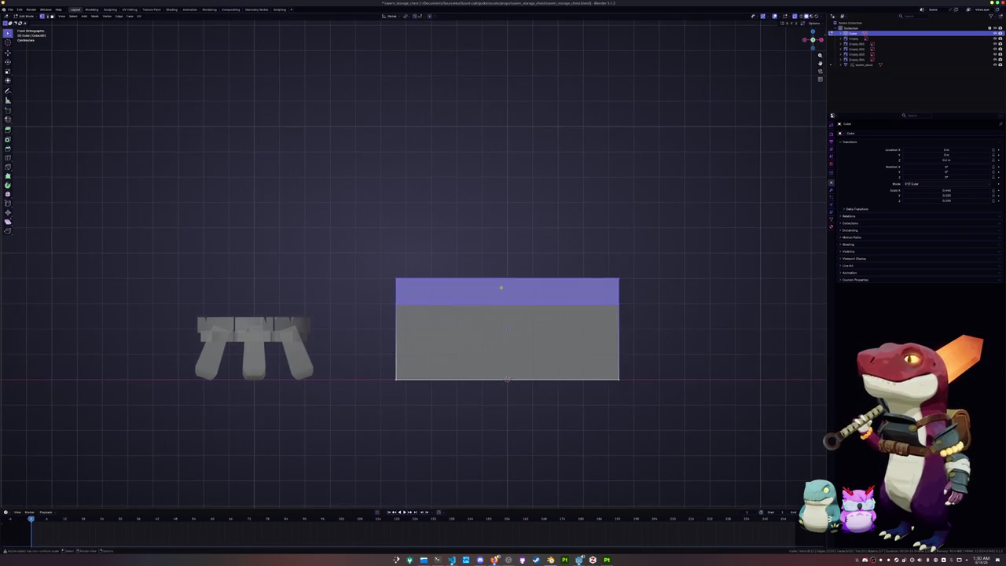
key("2")
left_click(569, 303, "alt")
key("g")
key("Escape")
key("Tab")
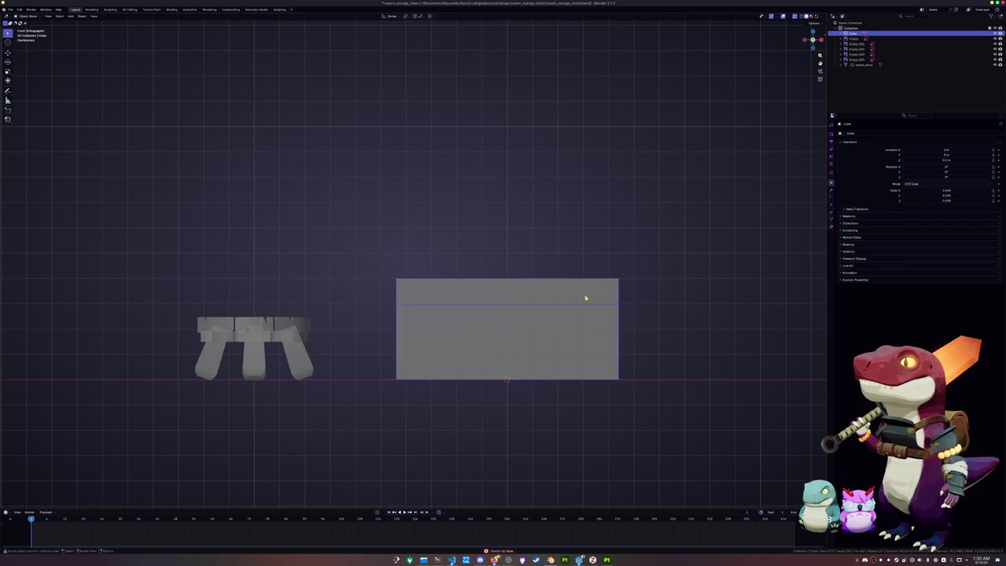
key("Tab")
Separate the top face strip into its own lid object and select it.
key("3")
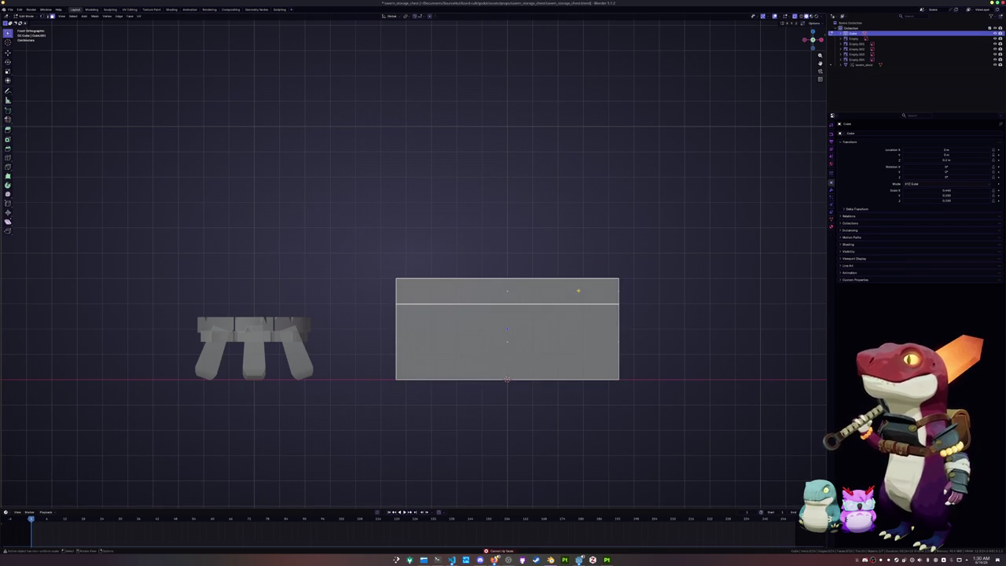
left_click(507, 291)
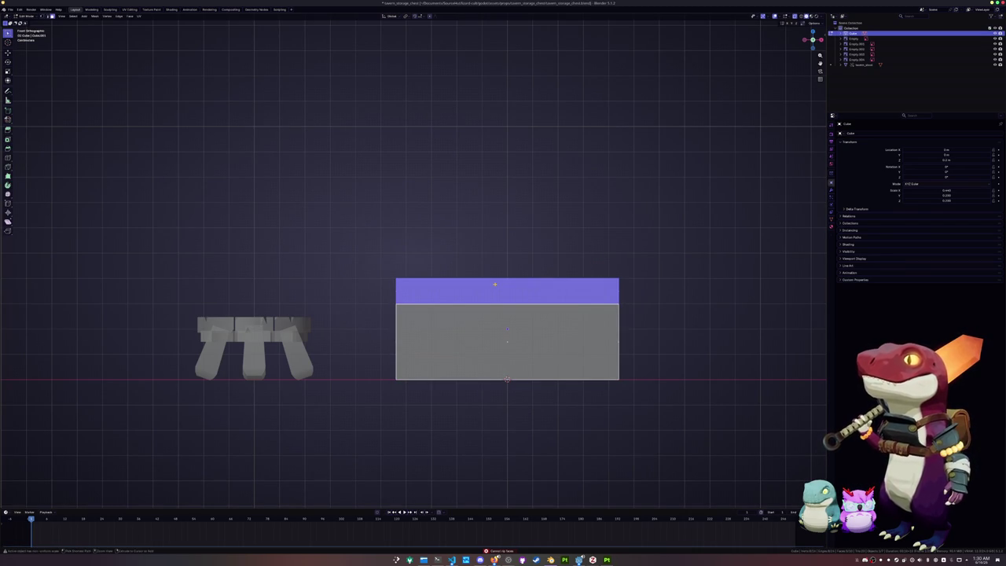
right_click(496, 285)
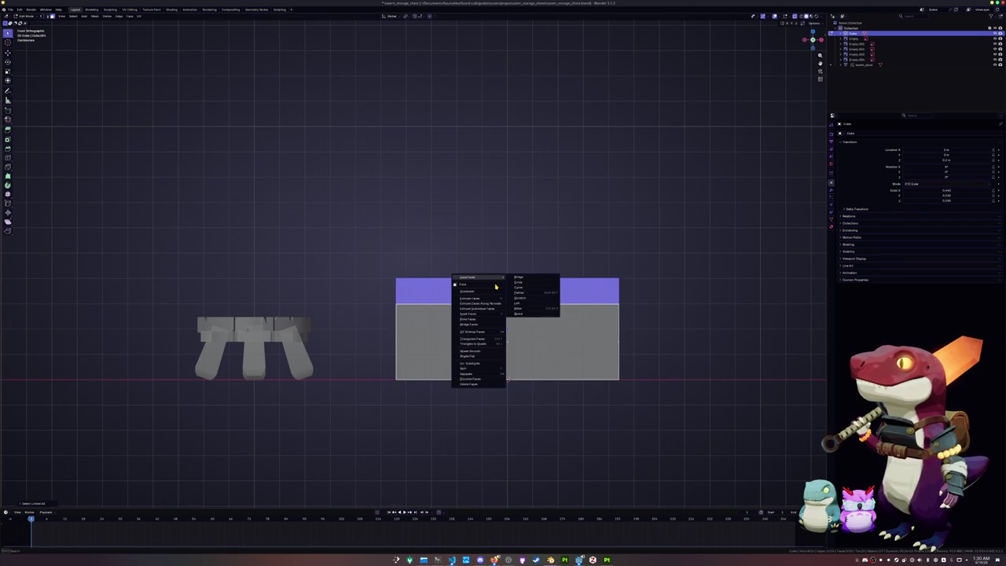
left_click(529, 371)
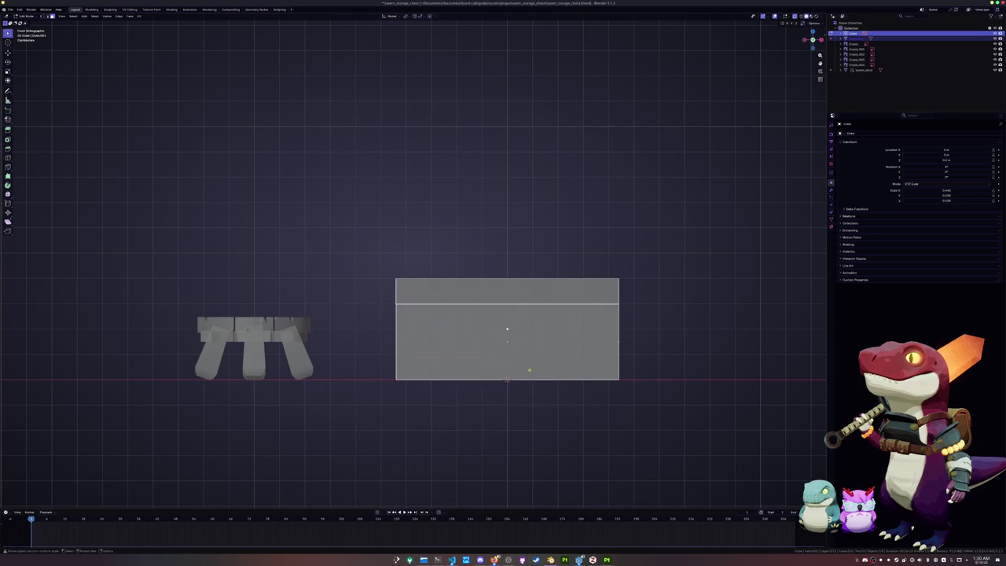
key("ctrl+Tab")
middle_click_drag(537, 332, 519, 340)
left_click(542, 299)
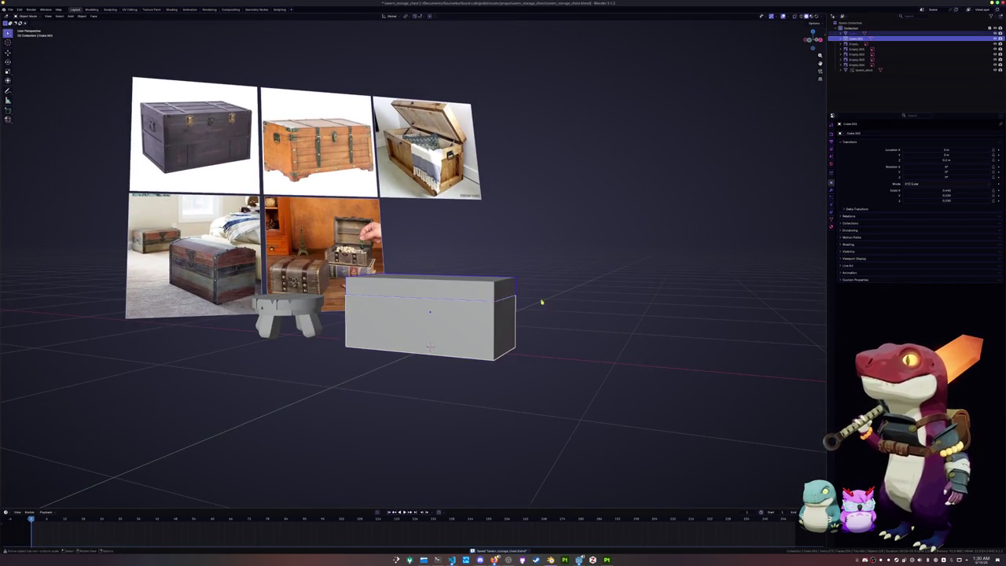
Add a Solidify modifier to the lid and set its Offset to 0.
scroll(541, 299, "up", 1)
left_click(832, 189)
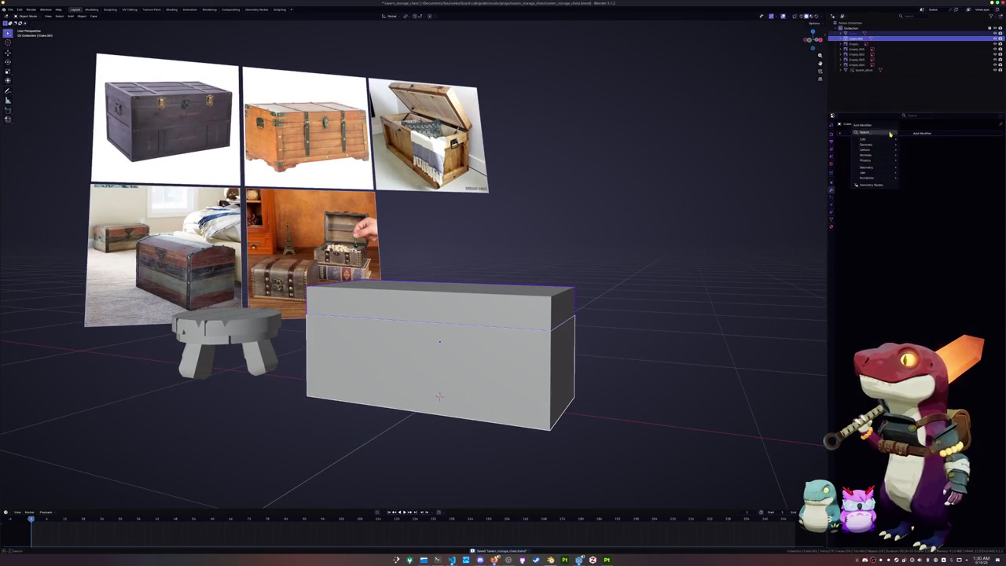
left_click(889, 134)
left_click(905, 144)
key("ctrl+a")
left_click(725, 231)
scroll(725, 231, "down", 1)
left_click(927, 163)
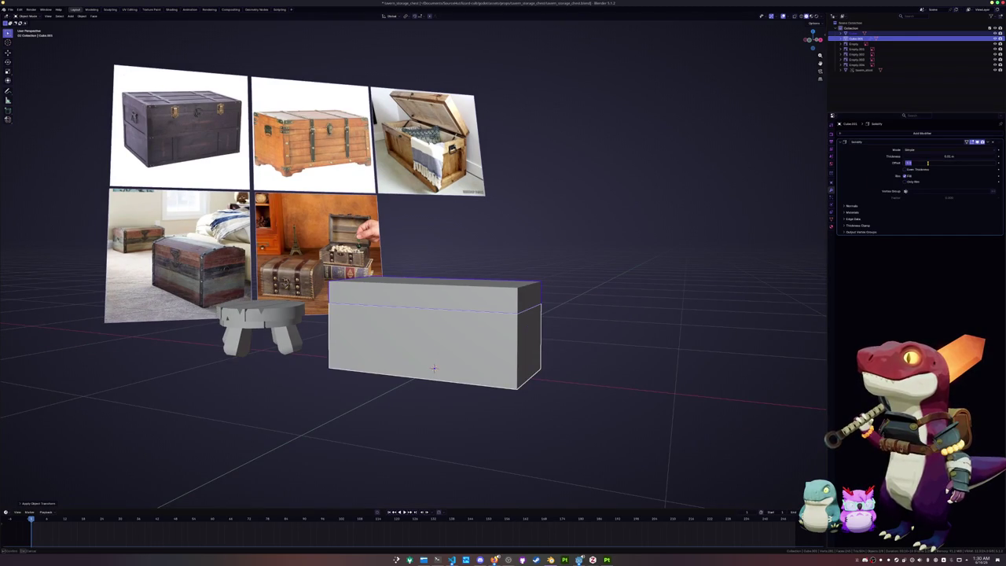
type("0")
key("Return")
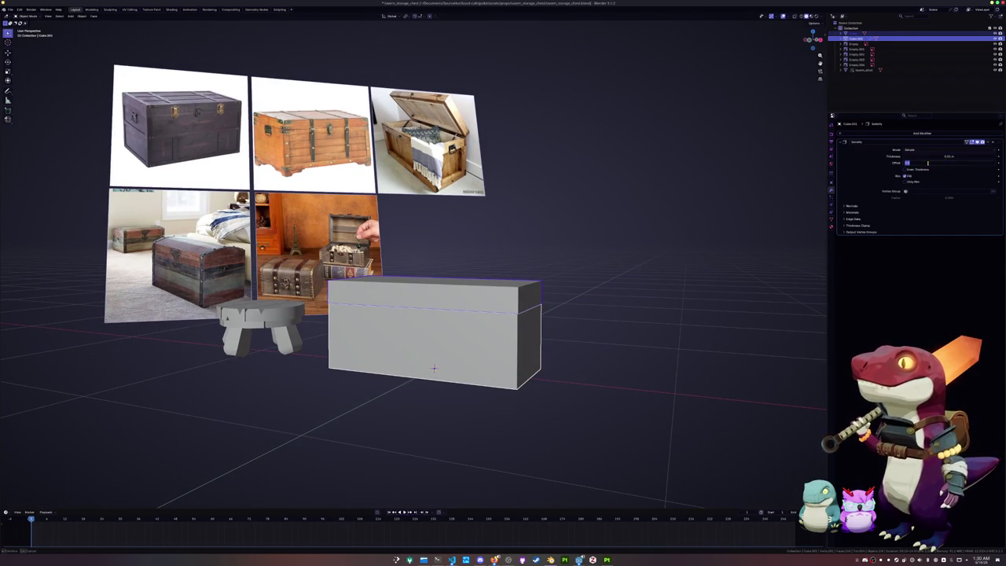
Enable Even Thickness and set the lid thickness to 0.0125 m.
left_click(925, 155)
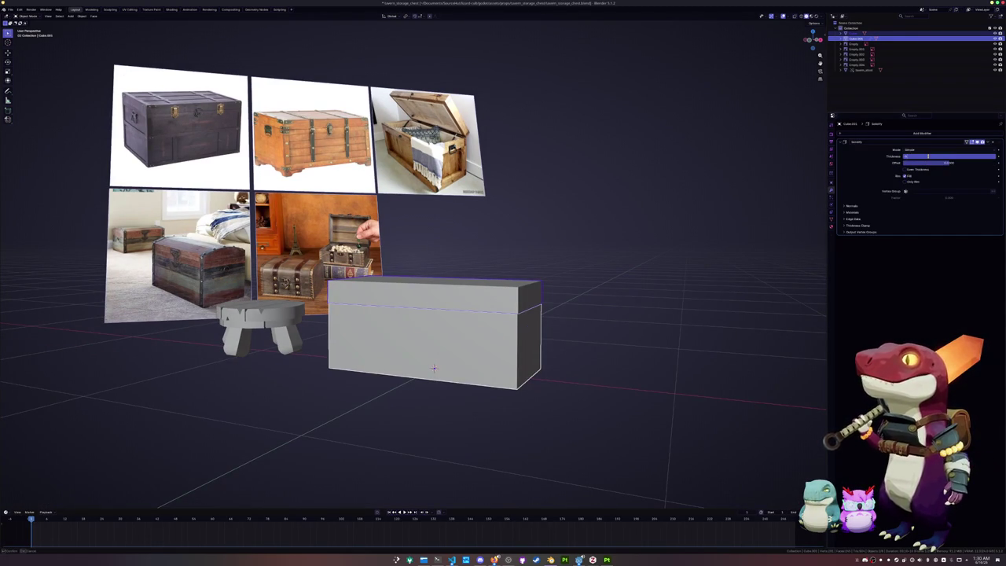
key("Return")
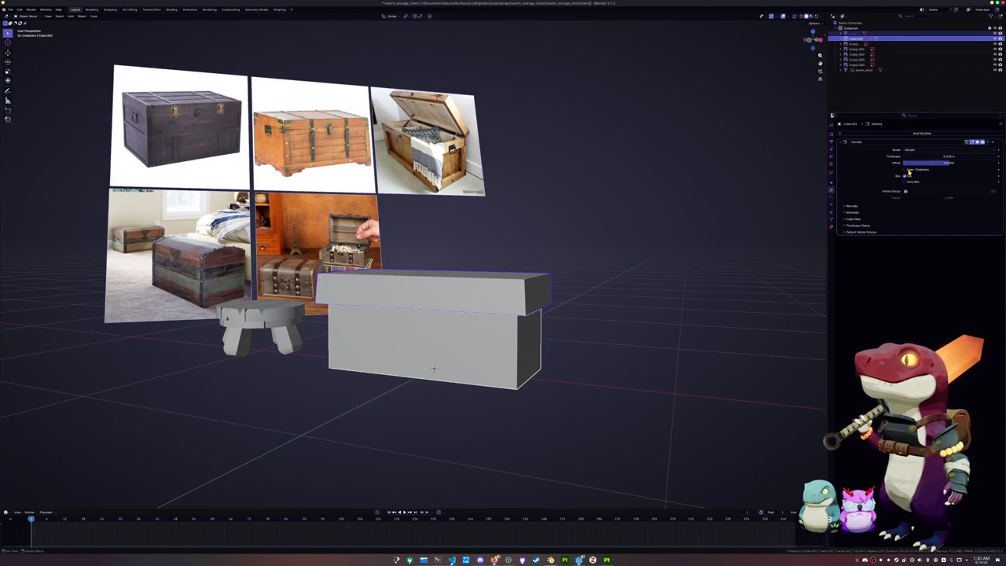
left_click(907, 170)
left_click(937, 155)
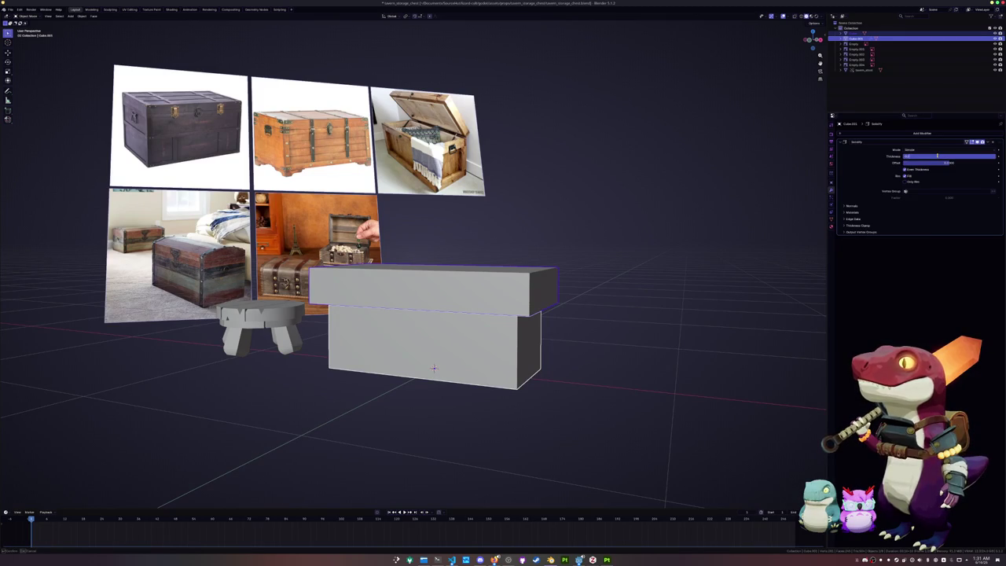
key("Return")
Inspect the lid from below, thicken it further, then select the chest body.
scroll(416, 315, "up", 3)
mouse_move(417, 314)
middle_mouse_down()
mouse_move(416, 236)
mouse_move(377, 197)
middle_mouse_up()
left_click(948, 157)
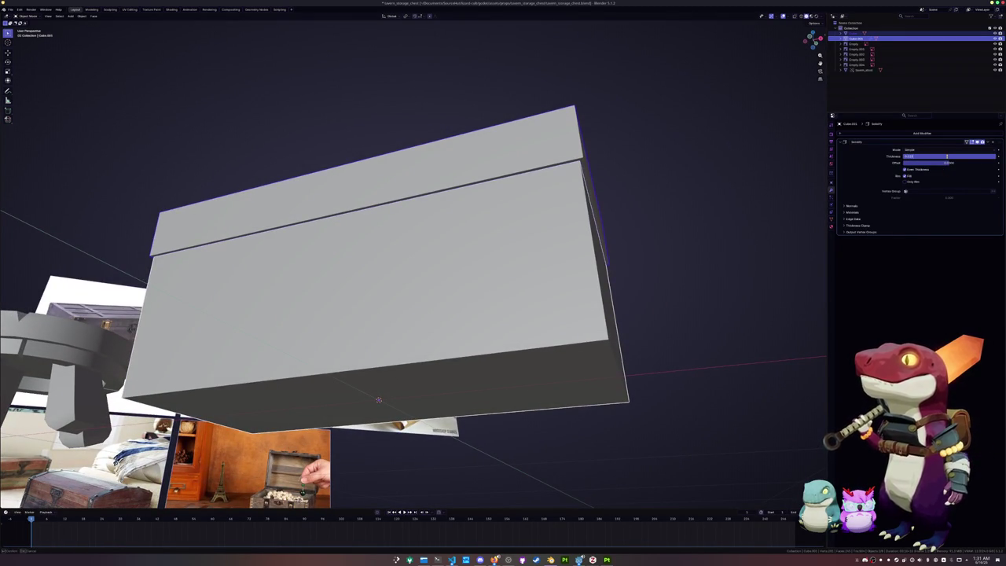
key("Return")
scroll(624, 258, "down", 5)
mouse_move(625, 258)
middle_mouse_down()
mouse_move(621, 301)
mouse_move(589, 299)
mouse_move(594, 305)
middle_mouse_up()
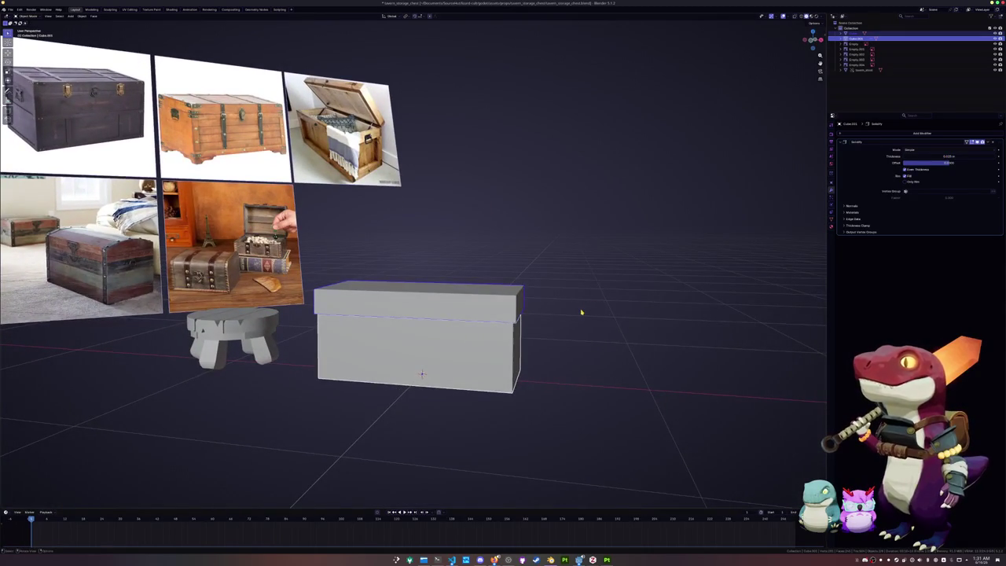
left_click(480, 351)
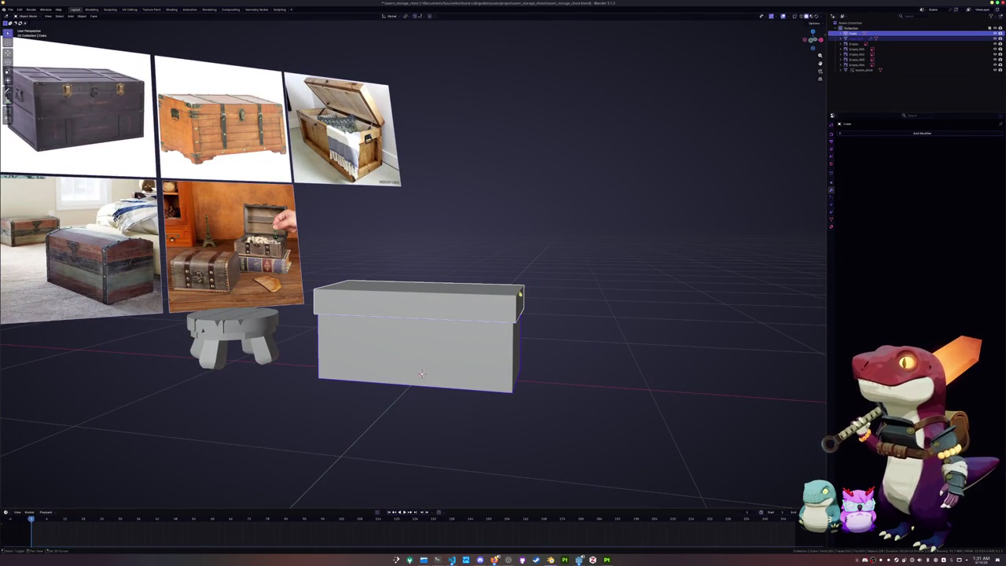
Enter Edit Mode on the chest body with X-ray on and select all faces.
left_click(857, 38)
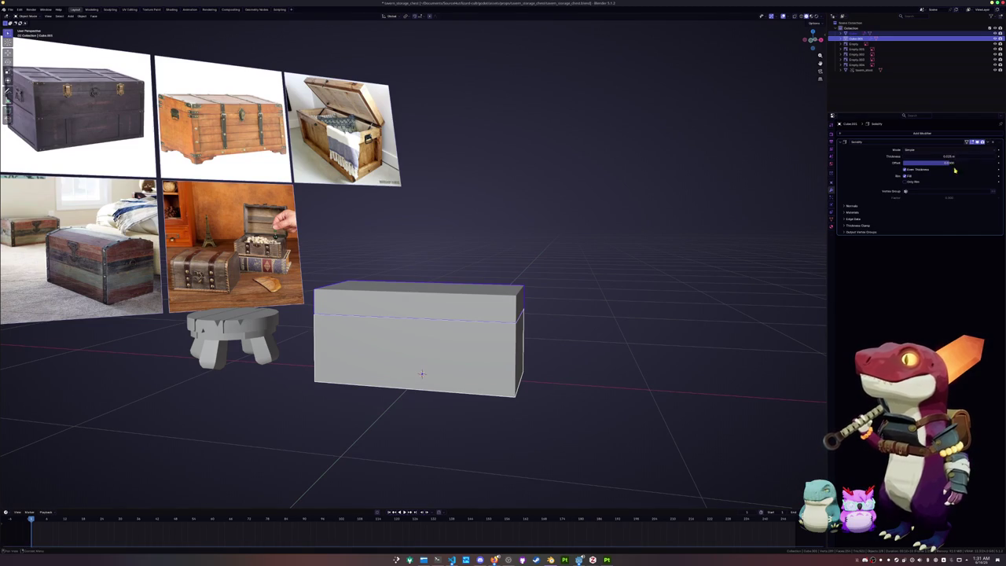
left_click(584, 315)
mouse_move(584, 314)
middle_mouse_down()
mouse_move(549, 322)
mouse_move(581, 318)
middle_mouse_up()
left_click(472, 338)
key("Tab")
key("alt+z")
key("a")
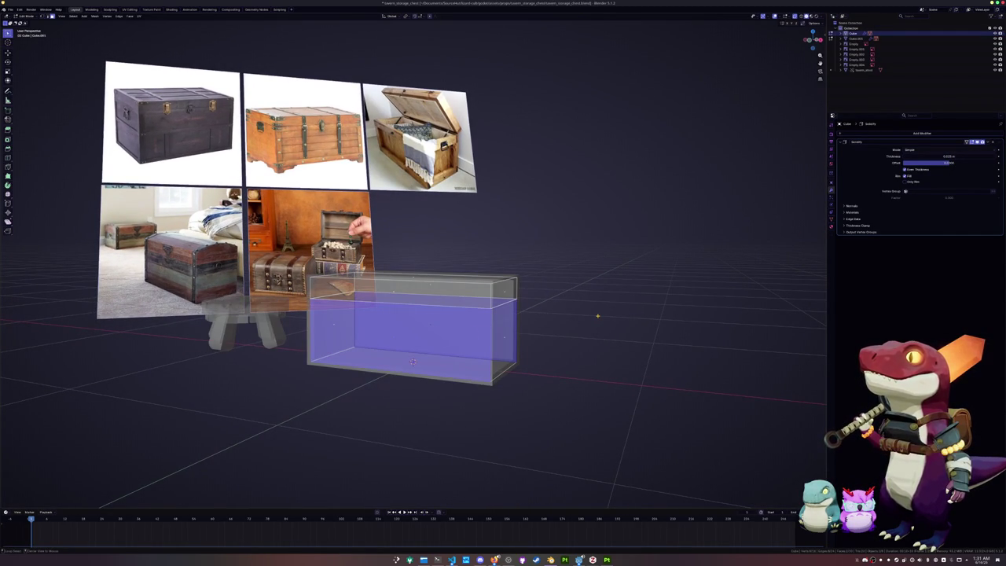
key("alt+z")
key("alt+z")
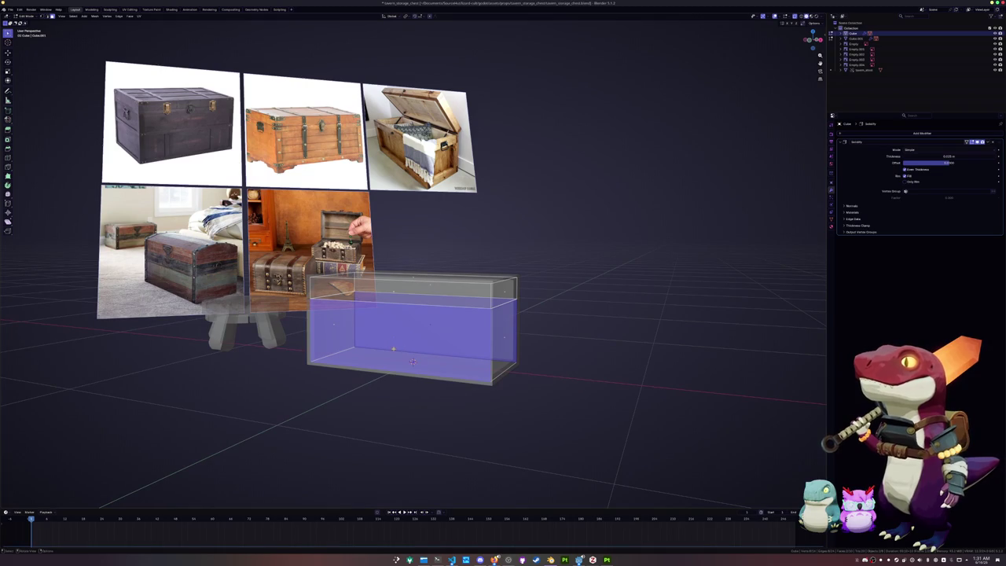
Inset the body's faces after a few canceled attempts, committing the inset.
key("i")
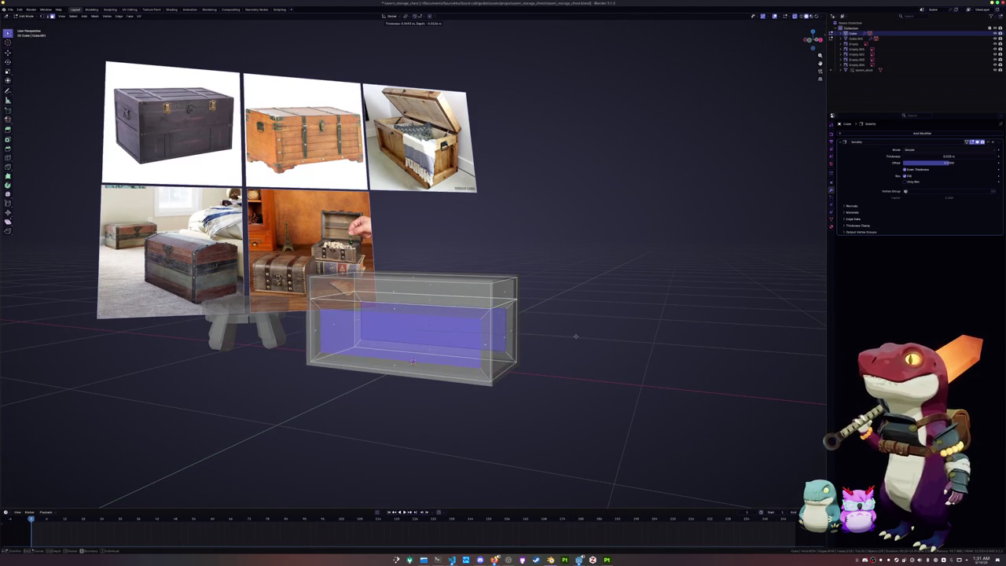
key("i")
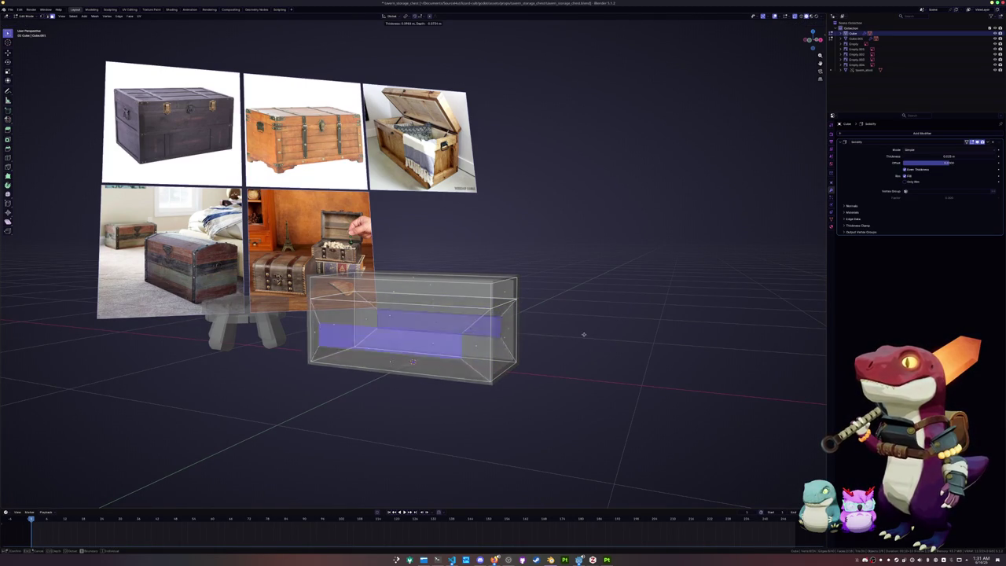
key("0")
key("Escape")
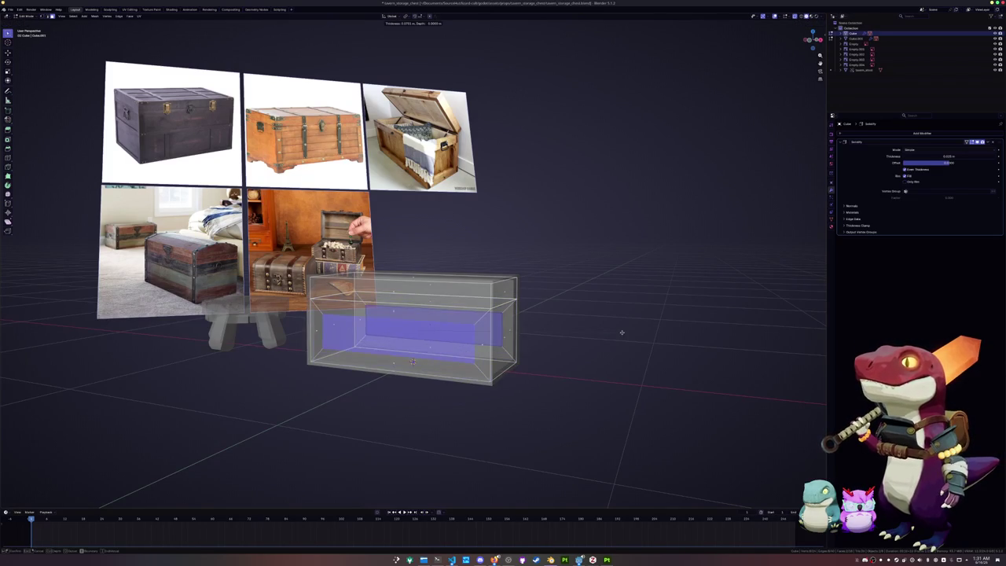
key("i")
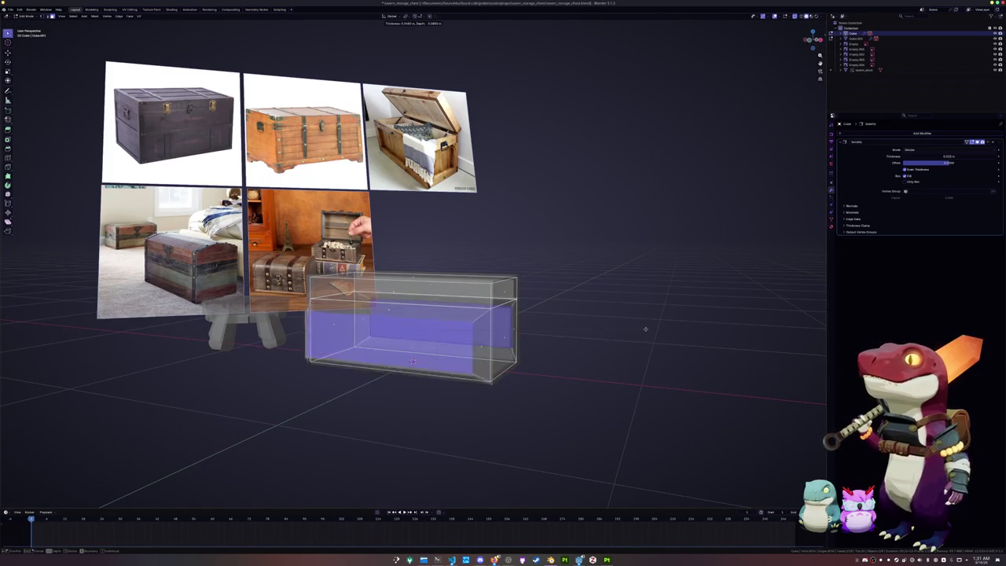
key("Escape")
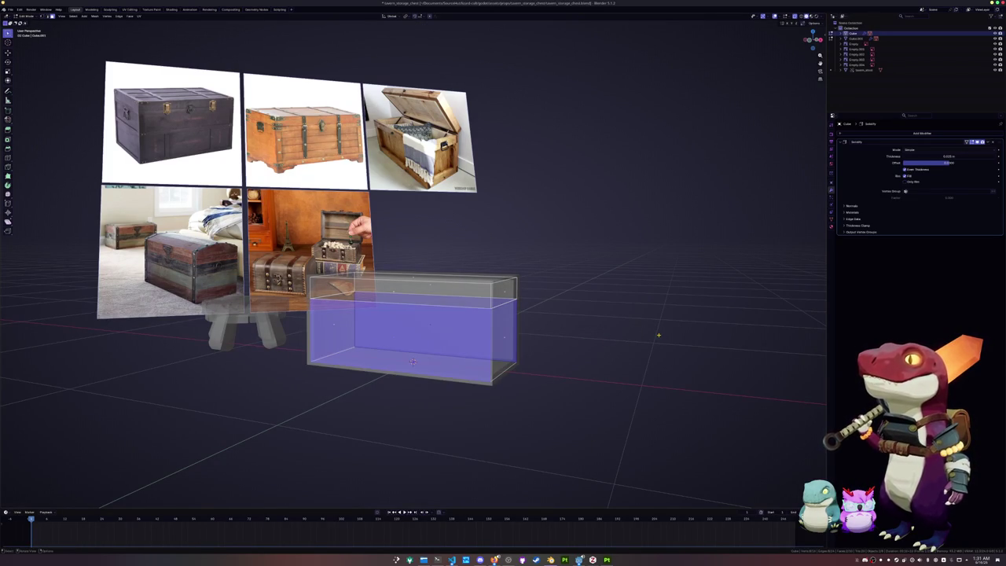
key("i")
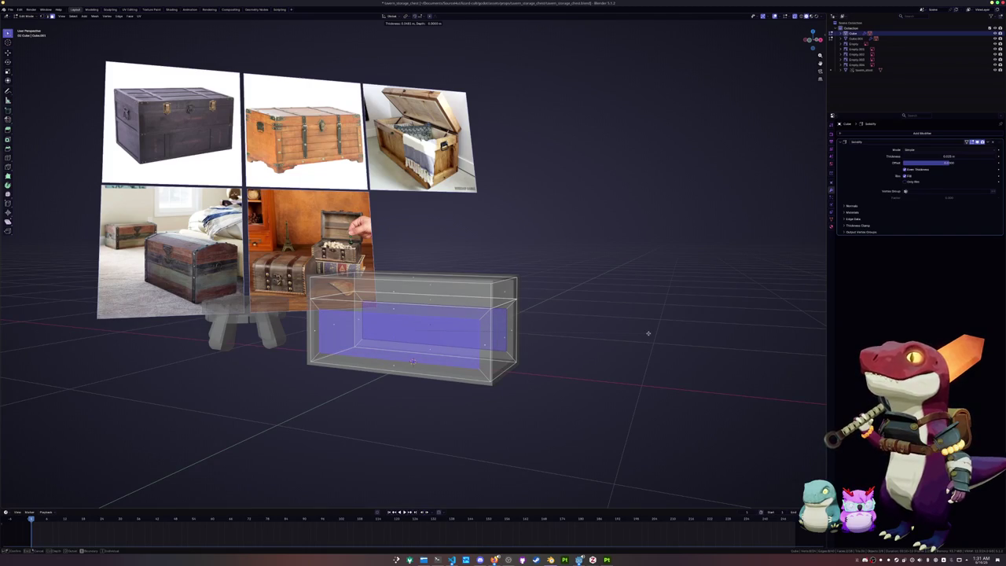
left_click(649, 334)
Expand the Inset Faces panel and toggle an option on and back off.
left_click(43, 504)
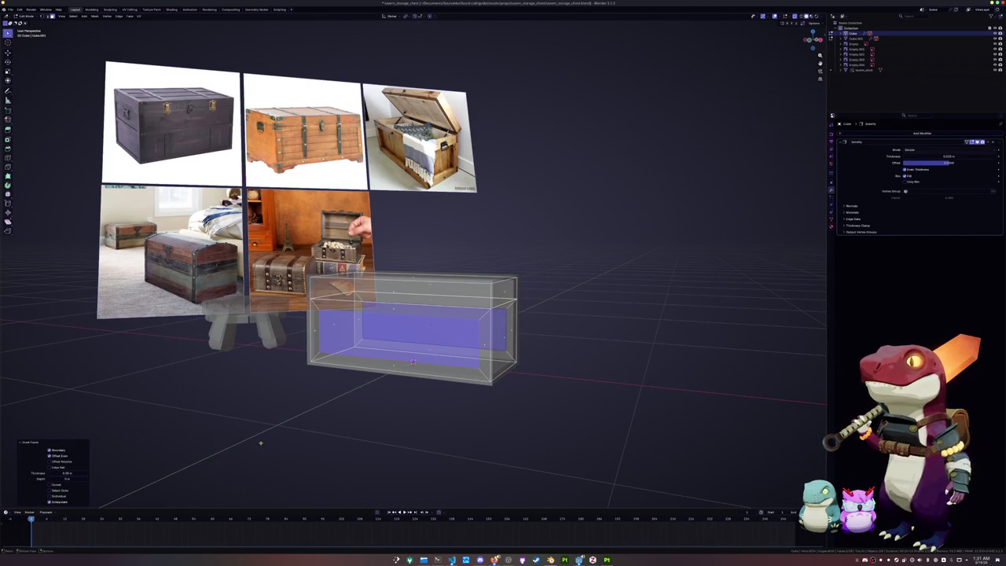
scroll(260, 443, "up", 1)
left_click(56, 462)
left_click(56, 462)
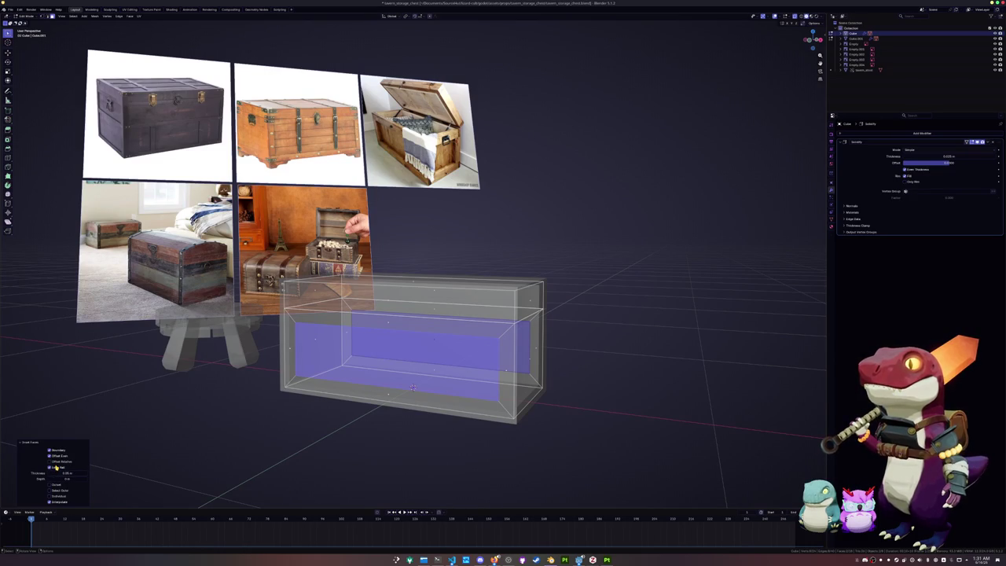
Check the chest body, then scale the selected end faces vertically along Z.
key("Tab")
middle_click_drag(184, 442, 327, 425)
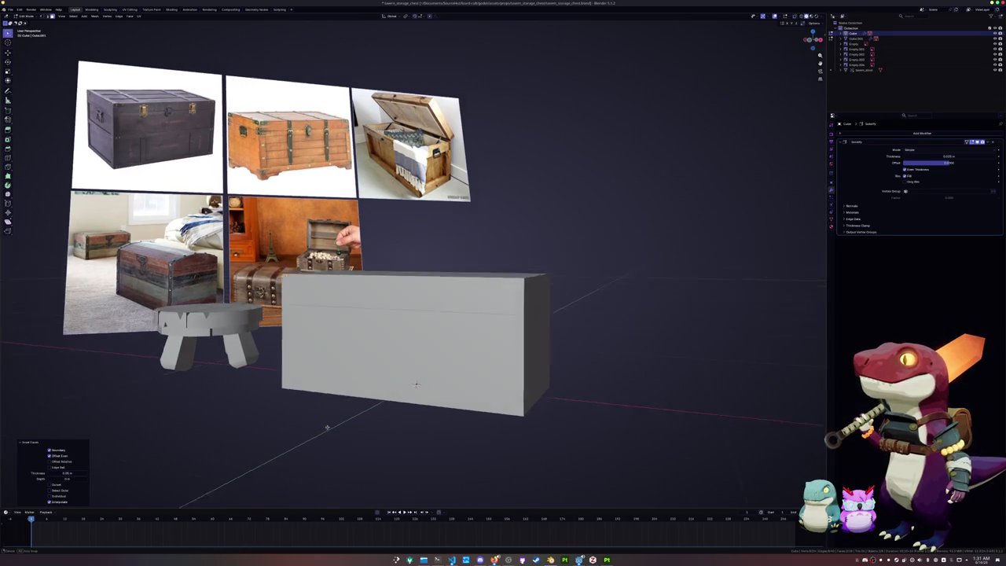
key("Tab")
key("ctrl+f")
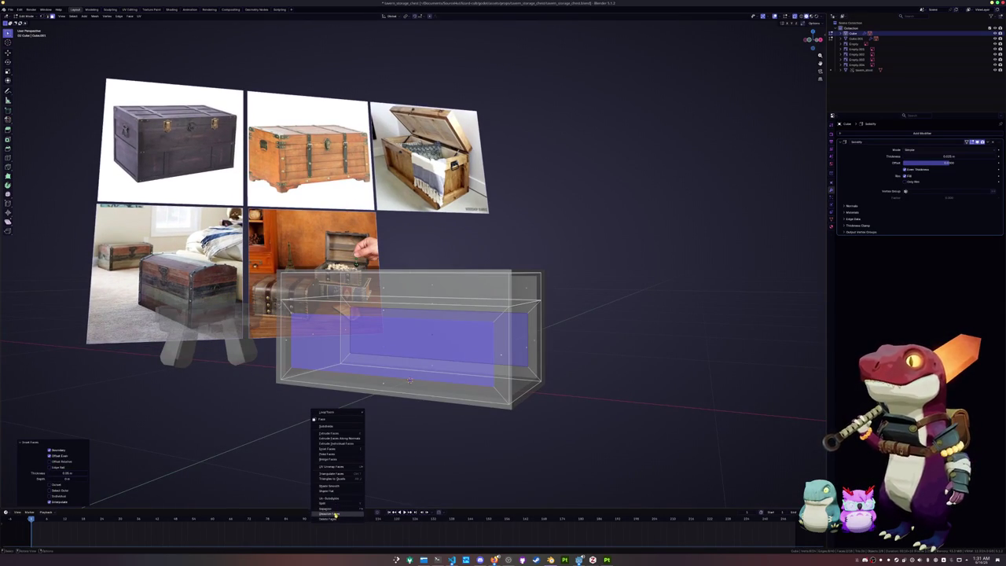
middle_click_drag(445, 472, 450, 466)
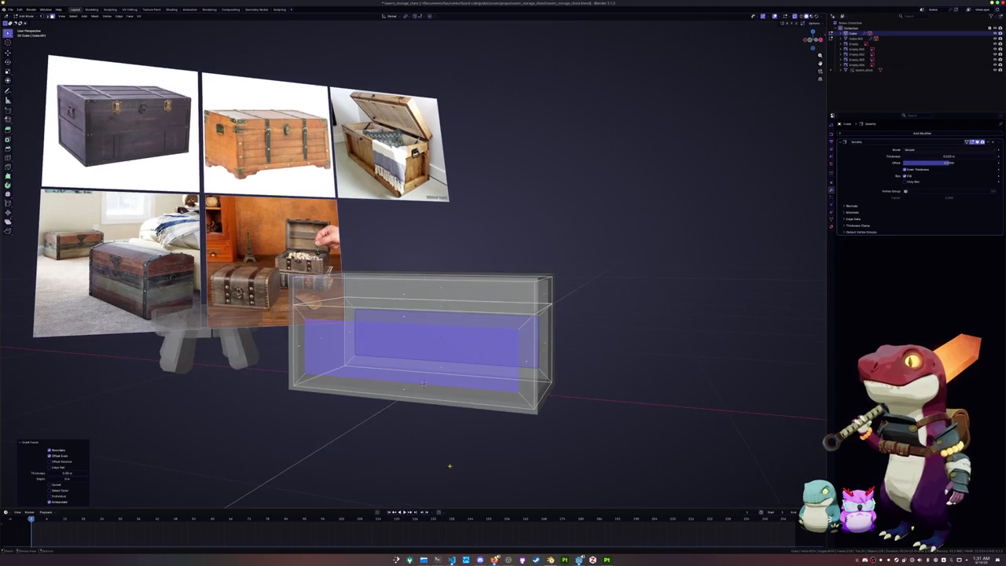
key("s")
key("z")
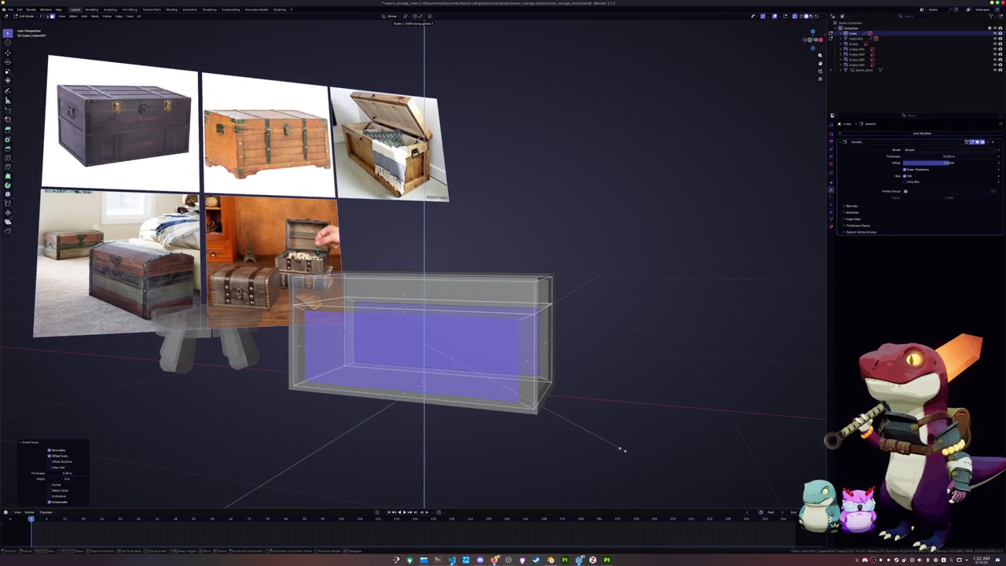
left_click(584, 442)
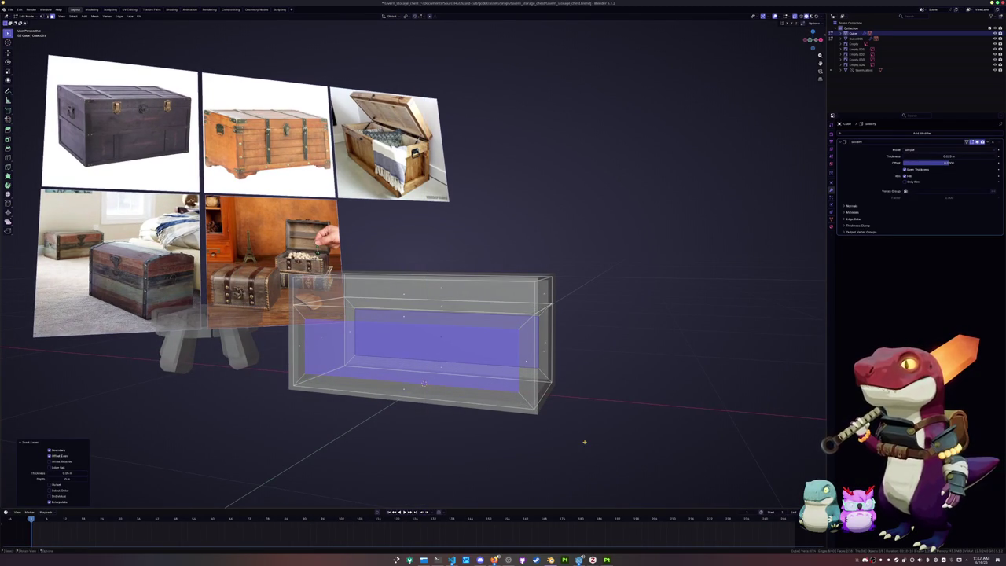
Undo the scale and inset the selected faces by 0.025 instead.
key("ctrl+z")
key("i")
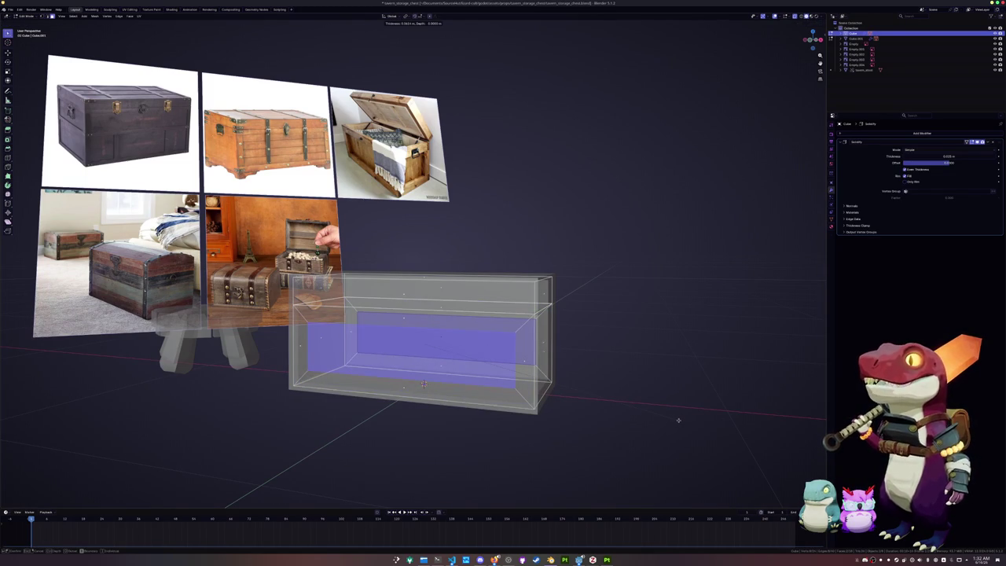
key("0")
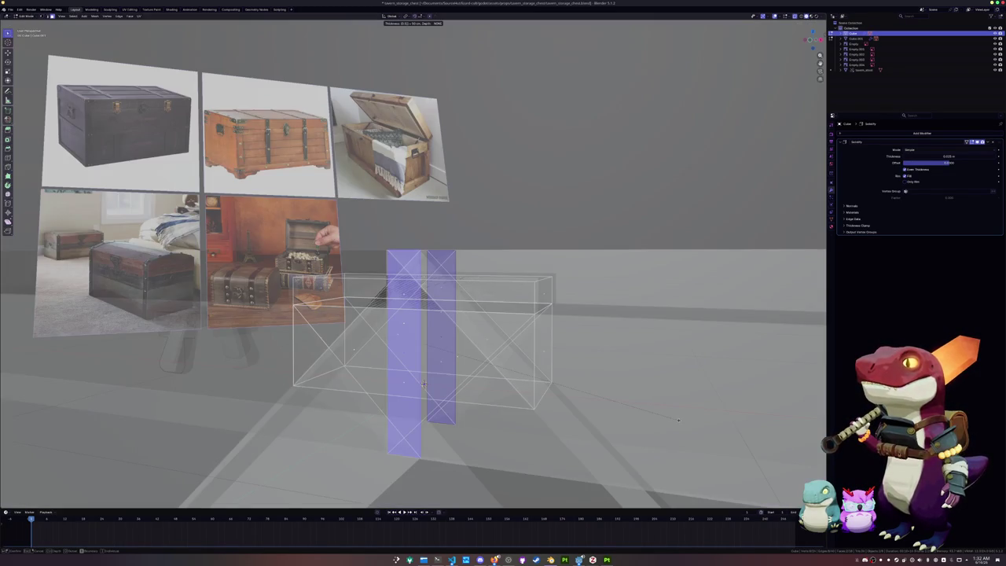
type("025")
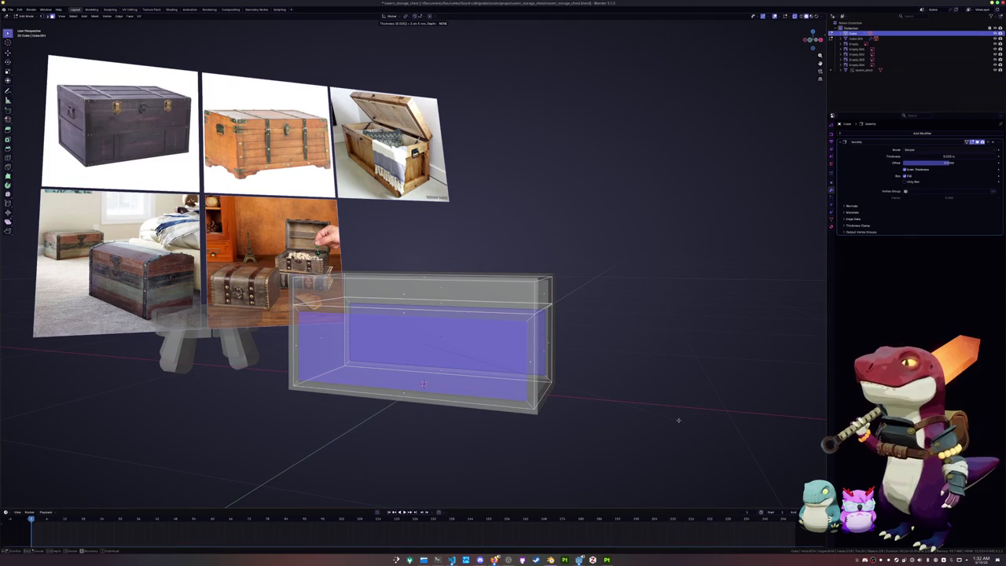
key("Return")
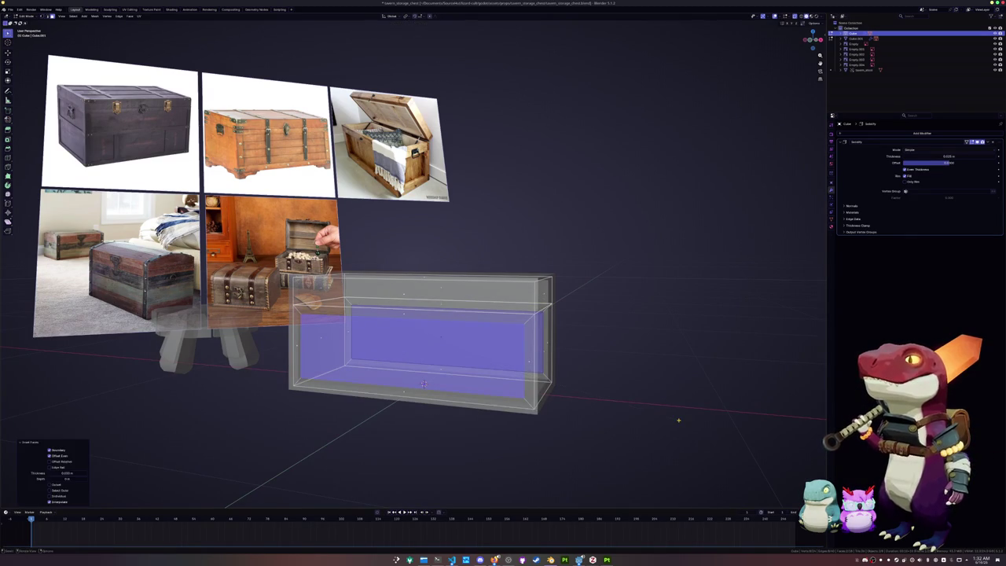
Separate the box's left face into its own object and select the new panel.
key("Tab")
key("Tab")
middle_click_drag(562, 412, 503, 438)
key("Tab")
key("Tab")
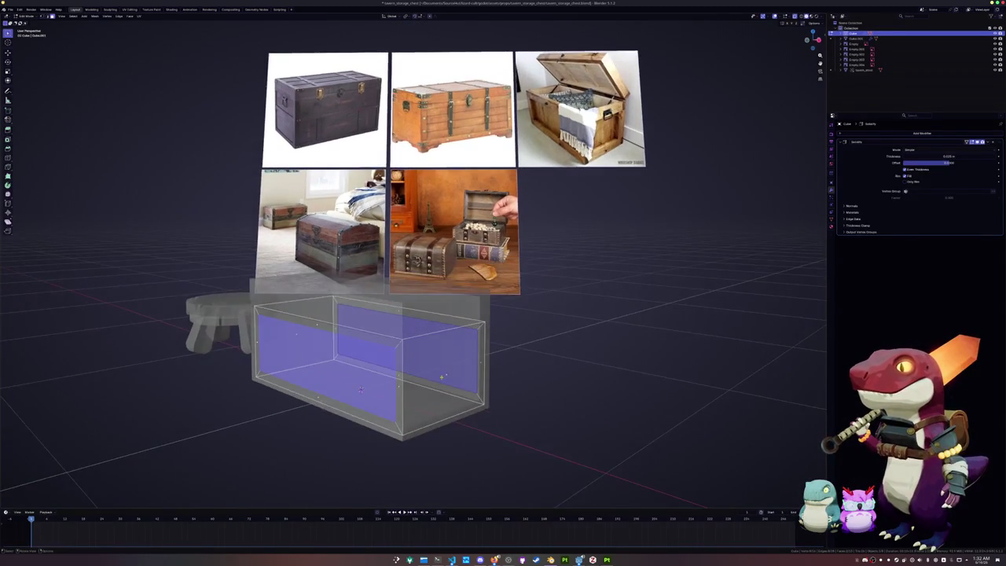
mouse_move(336, 390)
middle_mouse_down()
mouse_move(388, 392)
mouse_move(348, 385)
middle_mouse_up()
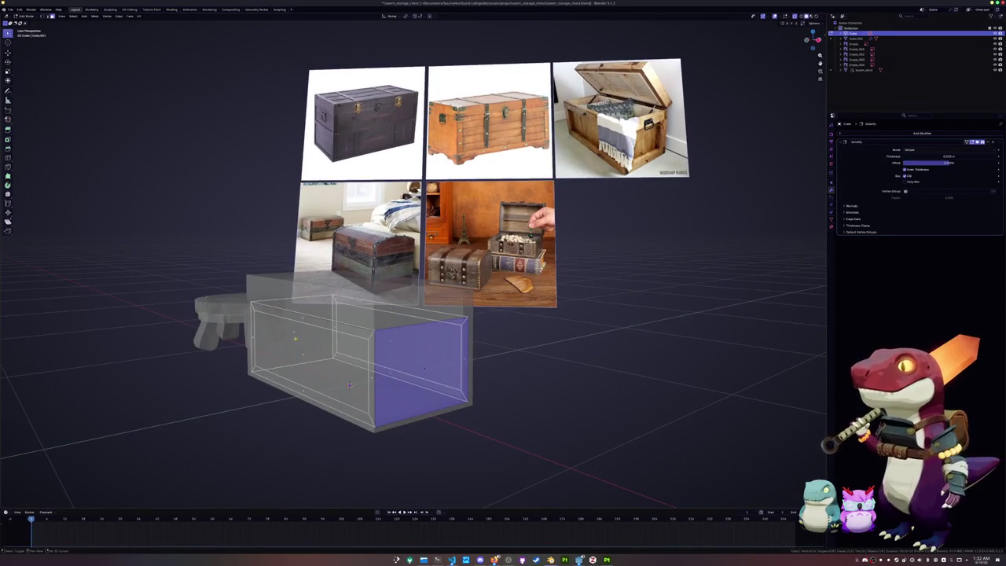
left_click(349, 385, "shift")
right_click(546, 369)
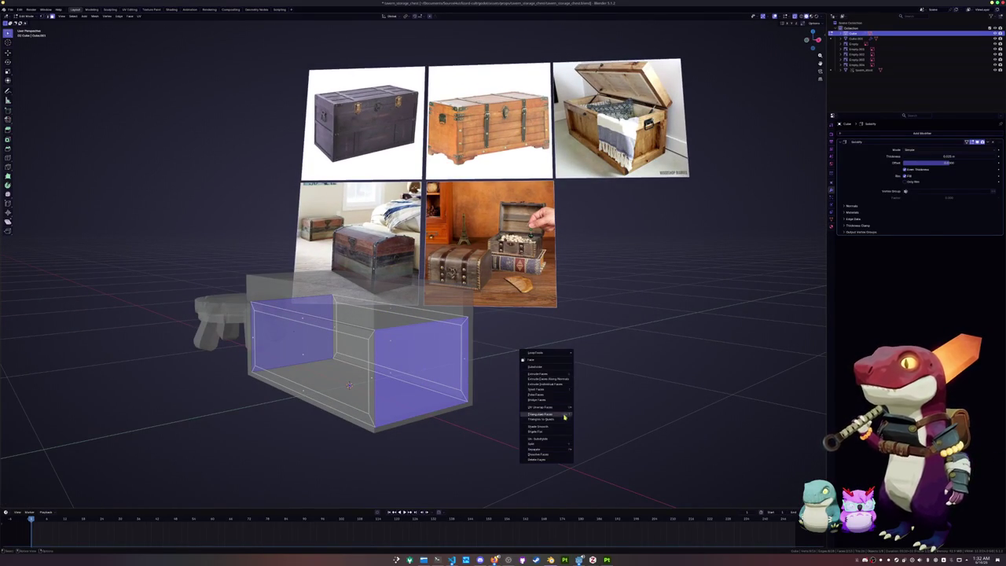
mouse_move(536, 449)
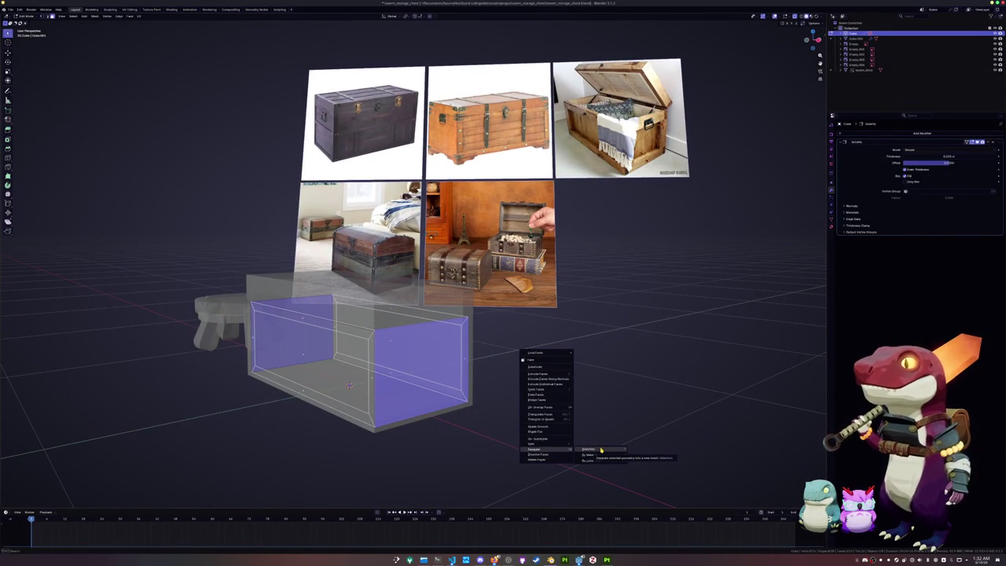
left_click(601, 449)
middle_click_drag(349, 385, 378, 394)
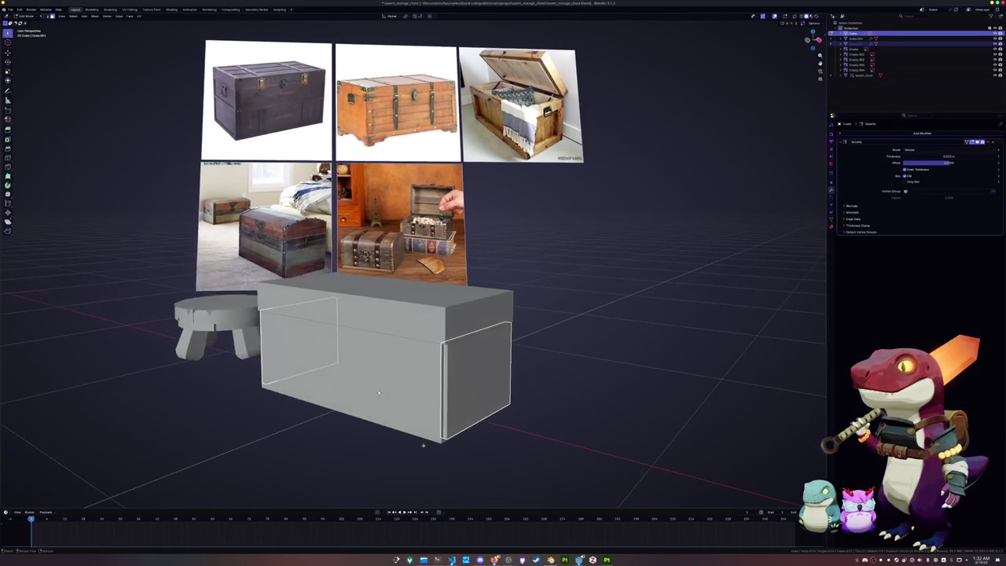
key("Tab")
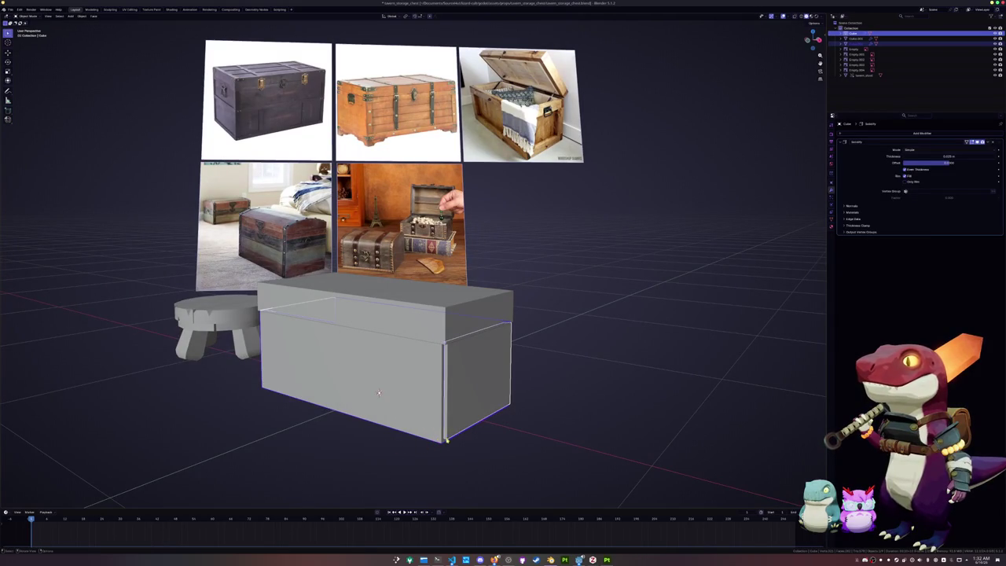
left_click(378, 393)
Delete the separated panel's bottom face using the X-ray view.
key("Tab")
key("alt+z")
left_click(378, 396)
right_click(378, 393)
left_click(428, 419)
key("Tab")
key("alt+z")
Delete the panel's remaining extra faces to leave an open shell.
scroll(368, 436, "up", 1)
key("Tab")
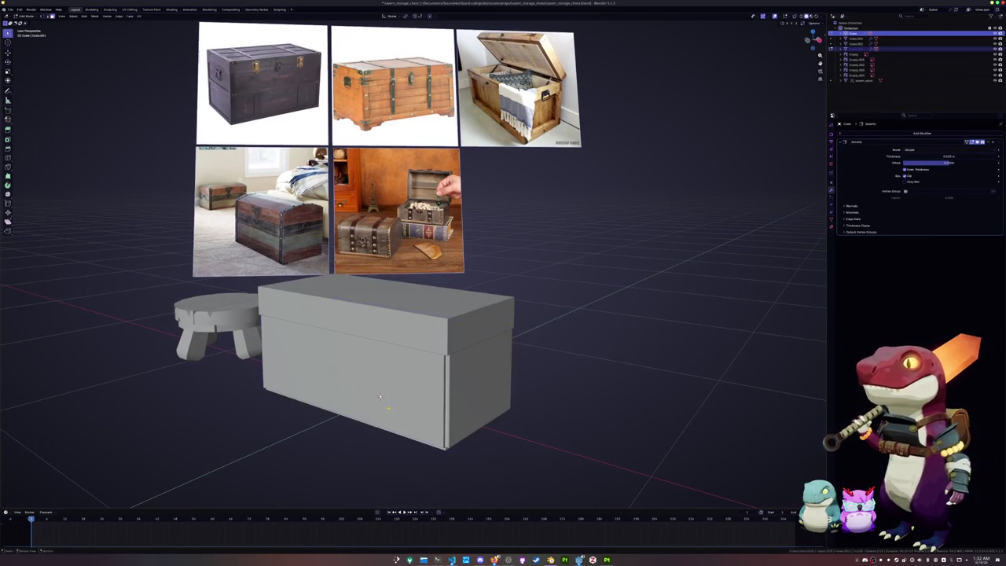
key("alt+z")
left_click(380, 397)
middle_click_drag(379, 396, 417, 385)
right_click(417, 386)
left_click(472, 339)
scroll(417, 419, "up", 1)
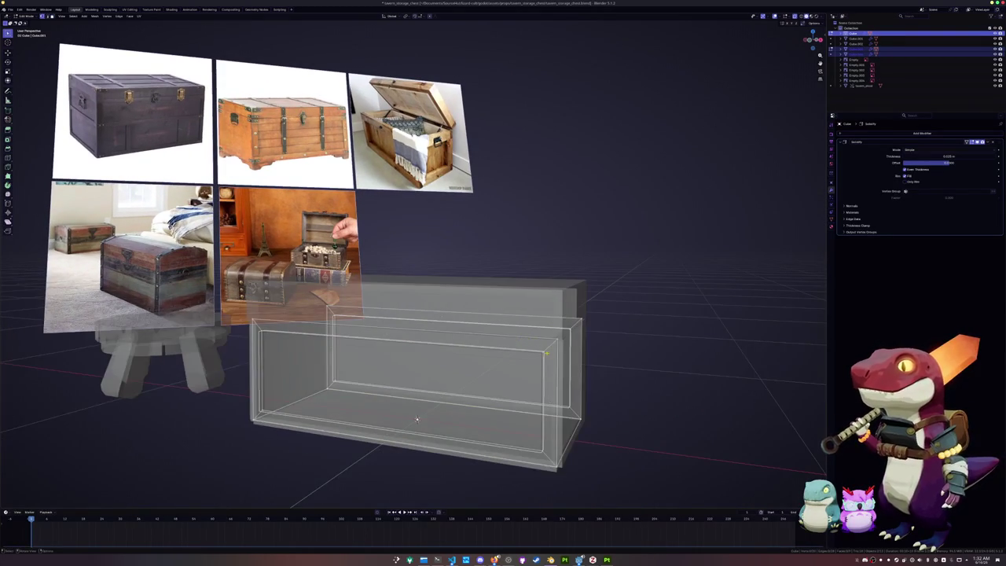
In front view, mirror the selected vertices and raise the top strip along Z.
key("1")
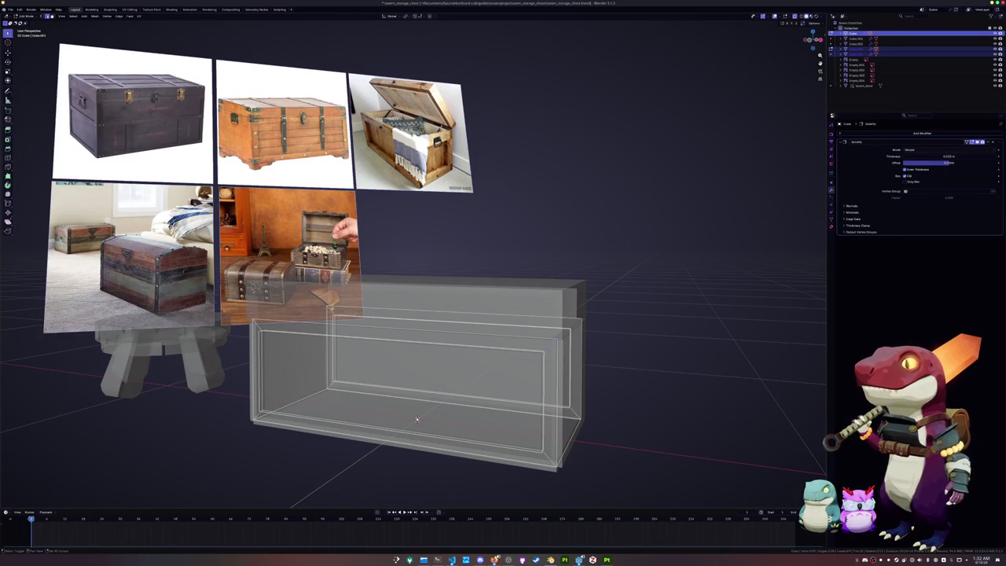
key("KP_1")
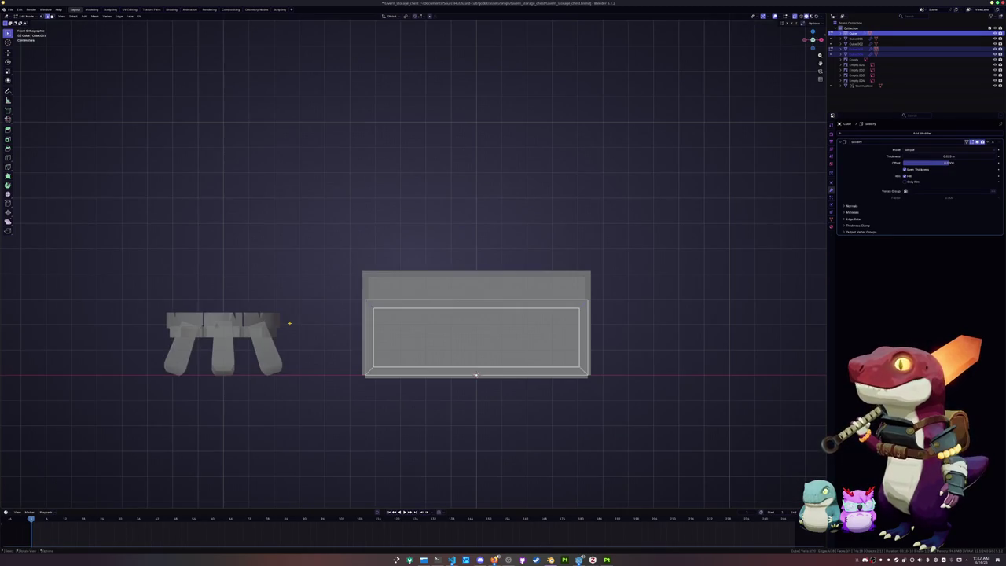
key("ctrl+m")
left_click(460, 358)
scroll(529, 342, "up", 1)
scroll(539, 358, "up", 2)
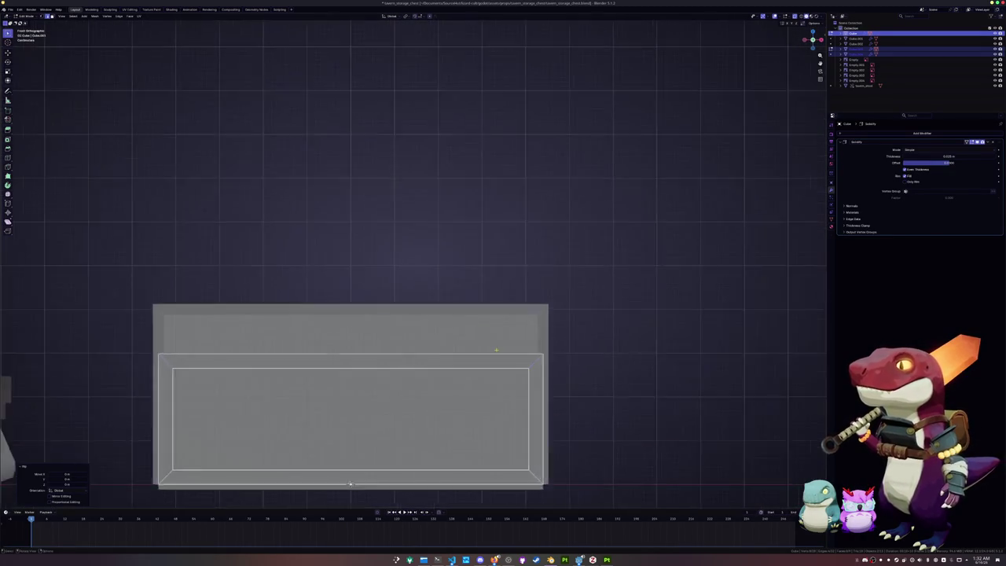
scroll(551, 374, "up", 1)
key("g")
key("z")
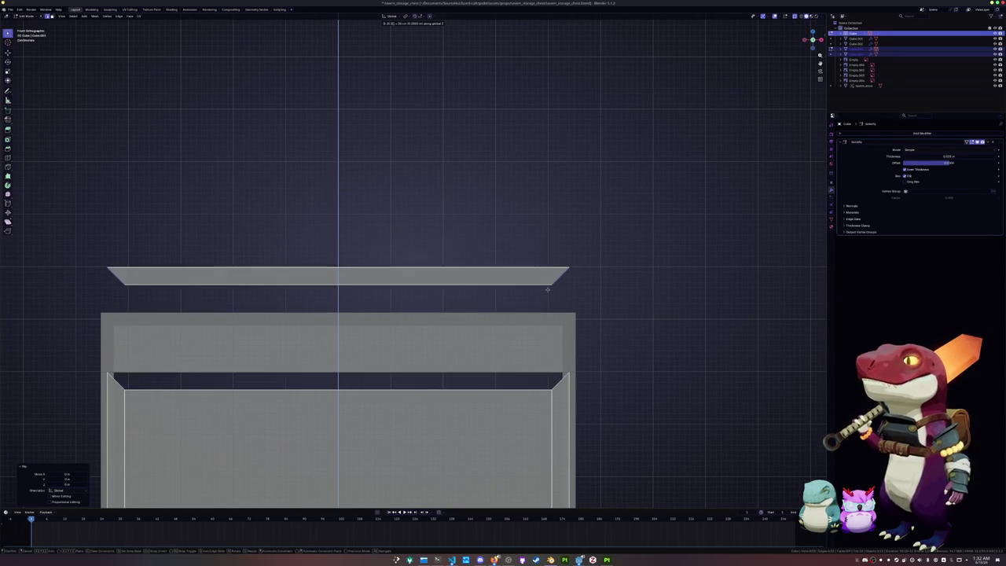
key("Return")
Square off both ends of the top strip with an X scale of 0.
left_click_drag(582, 282, 519, 221)
key("s")
key("x")
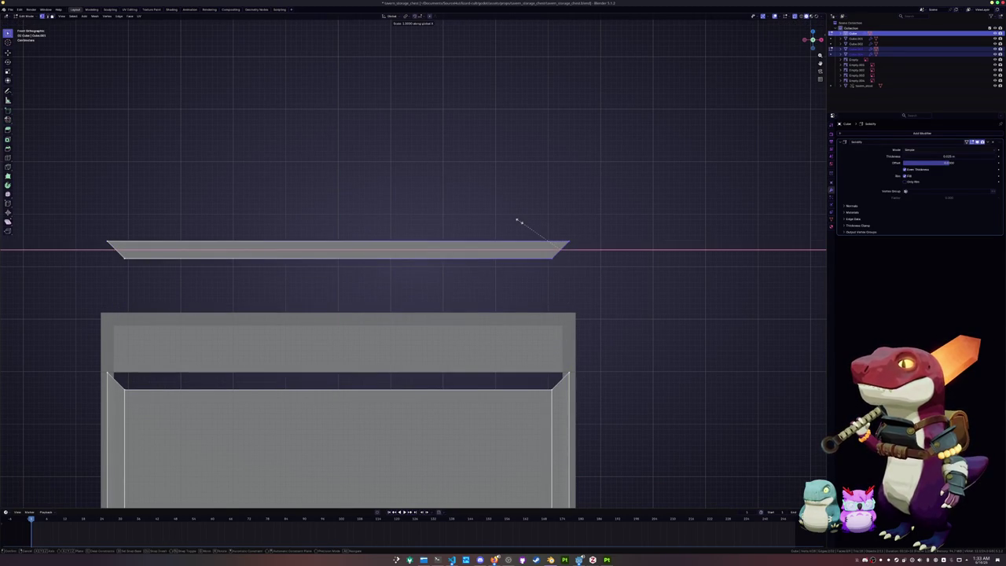
key("0")
key("Return")
left_click_drag(144, 289, 76, 224)
key("s")
key("x")
key("0")
key("Return")
Select only the top strip and lower it 0.2 along Z.
key("a")
mouse_move(602, 289)
left_mouse_down()
mouse_move(508, 263)
mouse_move(132, 204)
left_mouse_up()
type("gz")
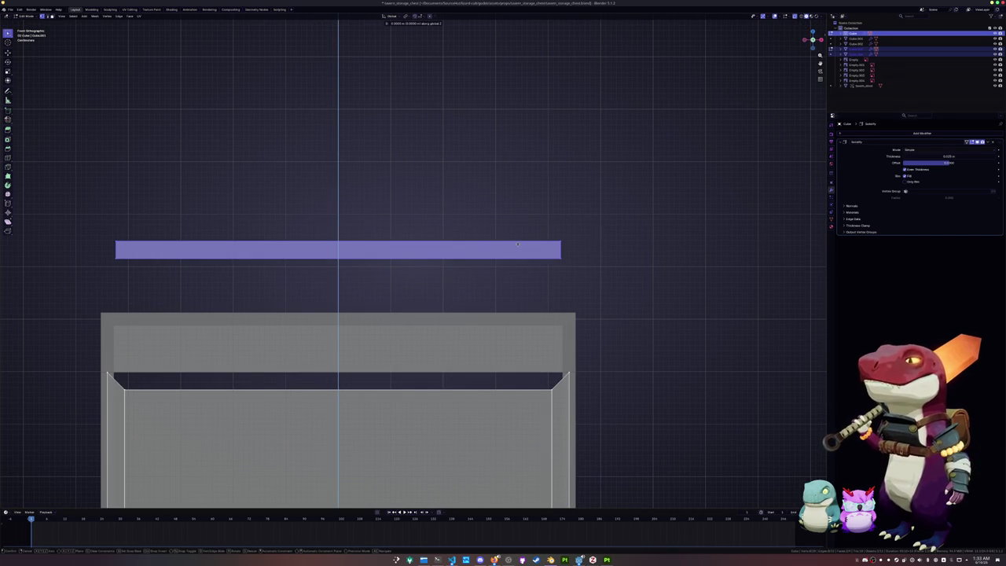
type("0.2-")
key("Return")
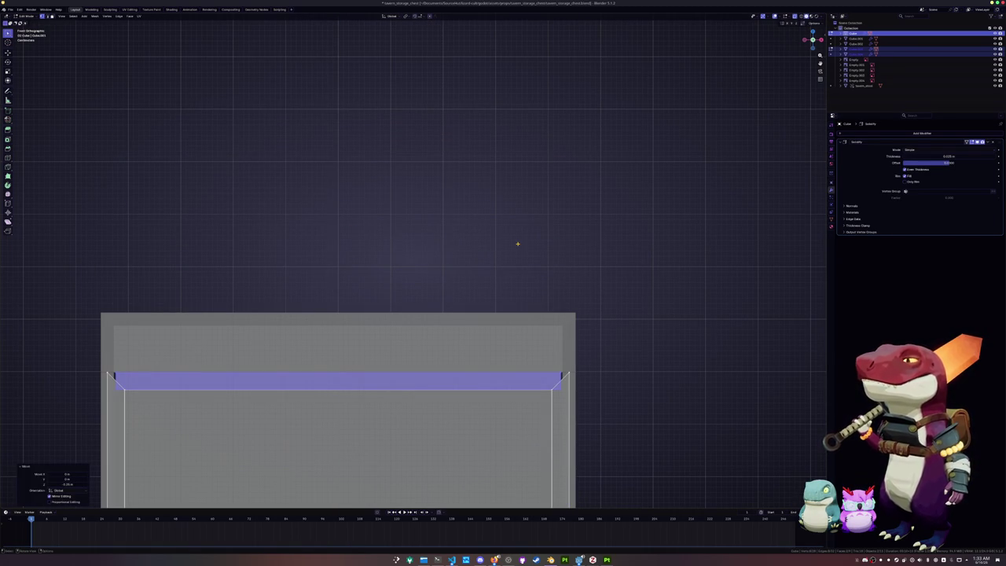
Slide the selection along X, then shift it a further -0.018 on X.
key("alt+a")
middle_click_drag(338, 528, 343, 486, "shift")
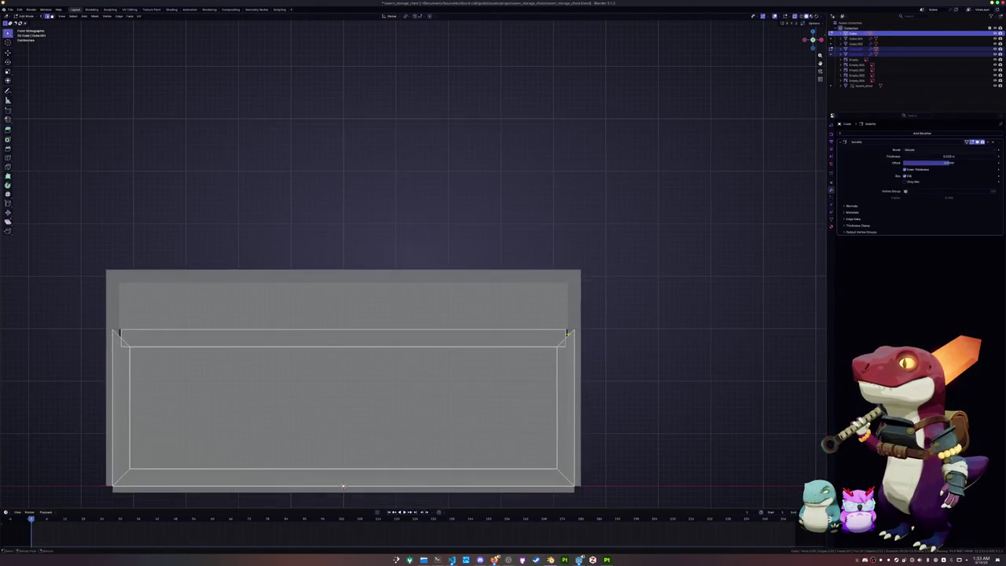
scroll(564, 334, "up", 1)
key("g")
key("x")
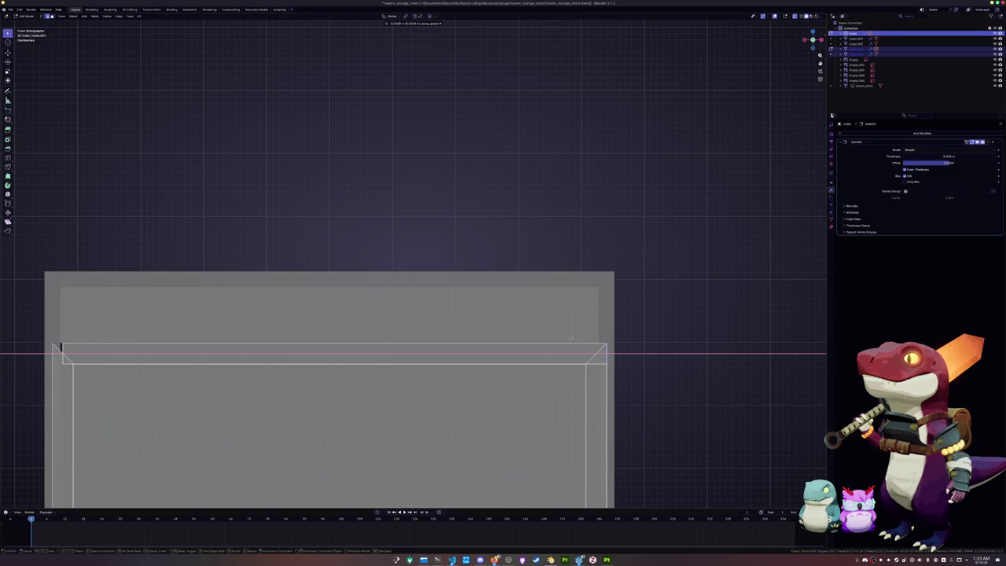
key("Return")
middle_click_drag(196, 354, 419, 343, "shift")
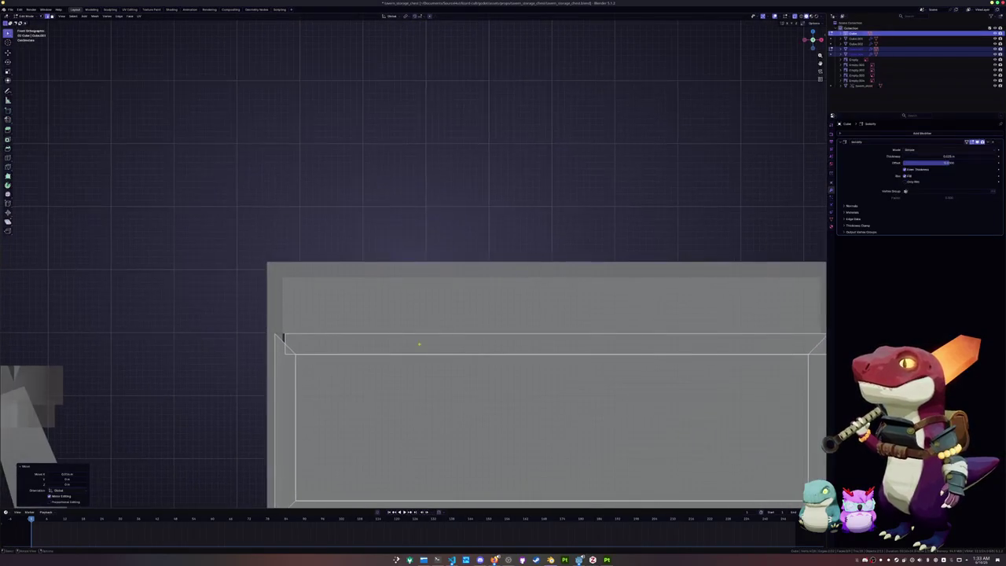
type("gx")
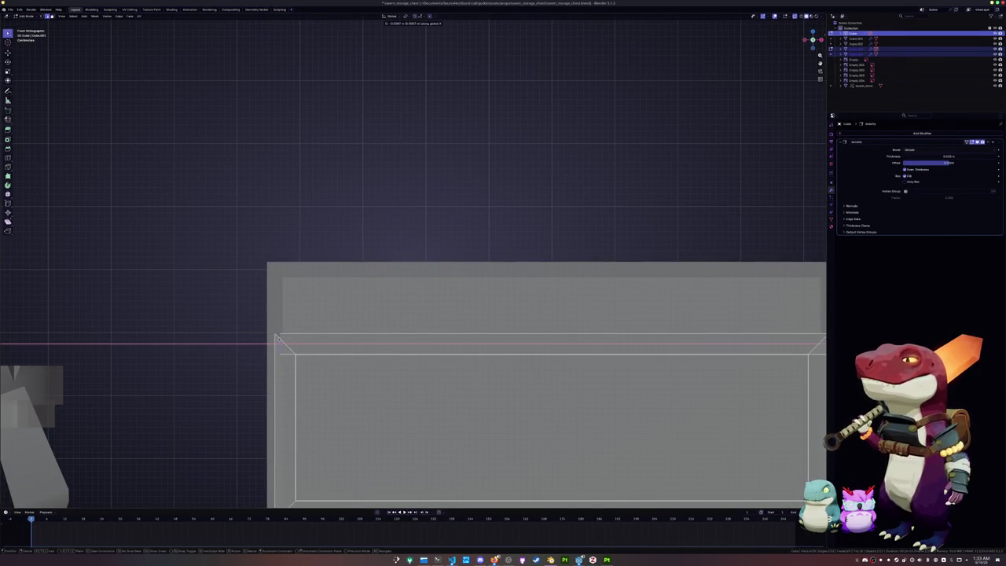
type("-0.018")
key("Return")
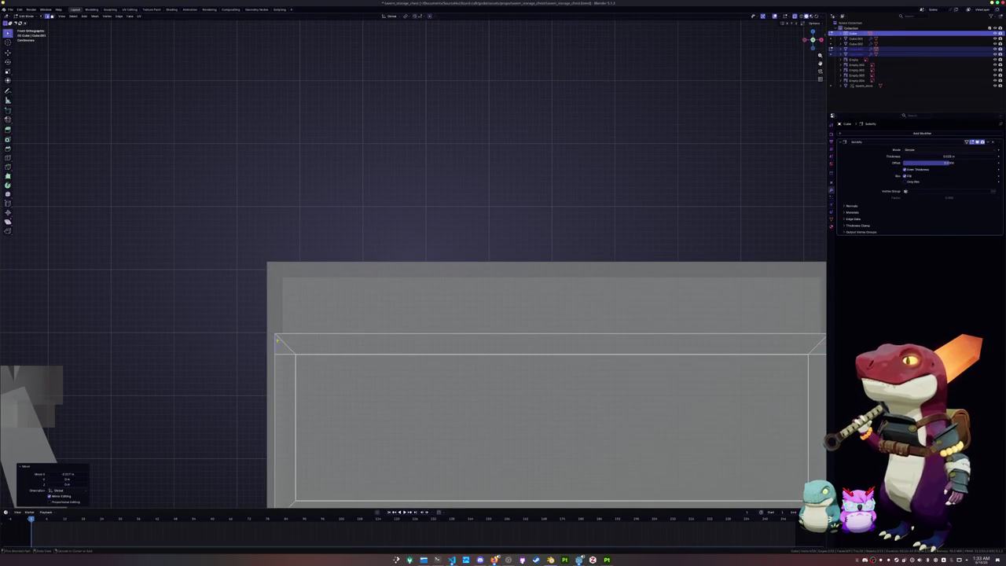
Flatten the selection to zero height and move it vertically into place.
middle_click_drag(528, 346, 348, 334, "shift")
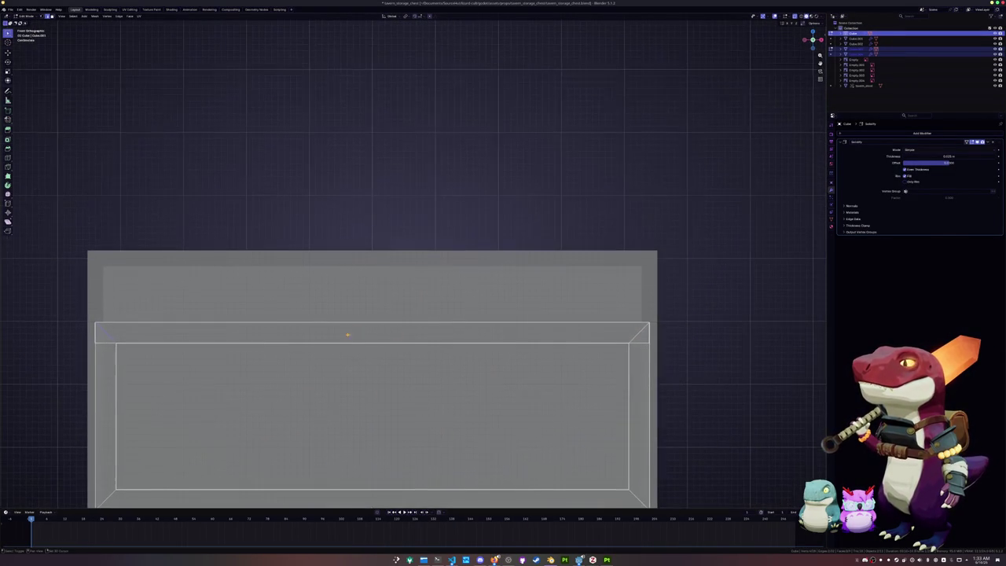
type("sz0")
key("Return")
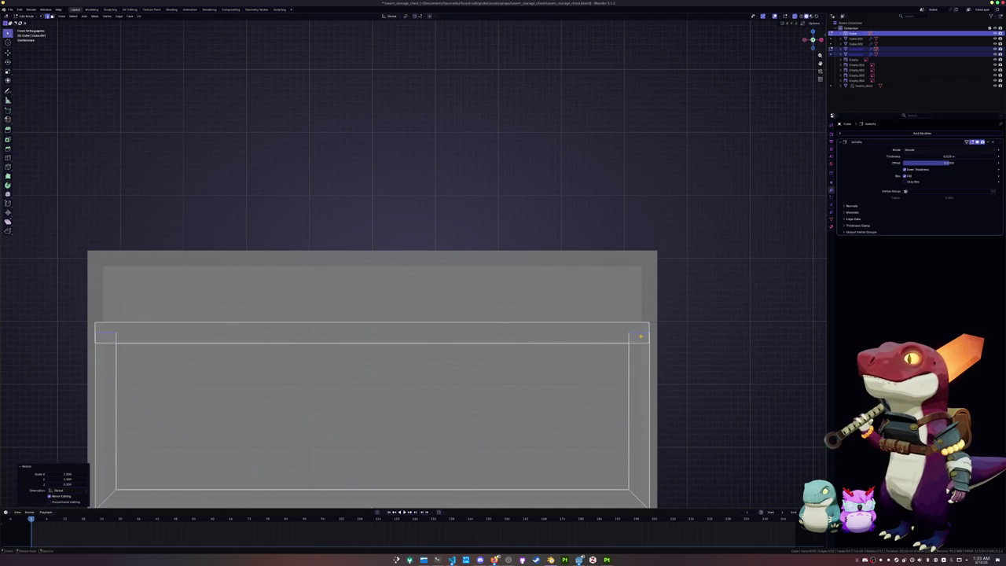
key("g")
key("z")
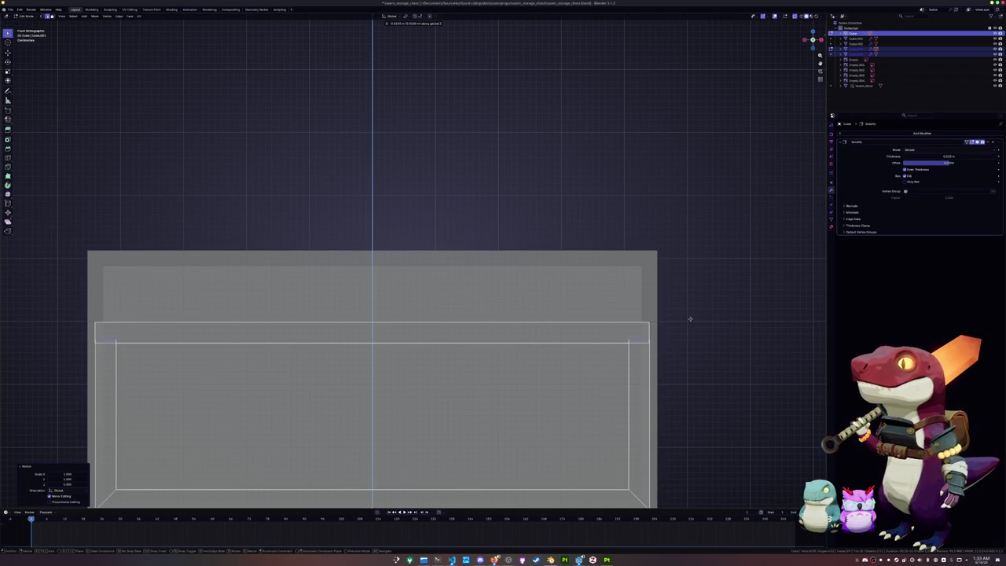
left_click(692, 339)
Turn X-ray off, return to Object Mode, and select the right side panel.
scroll(676, 342, "down", 4)
middle_click_drag(660, 344, 439, 350)
middle_click_drag(306, 355, 317, 355)
key("alt+z")
key("Tab")
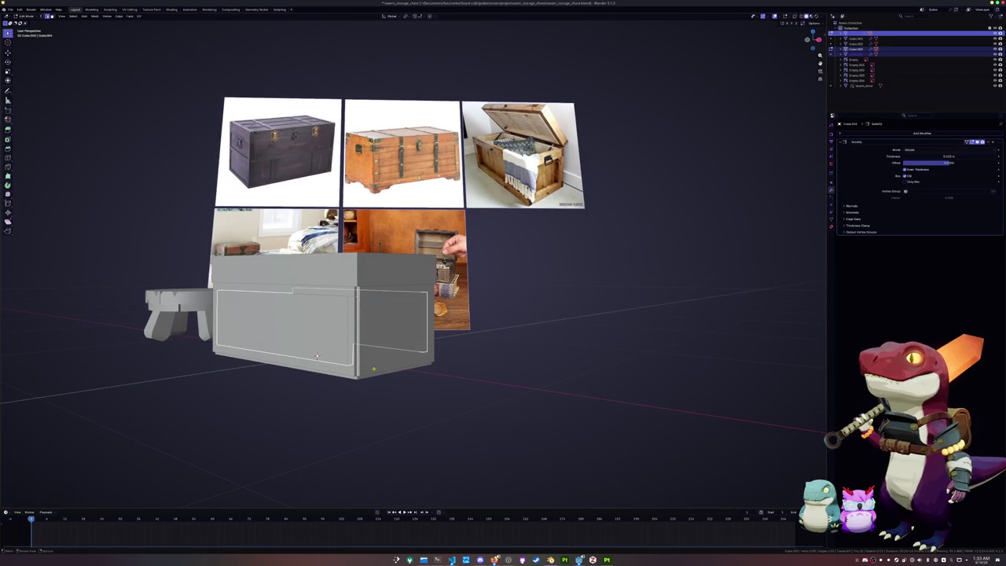
left_click(375, 365)
scroll(349, 384, "up", 2)
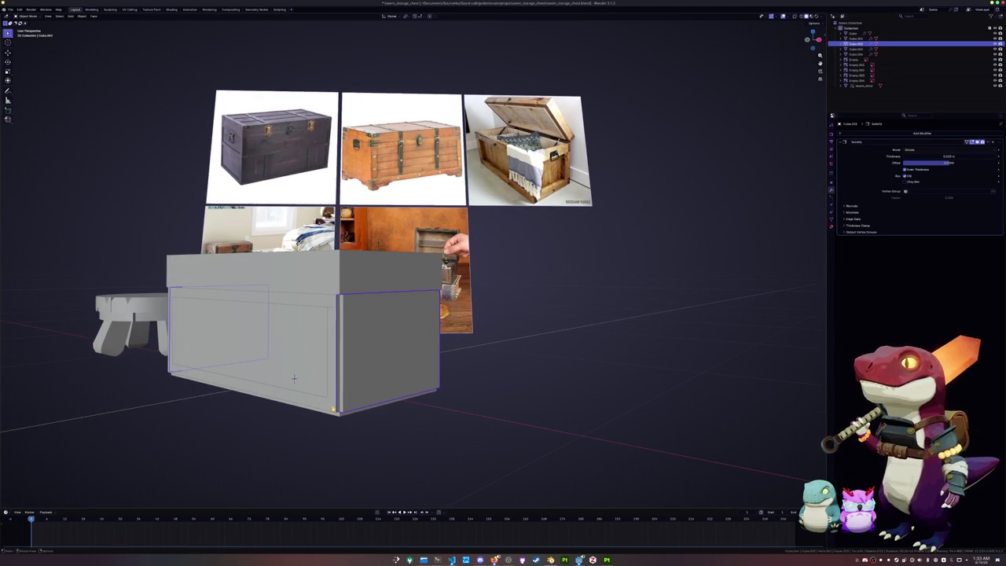
Edit the front panel in X-ray front view and lower its bottom edges.
left_click(294, 379)
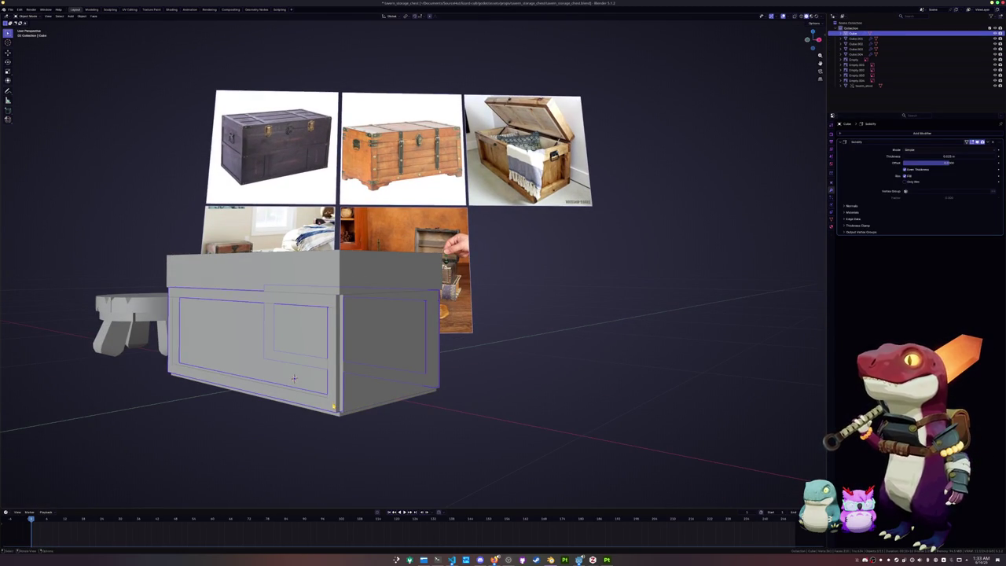
key("Tab")
key("alt+z")
left_click(184, 384)
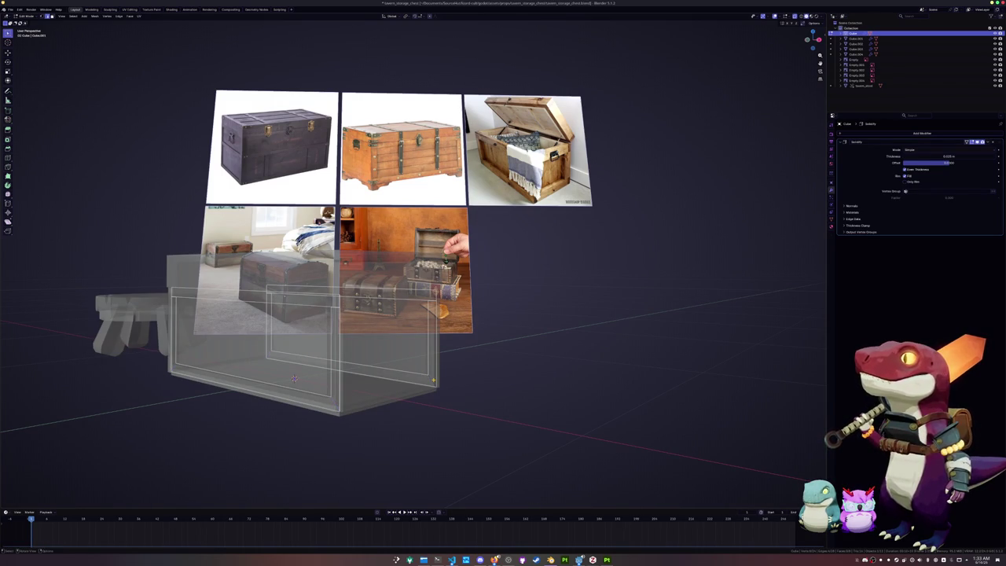
key("KP_1")
scroll(433, 377, "up", 2)
key("g")
left_click(454, 421)
Duplicate the bottom part below the box, scale it on Z, and reposition it vertically.
key("shift+d")
key("z")
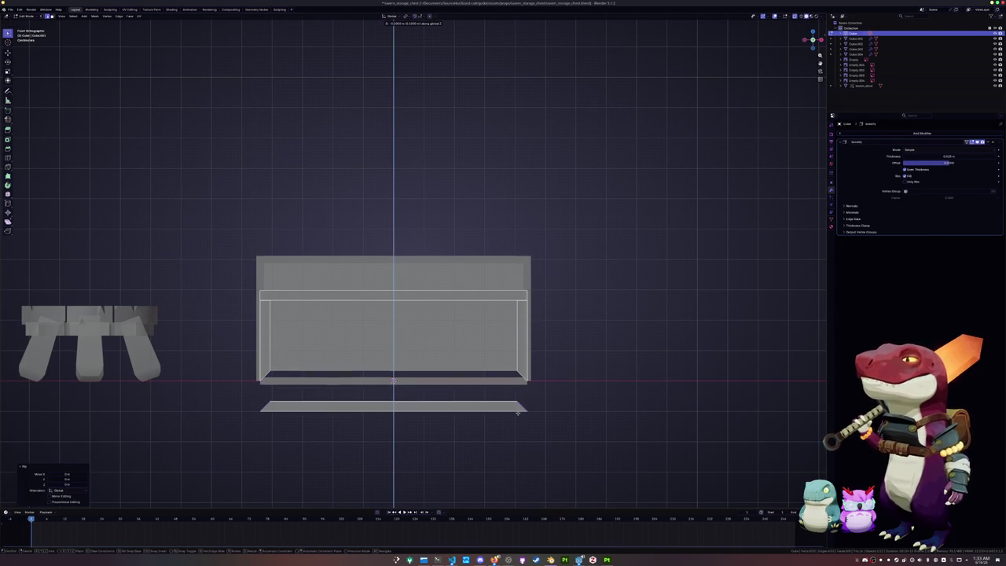
left_click(518, 413)
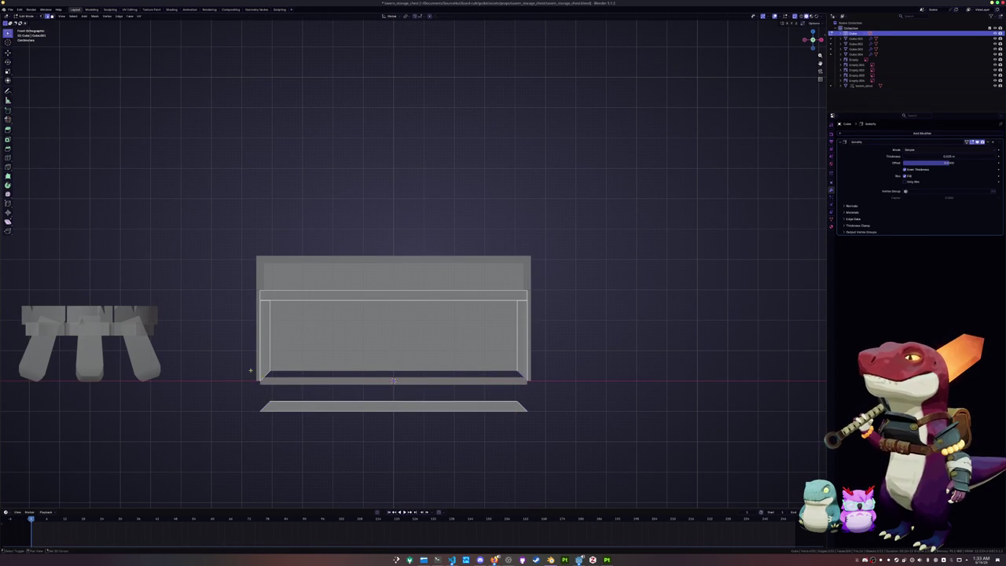
key("s")
key("z")
left_click(329, 372)
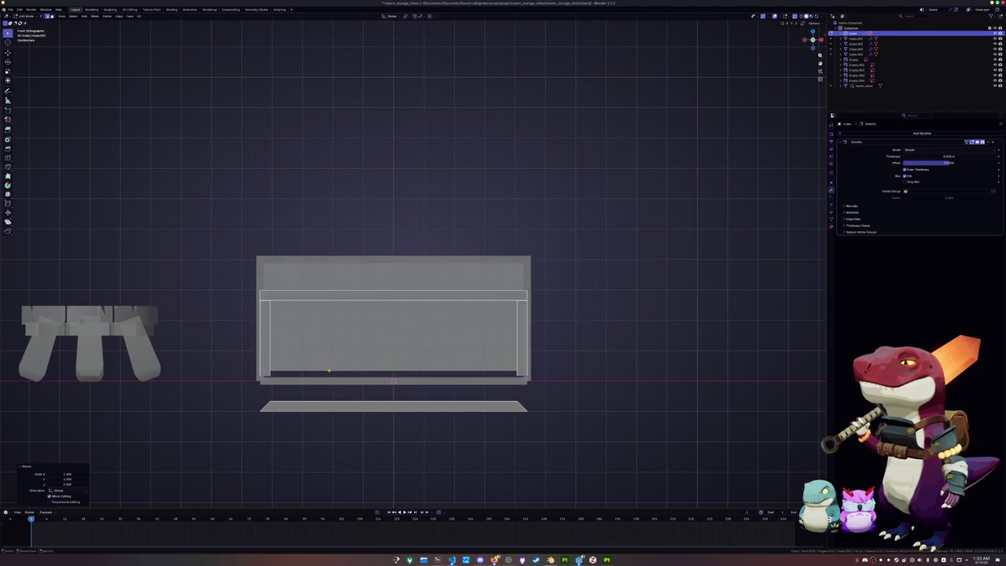
scroll(331, 373, "up", 2)
key("g")
key("z")
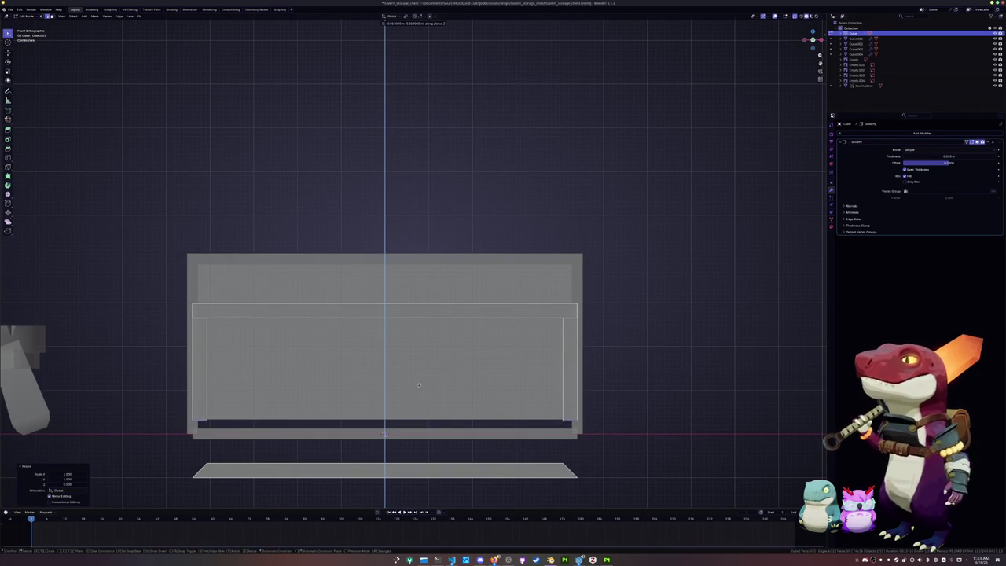
left_click(422, 377)
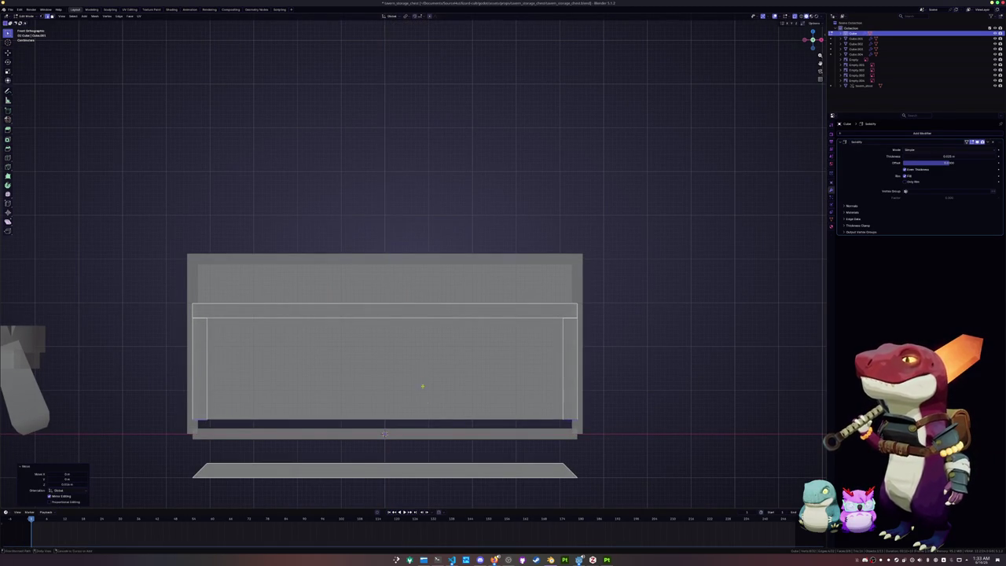
Raise the front panel's bottom plate along Z, then apply an X scale of 0.
scroll(421, 376, "down", 1)
left_click_drag(577, 464, 211, 410)
key("g")
key("z")
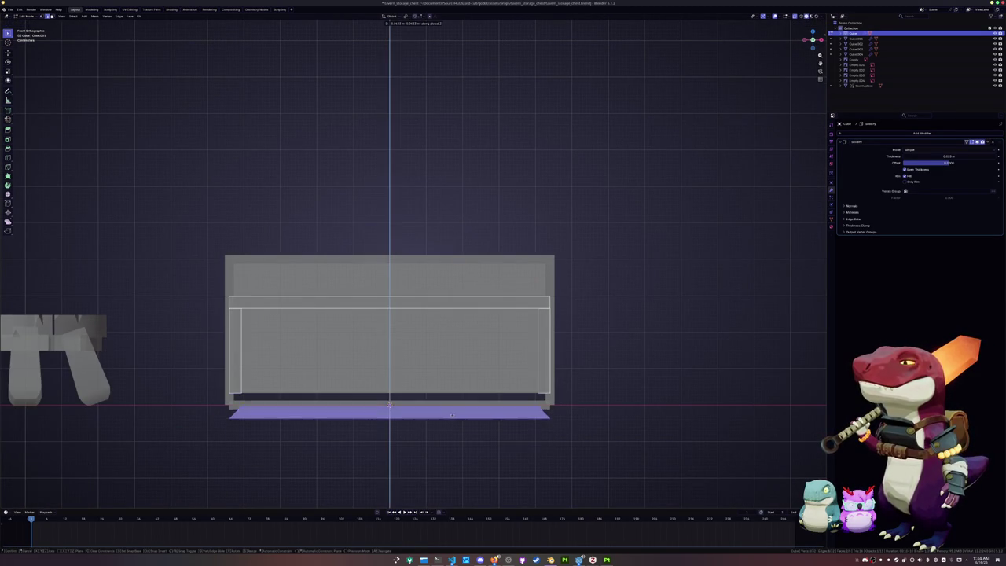
left_click(450, 401)
key("alt+a")
key("s")
key("x")
key("0")
key("Return")
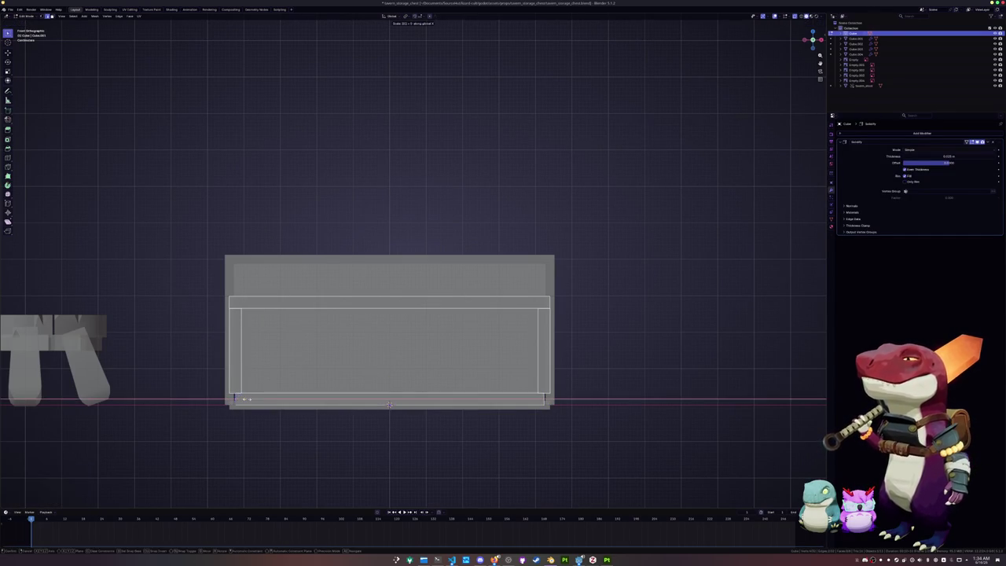
Widen the bottom strip along X and move the panel's right edge outward on X.
left_click(389, 405, "alt")
key("alt+a")
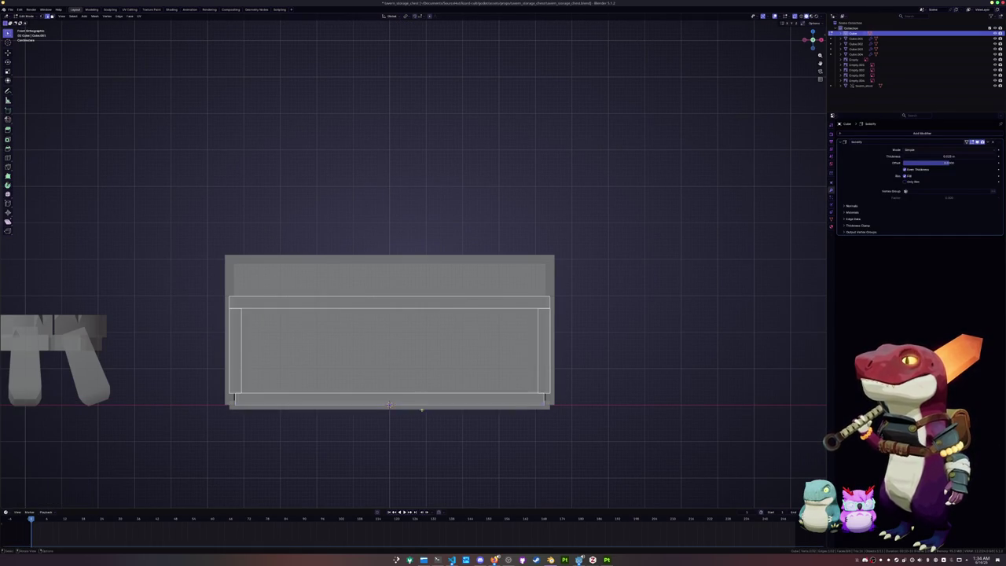
left_click(389, 405, "alt")
key("s")
key("x")
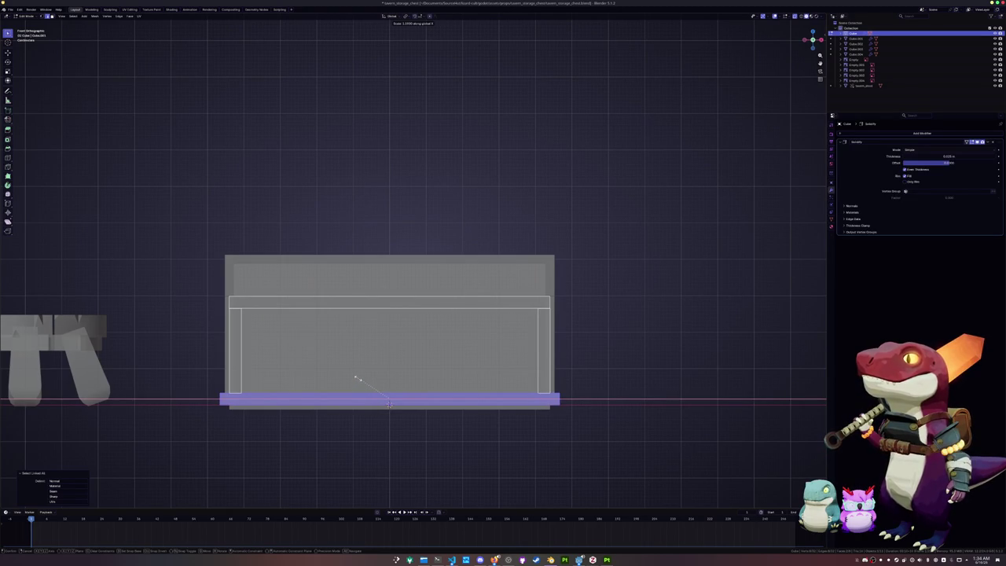
left_click(371, 391)
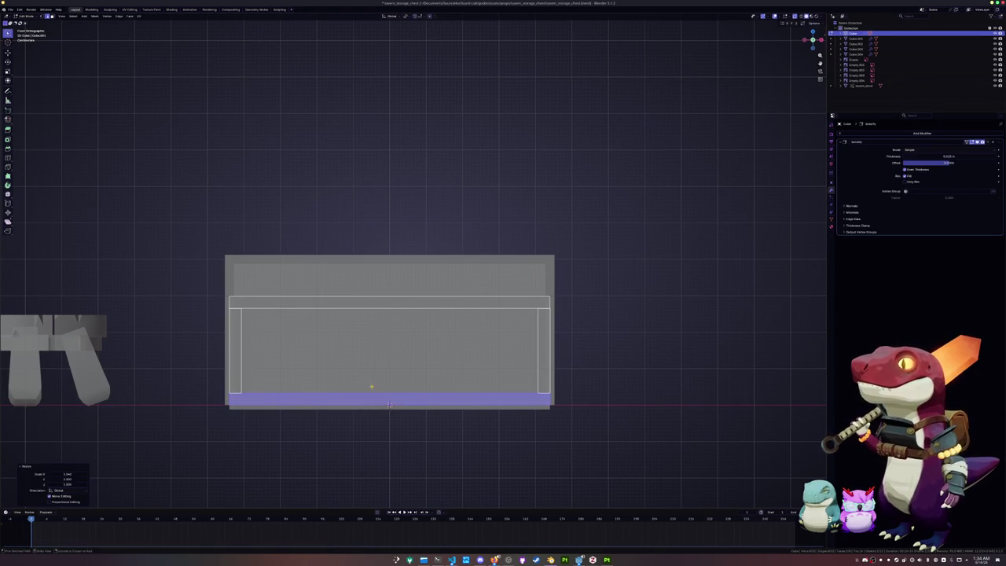
mouse_move(575, 422)
left_mouse_down()
mouse_move(541, 350)
mouse_move(545, 272)
left_mouse_up()
scroll(681, 366, "up", 2)
key("g")
key("x")
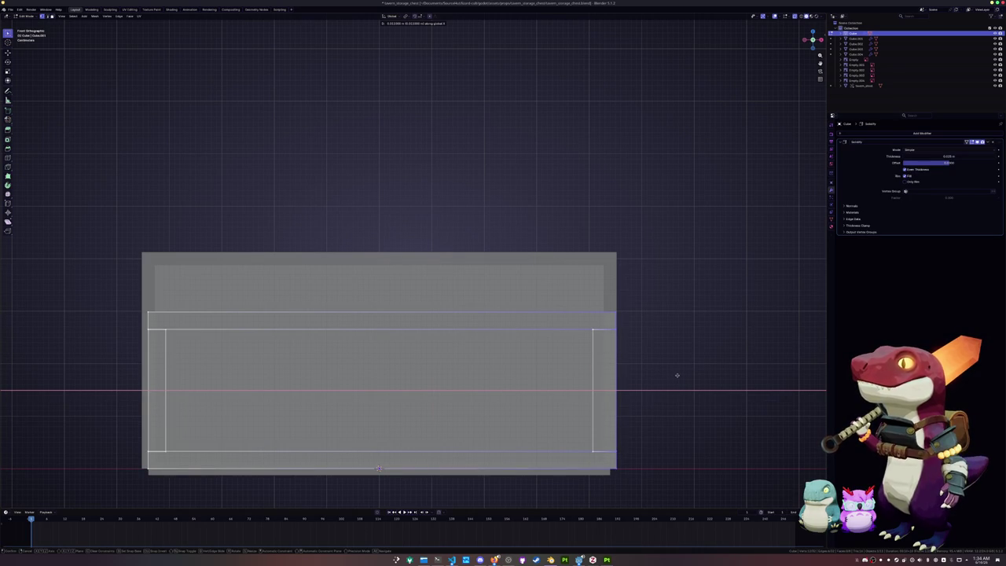
left_click(679, 377)
Select the whole panel mesh, mirror it across its centre with Auto Mirror, and exit Edit Mode.
mouse_move(279, 406)
middle_mouse_down("shift")
mouse_move(413, 378)
mouse_move(348, 370)
middle_mouse_up("shift")
scroll(349, 370, "down", 2)
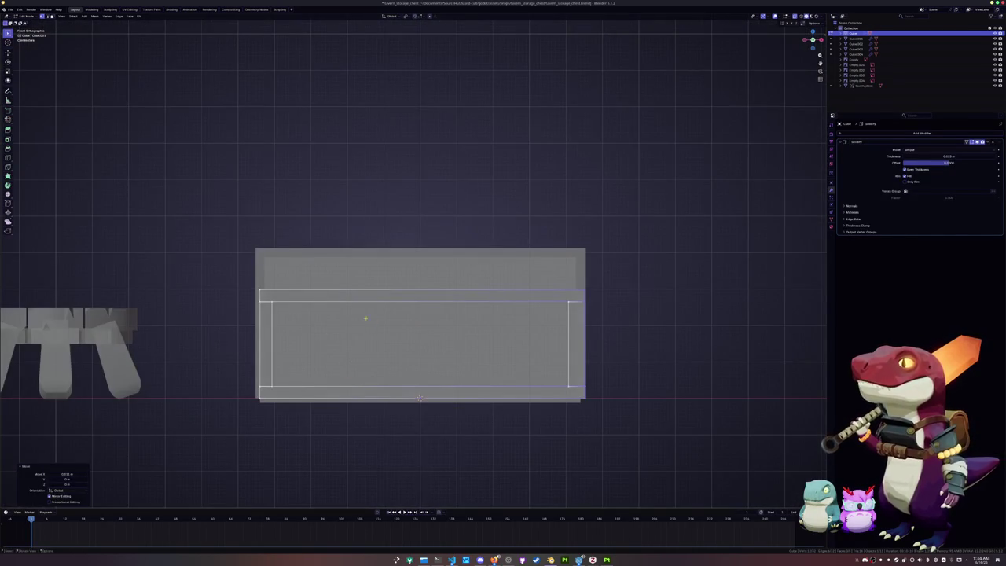
key("n")
key("a")
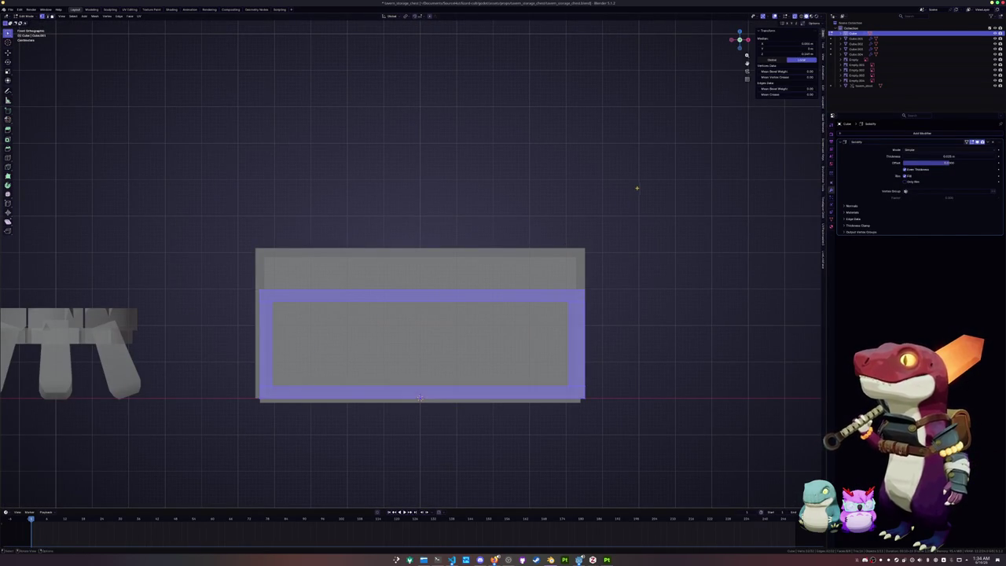
left_click(767, 37)
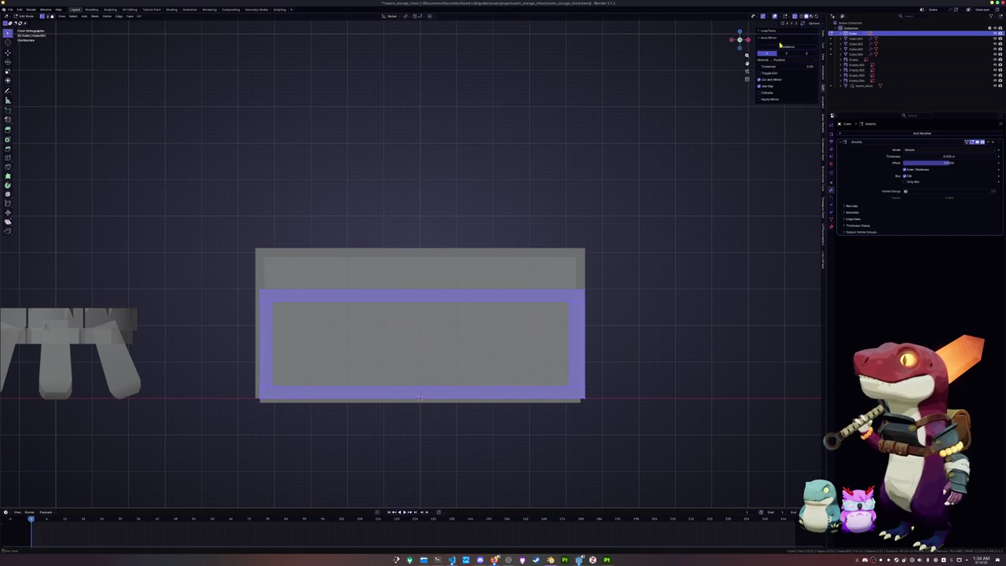
left_click(784, 47)
key("Tab")
Select the chest lid's top face in X-ray Edit Mode.
scroll(586, 275, "up", 3)
mouse_move(586, 274)
middle_mouse_down()
mouse_move(430, 339)
mouse_move(464, 260)
mouse_move(393, 305)
middle_mouse_up()
left_click(465, 260)
key("Tab")
key("alt+z")
left_click(489, 306)
Inset the lid's top face by 0.025 and delete the inner centre face.
mouse_move(528, 299)
middle_mouse_down()
mouse_move(544, 294)
mouse_move(484, 304)
middle_mouse_up()
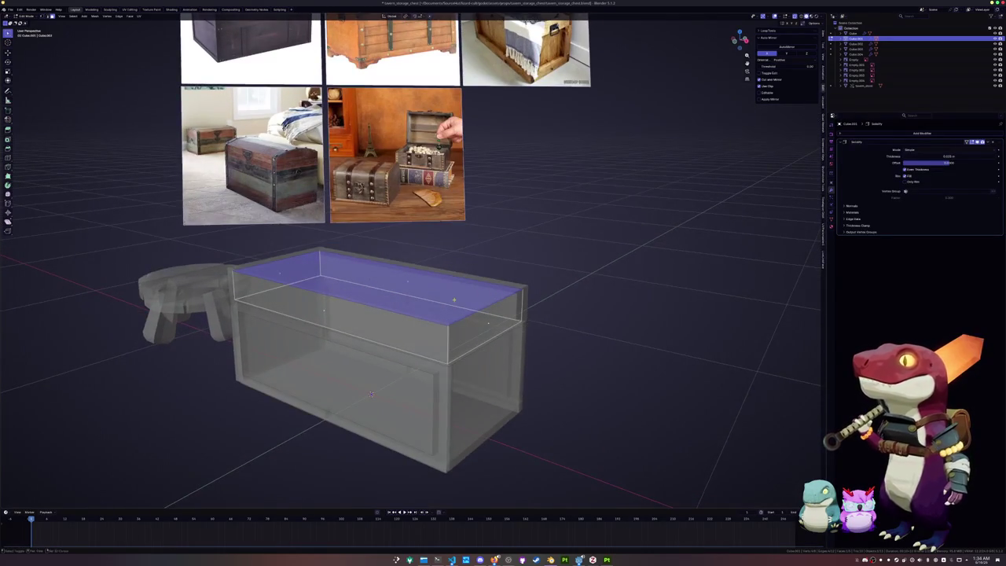
key("i")
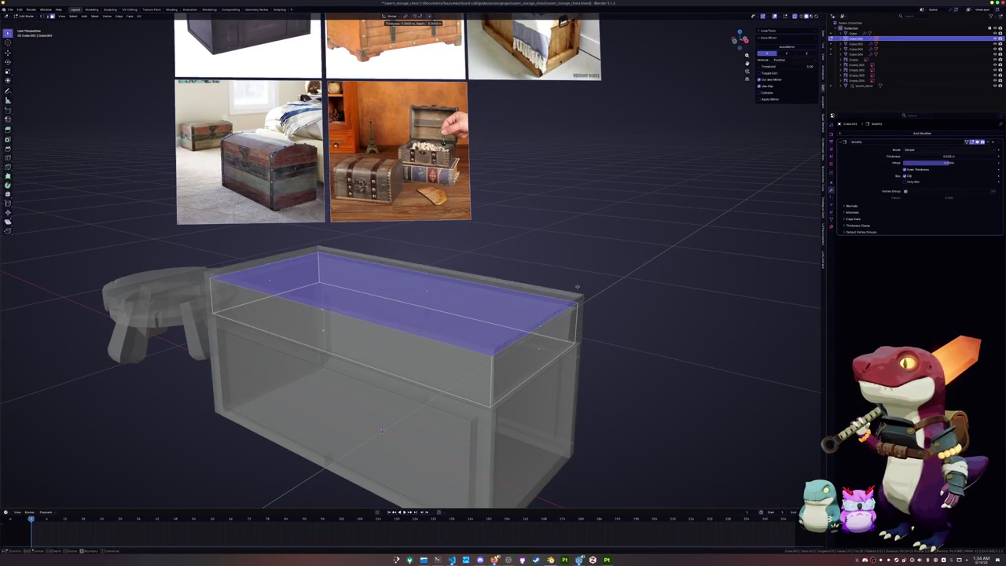
type("0")
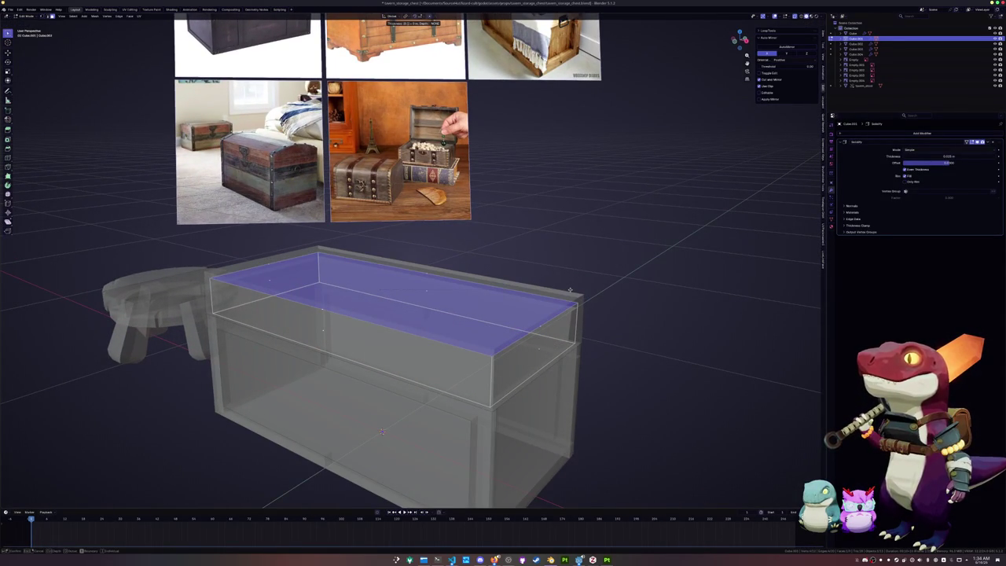
type(".025")
key("Return")
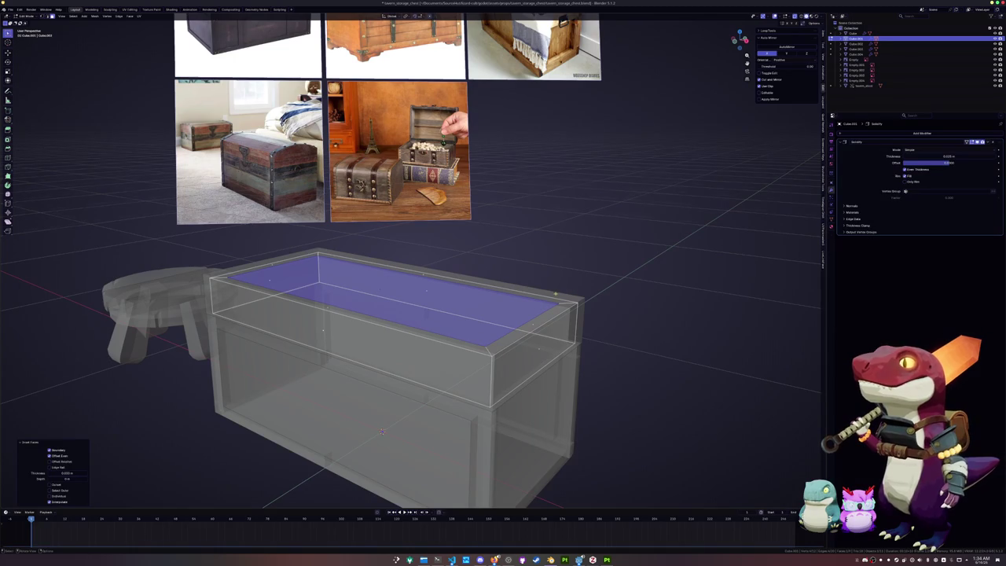
key("x")
left_click(621, 273)
Return to Object Mode, turn off X-ray and reselect the lid.
key("ctrl+Tab")
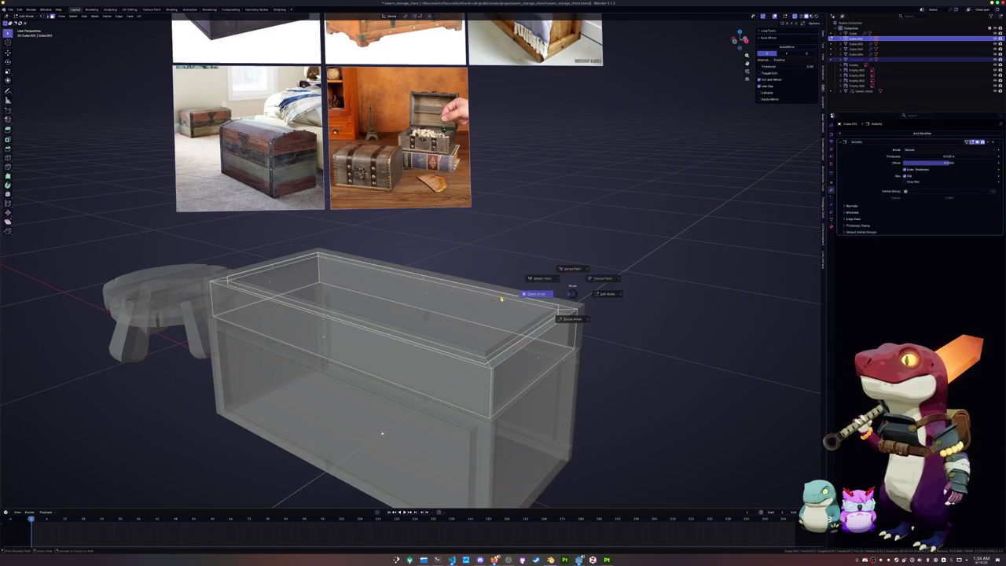
left_click(501, 300)
left_click(400, 305)
key("alt+z")
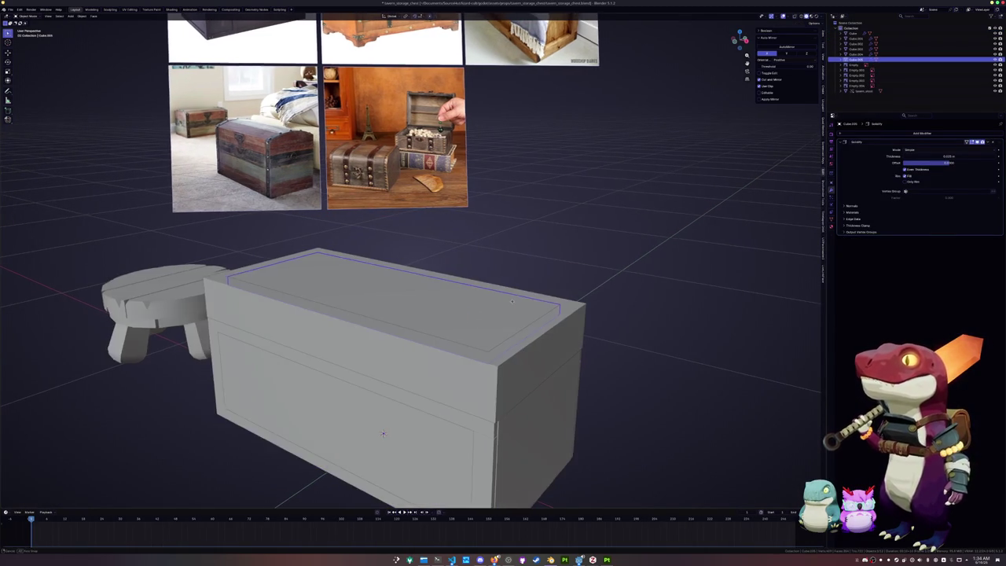
left_click(512, 305)
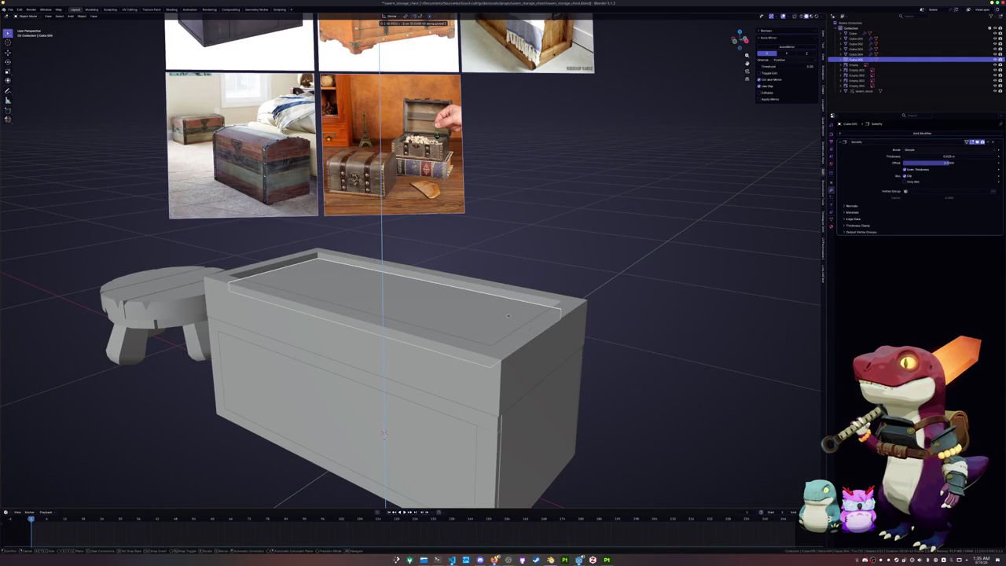
Confirm the lid's height, then slide the front panel along Y into the chest front.
left_click(508, 316)
left_click(384, 435)
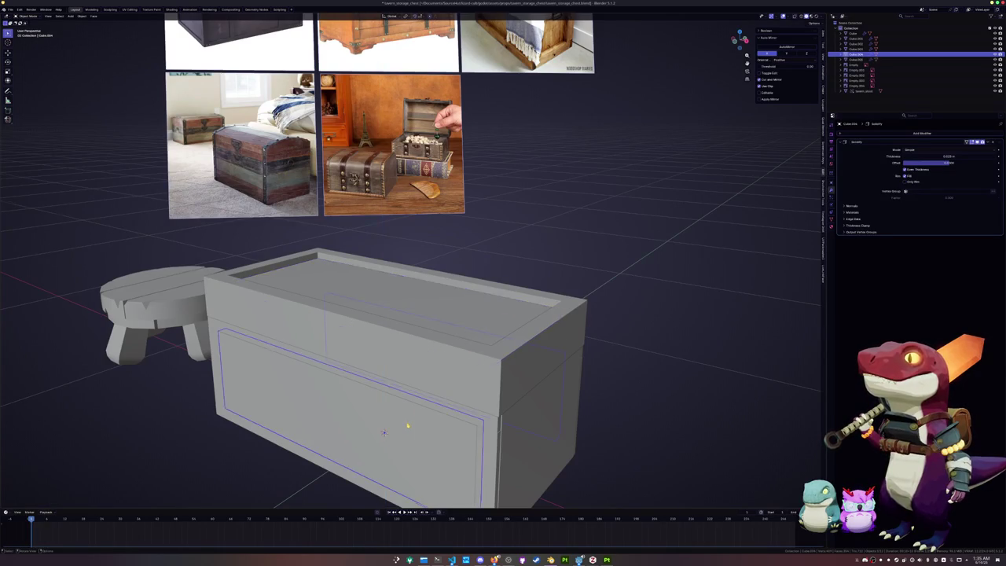
middle_click_drag(383, 435, 369, 424)
key("g")
key("x")
key("y")
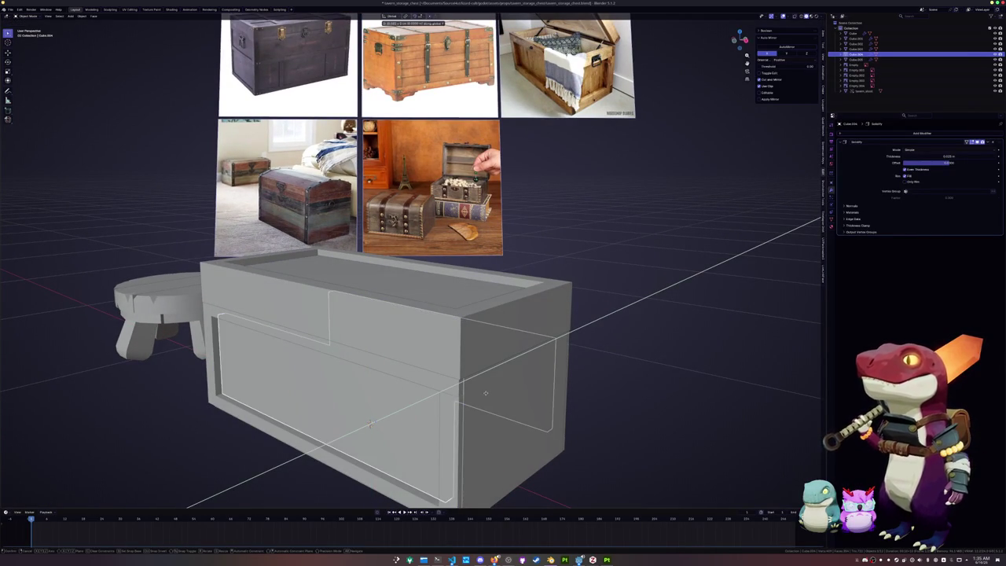
left_click(369, 424)
With X-ray on, delete the panel's inner faces in Edit Mode.
key("Tab")
key("alt+z")
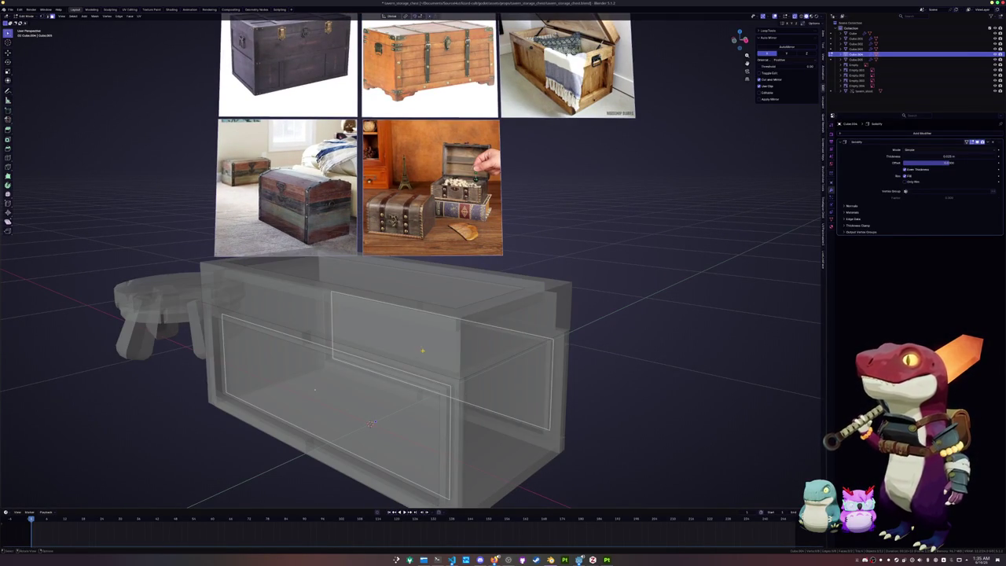
left_click(405, 326)
key("x")
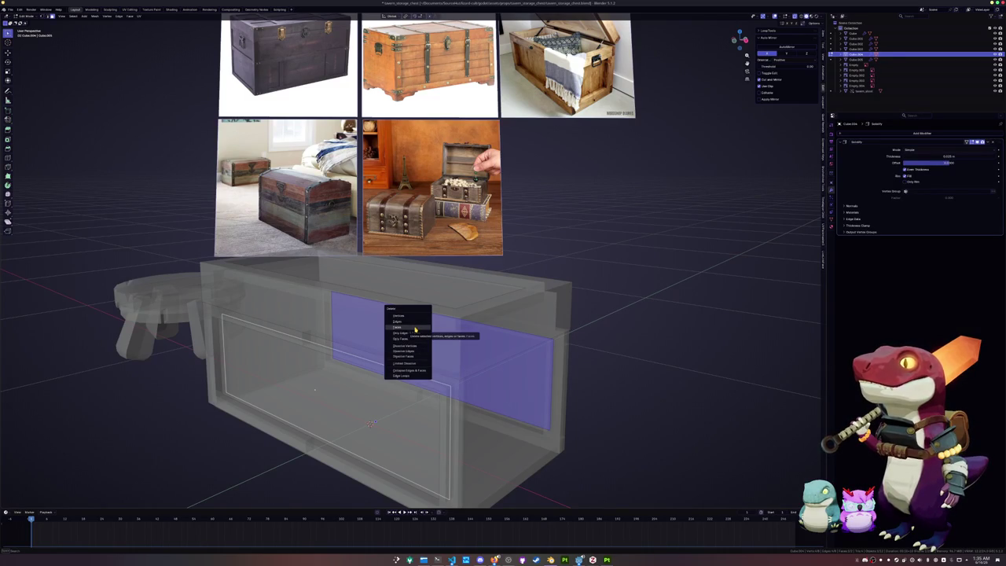
left_click(398, 327)
key("Tab")
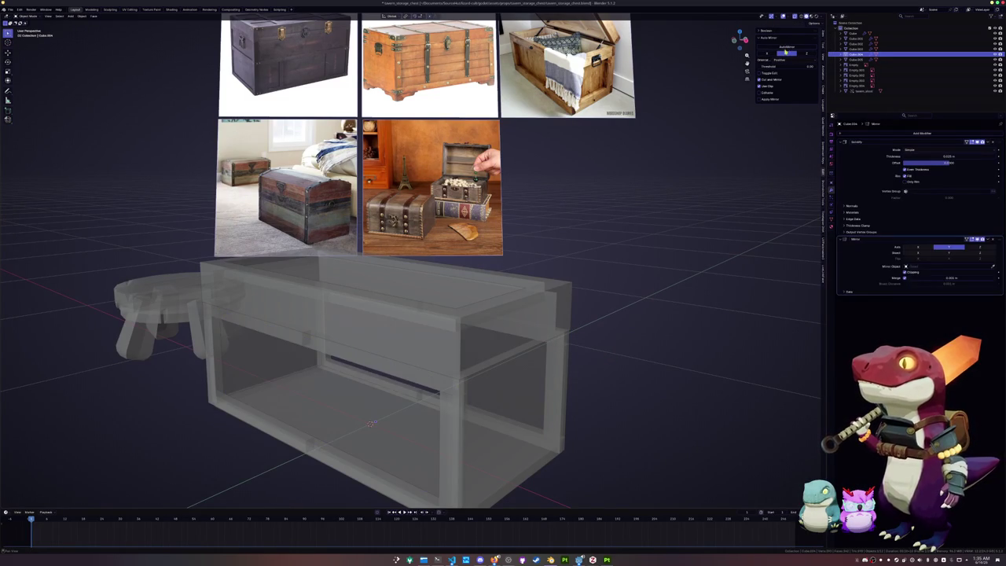
Apply the panel's transforms and rotate it 180° around Z.
scroll(625, 273, "down", 2)
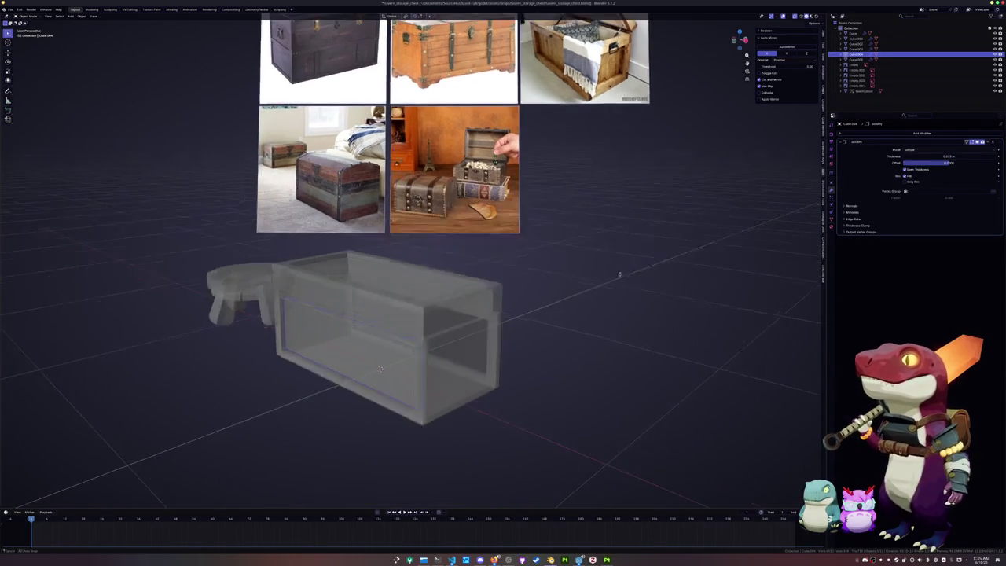
middle_click_drag(676, 165, 586, 236)
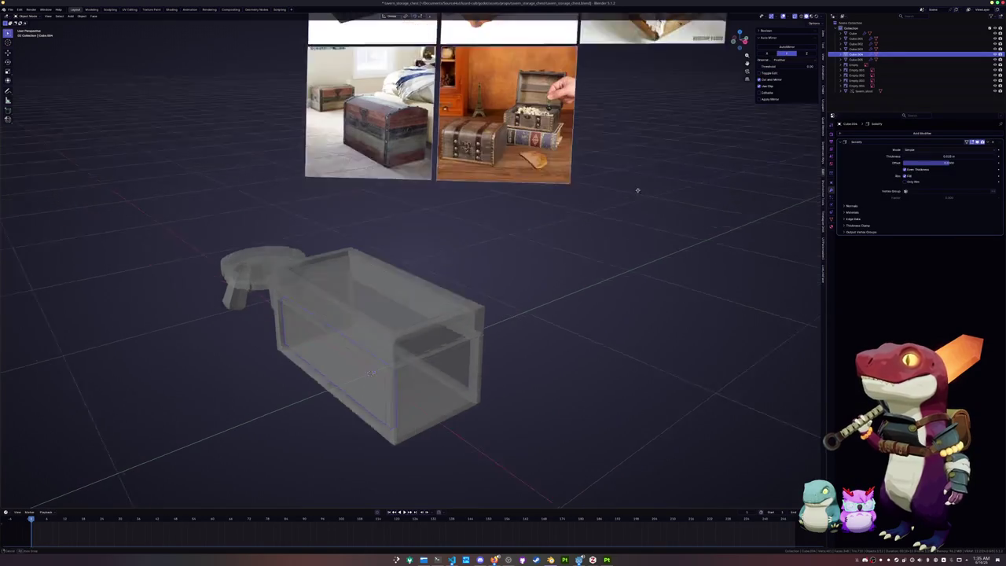
key("ctrl+a")
left_click(589, 251)
key("r")
key("z")
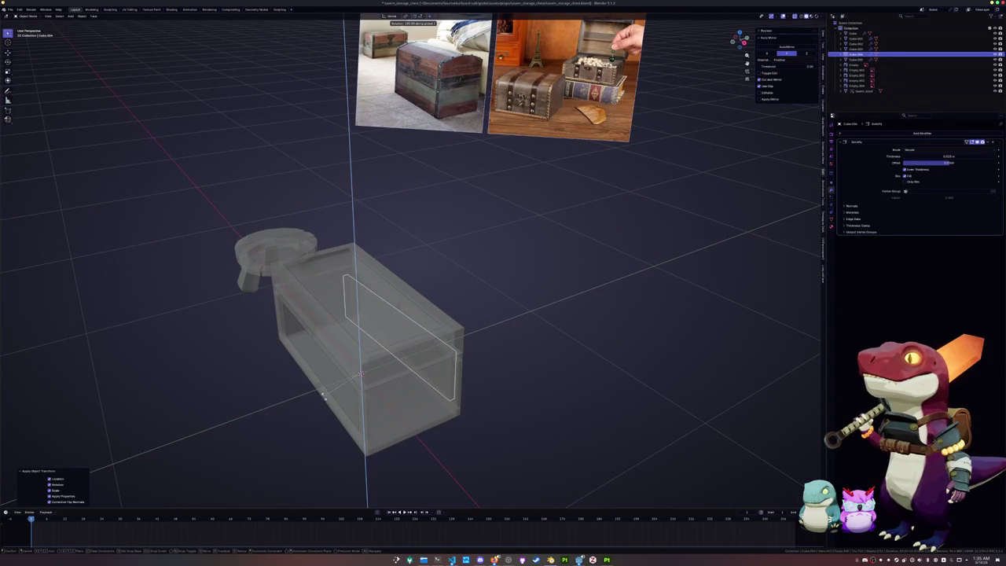
type("180")
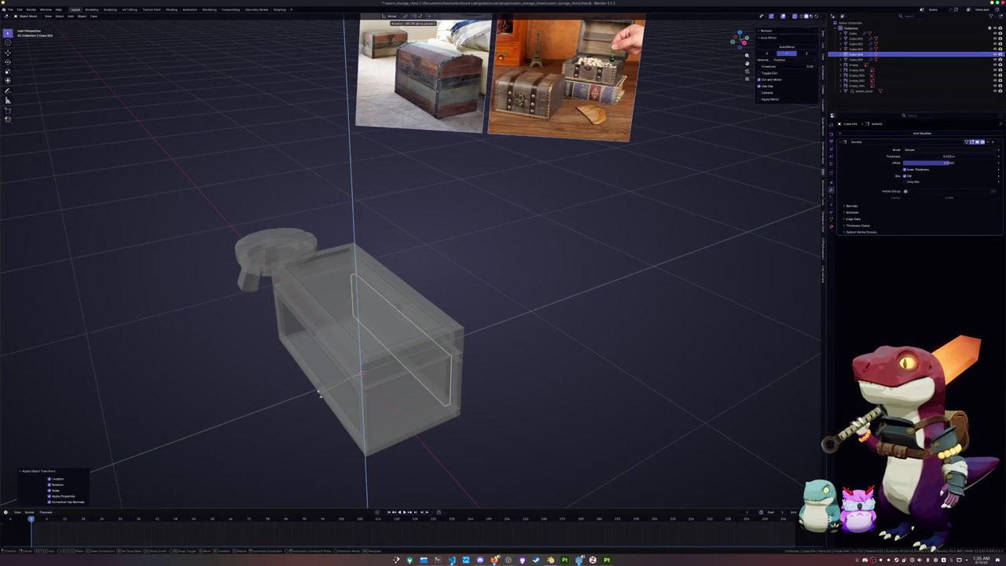
key("Return")
Add a Mirror modifier to the side panel, using the chest body as mirror object on Y.
left_click(795, 47)
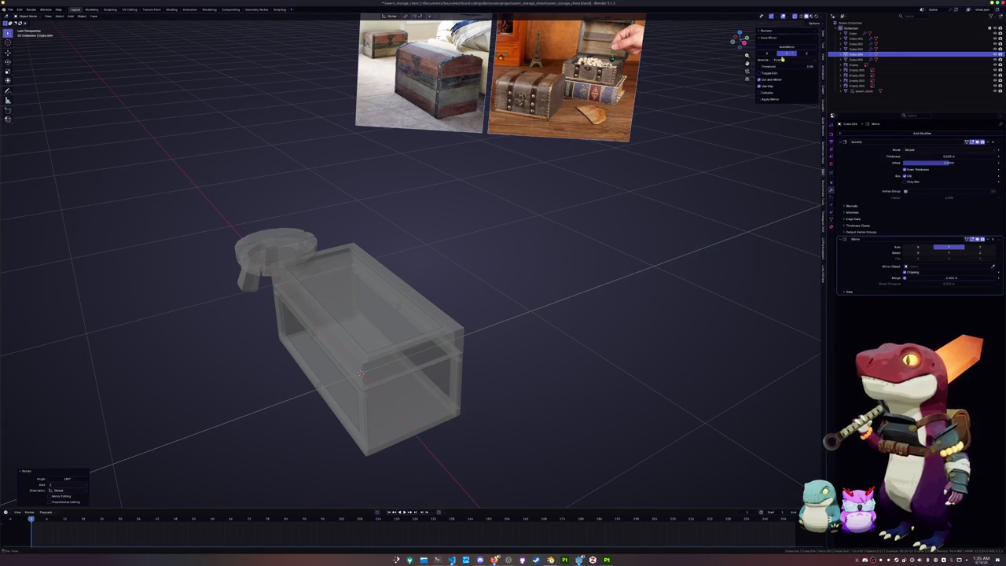
key("ctrl+z")
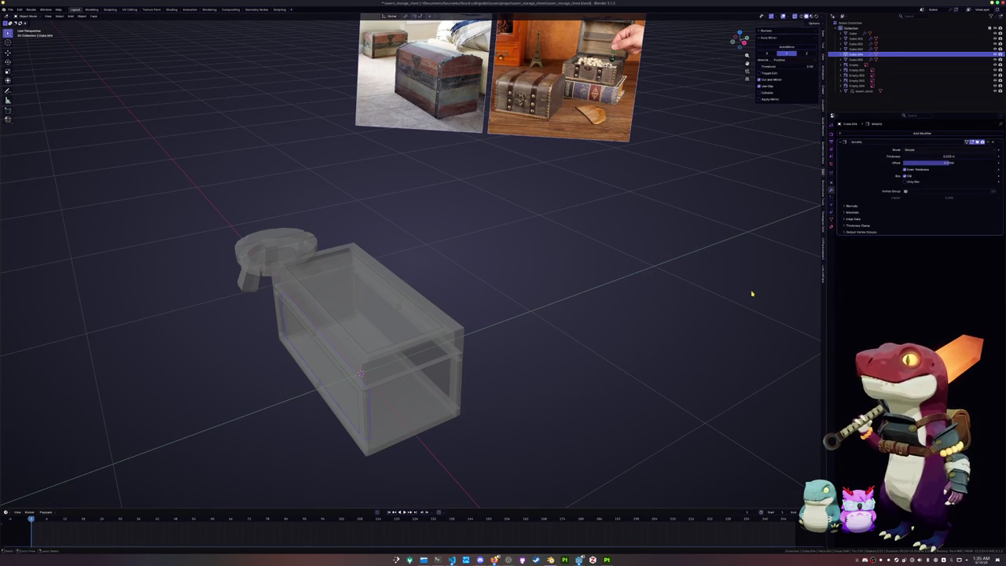
mouse_move(604, 322)
middle_mouse_down()
mouse_move(602, 312)
mouse_move(640, 309)
middle_mouse_up()
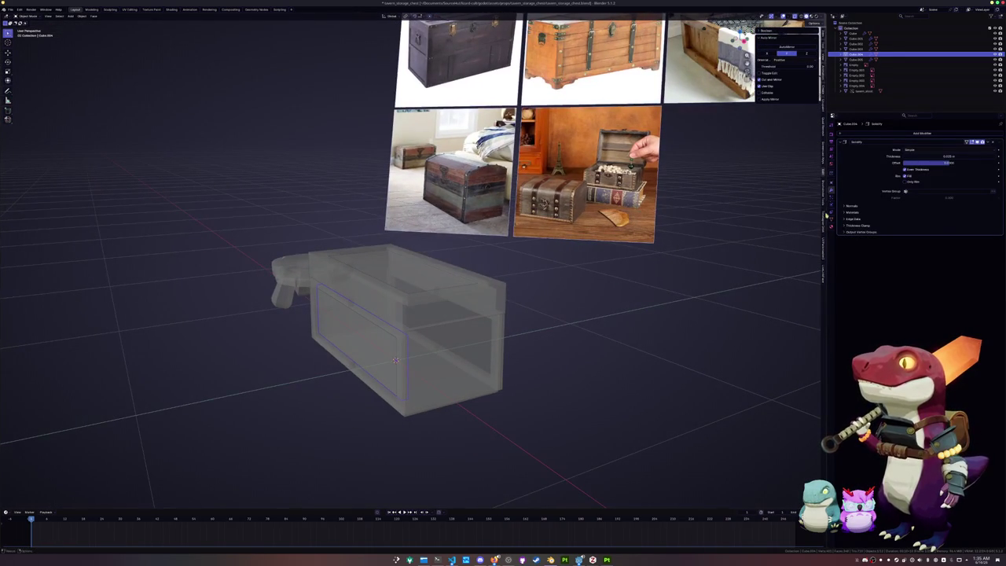
left_click(869, 134)
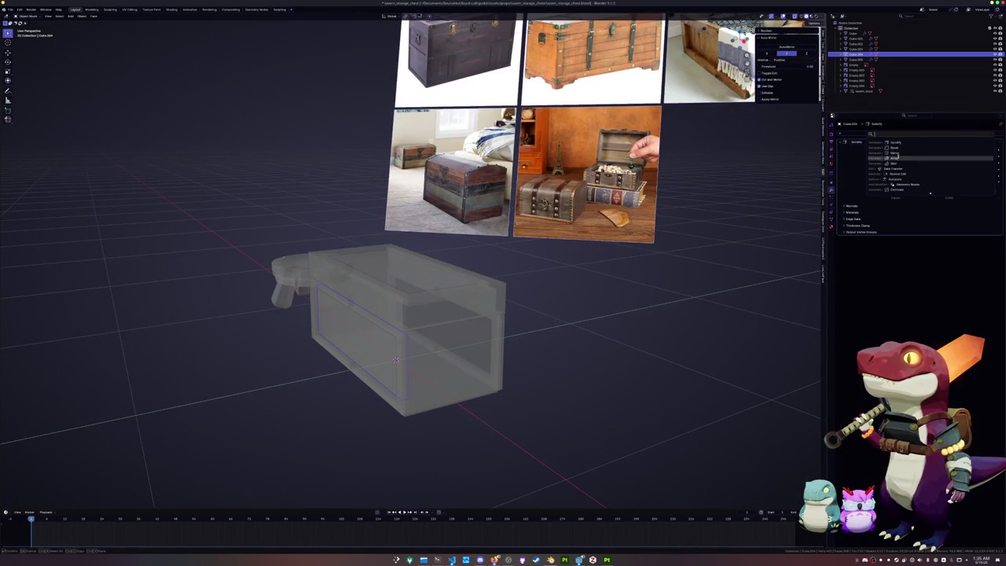
left_click(899, 205)
left_click(998, 275)
left_click(452, 370)
left_click(918, 247)
left_click(949, 248)
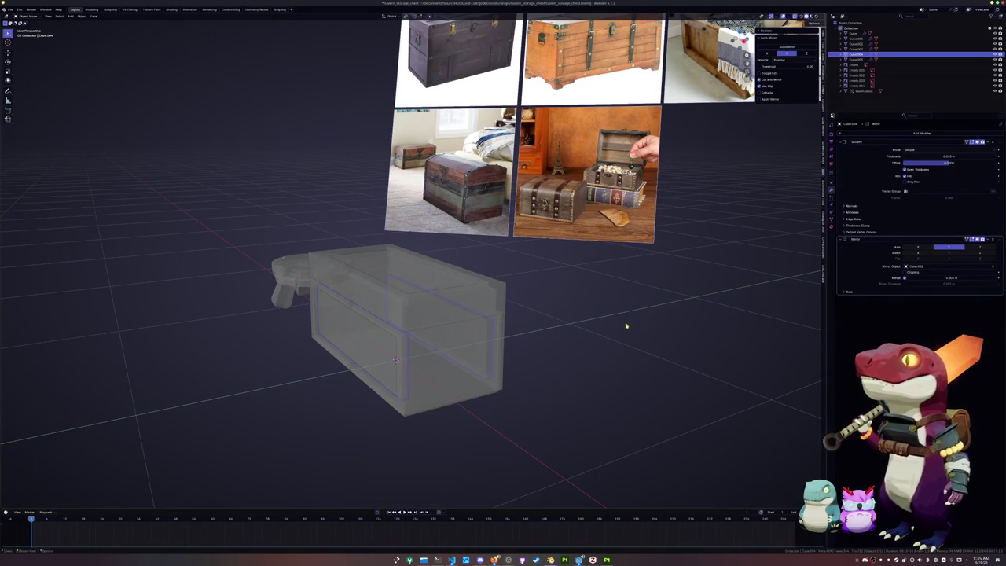
Turn off X-ray and select the main chest body.
key("alt+z")
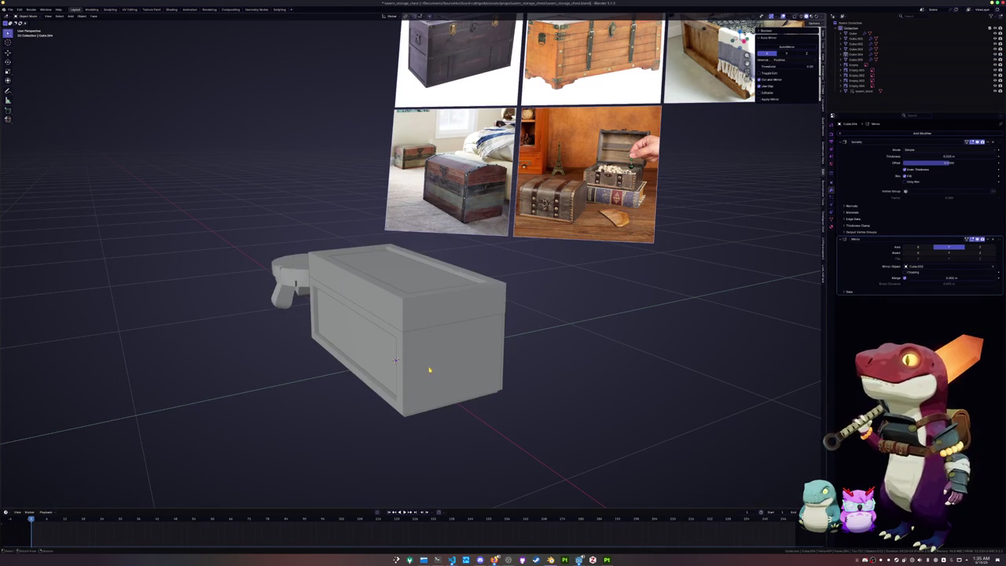
left_click(427, 370)
middle_click_drag(427, 370, 475, 346)
scroll(431, 344, "up", 3)
left_click(451, 425)
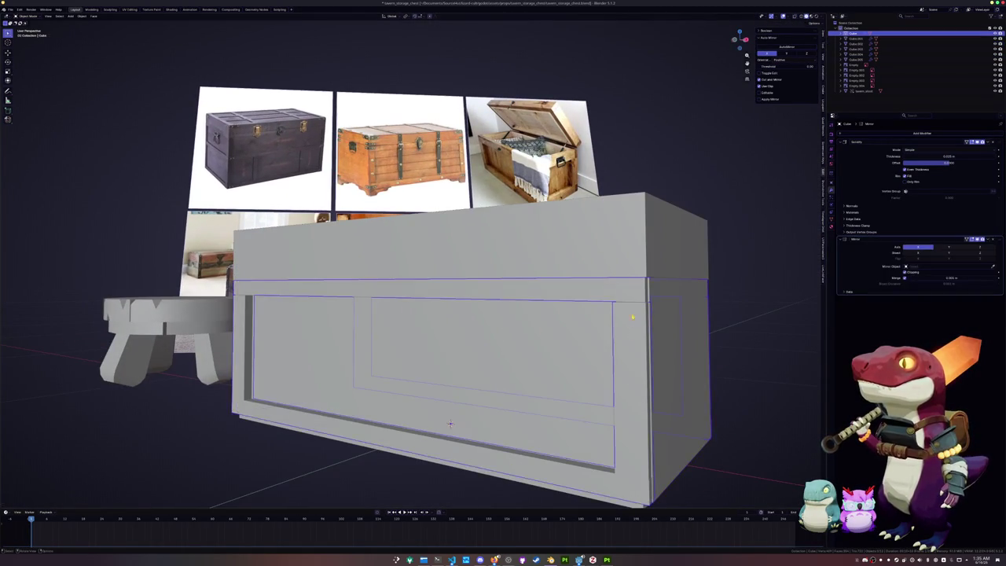
In front view Edit Mode, scale the opening loop narrower along X.
middle_click_drag(451, 424, 430, 426)
key("Tab")
key("alt+z")
key("ctrl+r")
scroll(426, 391, "down", 2)
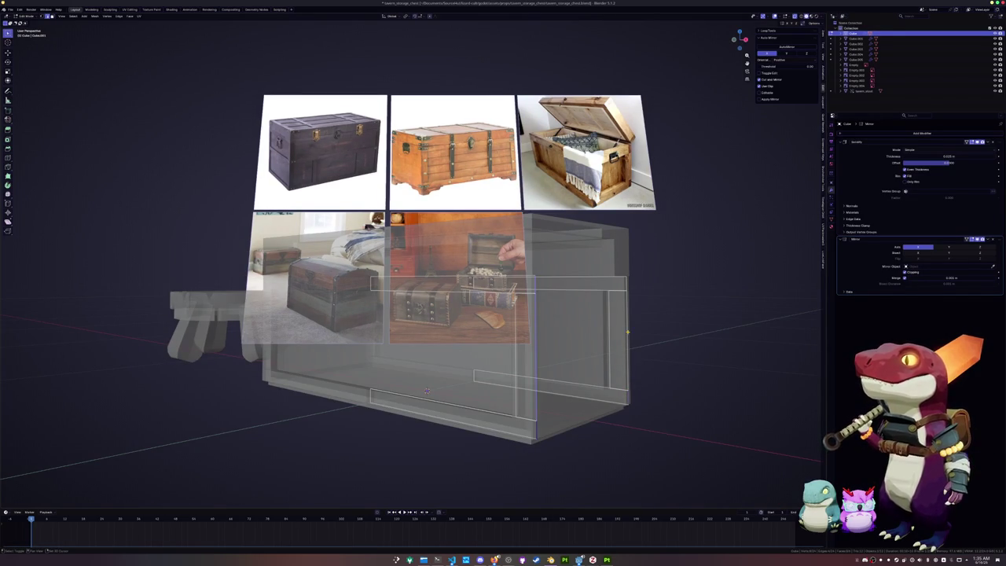
key("KP_1")
key("s")
key("x")
left_click(627, 282)
Move the opening geometry vertically along Z.
scroll(727, 322, "up", 3)
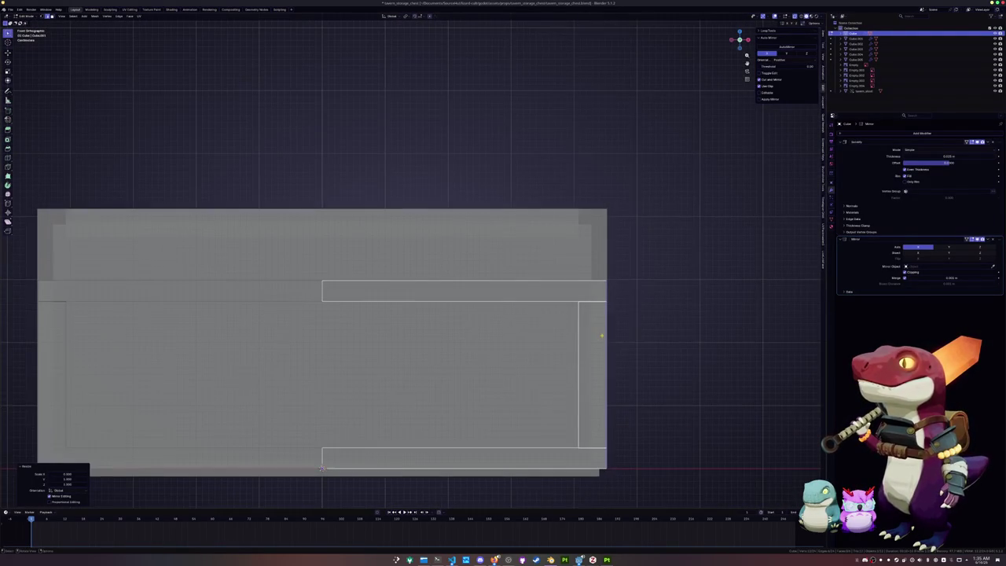
middle_click_drag(447, 252, 448, 218, "shift")
scroll(447, 185, "down", 1)
key("g")
key("z")
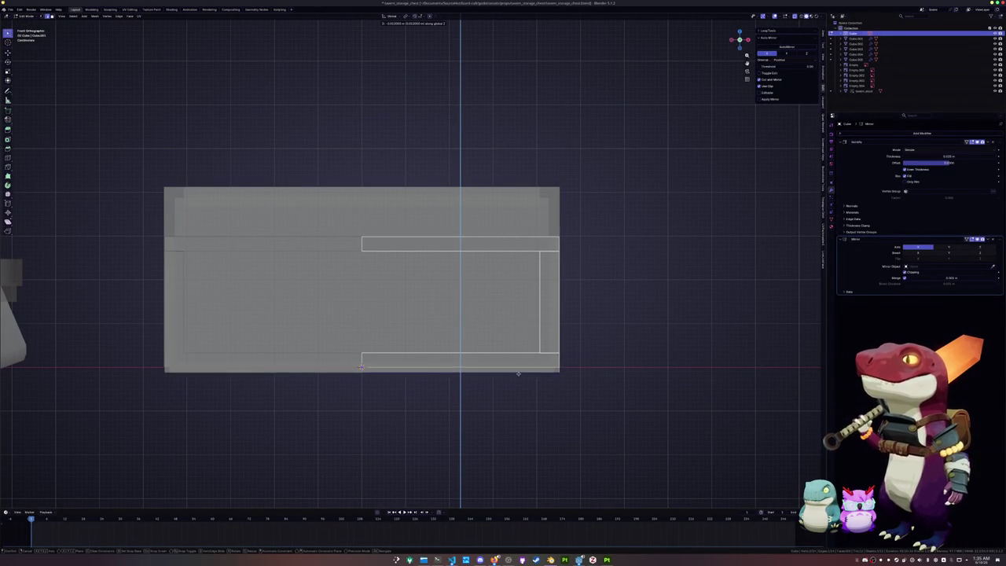
left_click(517, 375)
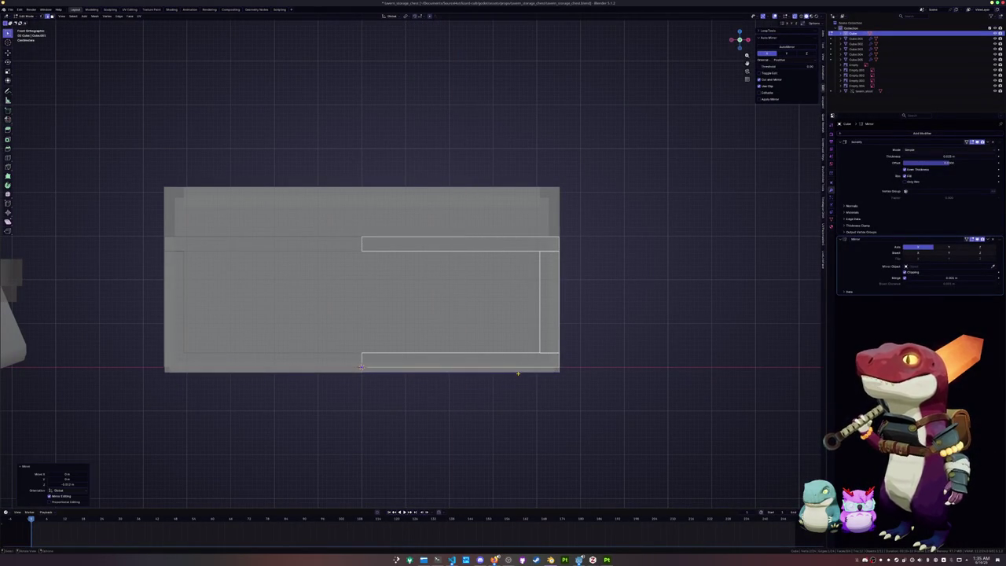
Lower the opening's top edge along Z, then return to Object Mode and select the front panel.
scroll(534, 378, "up", 2)
left_click(530, 416)
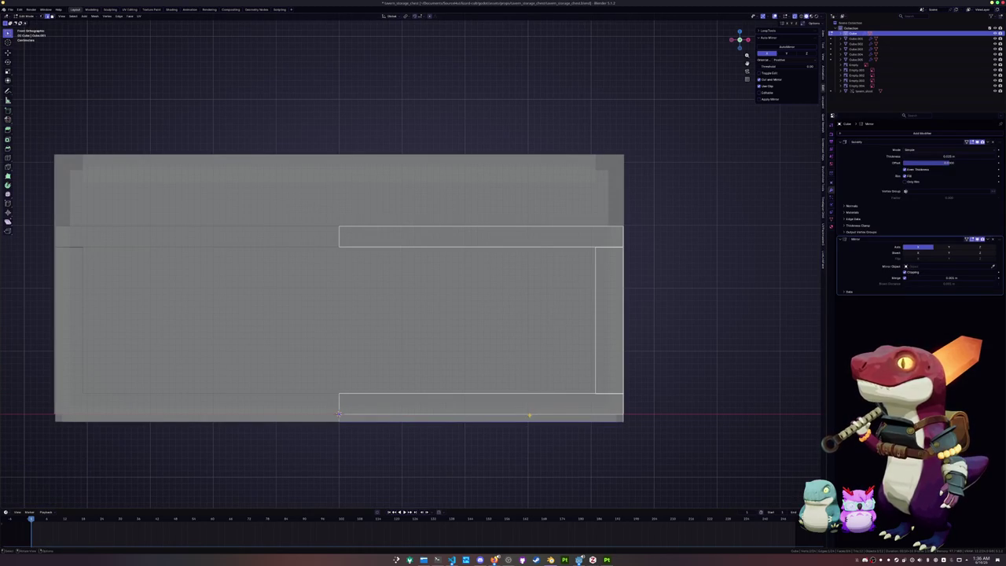
left_click(603, 391)
left_click(552, 268)
key("g")
key("z")
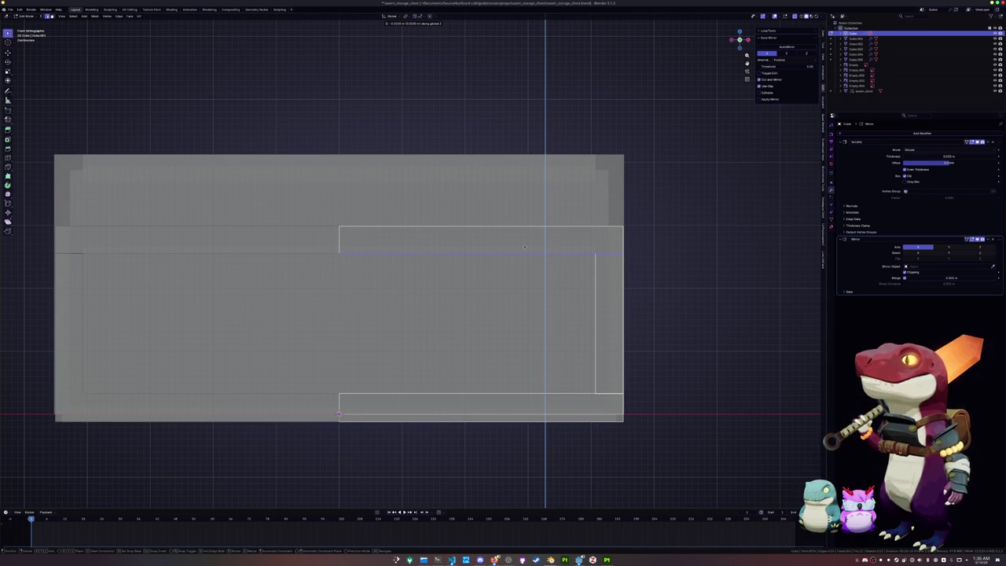
left_click(524, 246)
key("Tab")
left_click(483, 320)
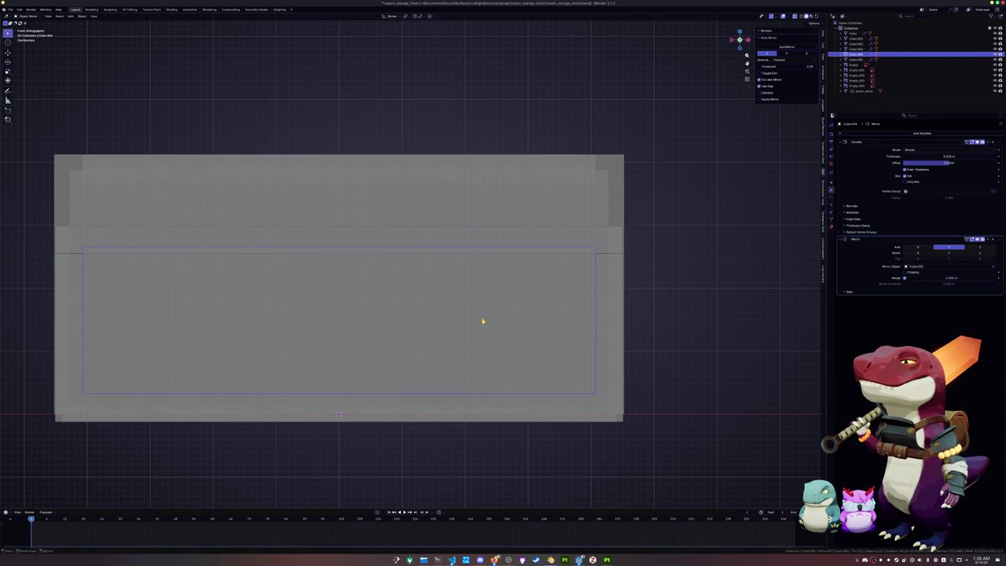
Raise the front panel along Z and add two evenly spaced horizontal loop cuts.
key("g")
key("z")
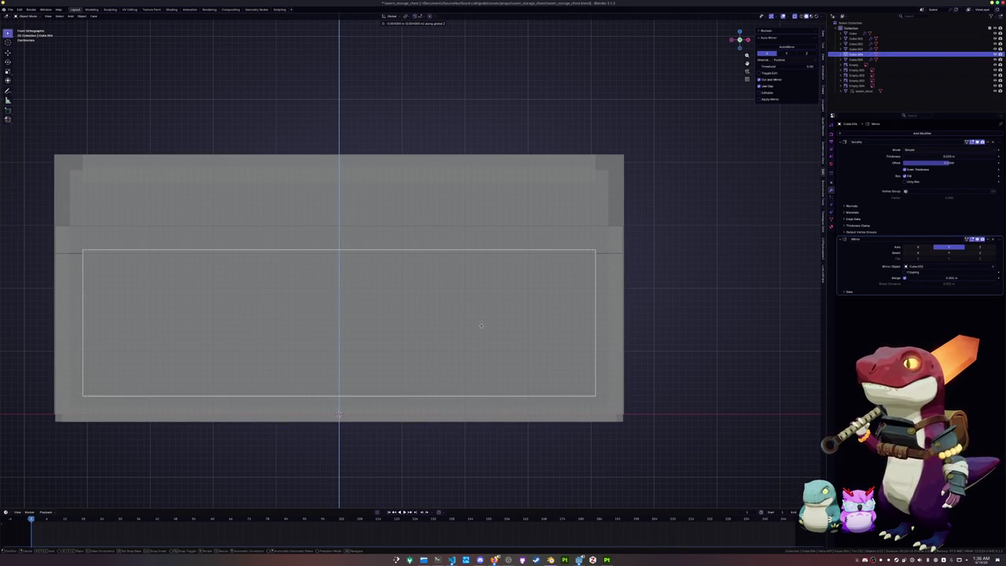
left_click(481, 326)
scroll(481, 325, "down", 1)
key("Tab")
key("ctrl+r")
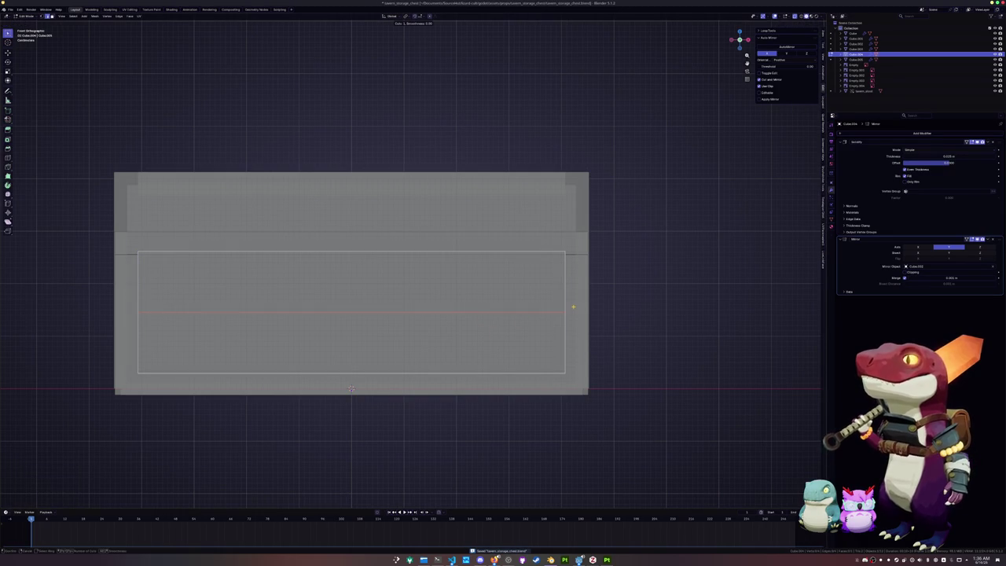
left_click(574, 306)
right_click(472, 309)
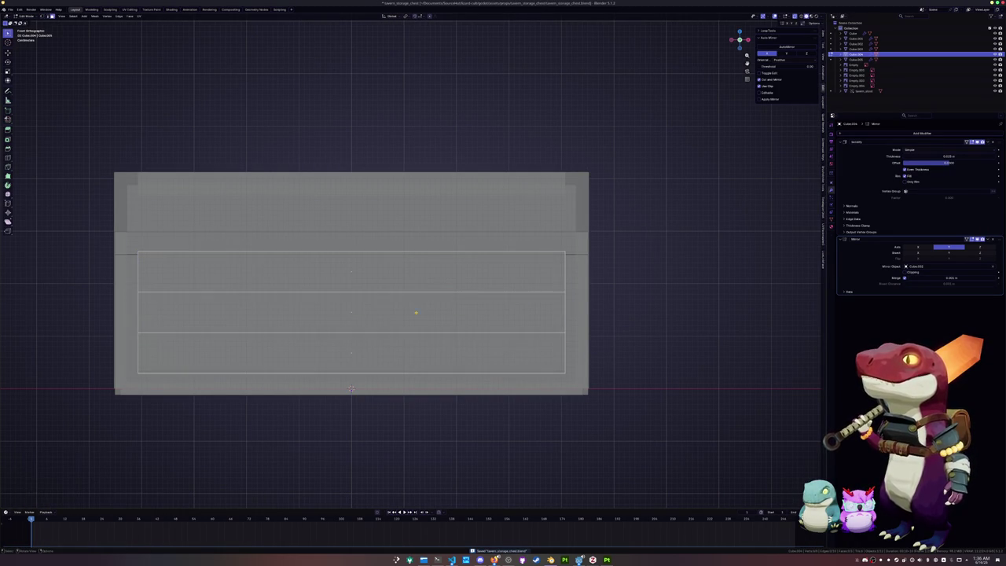
Separate the middle and bottom face strips into their own planks, then select all three planks.
left_click(380, 317)
right_click(350, 315)
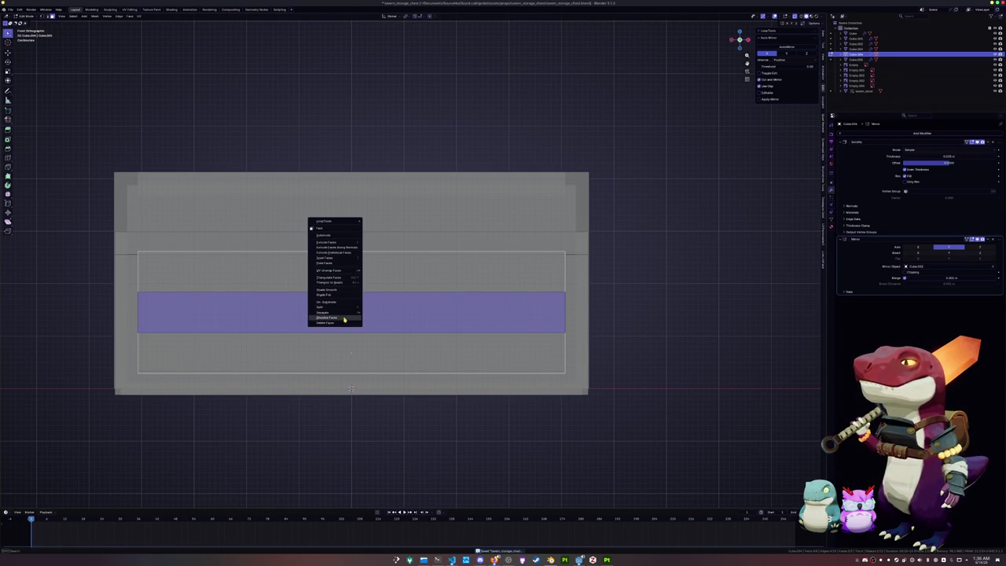
left_click(376, 313)
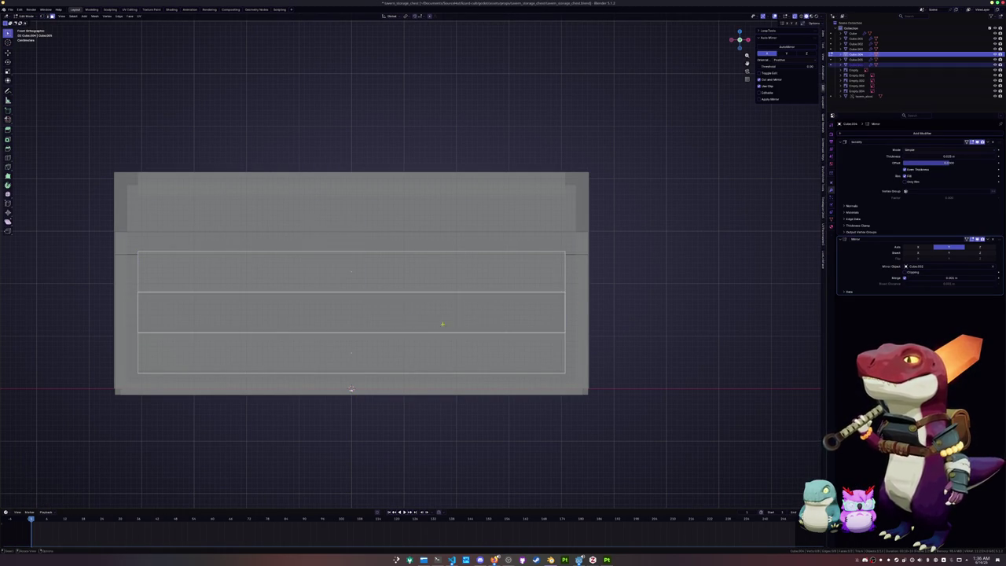
left_click(353, 355)
right_click(352, 355)
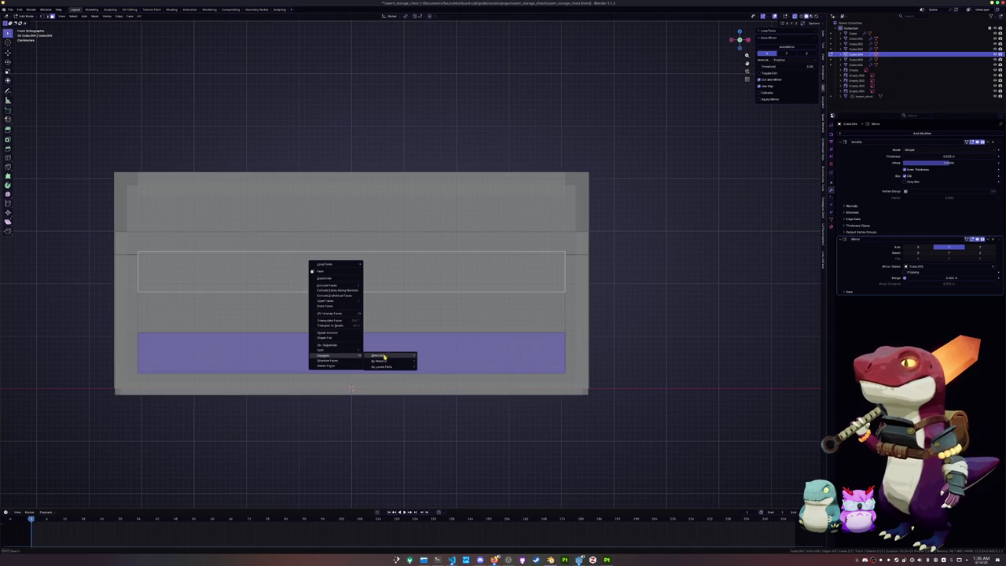
left_click(379, 354)
key("ctrl+Tab")
left_click(306, 355)
left_click(353, 353)
left_click(372, 319)
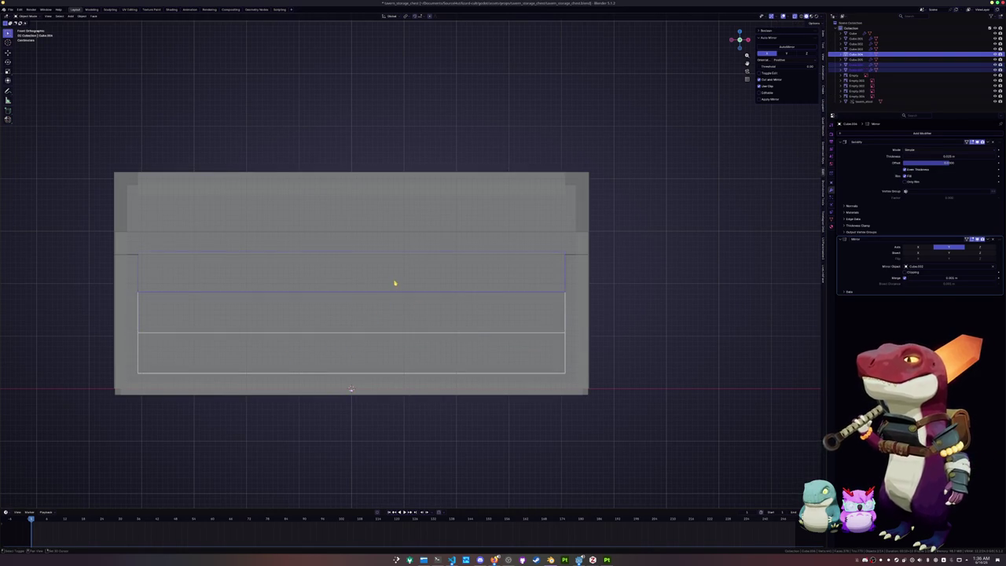
scroll(627, 314, "down", 2)
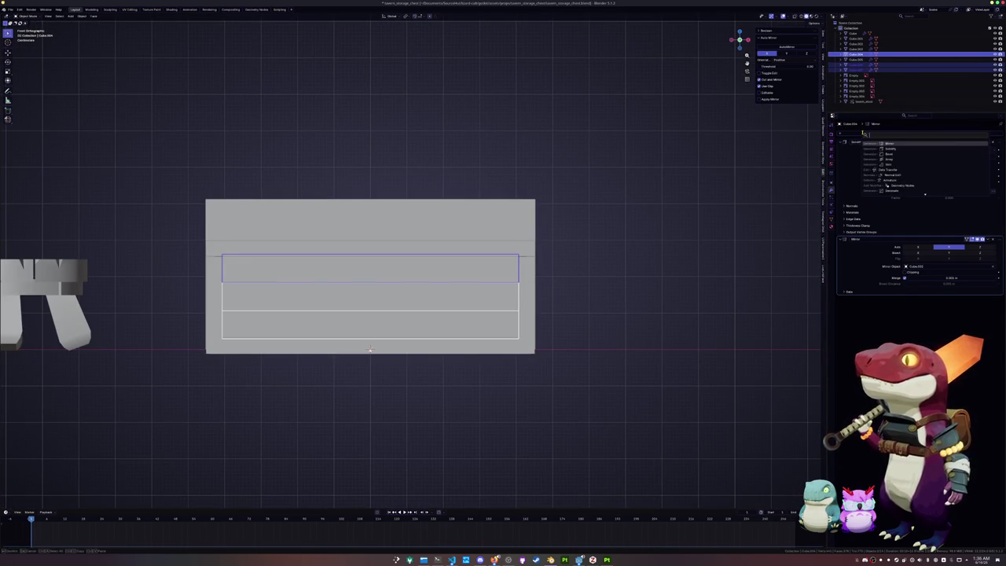
Add a Bevel modifier to the front planks.
middle_click_drag(649, 230, 924, 178)
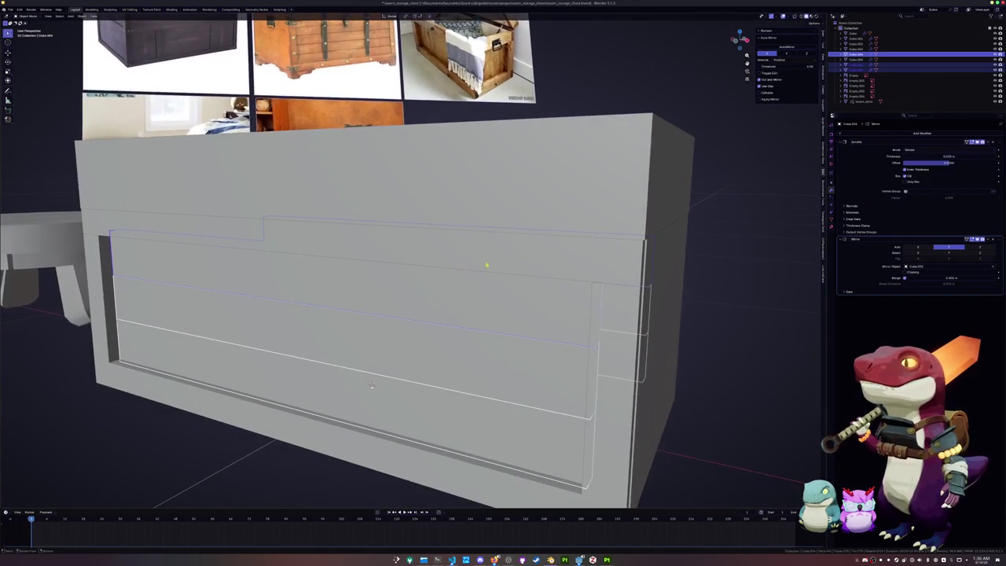
left_click(914, 135)
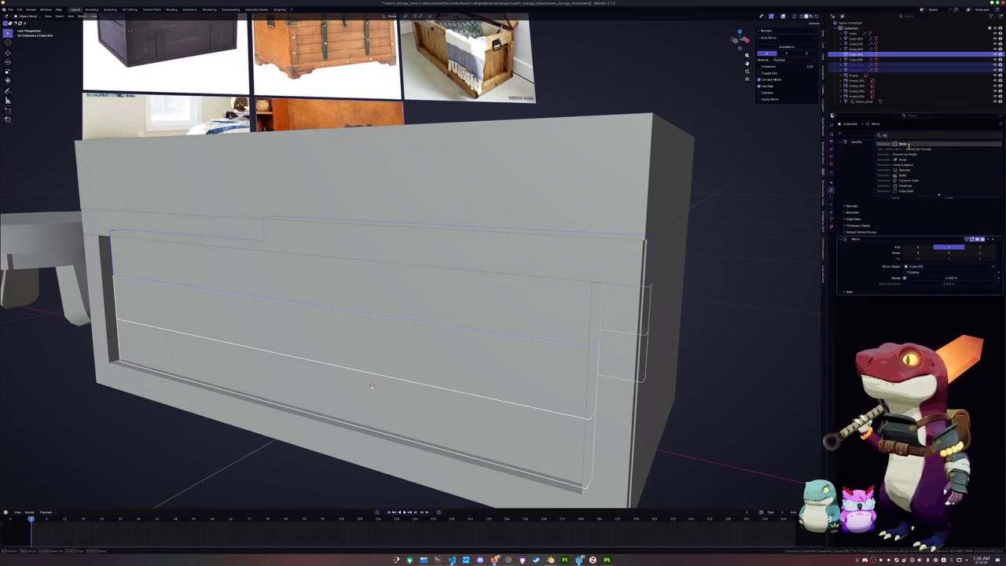
left_click(903, 154)
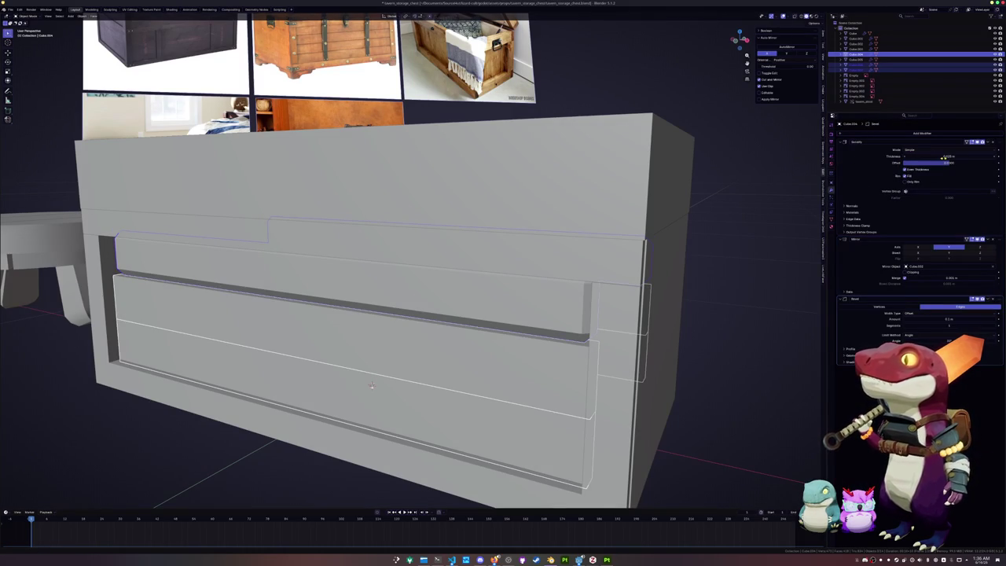
left_click_drag(944, 156, 947, 156)
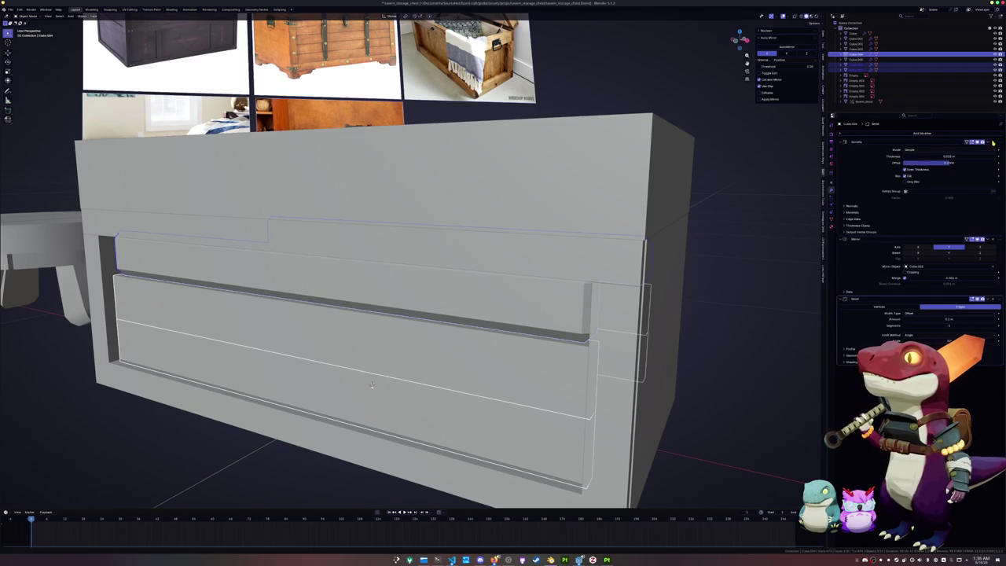
middle_click_drag(692, 314, 710, 287)
key("ctrl+z")
key("ctrl+z")
scroll(712, 282, "up", 1)
key("ctrl+z")
key("ctrl+z")
key("ctrl+z")
scroll(389, 335, "down", 2)
key("ctrl+z")
key("ctrl+z")
key("ctrl+z")
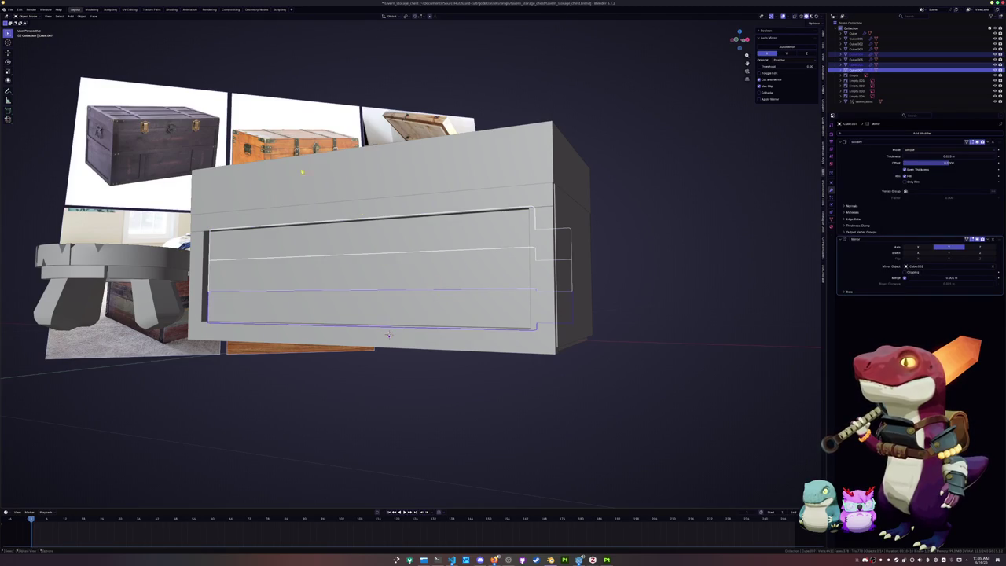
Set the pivot to Individual Origins and scale each plank slightly down on Z.
left_click(403, 15)
left_click(431, 47)
key("Tab")
type("sz")
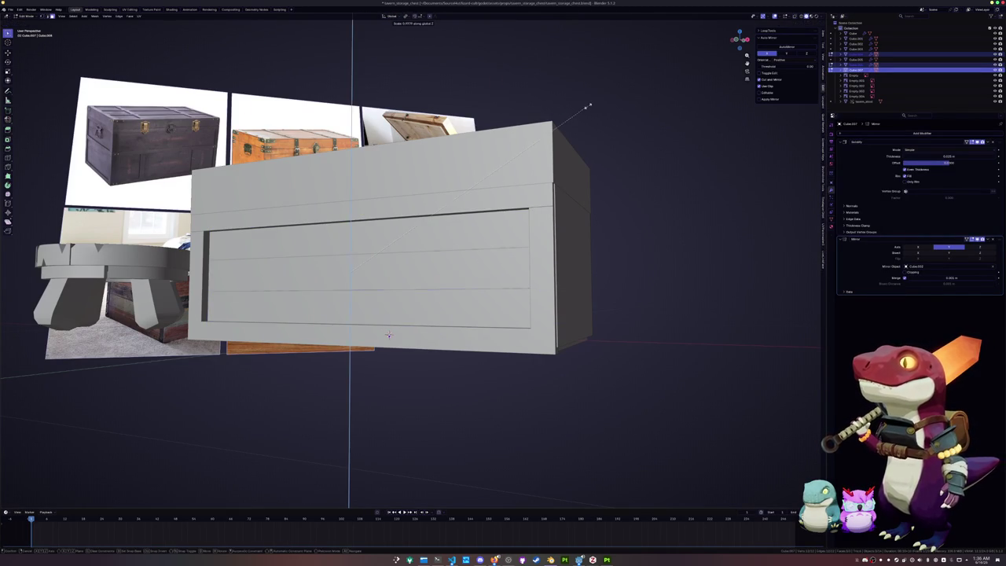
type(".5")
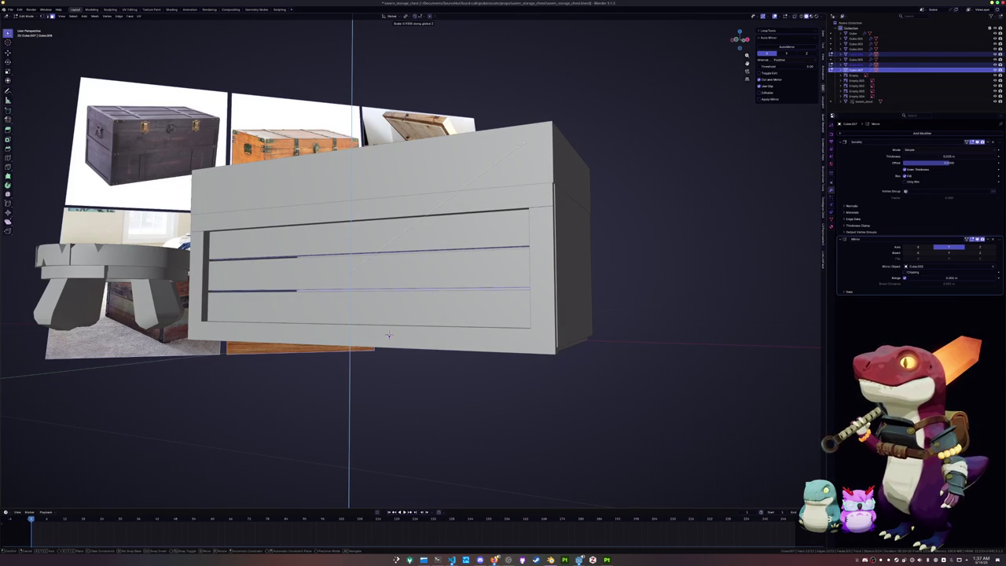
left_click(387, 334)
key("Tab")
mouse_move(387, 334)
middle_mouse_down()
mouse_move(613, 251)
mouse_move(569, 236)
mouse_move(429, 288)
middle_mouse_up()
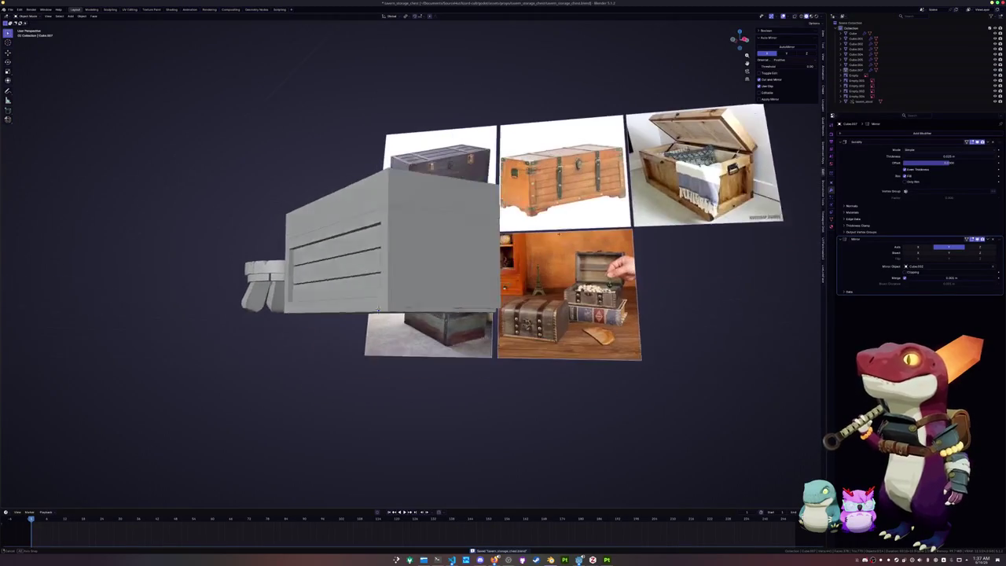
Inspect the chest body box in see-through side view and try a vertical move, then cancel it.
left_click(427, 259)
key("Tab")
key("alt+z")
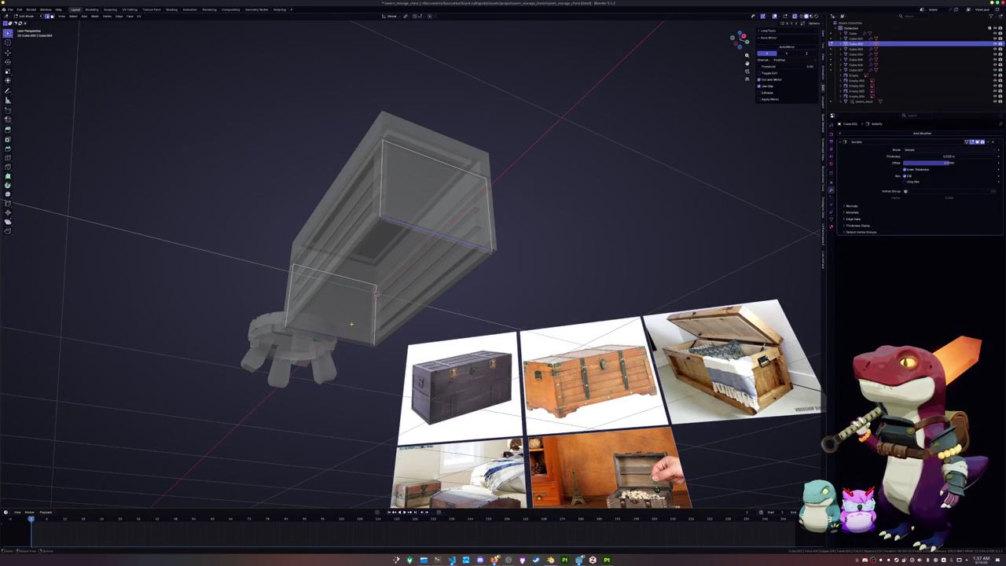
key("KP_3")
scroll(342, 345, "up", 3)
scroll(342, 345, "up", 2)
key("g")
key("z")
key("Escape")
key("Tab")
Set the other selected chest part's shell offset to -1.
left_click(427, 391)
left_click_drag(950, 163, 904, 162)
scroll(590, 322, "down", 1)
key("alt+z")
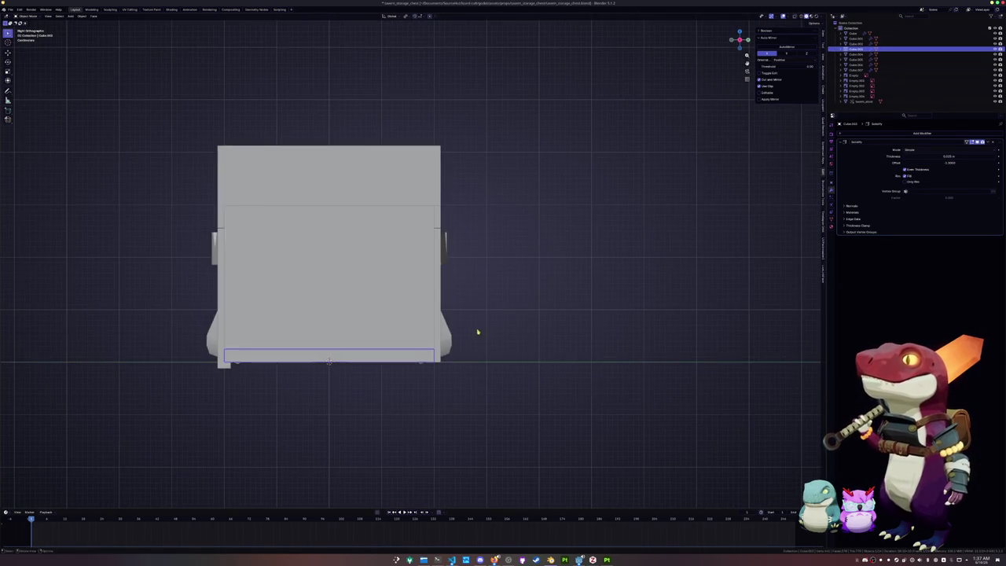
middle_click_drag(477, 333, 512, 323)
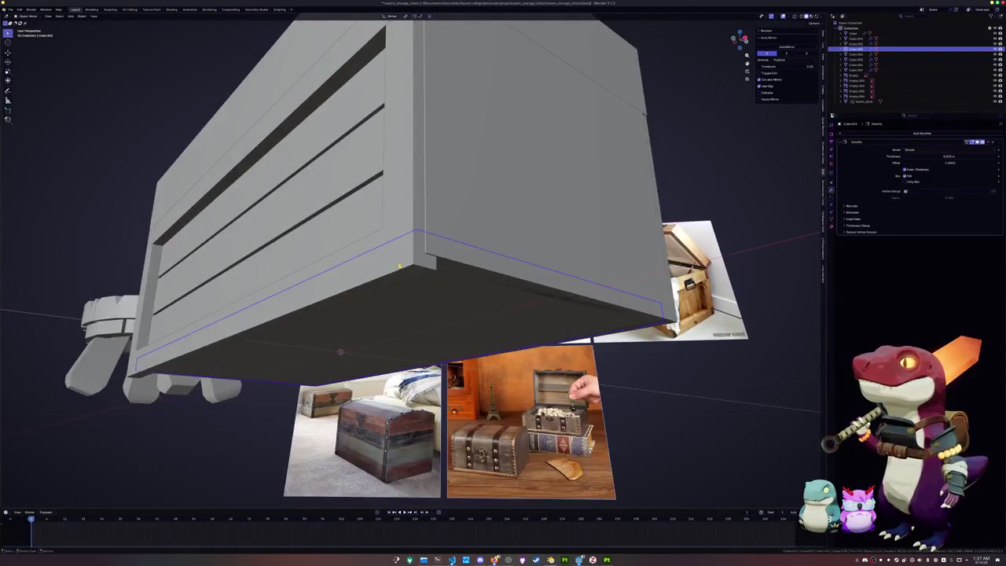
Delete the Cube's face strips around the front opening.
left_click(399, 267)
middle_click_drag(400, 267, 394, 300)
key("Tab")
key("alt+z")
left_click(391, 310, "alt")
left_click(364, 236, "alt+shift")
left_click(389, 177, "alt+shift")
key("x")
left_click(399, 204)
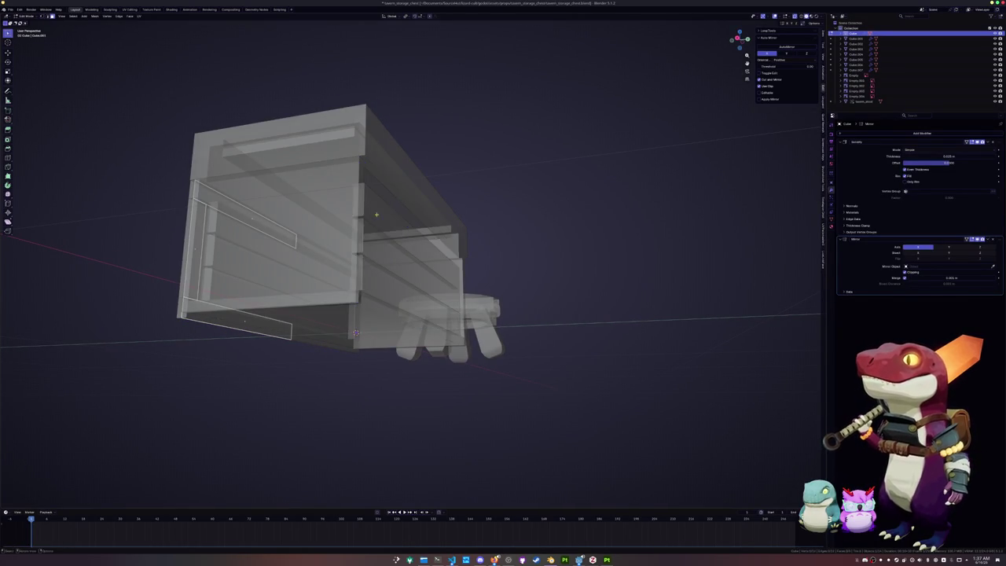
middle_click_drag(399, 204, 503, 301)
key("Tab")
key("alt+z")
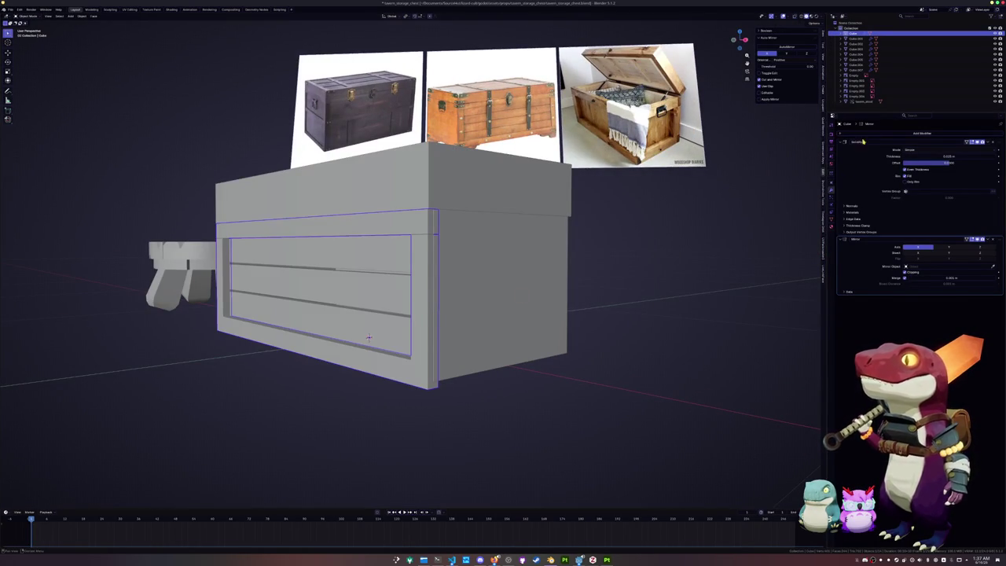
Add a second Mirror modifier to the panel, mirroring on Y instead of X.
left_click(921, 133)
left_click(891, 143)
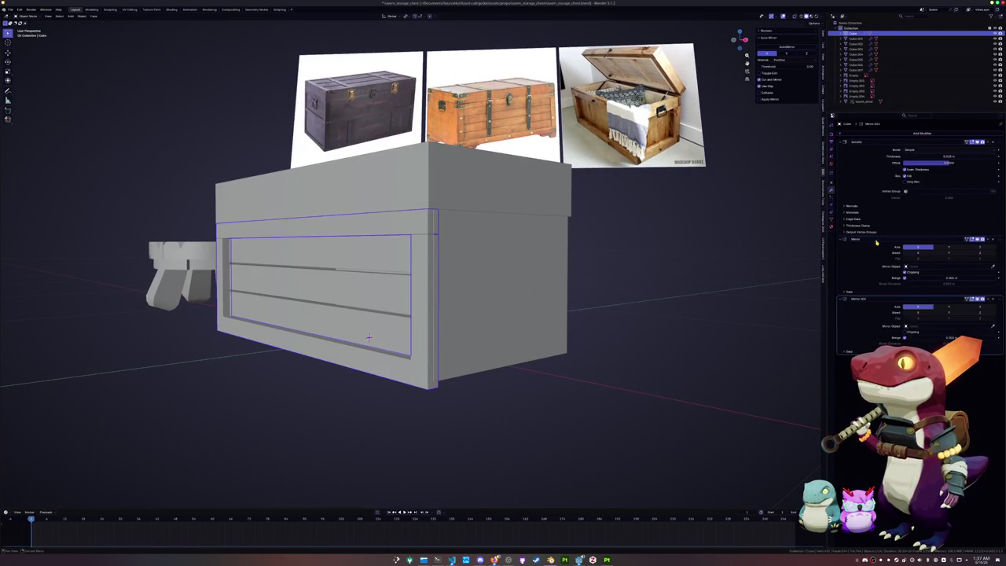
left_click(950, 306)
left_click(921, 307)
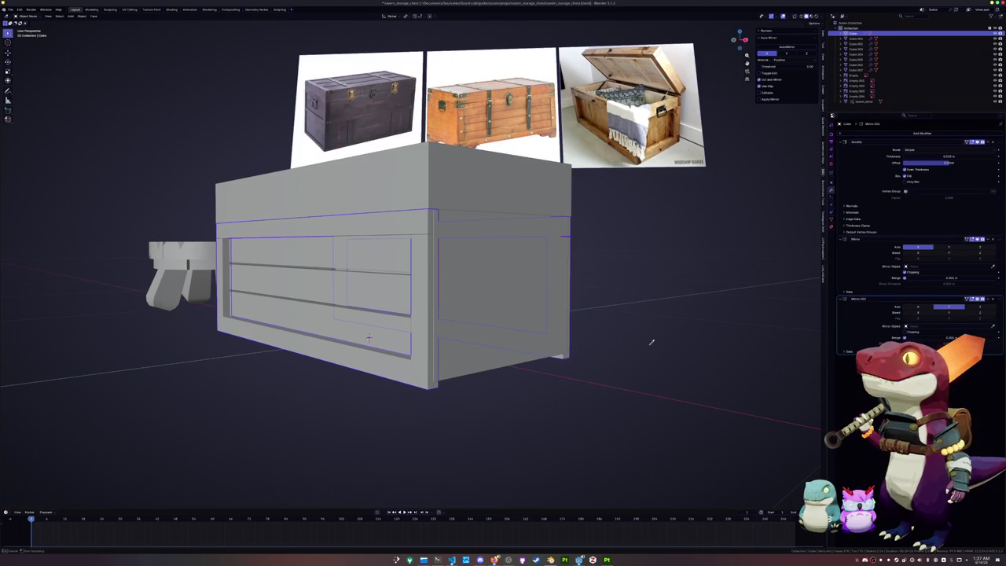
middle_click_drag(490, 333, 478, 353)
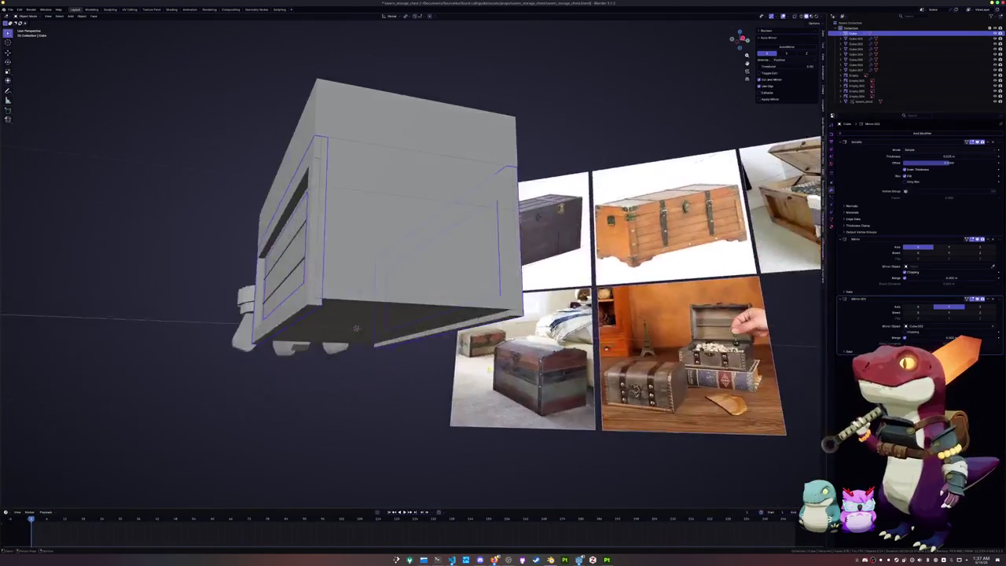
Shift all the chest parts slightly along Z in front view.
key("KP_1")
key("Tab")
key("Tab")
key("alt+z")
left_click_drag(634, 373, 229, 117)
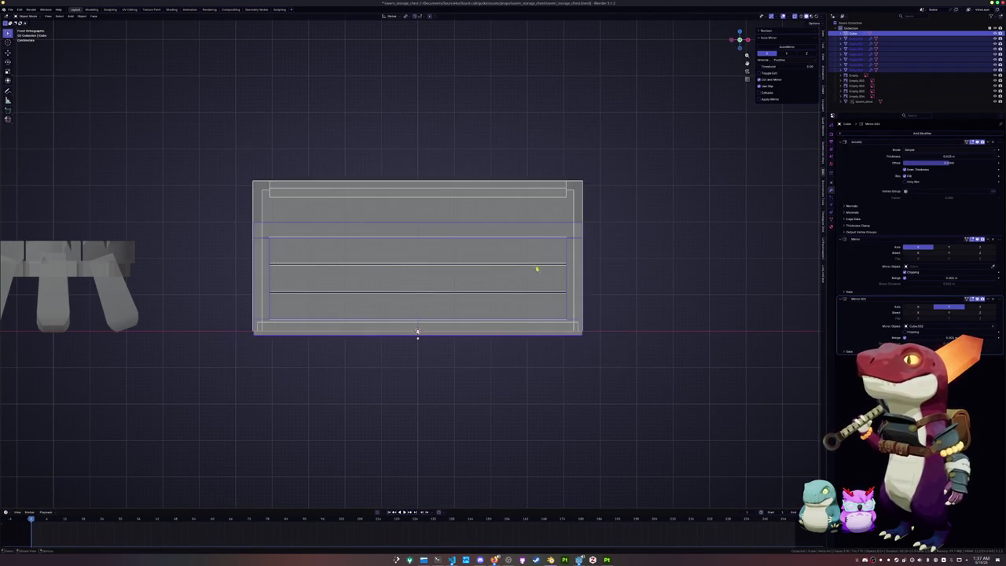
scroll(625, 281, "up", 1)
key("g")
key("z")
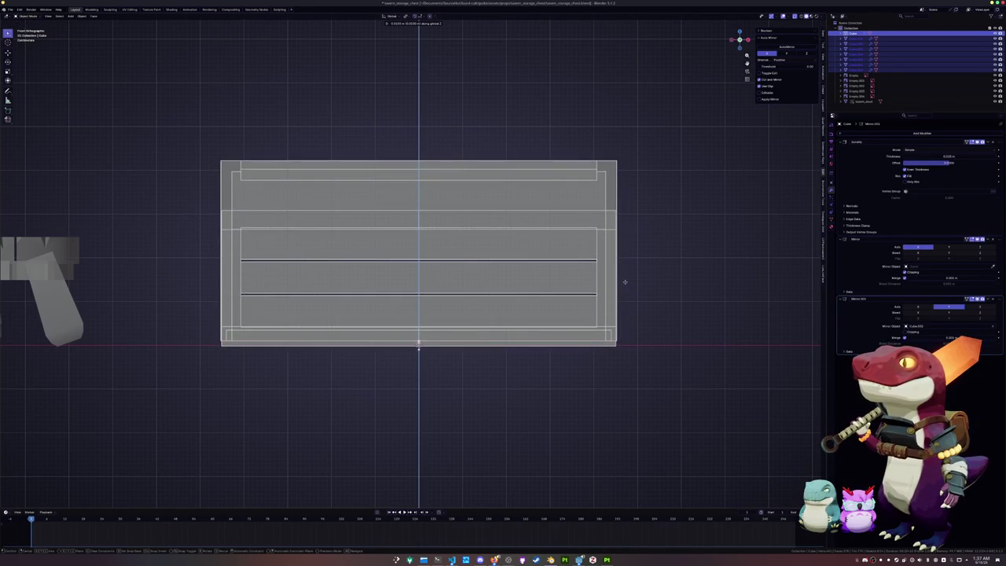
left_click(627, 283)
mouse_move(627, 283)
middle_mouse_down()
mouse_move(471, 321)
mouse_move(472, 305)
middle_mouse_up()
key("alt+z")
Move the side panel's bottom geometry along Z to fit the box height.
left_click(471, 321)
key("Tab")
key("alt+z")
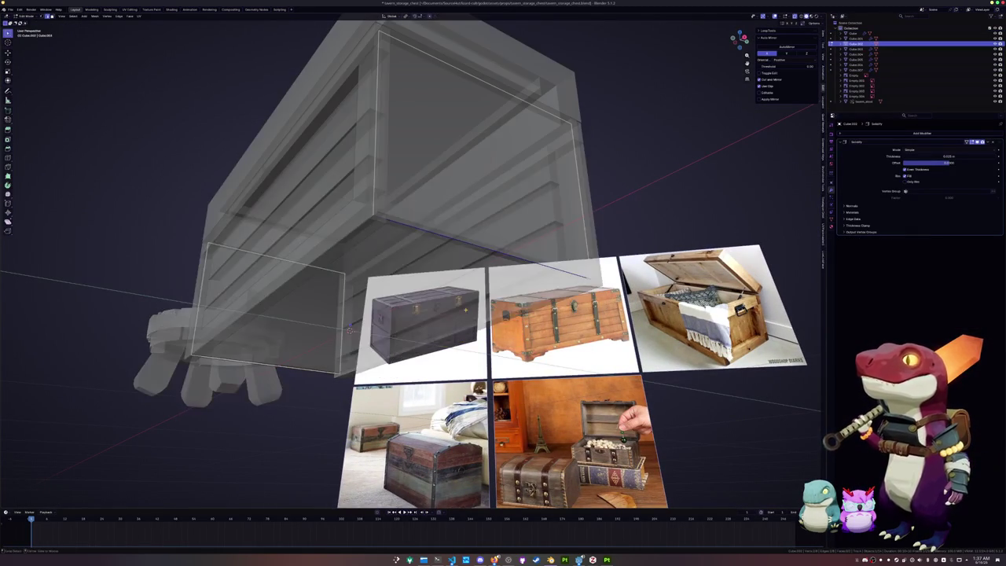
left_click(275, 367, "alt")
key("KP_3")
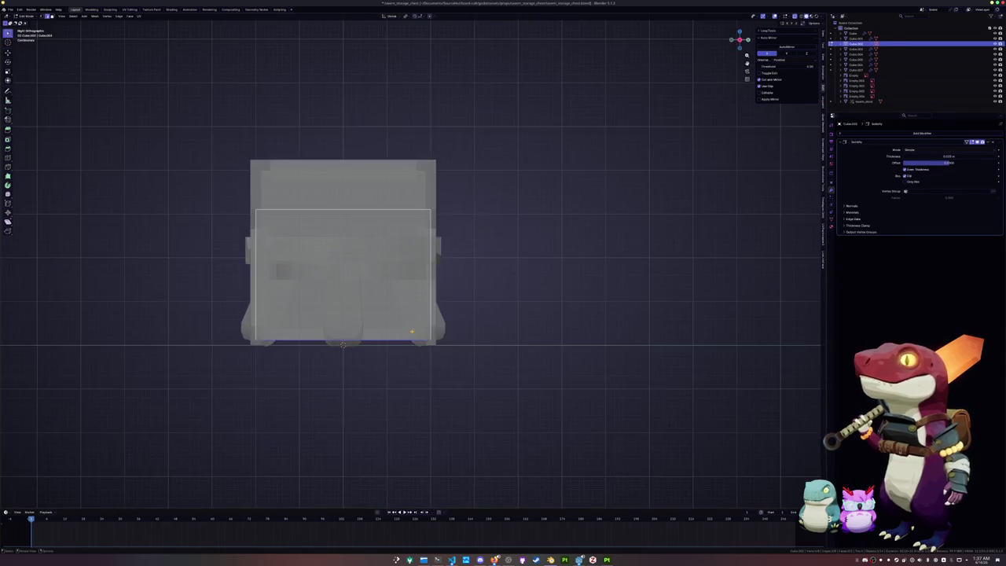
scroll(419, 330, "up", 3)
key("g")
key("z")
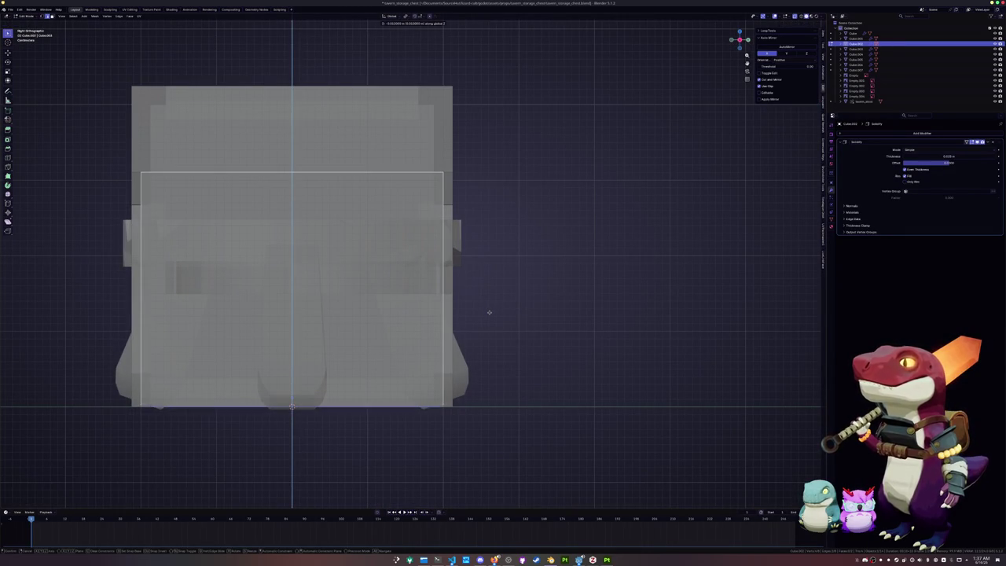
left_click(499, 315)
key("z")
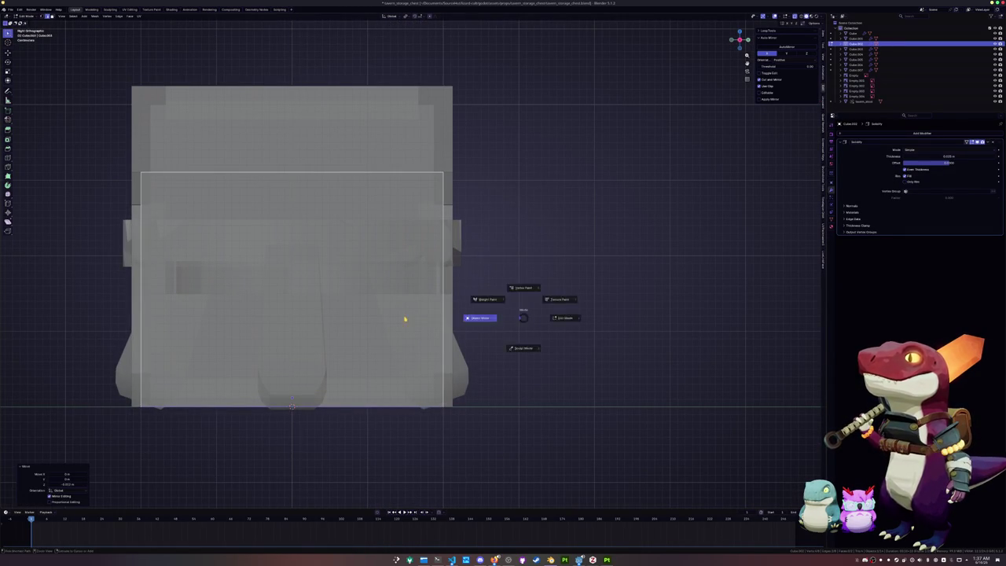
left_click(512, 312)
mouse_move(512, 313)
middle_mouse_down()
mouse_move(329, 359)
mouse_move(506, 314)
mouse_move(480, 317)
middle_mouse_up()
Scale the side panel's lower faces along Y to narrow its width.
key("Tab")
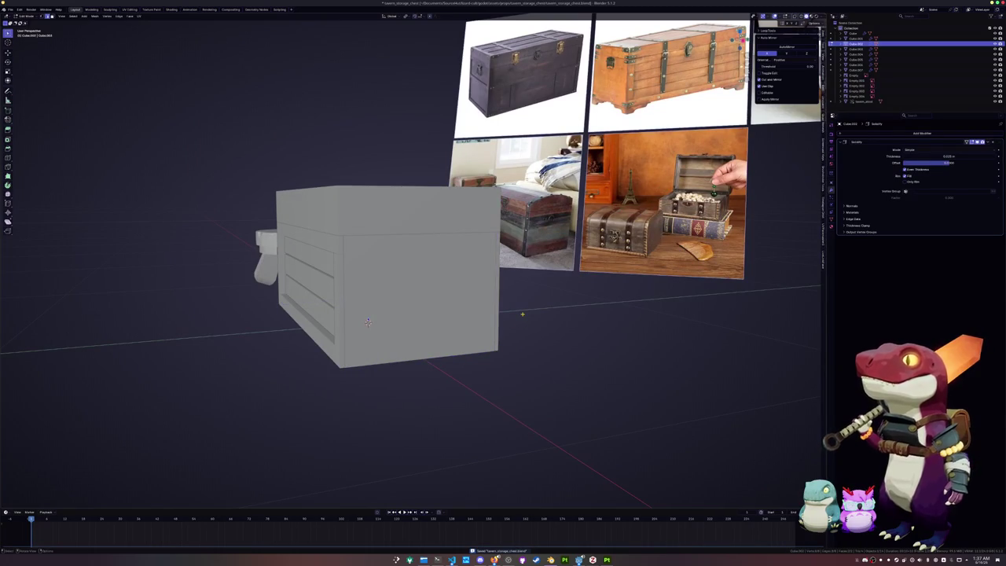
key("KP_1")
key("KP_3")
key("alt+z")
left_click_drag(254, 209, 434, 344)
scroll(267, 431, "up", 3)
key("s")
key("y")
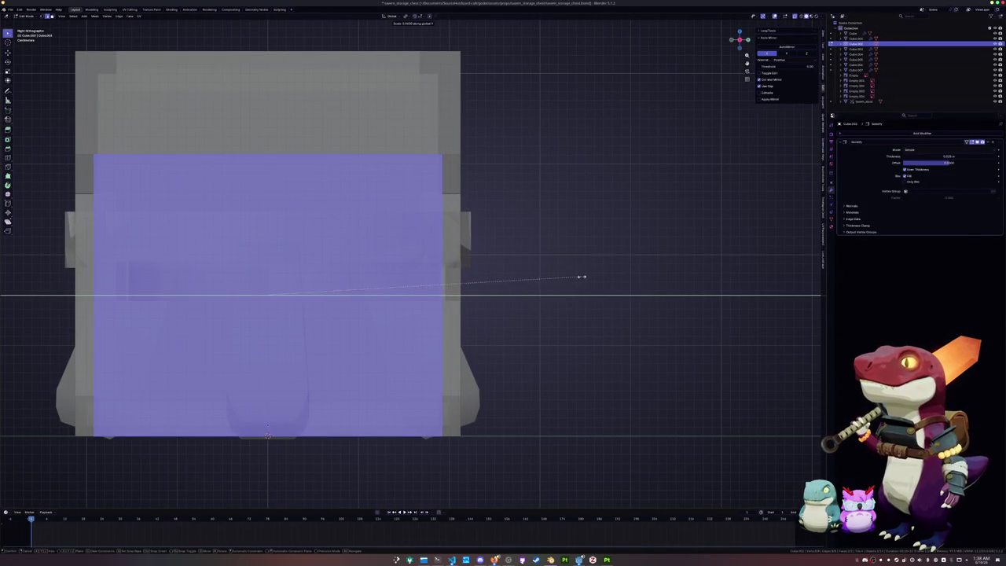
left_click(496, 281)
scroll(499, 281, "down", 3)
key("ctrl+Tab")
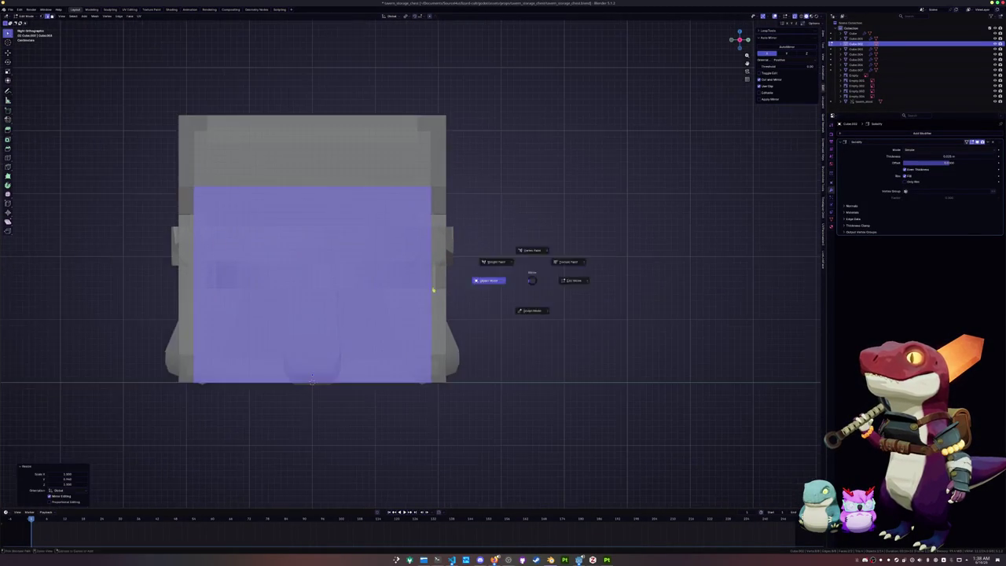
left_click(493, 281)
middle_click_drag(493, 281, 522, 284)
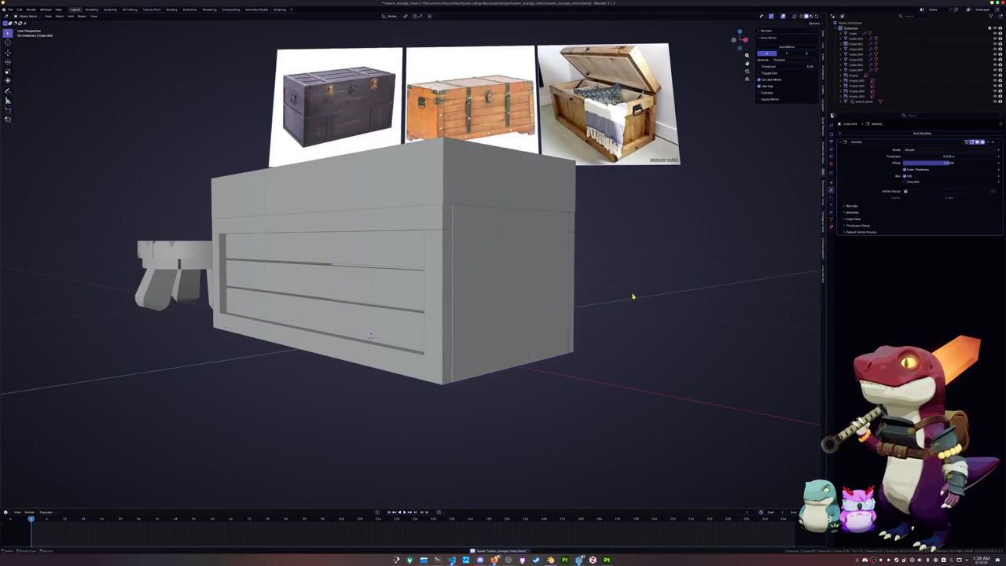
middle_click_drag(636, 294, 586, 295)
scroll(458, 258, "down", 4)
scroll(458, 260, "down", 2)
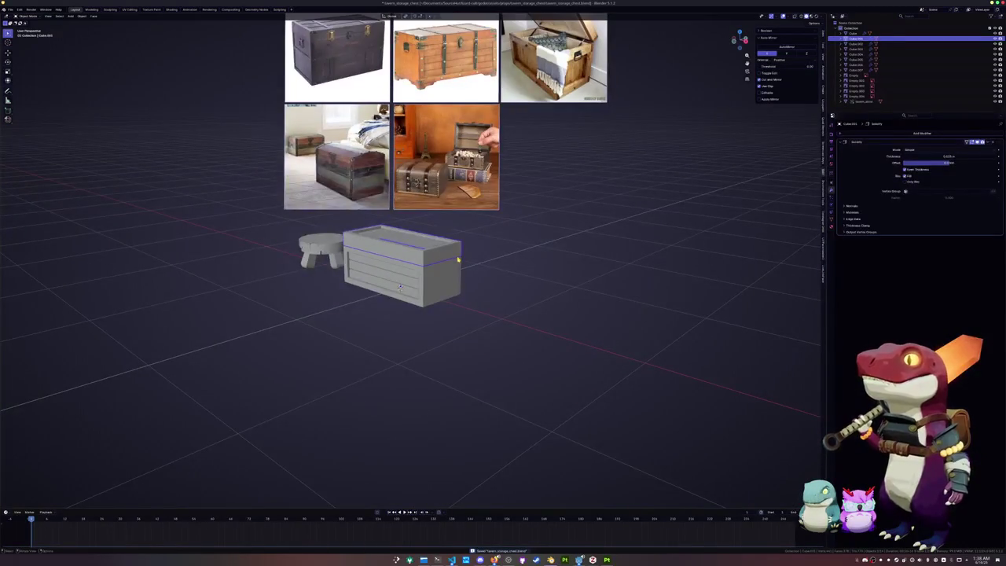
Extrude the lid's rim loop upward.
key("Tab")
scroll(459, 260, "up", 4)
middle_click_drag(459, 260, 442, 324)
key("alt+z")
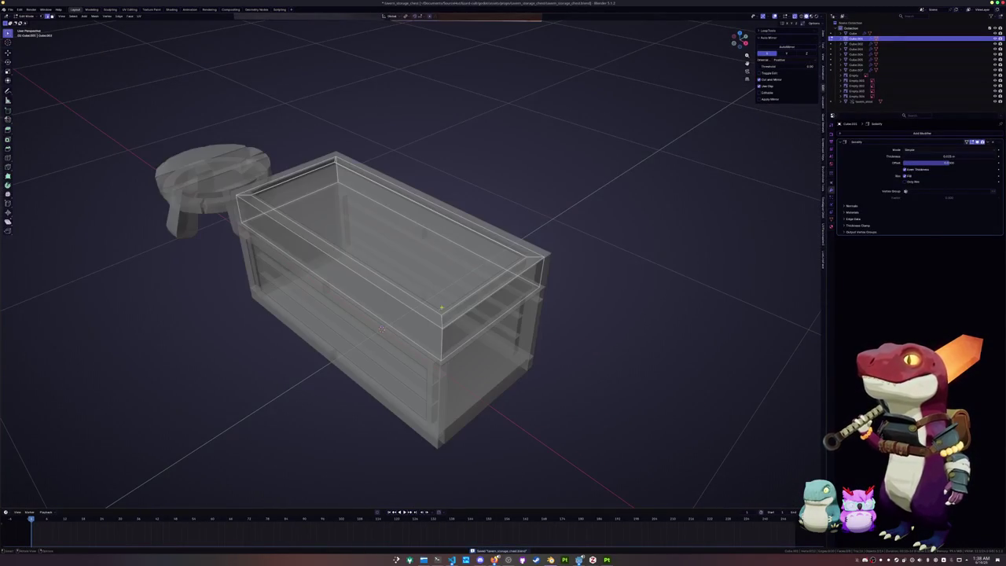
key("e")
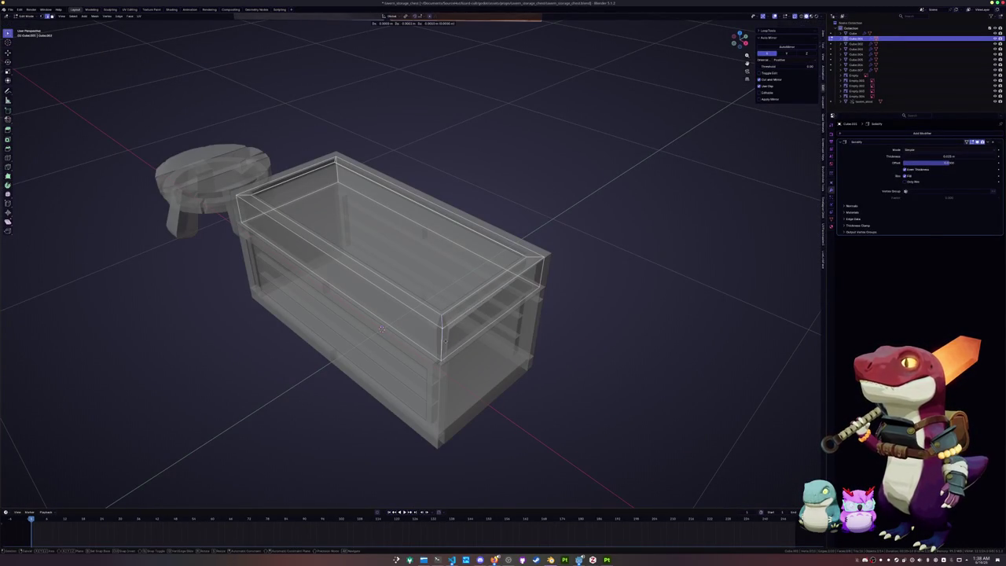
left_click(445, 340)
key("alt+z")
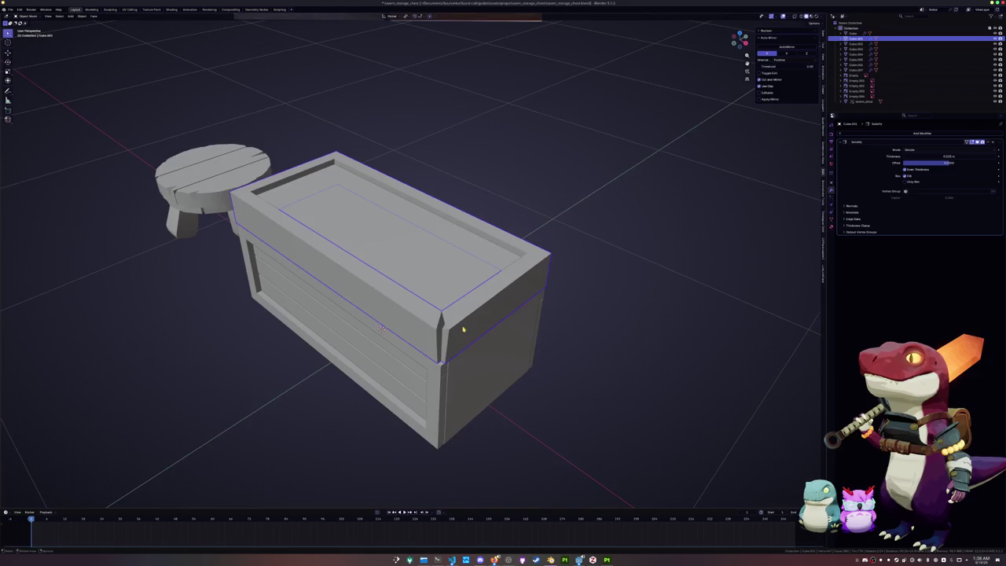
key("Tab")
Tune the lid's Solidify thickness option so the rim tucks in, then apply it.
left_click(905, 173)
left_click(906, 174)
left_click(906, 173)
left_click(907, 172)
left_click(907, 172)
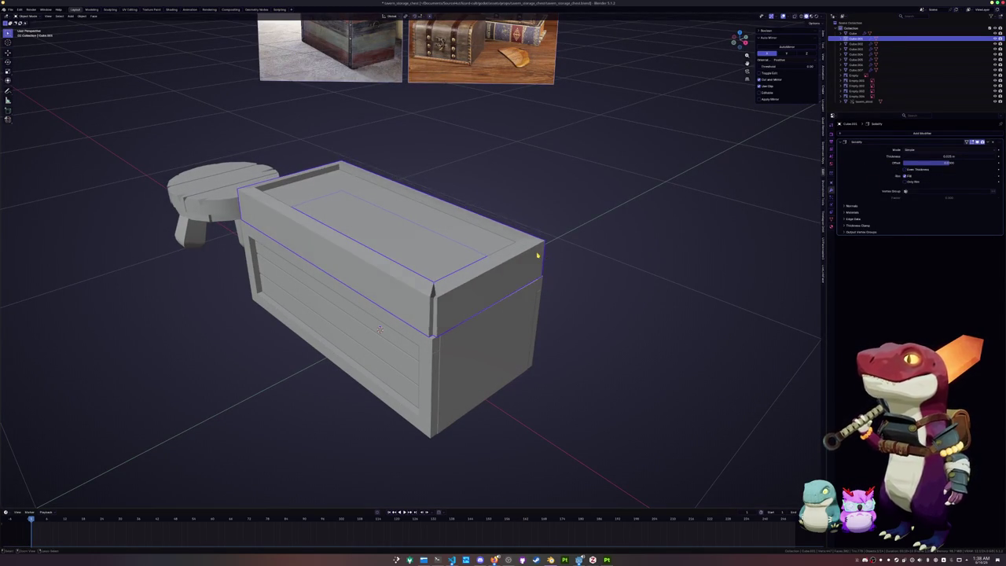
key("Tab")
key("Tab")
key("ctrl+a")
key("Tab")
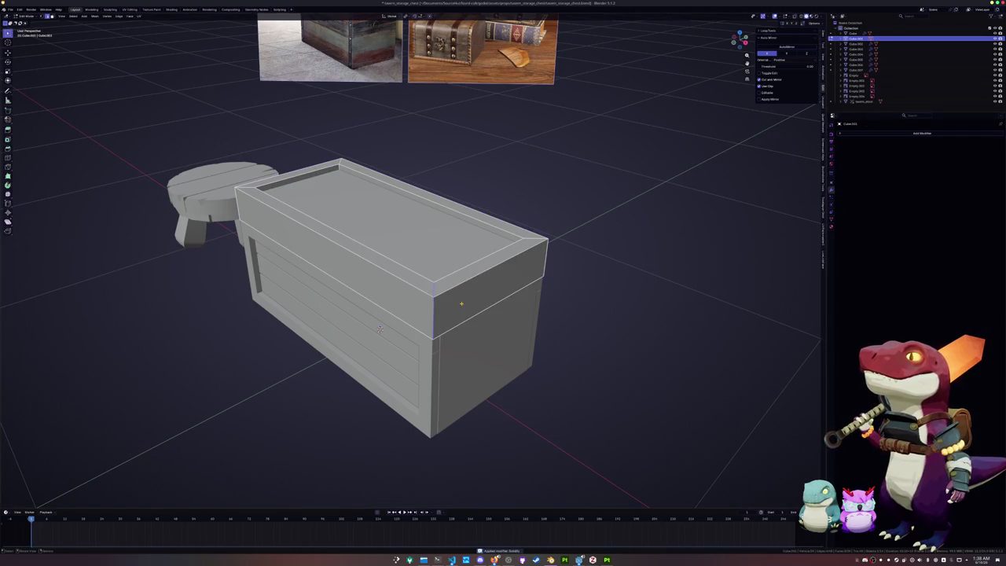
Add an edge loop below the lid rim and scale it outward into a rim.
key("ctrl+r")
left_click(488, 314)
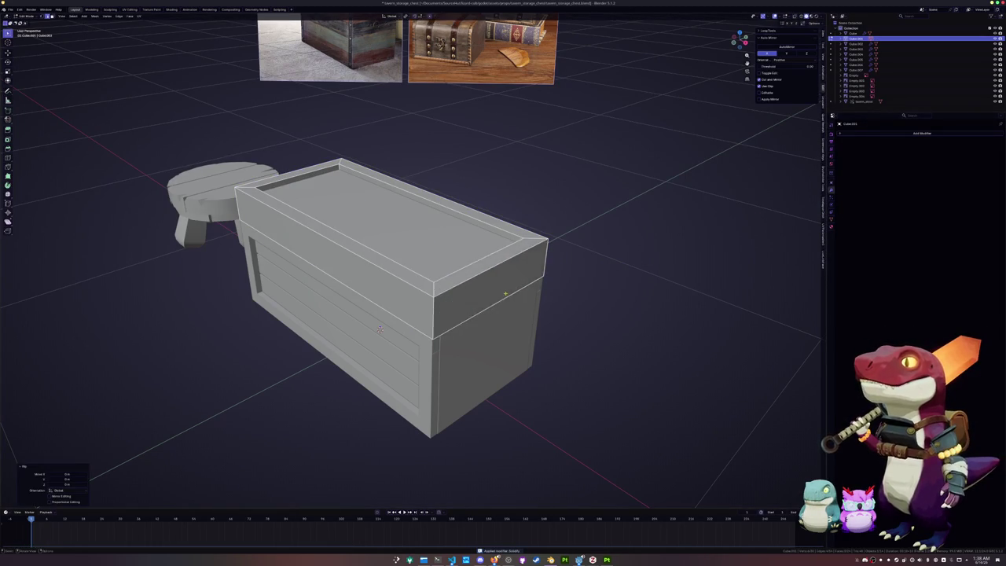
middle_click_drag(488, 315, 368, 317)
left_click(368, 316, "alt")
key("s")
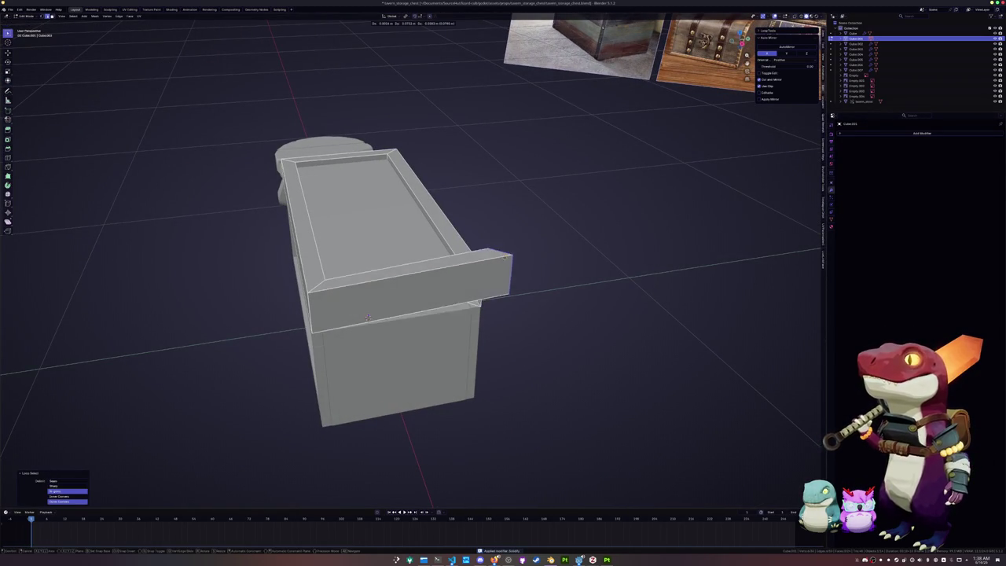
left_click(369, 313)
Undo a trial scale of the lid corner loop and reposition the loop instead.
mouse_move(370, 313)
middle_mouse_down()
mouse_move(383, 293)
mouse_move(463, 277)
middle_mouse_up()
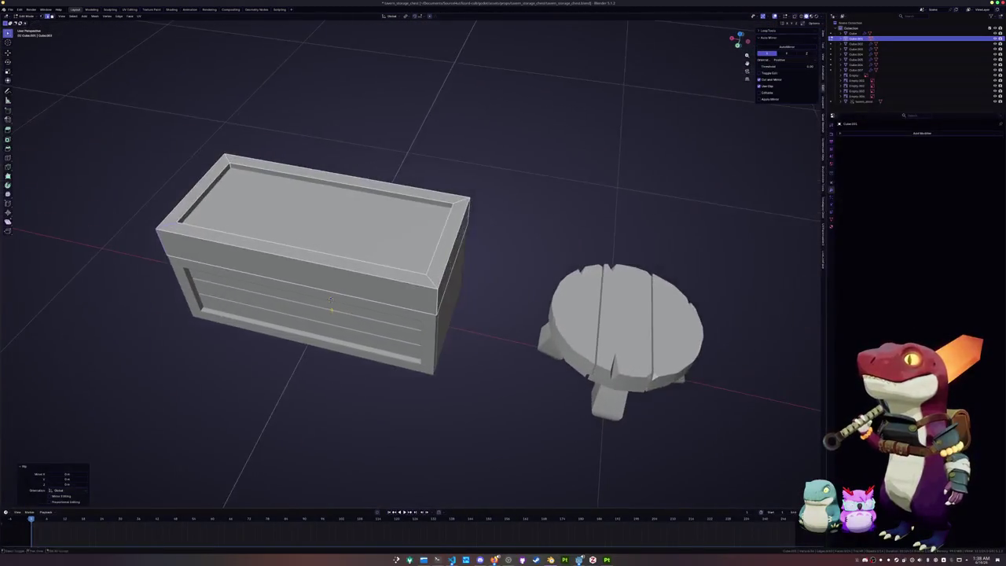
left_click(463, 277, "alt")
key("s")
key("Escape")
key("ctrl+z")
mouse_move(330, 308)
middle_mouse_down()
mouse_move(367, 377)
mouse_move(414, 378)
mouse_move(420, 316)
middle_mouse_up()
key("g")
key("Escape")
mouse_move(424, 256)
middle_mouse_down()
mouse_move(484, 284)
mouse_move(418, 359)
middle_mouse_up()
key("g")
left_click(472, 276)
Add a Mirror modifier to the lid on X with clipping, then slide a lid loop.
key("ctrl+l")
left_click(789, 50)
middle_click_drag(487, 283, 523, 277)
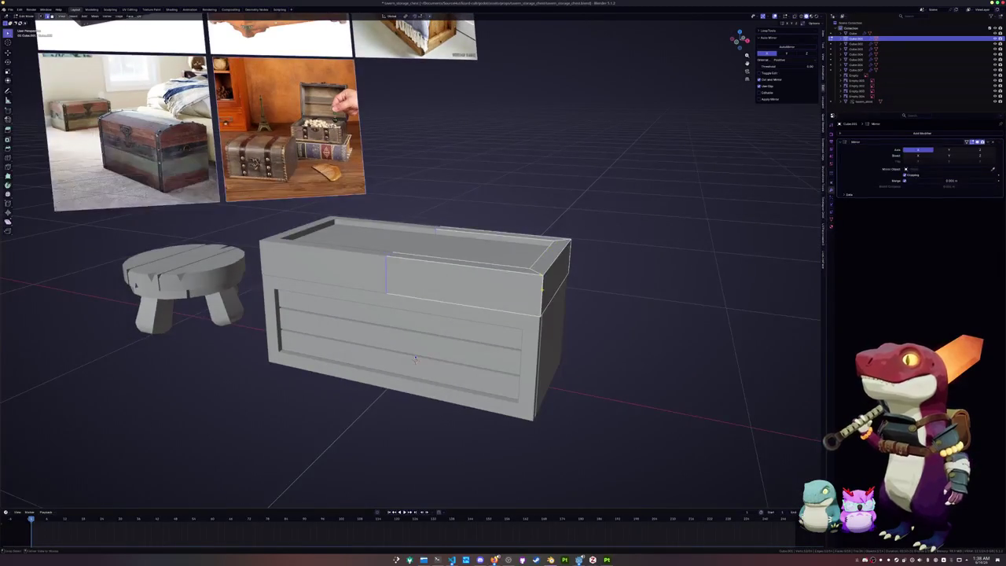
left_click(519, 280, "alt")
scroll(584, 296, "up", 2)
key("g")
key("g")
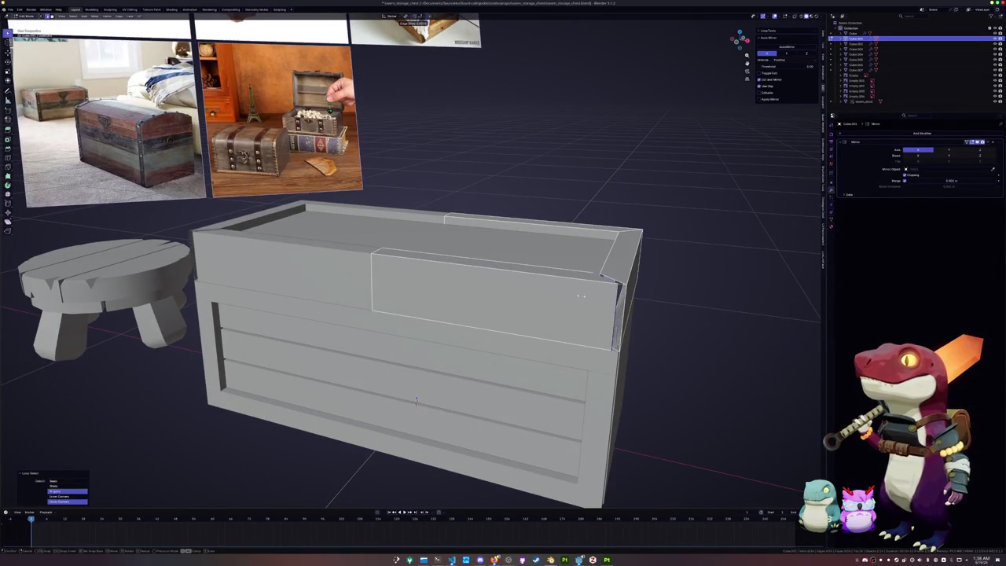
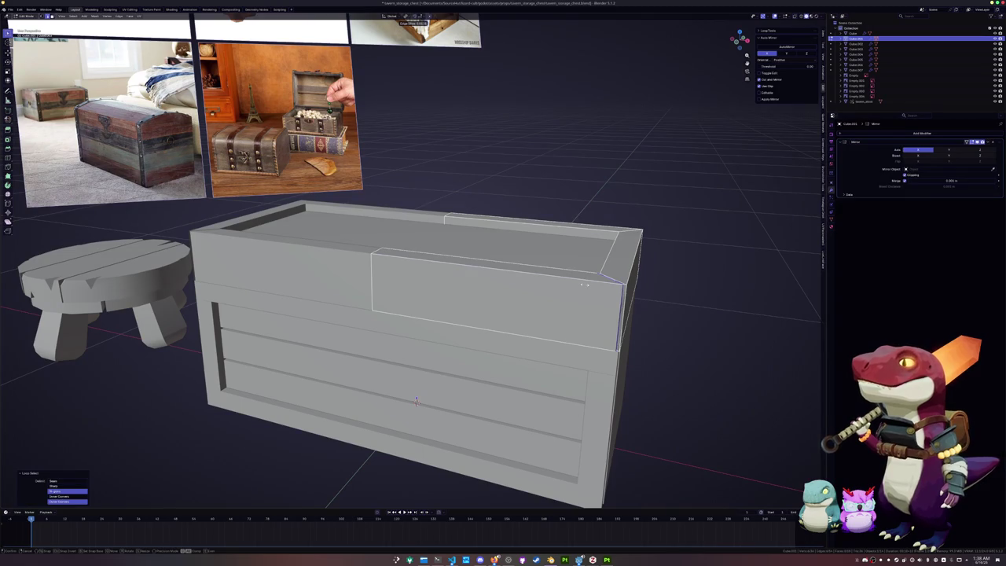
Edge-slide the lid's selected vertical edge toward the lid's front corner.
left_click(583, 284)
middle_click_drag(549, 312, 476, 313)
scroll(477, 312, "up", 3)
key("g")
key("g")
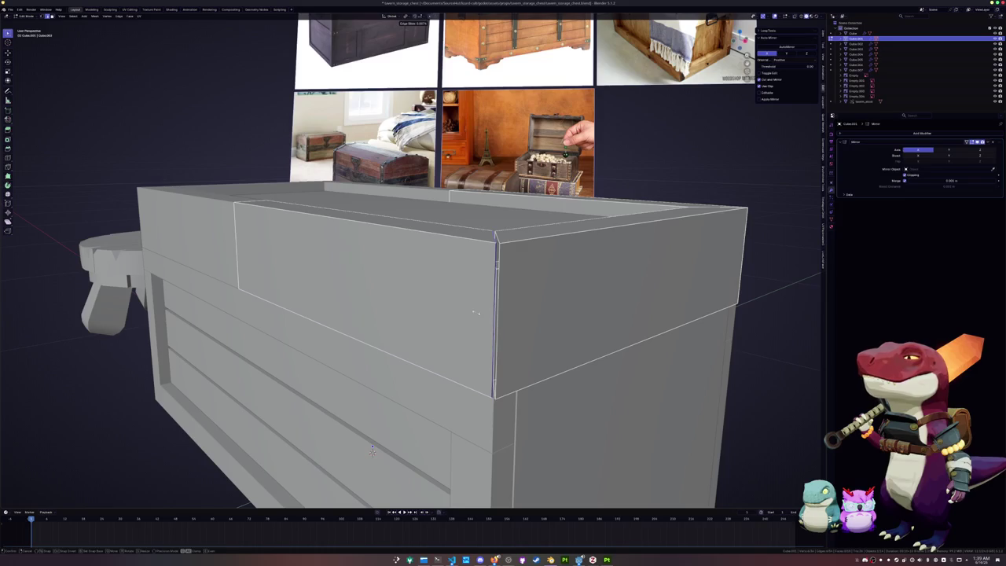
type("0.1")
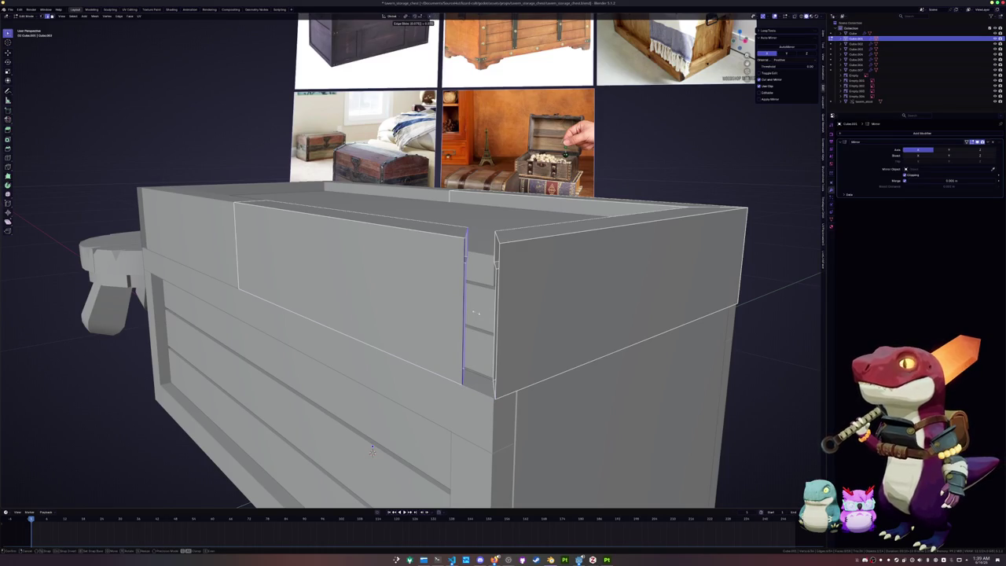
key("BackSpace")
key("Return")
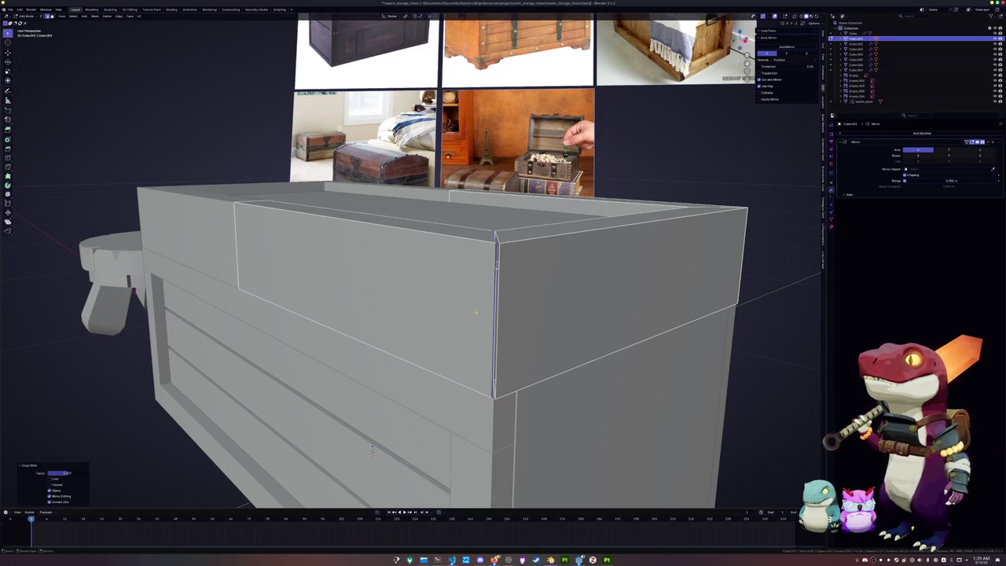
Slide another vertical edge loop on the lid, then switch X-ray on.
left_click(497, 259, "alt")
key("g")
key("g")
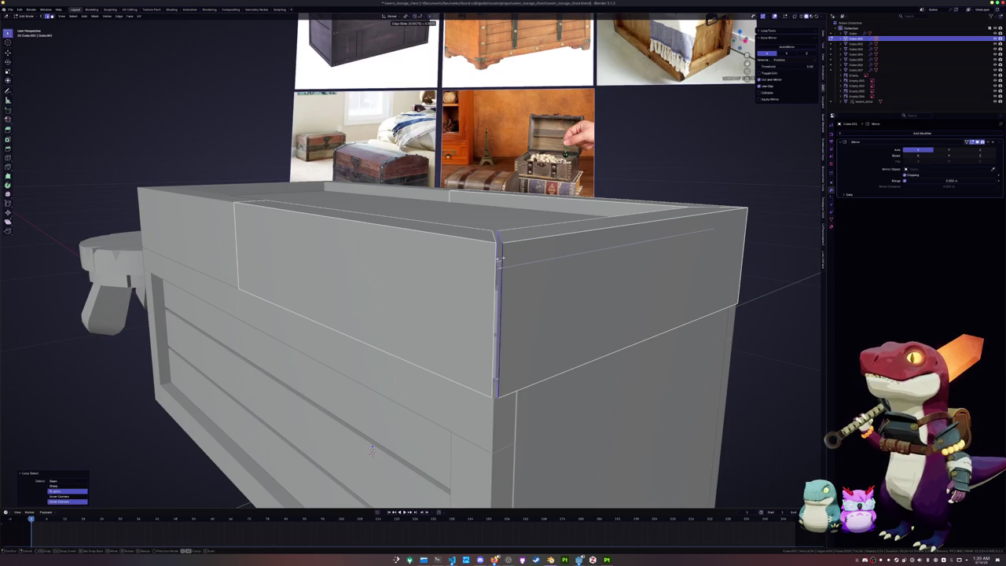
left_click(372, 450)
mouse_move(373, 450)
middle_mouse_down()
mouse_move(476, 290)
mouse_move(362, 492)
middle_mouse_up()
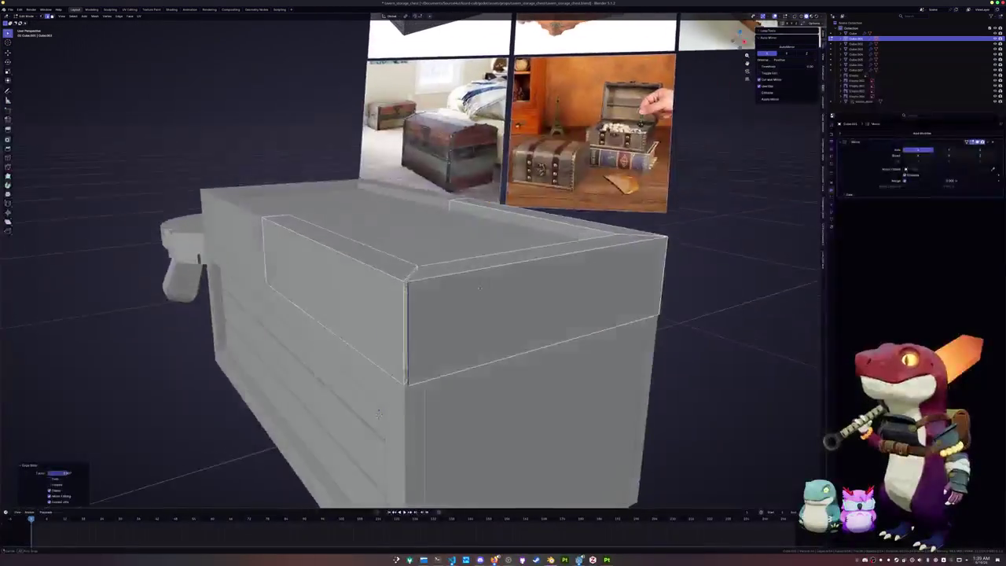
scroll(362, 492, "up", 4)
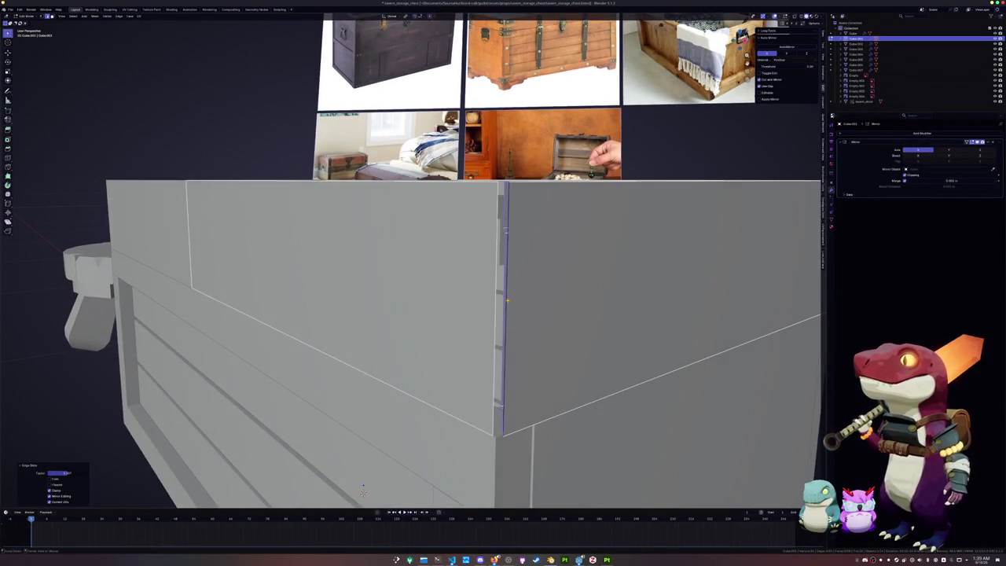
key("alt+z")
scroll(364, 484, "down", 2)
Edge-slide the vertical loop at the lid front with a value of 0.
left_click(526, 336, "alt")
scroll(525, 336, "down", 2)
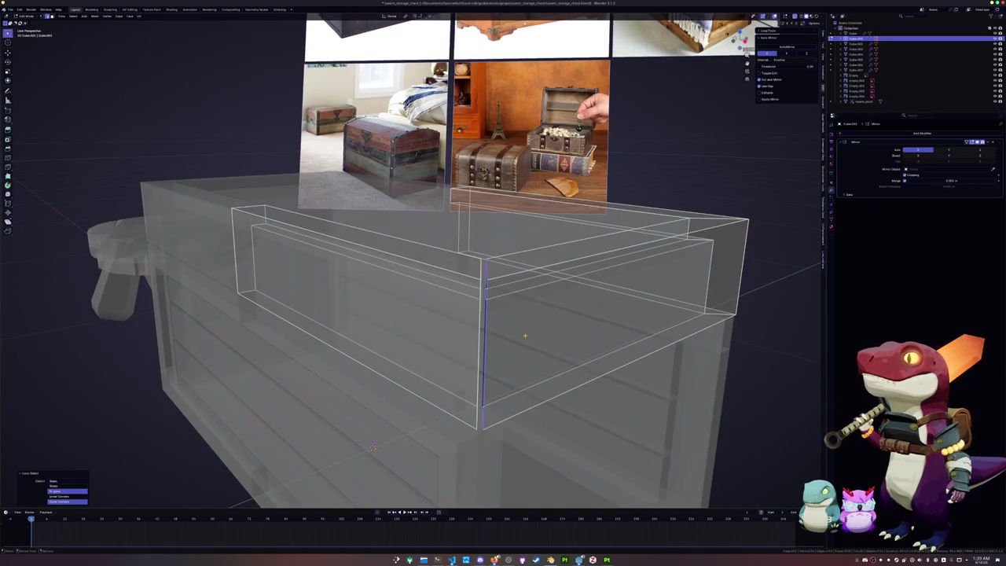
middle_click_drag(522, 330, 488, 328)
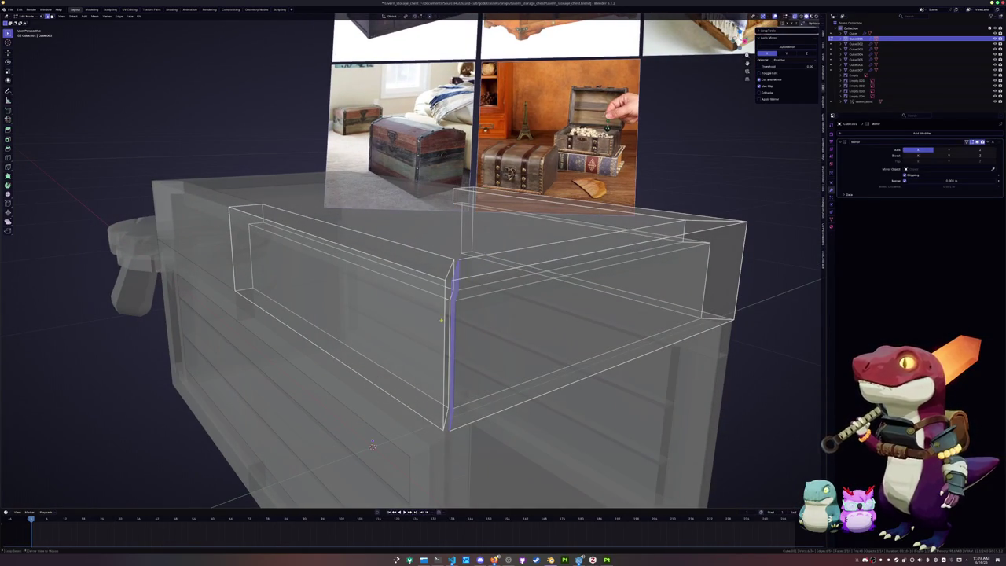
mouse_move(372, 445)
middle_mouse_down()
mouse_move(409, 433)
mouse_move(386, 423)
middle_mouse_up()
left_click(379, 420, "alt")
left_click(478, 306, "alt")
key("g")
key("g")
type("0")
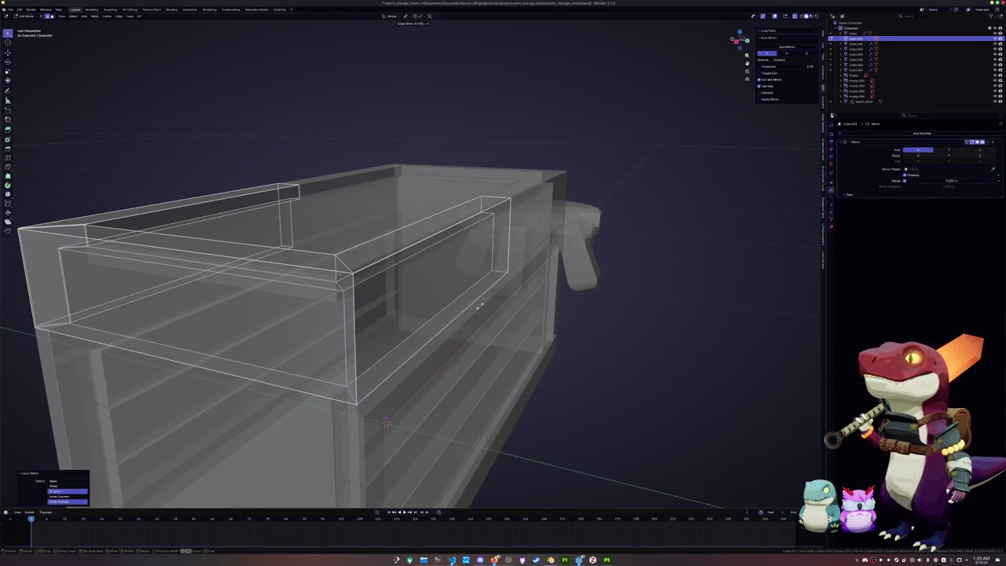
key("Return")
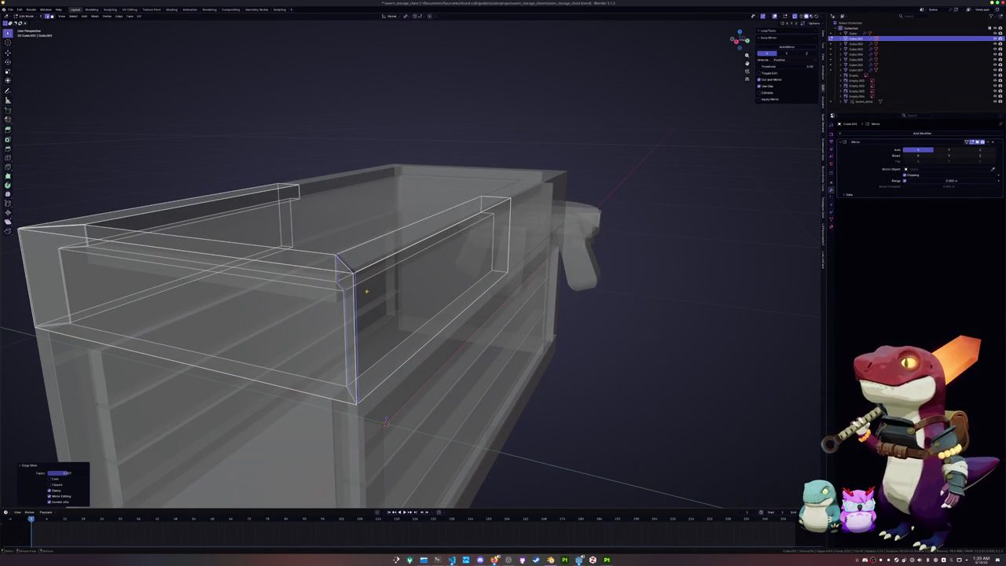
Edge-slide the loop at the lid's corner using the typed value 01.
left_click(351, 294, "alt")
key("g")
key("g")
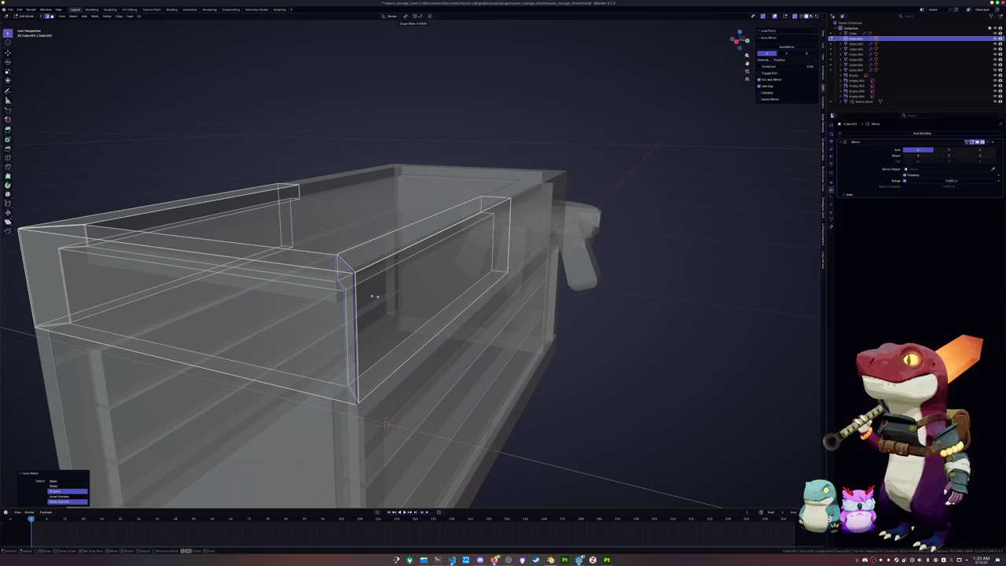
type("01")
key("Return")
Select the lid's inner top rim edge loops for deletion.
left_click(371, 274, "alt")
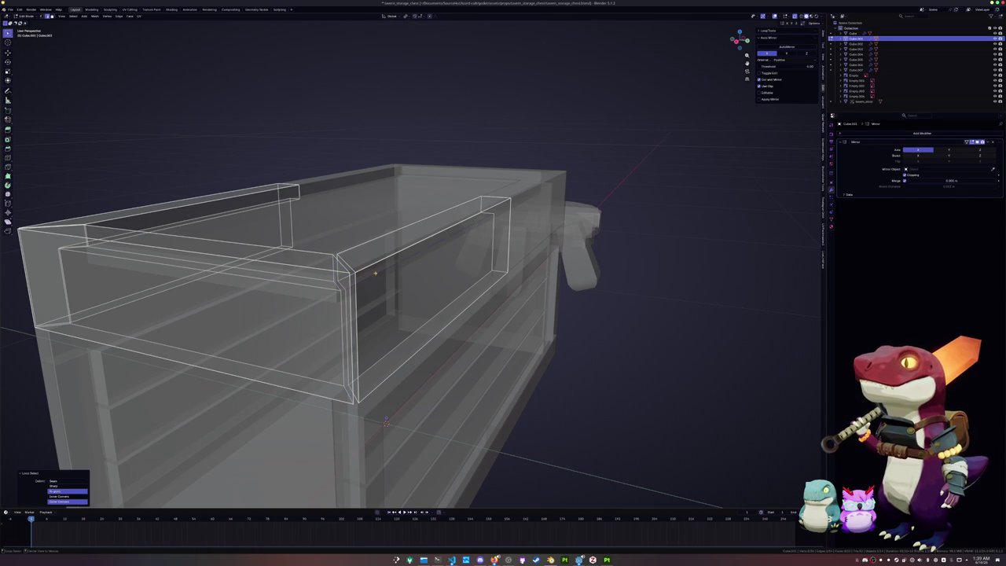
left_click(317, 279, "alt")
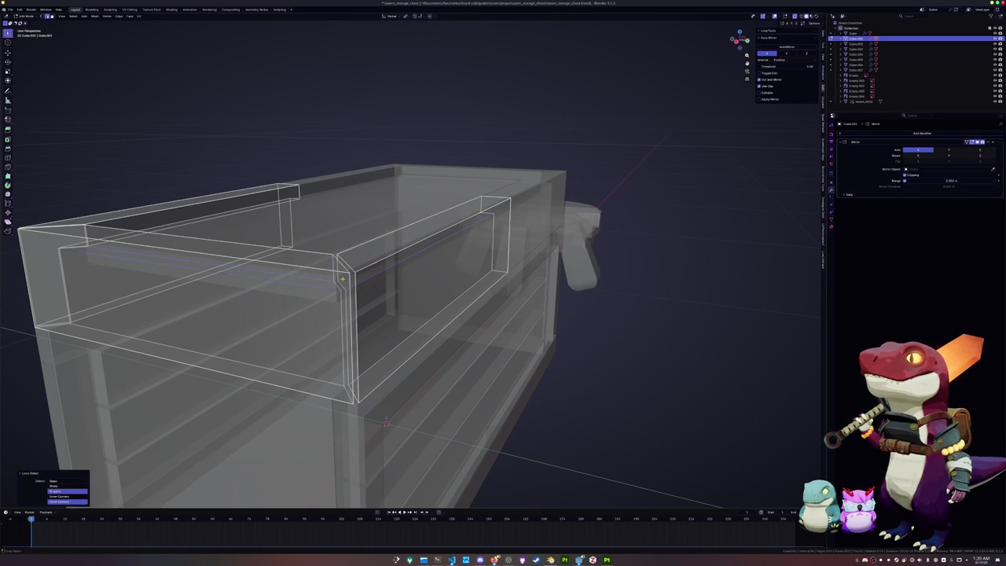
left_click(178, 223, "alt+shift")
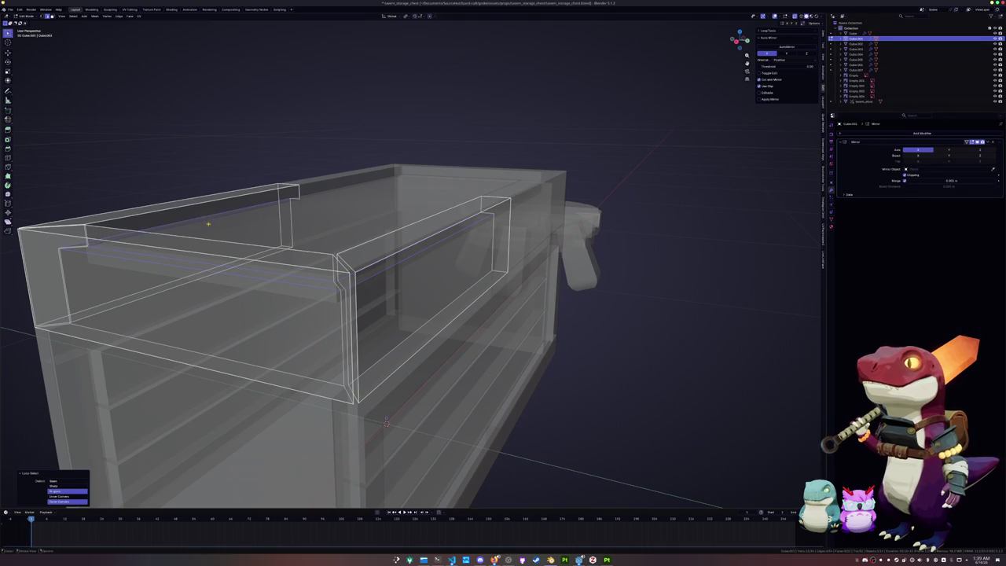
key("x")
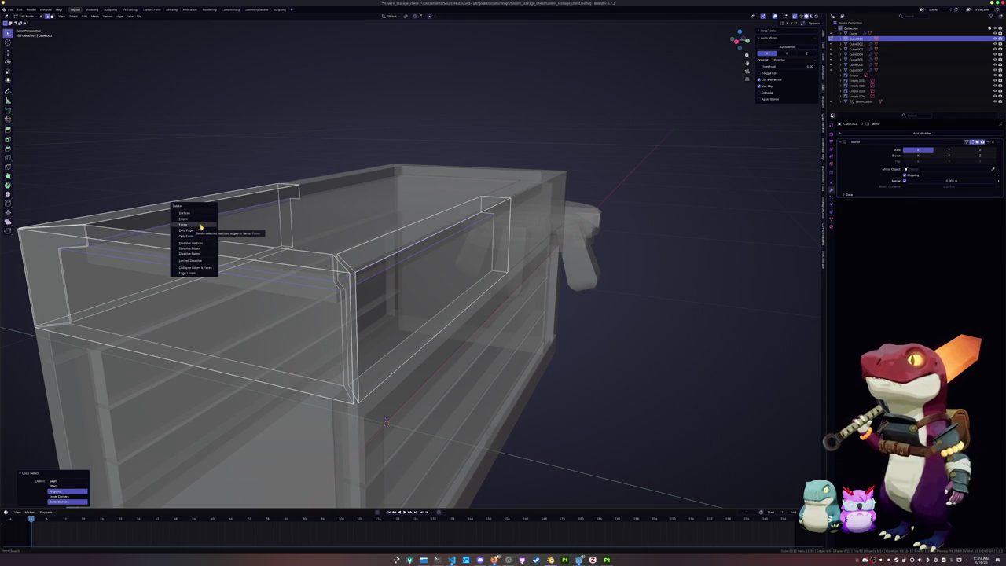
Delete the rim faces to open the liner top, then slide the bottom front rim loop.
left_click(201, 225)
middle_click_drag(136, 278, 152, 276)
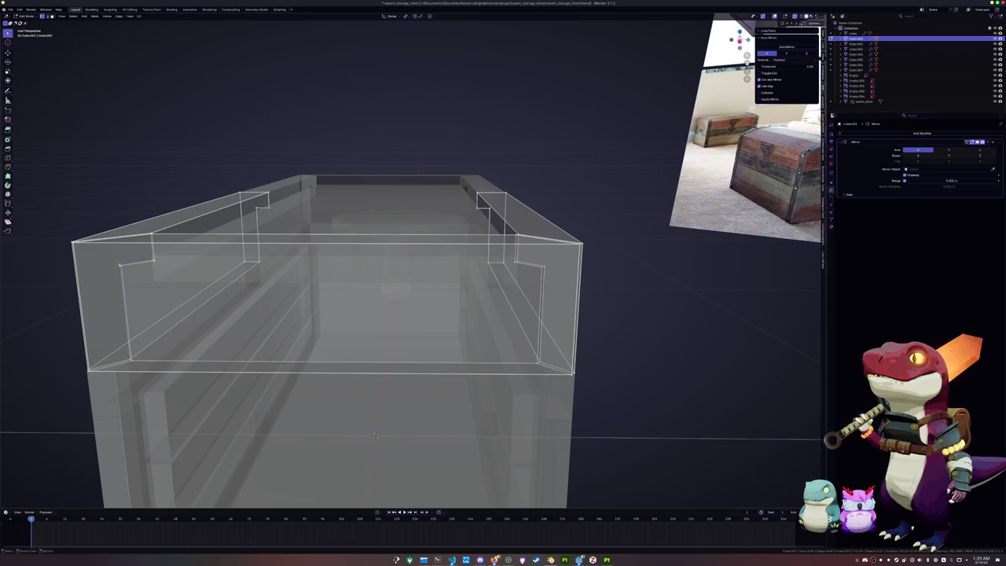
scroll(146, 323, "down", 2)
key("2")
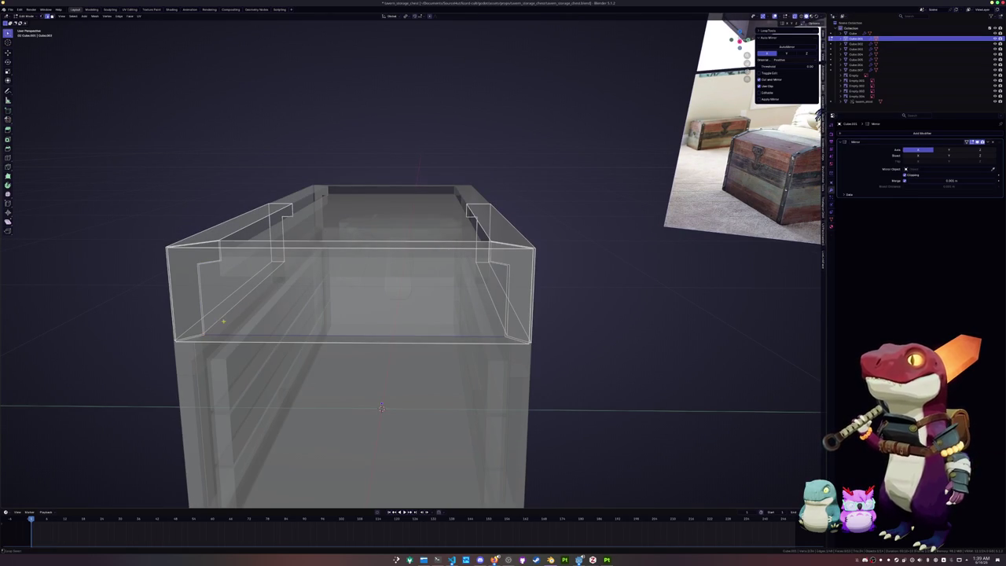
left_click(446, 314, "alt")
key("g")
key("g")
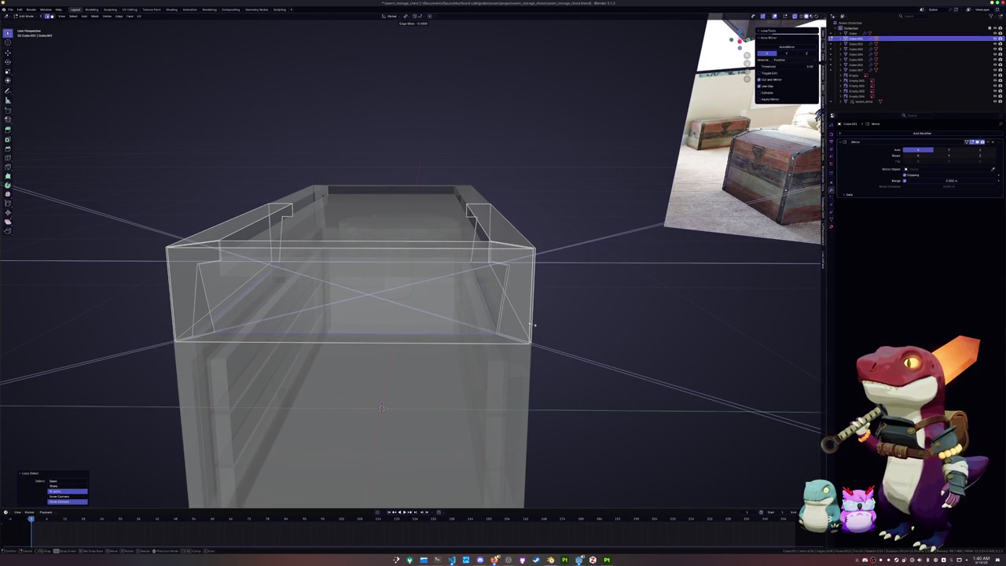
left_click(435, 388)
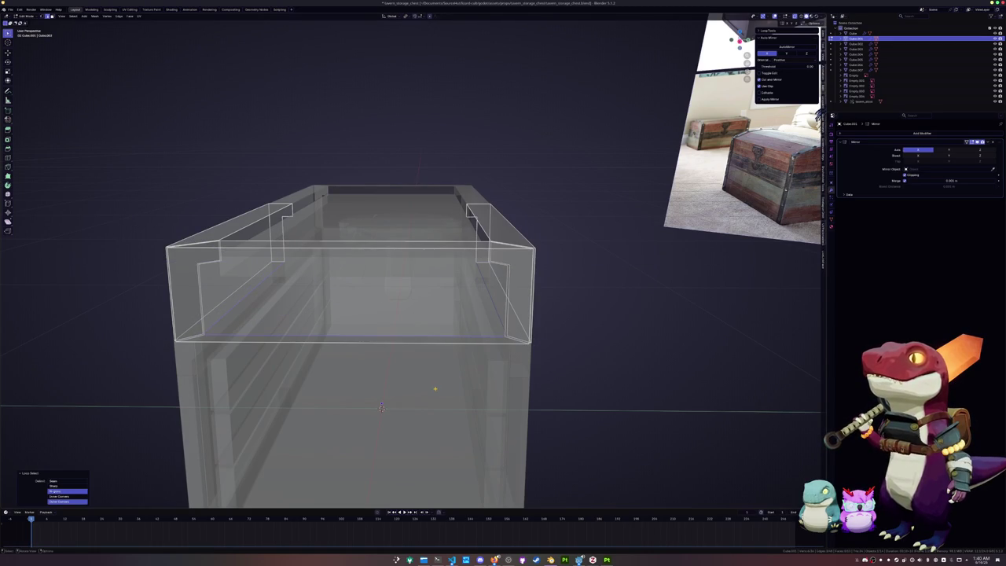
Edge-slide the selected rim loop again from the top view.
key("KP_7")
key("g")
key("g")
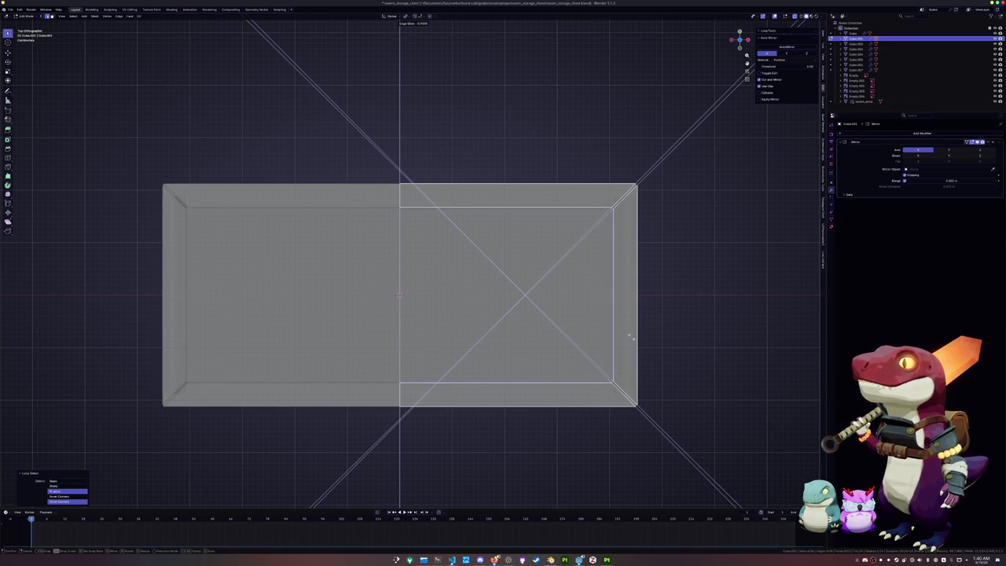
left_click(630, 337)
middle_click_drag(629, 336, 329, 243)
Dissolve the selected stray vertices on the lid rim.
right_click(329, 243)
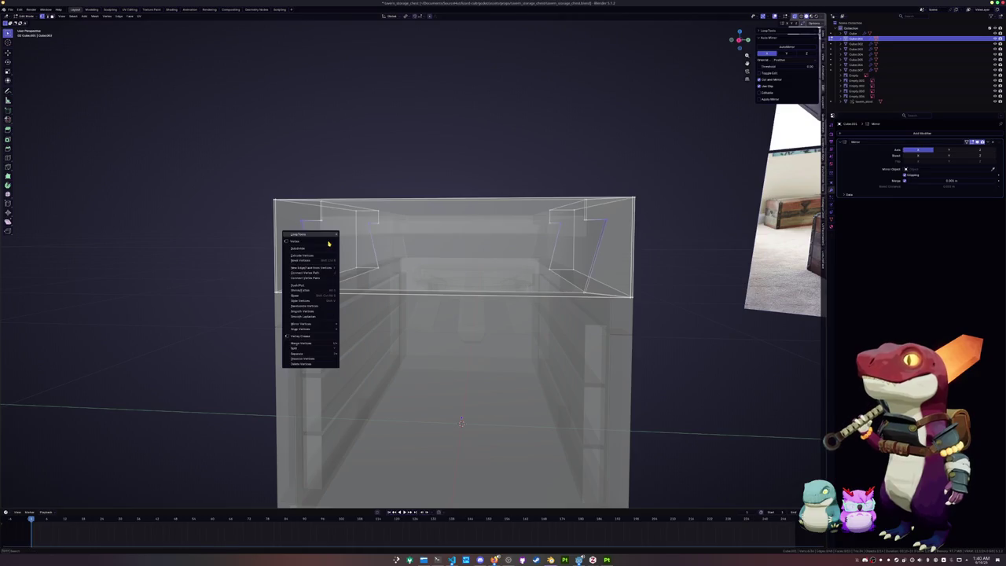
key("x")
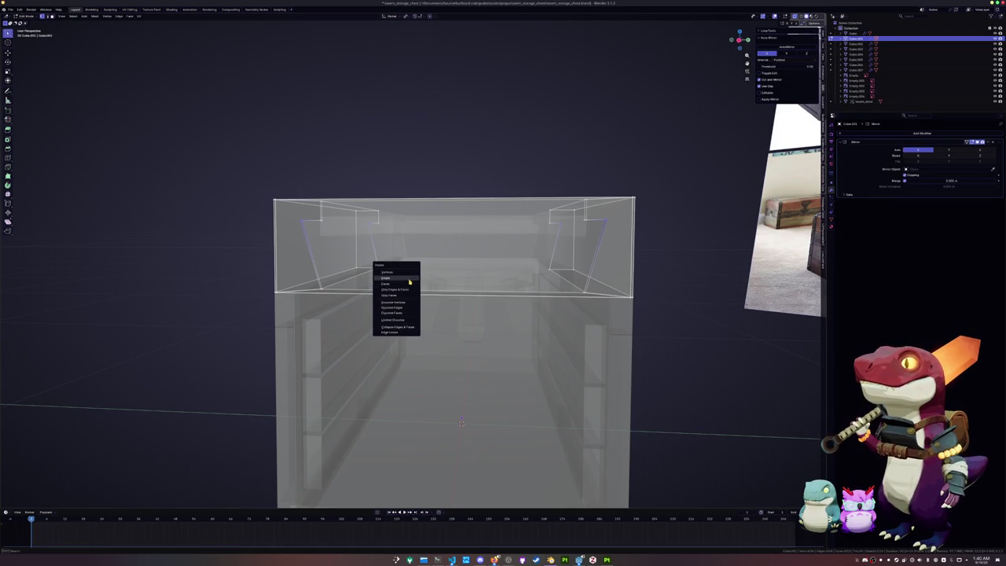
left_click(405, 303)
middle_click_drag(405, 303, 404, 284)
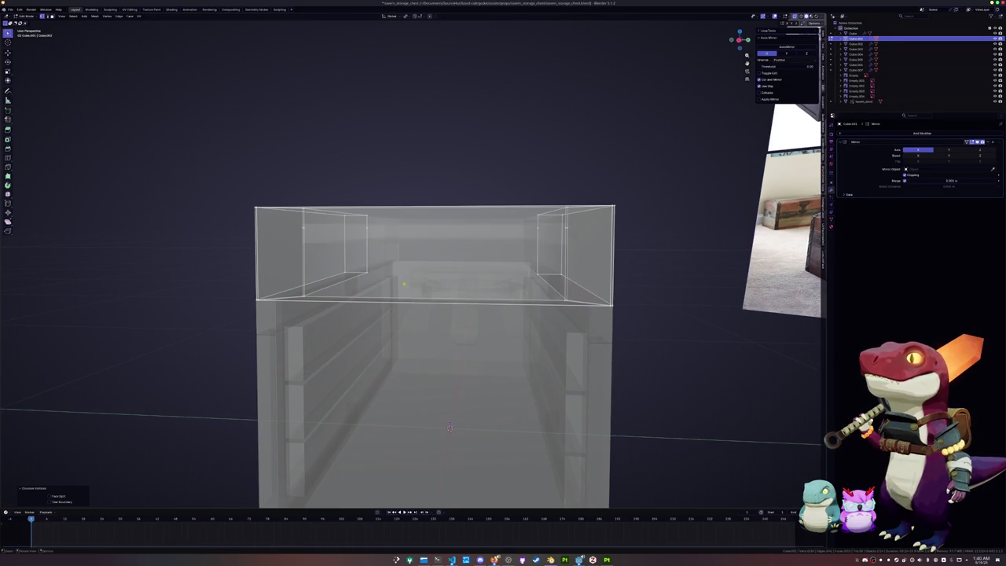
Dissolve the leftover vertices on the left side and turn X-ray off.
left_click(305, 236)
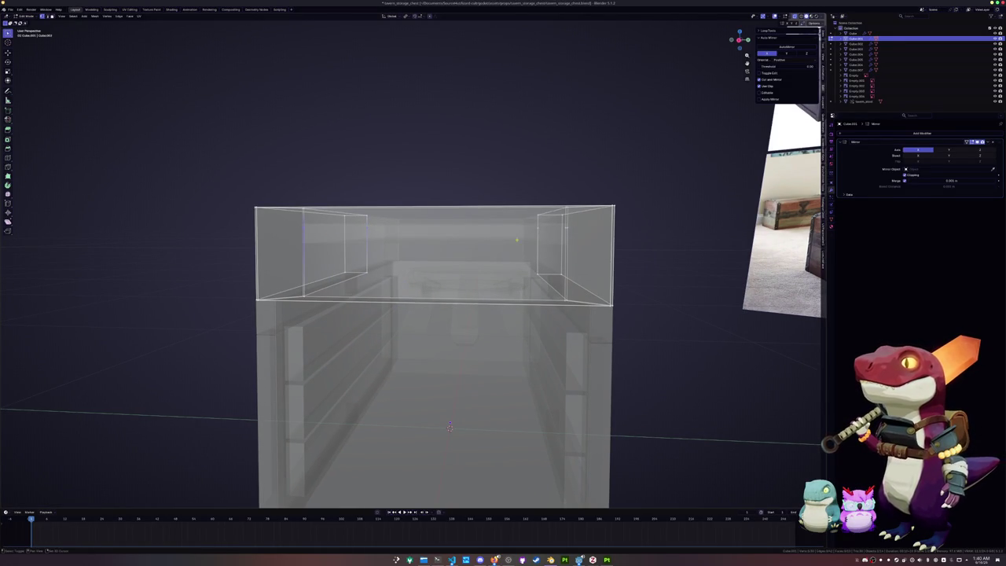
key("x")
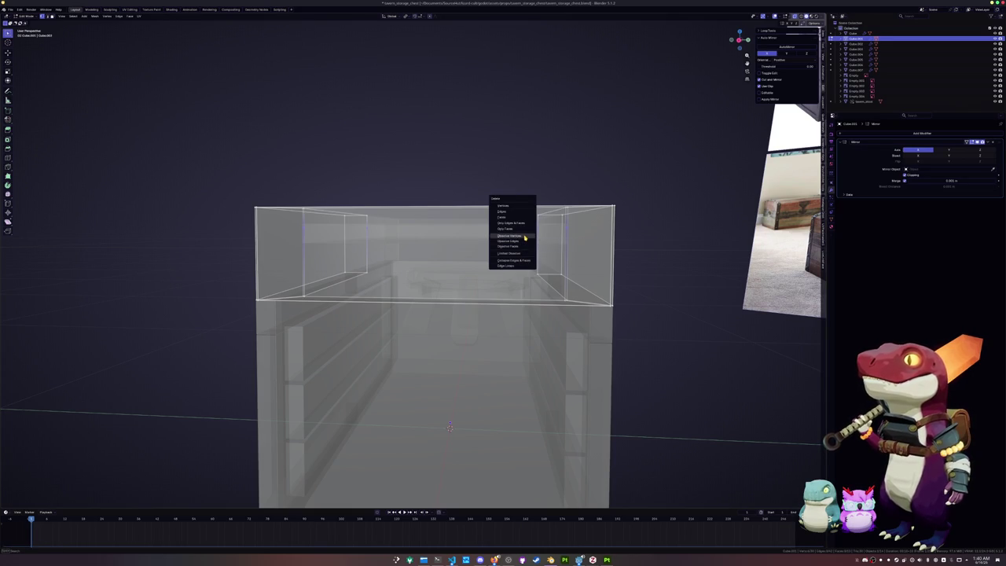
left_click(524, 237)
middle_click_drag(525, 237, 460, 268)
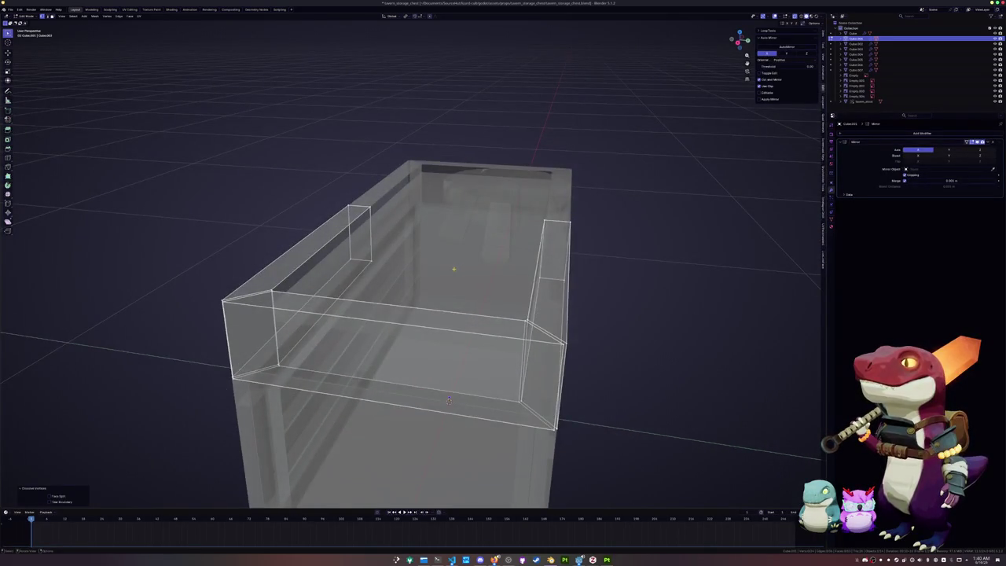
middle_click_drag(449, 401, 436, 385)
key("alt+z")
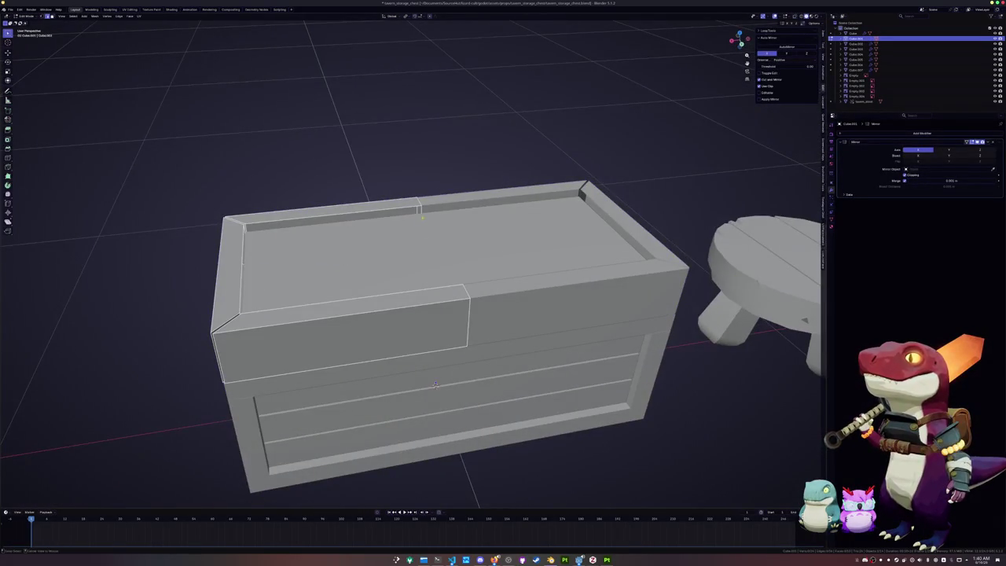
Move the lid-top edge loop along X in X-ray, then cancel a second move.
left_click(436, 385, "alt")
scroll(456, 495, "up", 5)
right_click(419, 171)
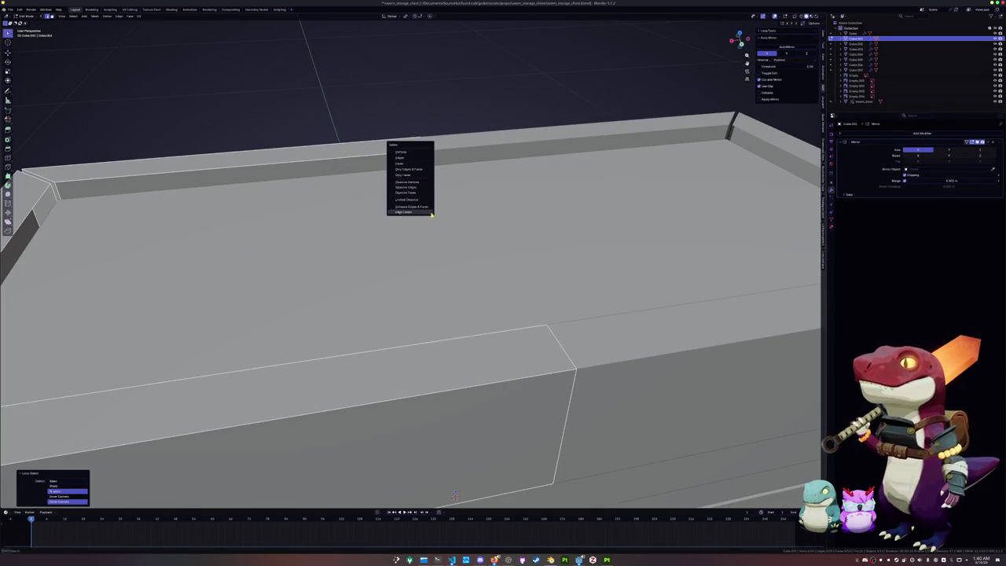
key("alt+z")
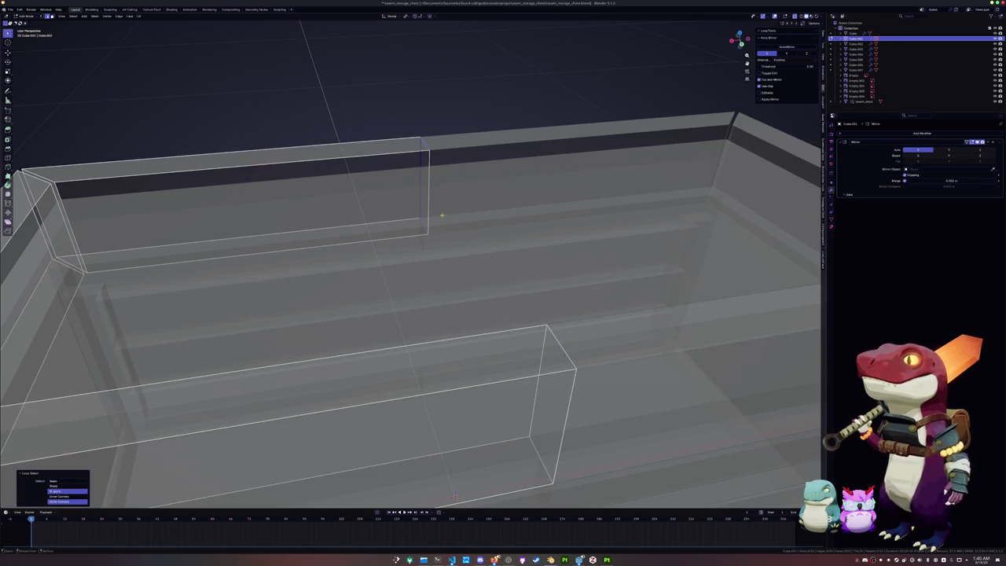
middle_click_drag(442, 215, 459, 194)
key("g")
key("x")
left_click(388, 192)
middle_click_drag(388, 192, 447, 189)
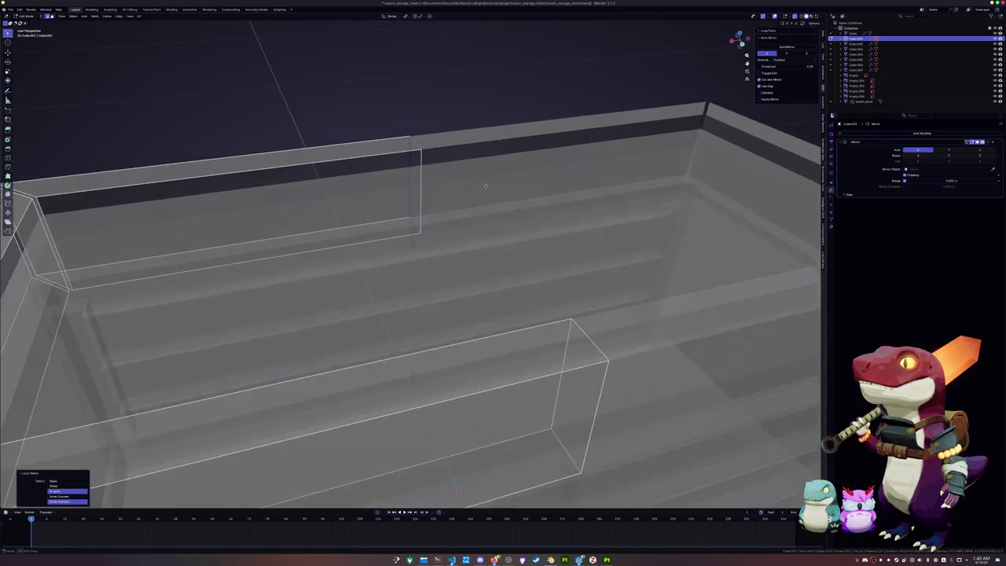
key("g")
key("x")
key("Escape")
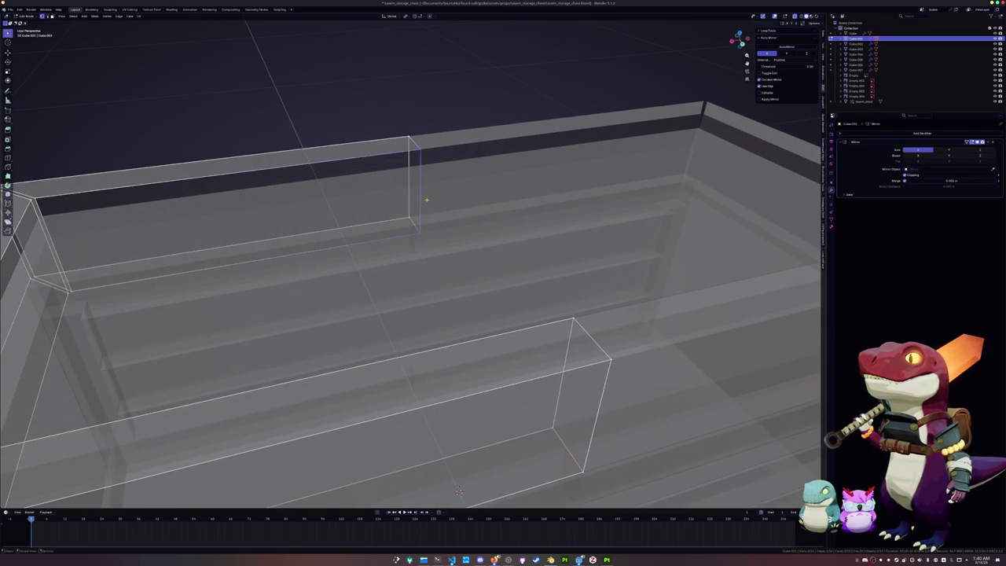
Select the whole rim mesh and merge its vertices by distance.
key("a")
right_click(413, 302)
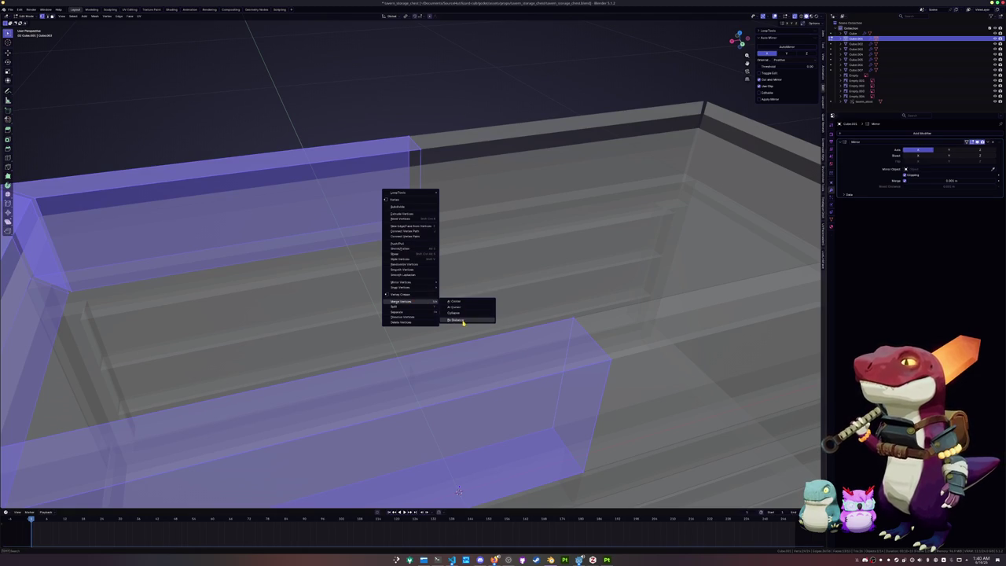
mouse_move(403, 301)
left_click(464, 322)
mouse_move(464, 323)
middle_mouse_down()
mouse_move(471, 331)
mouse_move(447, 277)
mouse_move(450, 250)
mouse_move(443, 300)
middle_mouse_up()
Deselect everything and inspect the rim, toggling X-ray on and off.
key("alt+a")
key("alt+z")
scroll(446, 277, "down", 5)
scroll(449, 250, "up", 3)
key("alt+z")
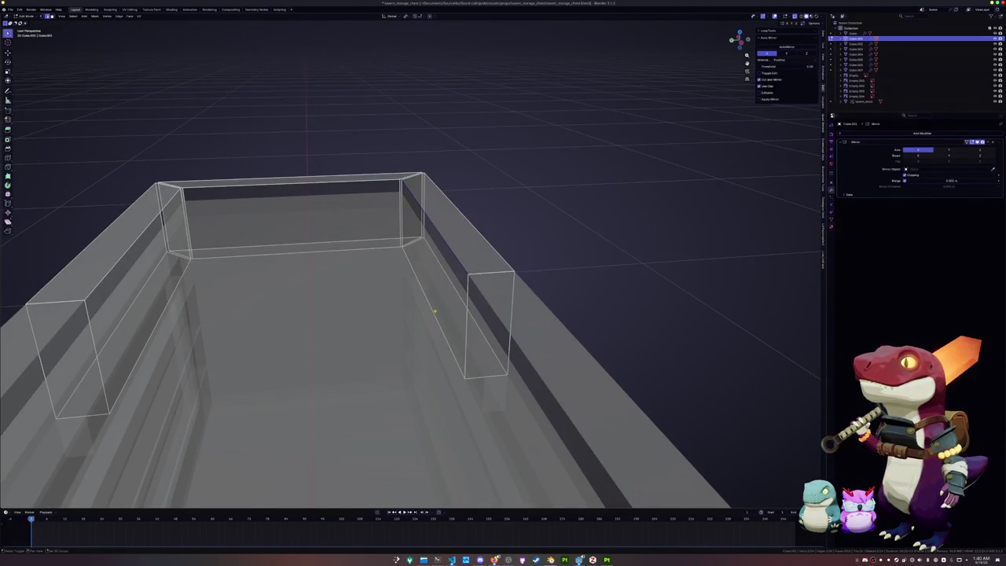
left_click(435, 312)
key("alt+a")
key("alt+z")
mouse_move(441, 315)
middle_mouse_down()
mouse_move(472, 307)
mouse_move(299, 299)
mouse_move(187, 263)
middle_mouse_up()
key("alt+z")
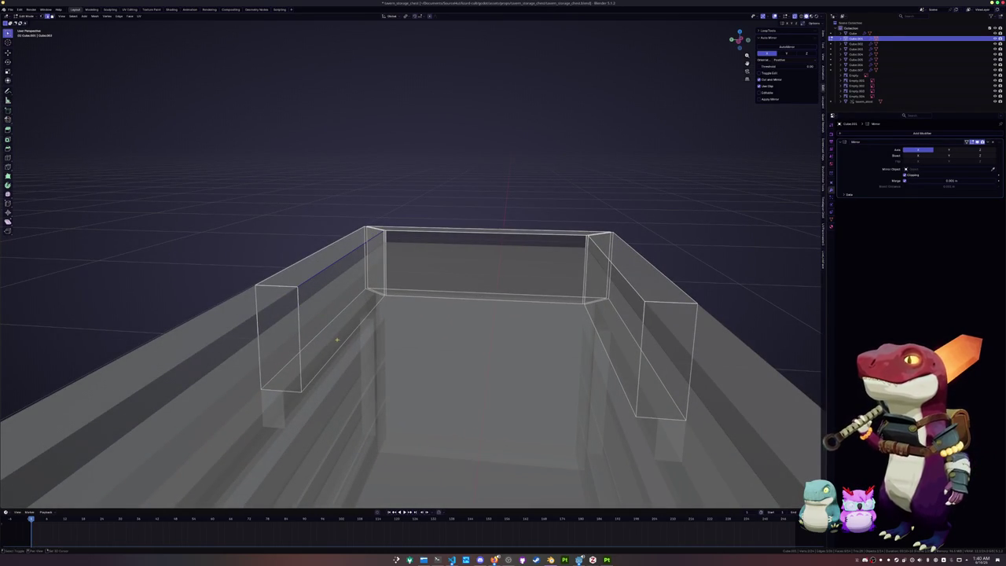
Return to Object Mode with X-ray off and make the chest body active.
key("Tab")
key("alt+z")
mouse_move(351, 344)
middle_mouse_down()
mouse_move(371, 475)
mouse_move(414, 322)
mouse_move(375, 427)
mouse_move(384, 410)
mouse_move(371, 397)
middle_mouse_up()
scroll(371, 475, "down", 3)
scroll(414, 318, "up", 3)
scroll(378, 421, "up", 3)
left_click(377, 421)
In front view, move the chest body's selected front edges along Z.
key("Tab")
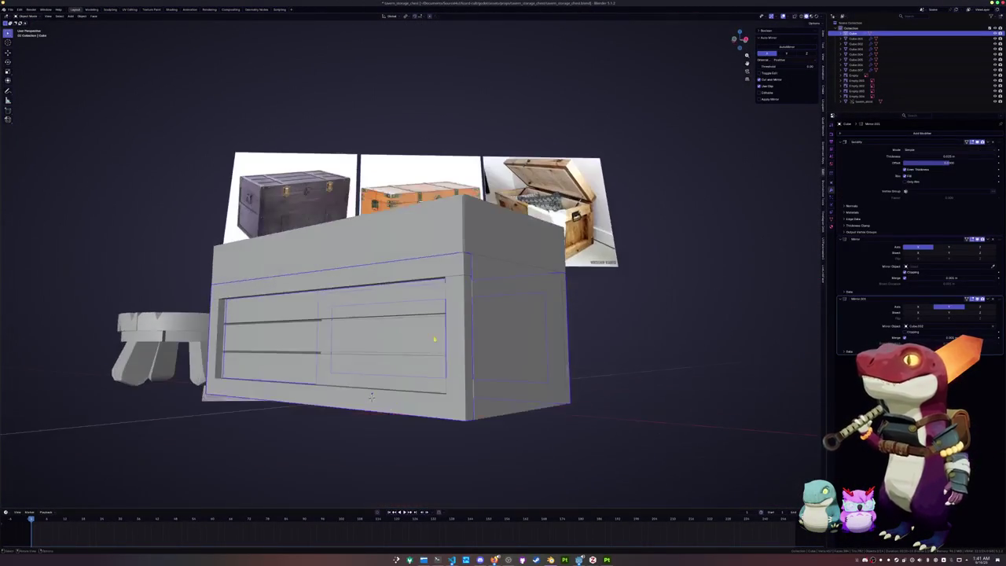
key("alt+z")
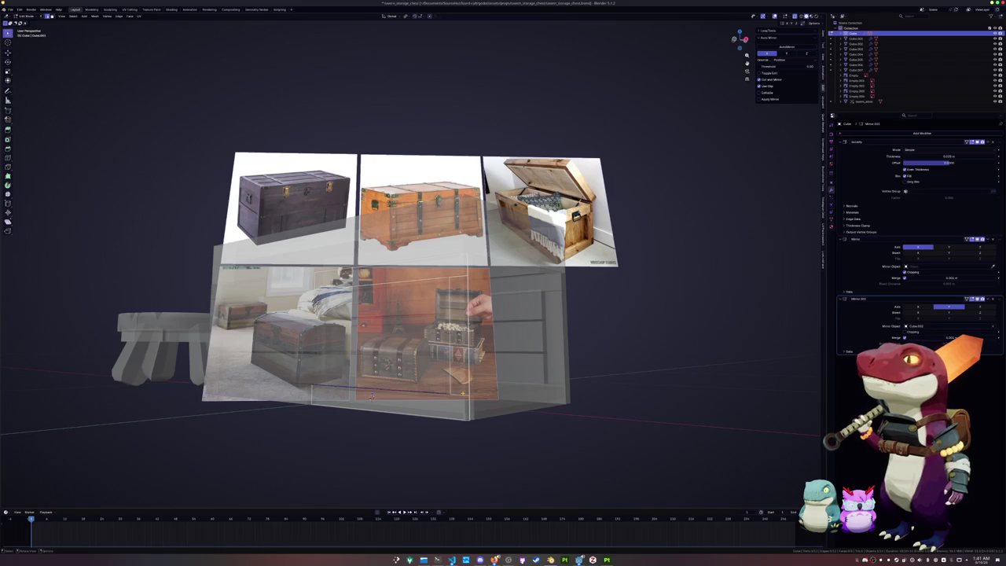
scroll(352, 462, "up", 2)
key("KP_1")
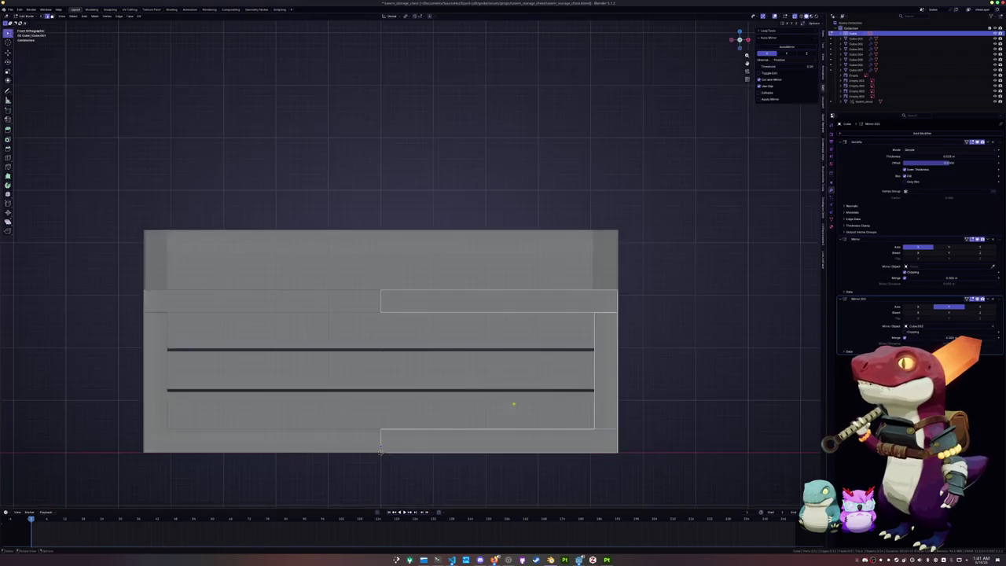
scroll(533, 397, "up", 2)
middle_click_drag(602, 420, 373, 307, "shift")
scroll(551, 370, "up", 2)
key("g")
key("z")
left_click(550, 367)
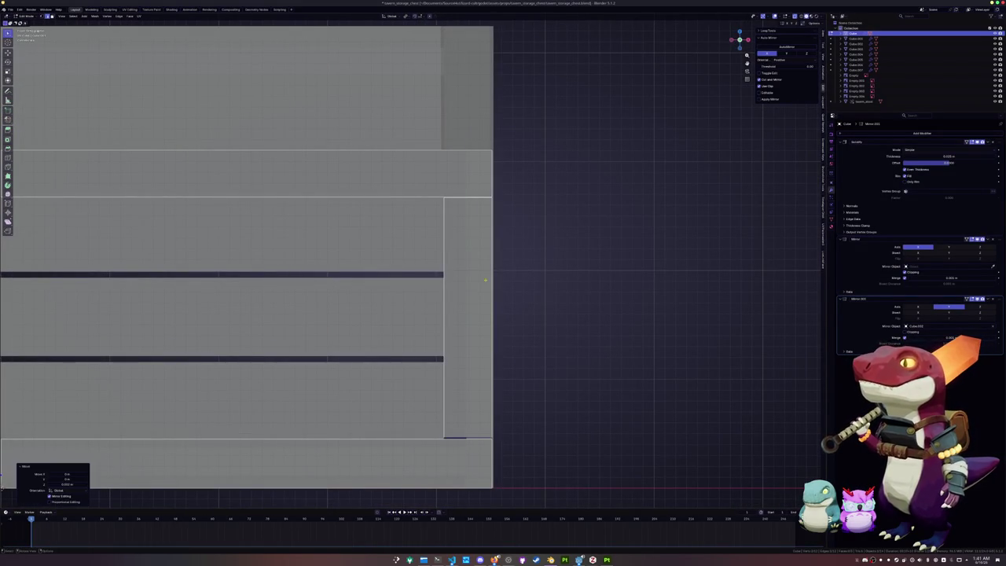
Move the edges along Z once more and return to Object Mode.
key("g")
key("z")
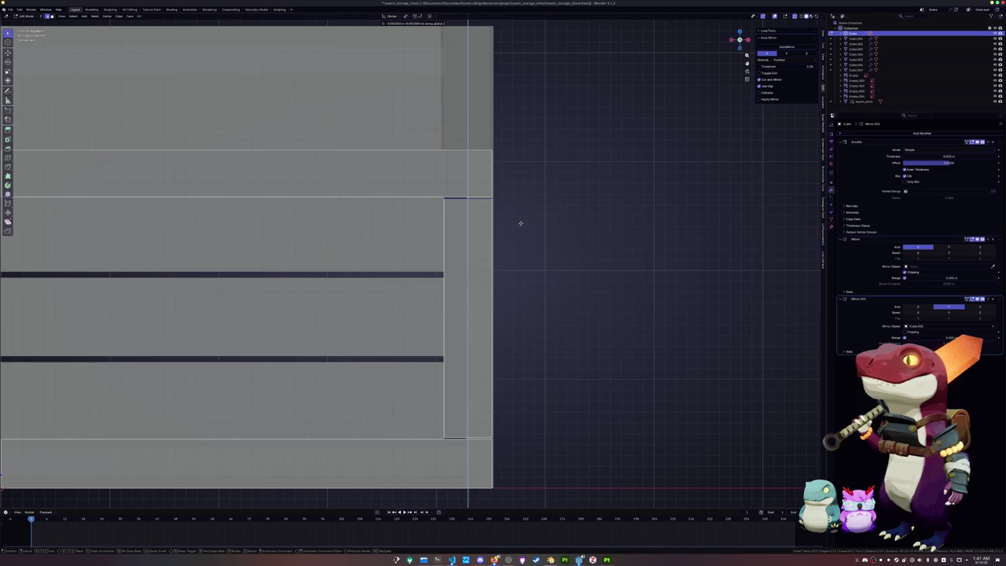
left_click(520, 223)
scroll(472, 259, "down", 2)
key("ctrl+Tab")
scroll(414, 301, "down", 2)
mouse_move(333, 343)
middle_mouse_down()
mouse_move(314, 304)
mouse_move(445, 332)
mouse_move(421, 314)
mouse_move(407, 325)
middle_mouse_up()
Scale the side panel's front face along Y in right view to fit the frame.
left_click(445, 333)
key("KP_3")
key("Tab")
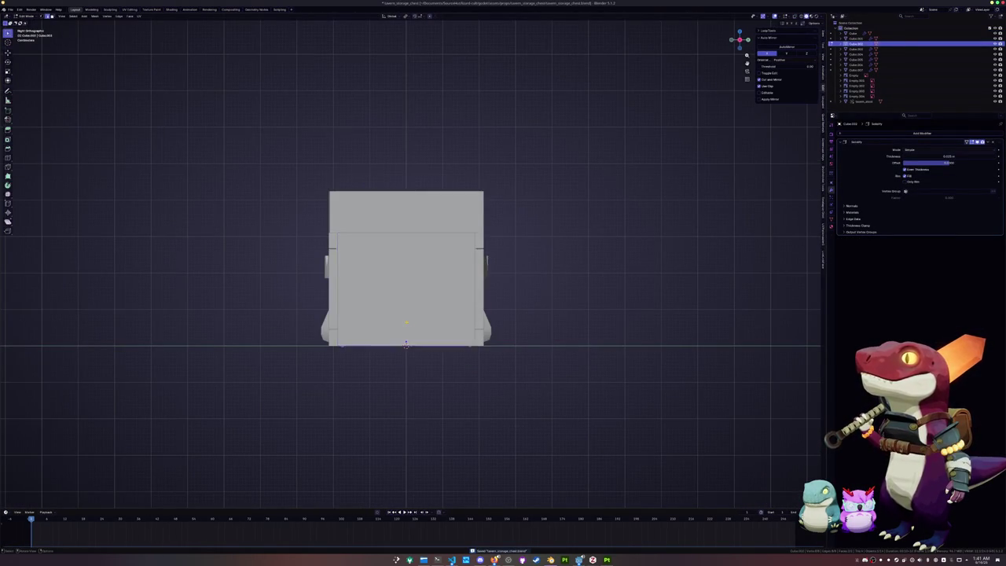
left_click(407, 325)
key("alt+z")
key("s")
key("x")
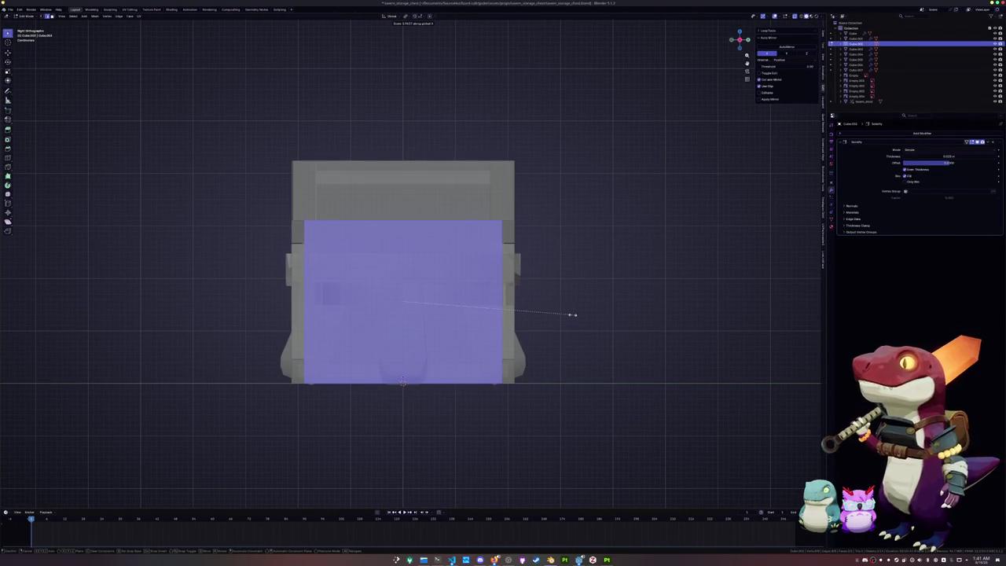
key("z")
key("y")
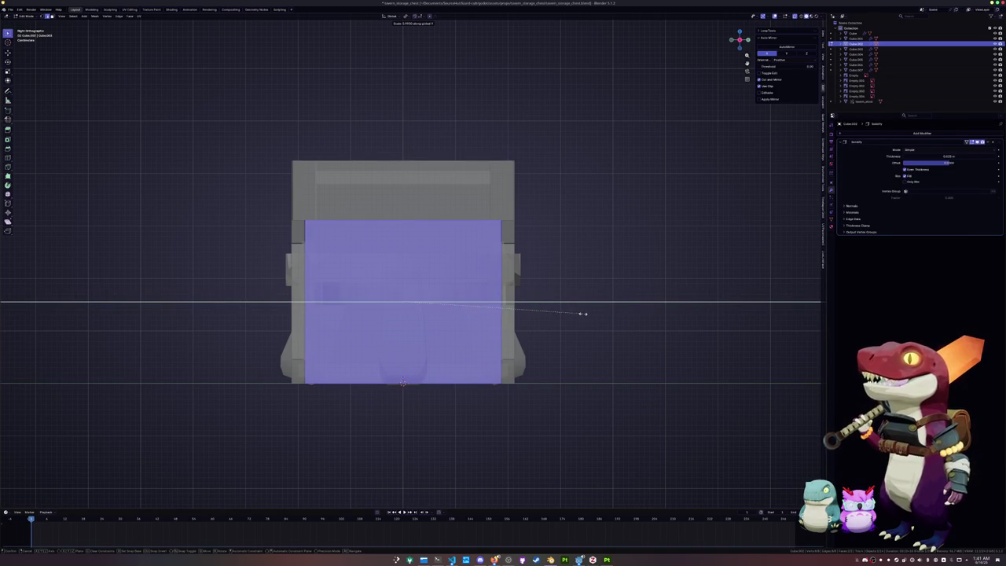
left_click(582, 314)
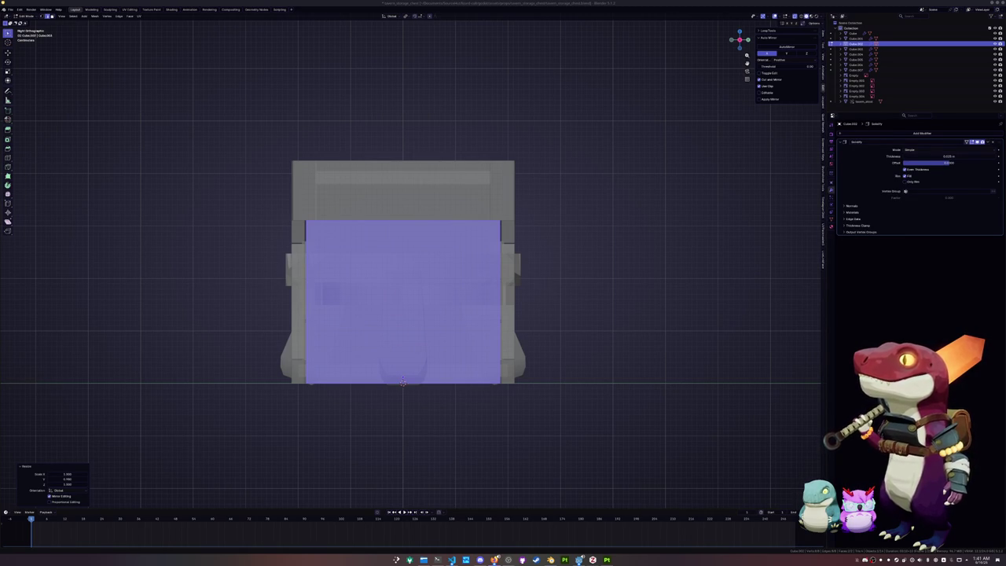
left_click(645, 330)
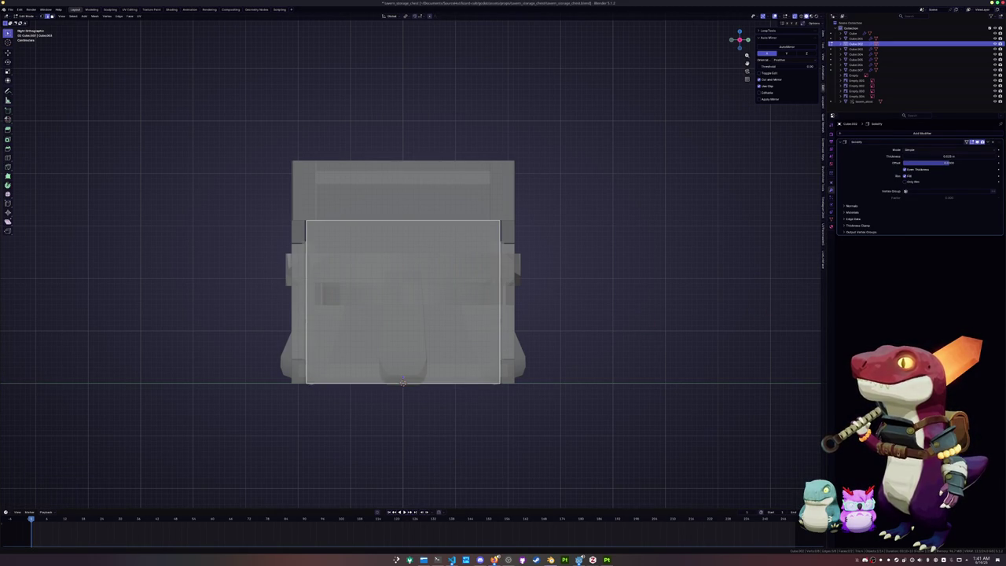
key("Tab")
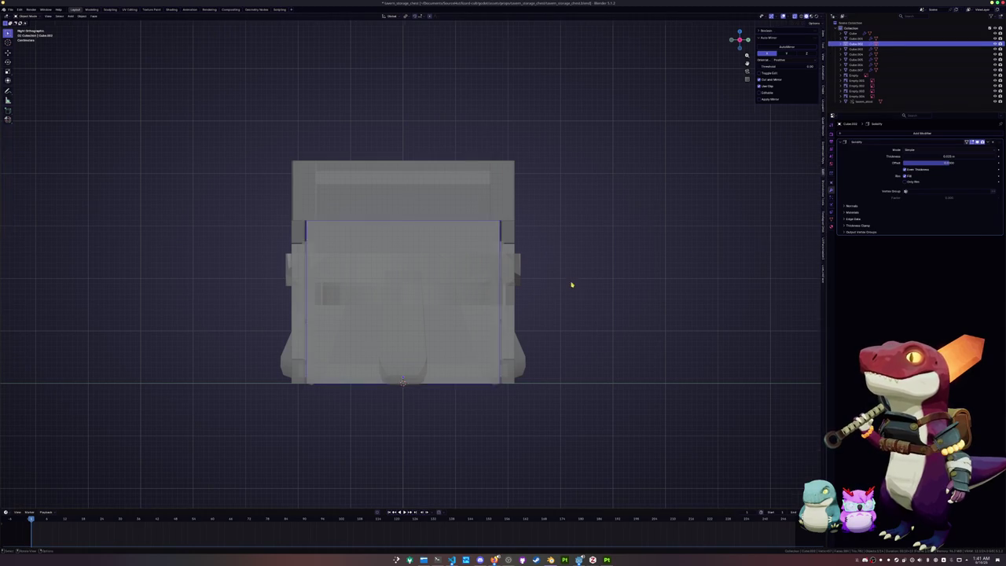
Add loop cuts across the lid top in Edit Mode with X-ray on.
scroll(571, 283, "down", 2)
mouse_move(571, 284)
middle_mouse_down()
mouse_move(449, 299)
mouse_move(400, 386)
mouse_move(401, 233)
mouse_move(398, 296)
middle_mouse_up()
left_click(401, 233)
key("Tab")
key("alt+z")
key("ctrl+r")
scroll(432, 333, "up", 1)
left_click(432, 333)
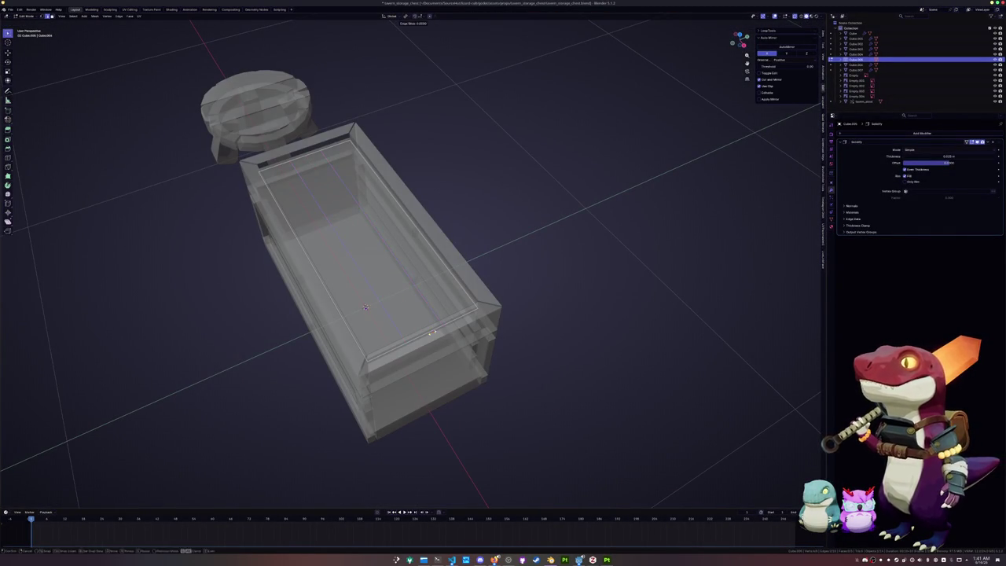
Separate the middle and right face strips of the lid into their own plank objects.
left_click(366, 307)
middle_click_drag(366, 307, 346, 314)
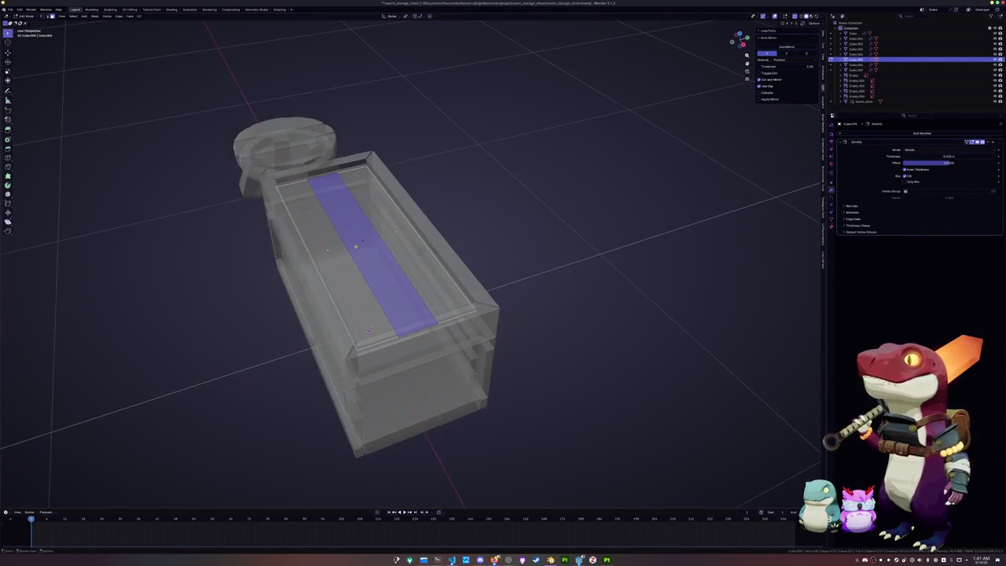
right_click(343, 322)
left_click(383, 331)
left_click(397, 242)
right_click(391, 239)
left_click(423, 238)
key("Tab")
Select the middle and right planks and scale them down, then along X.
left_click(338, 264)
key("alt+z")
left_click(358, 270)
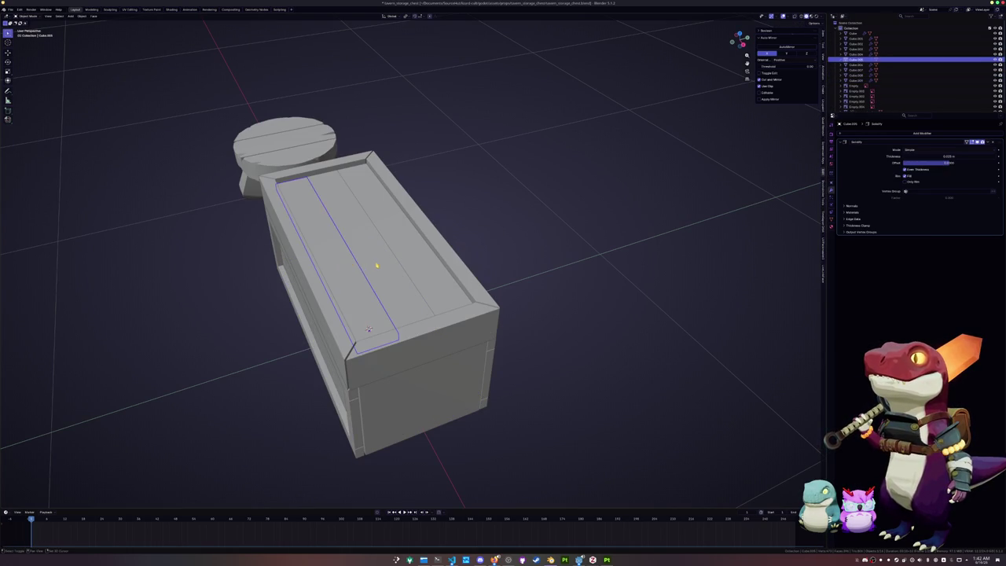
left_click(409, 267, "shift")
key("Tab")
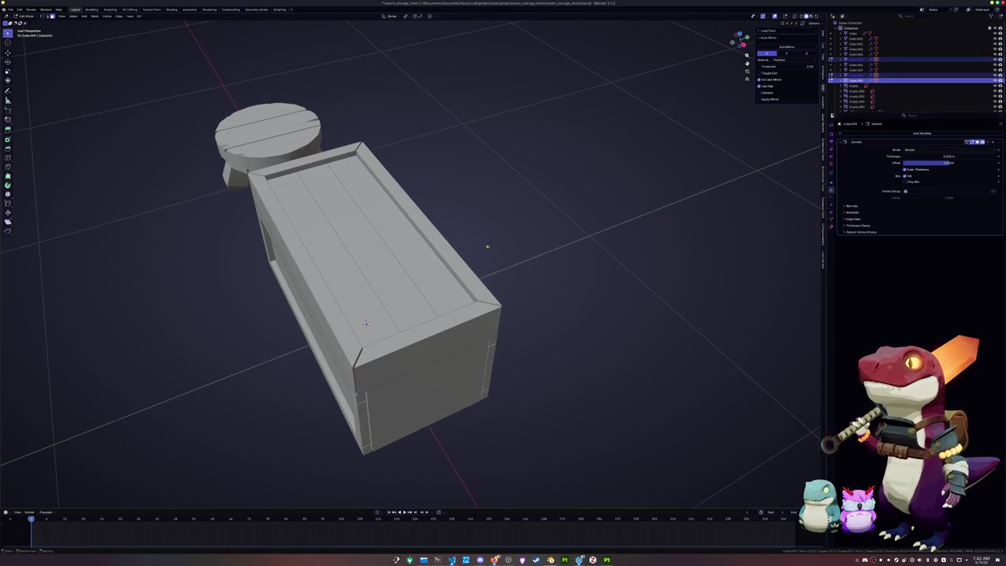
key("s")
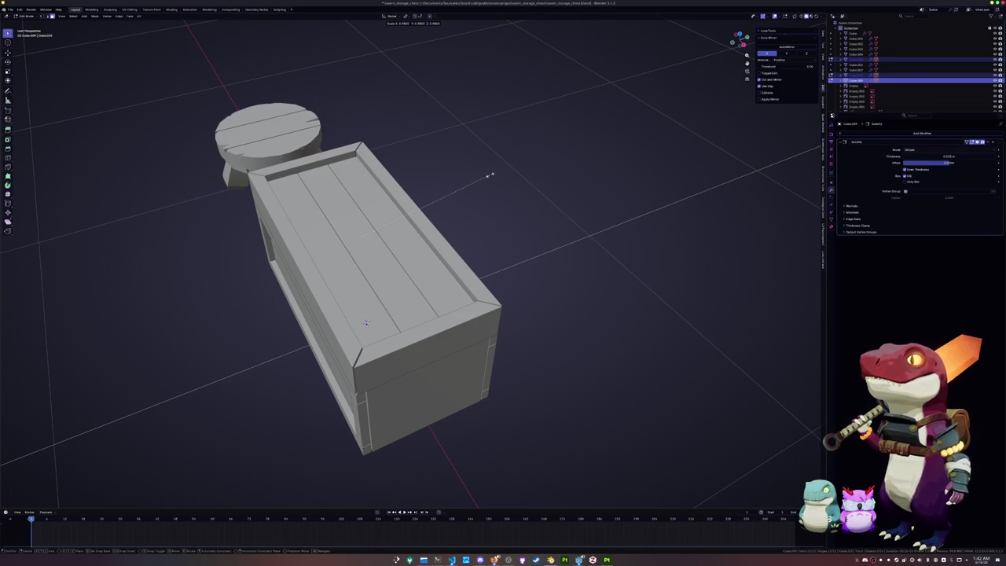
left_click(478, 182)
mouse_move(479, 182)
middle_mouse_down()
mouse_move(464, 216)
mouse_move(504, 217)
middle_mouse_up()
key("s")
key("x")
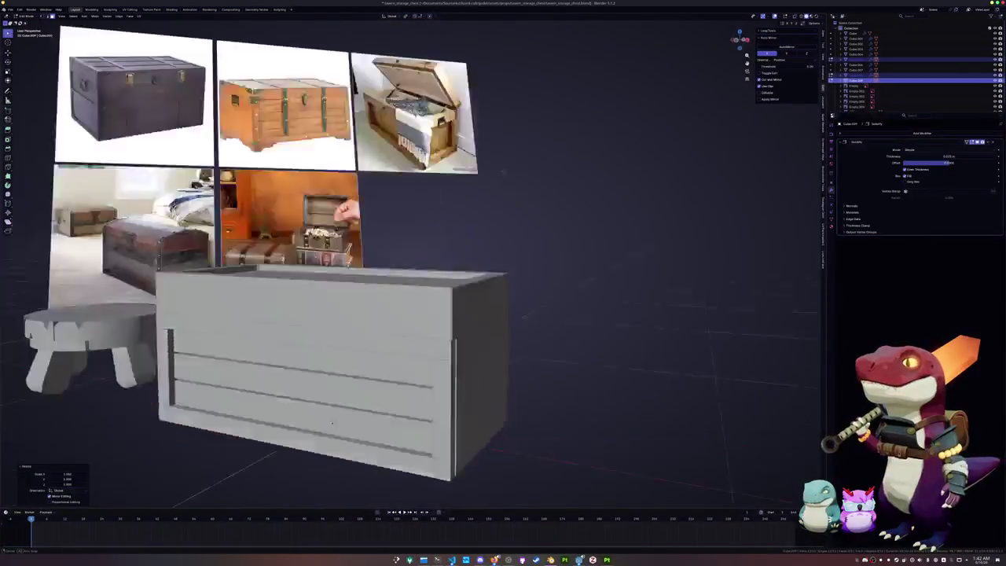
Scale the lid planks, then cancel a further X-axis scaling attempt.
key("s")
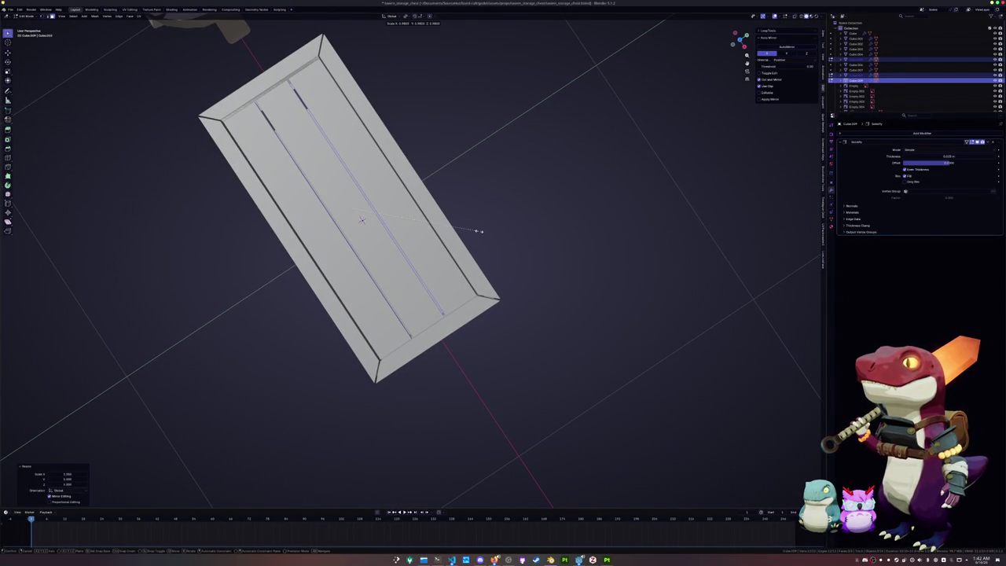
left_click(480, 232)
mouse_move(474, 229)
middle_mouse_down()
mouse_move(441, 272)
mouse_move(363, 325)
middle_mouse_up()
key("s")
key("x")
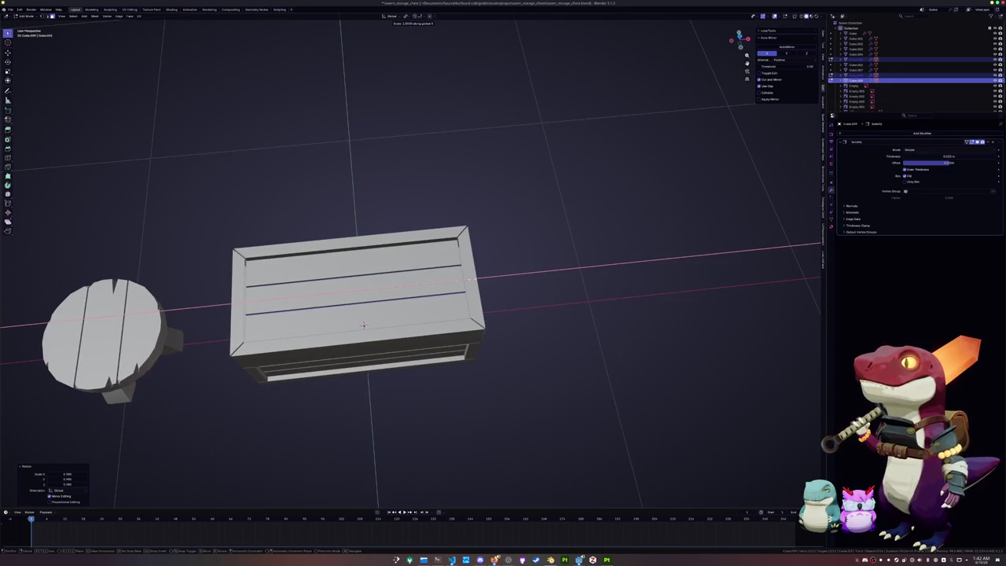
key("Escape")
Select the crate's top edge loop and the rim's inner side face using X-ray shading.
middle_click_drag(363, 325, 338, 283)
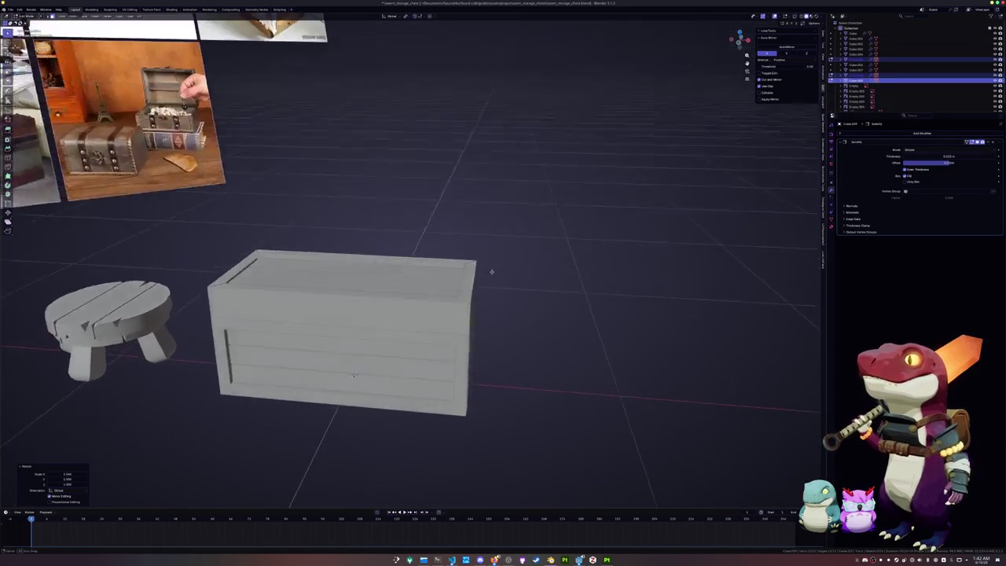
left_click(332, 276, "alt")
scroll(351, 379, "up", 4)
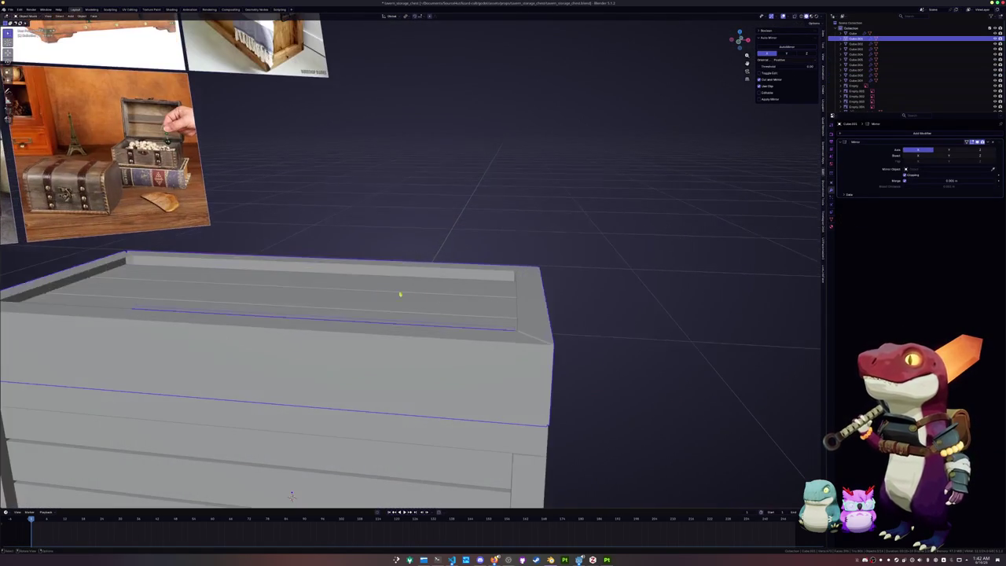
middle_click_drag(351, 380, 441, 369)
key("alt+z")
key("alt+a")
left_click(503, 322)
key("alt+z")
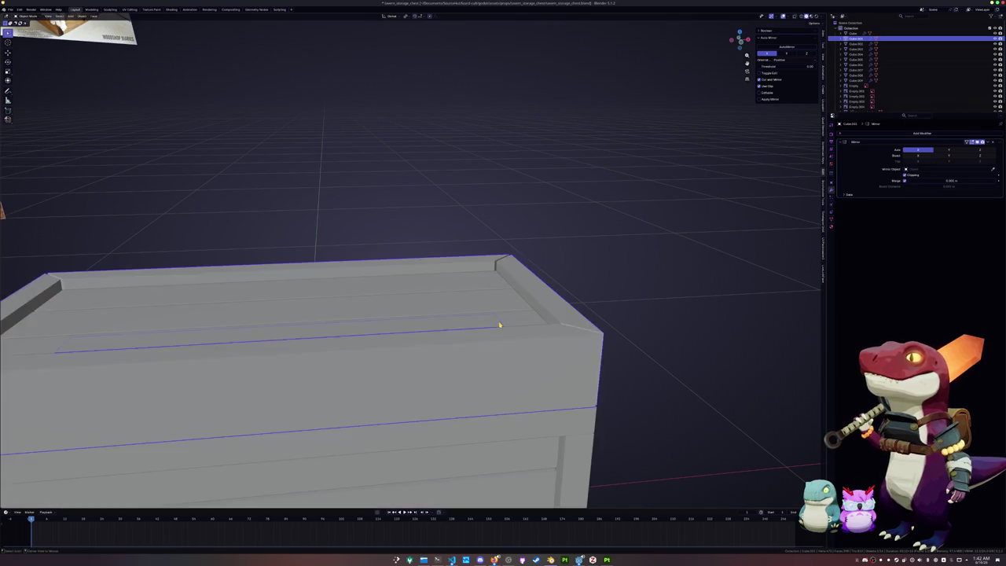
scroll(503, 322, "down", 5)
Return to Object Mode and add a Plane mesh from the Add menu.
key("Tab")
key("shift+a")
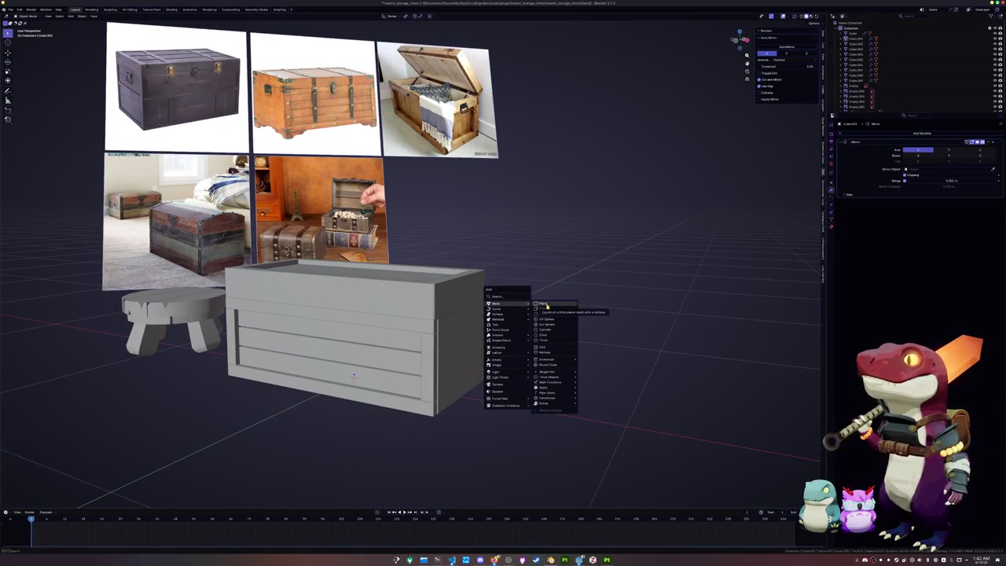
left_click(546, 305)
Select the new ground plane and move it to the right of the chest.
left_click(354, 378)
key("Tab")
key("Tab")
left_click(488, 411)
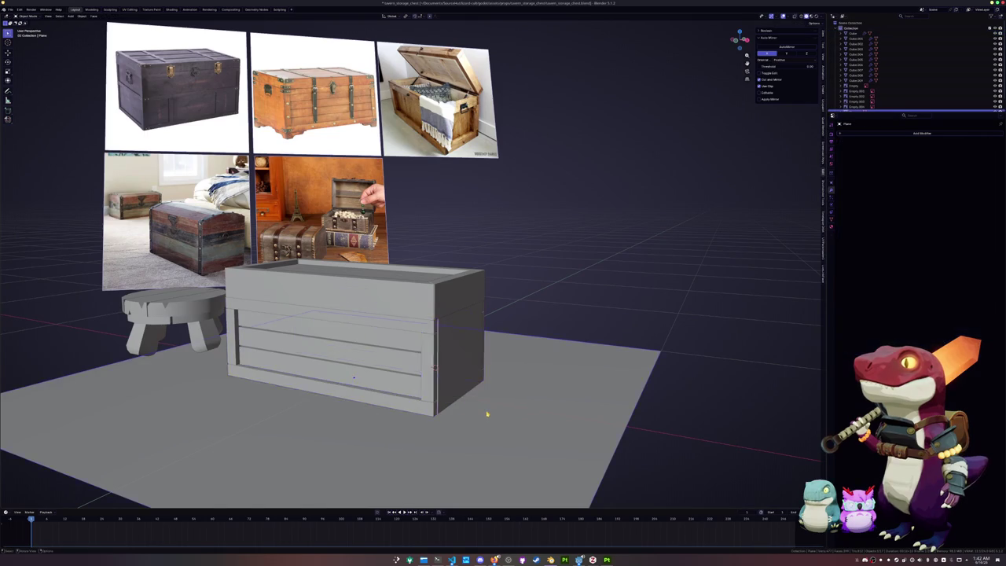
scroll(487, 410, "down", 2)
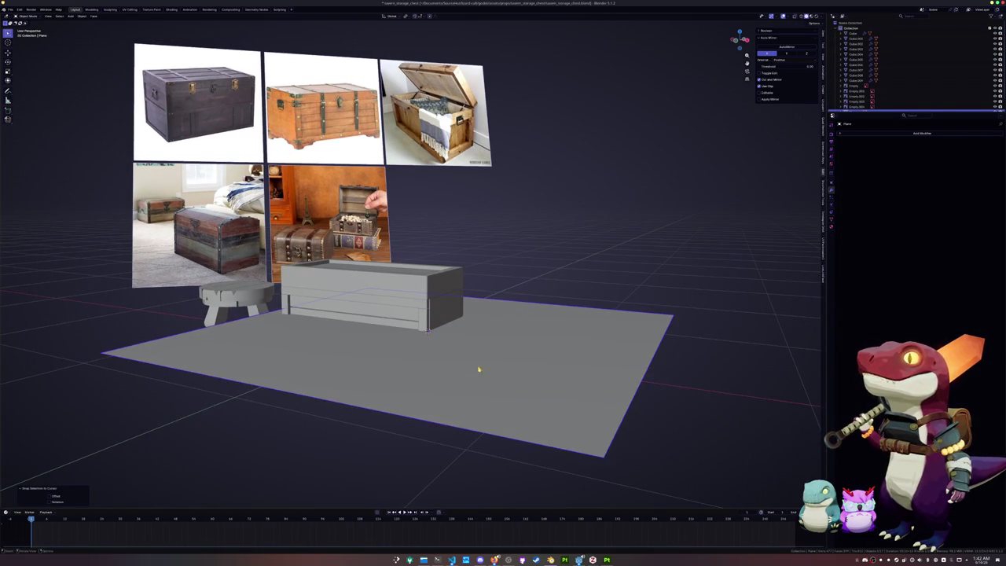
key("g")
Pick individual chest parts and switch to a straight front view.
left_click(515, 341)
left_click(436, 318)
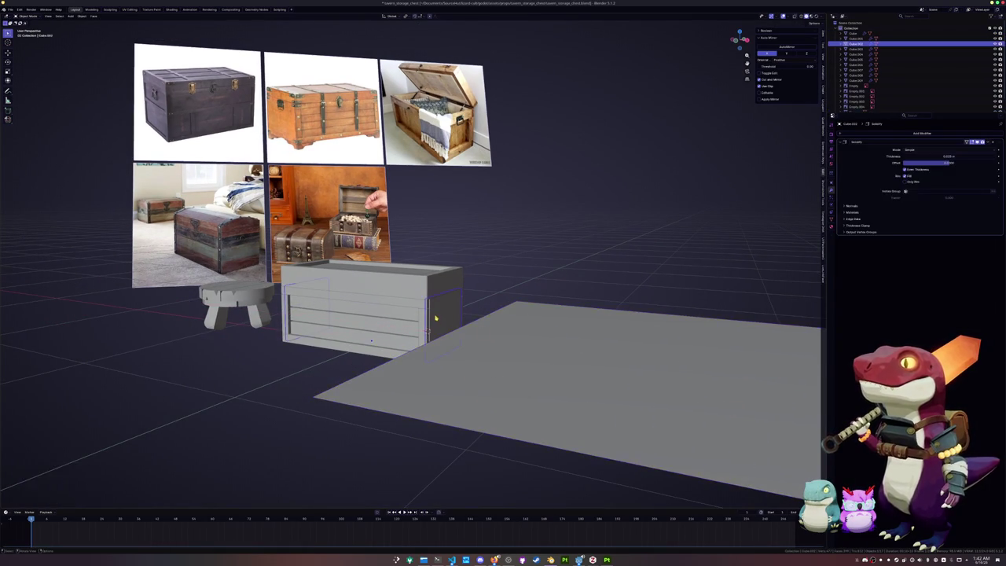
scroll(435, 317, "up", 4)
mouse_move(440, 354)
middle_mouse_down()
mouse_move(487, 267)
mouse_move(422, 278)
mouse_move(423, 291)
middle_mouse_up()
left_click(422, 278)
key("KP_1")
Box-select the chest parts in front view and Shift-click to add more.
left_click_drag(443, 339, 323, 205)
mouse_move(348, 216)
middle_mouse_down()
mouse_move(359, 235)
mouse_move(424, 267)
mouse_move(418, 337)
middle_mouse_up()
left_click(426, 287)
left_click_drag(425, 330, 476, 288)
mouse_move(477, 288)
middle_mouse_down()
mouse_move(408, 292)
mouse_move(406, 319)
mouse_move(310, 337)
middle_mouse_up()
left_click(369, 303, "shift")
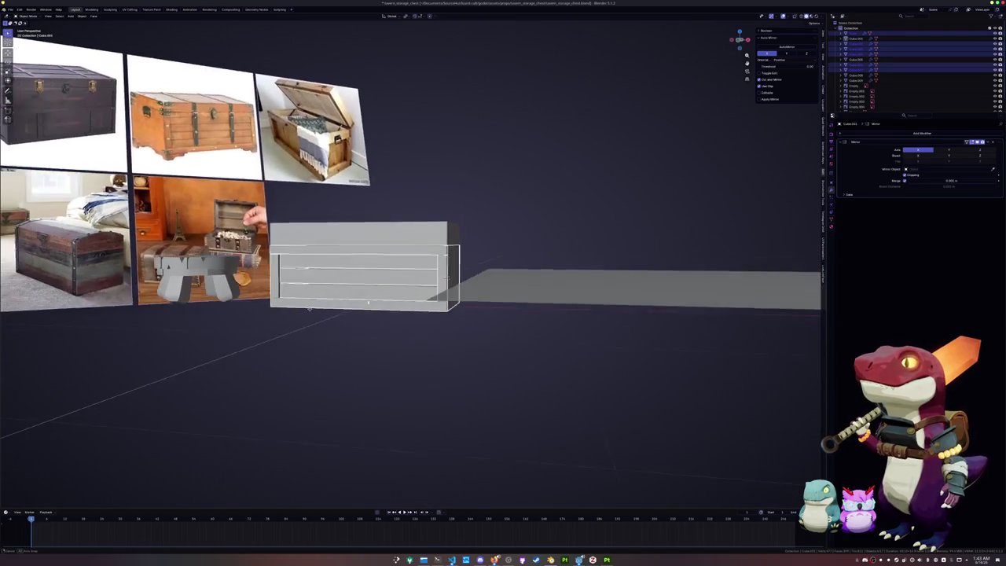
Convert the selected chest parts into plain meshes.
right_click(310, 337)
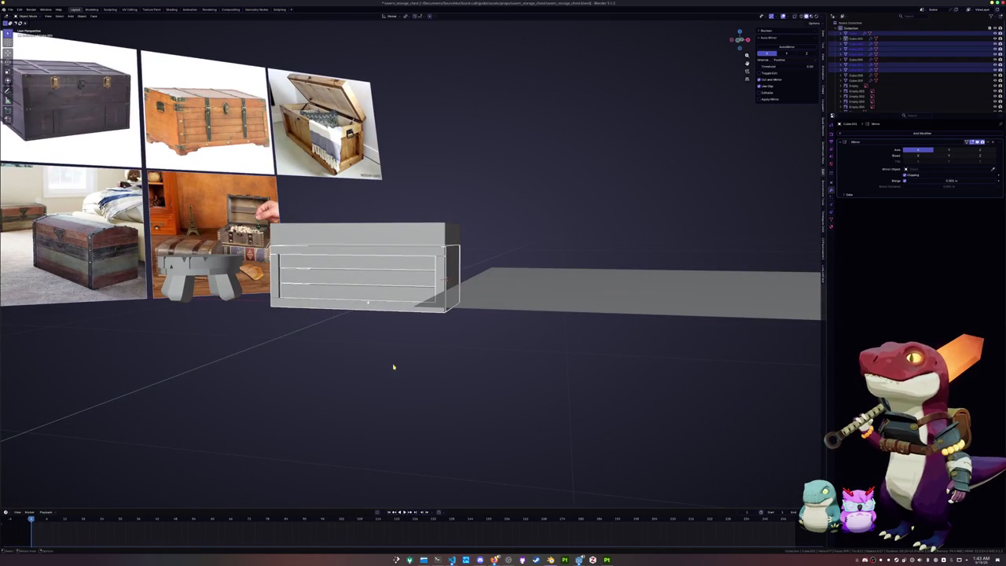
right_click(338, 336)
mouse_move(323, 364)
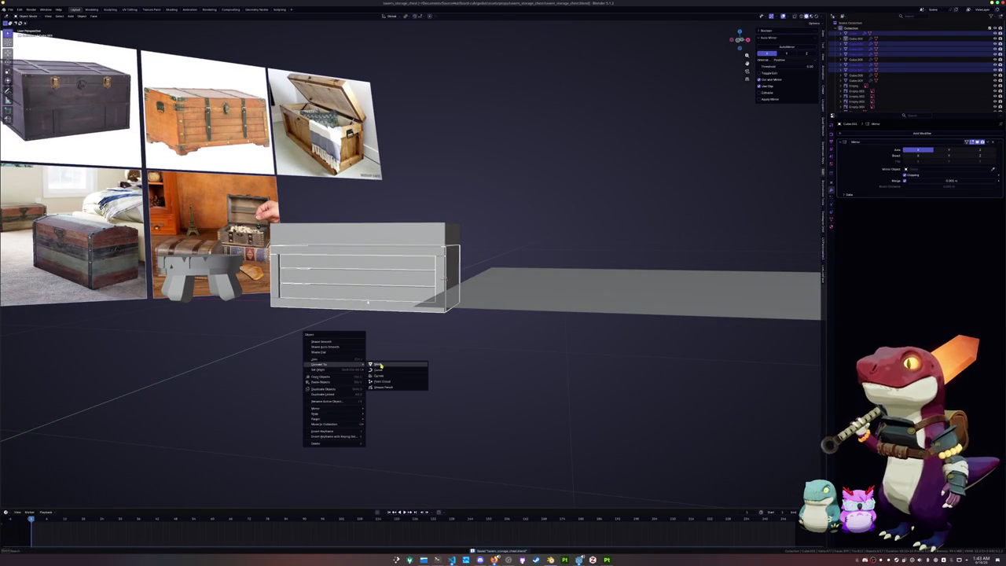
left_click(386, 365)
Select the whole lid and lift it high above the box along Z.
middle_click_drag(413, 344, 394, 314)
left_click(362, 267)
middle_click_drag(362, 267, 418, 243)
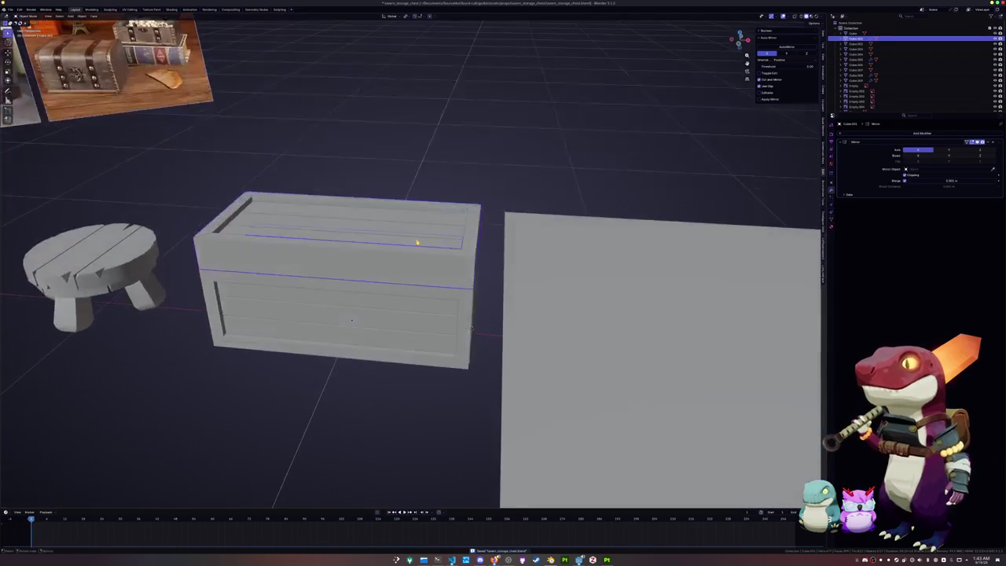
left_click(425, 234)
left_click(419, 245)
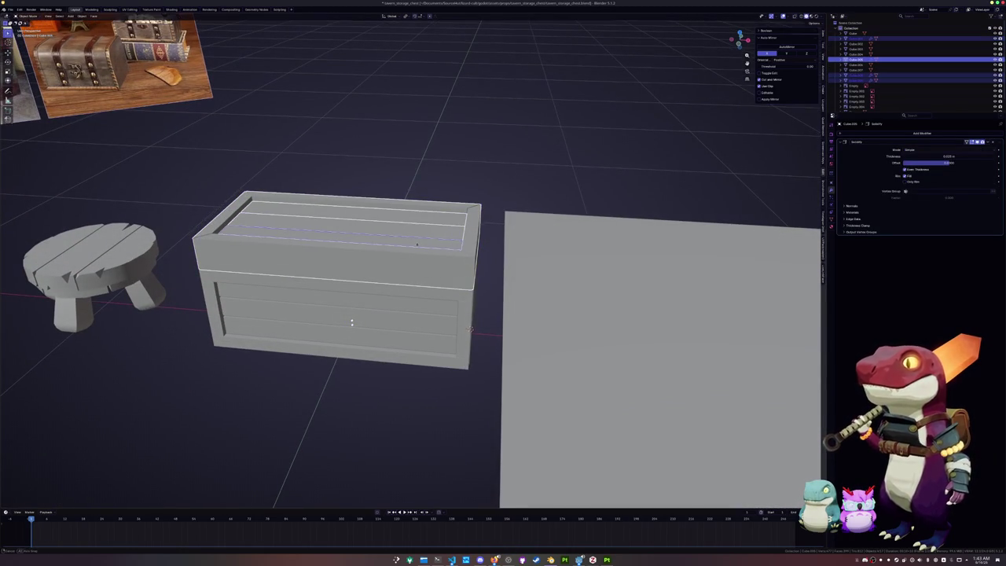
key("g")
key("z")
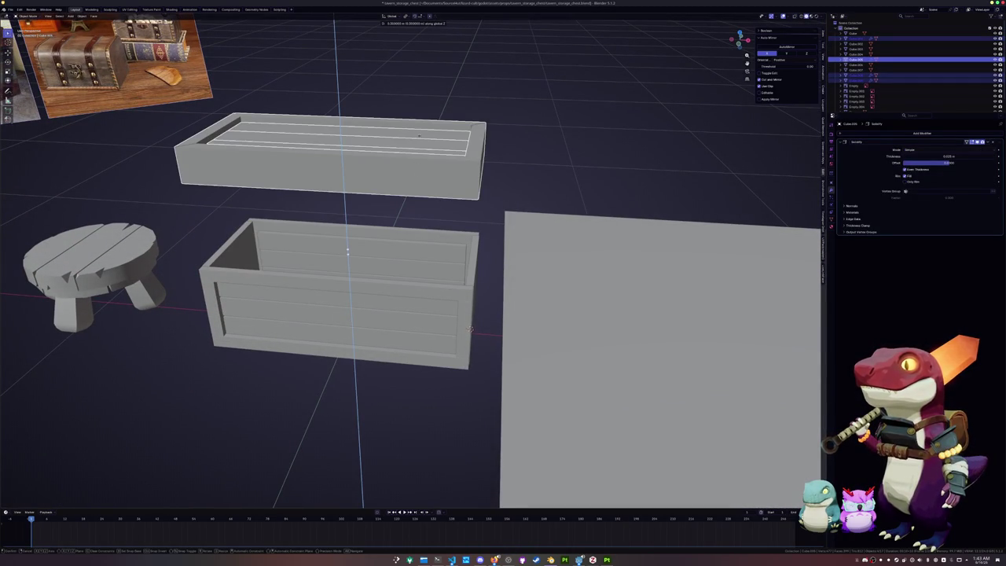
right_click(411, 201)
key("g")
key("z")
left_click(440, 138)
Convert the lid to a mesh, baking in its Solidify thickness.
right_click(514, 150)
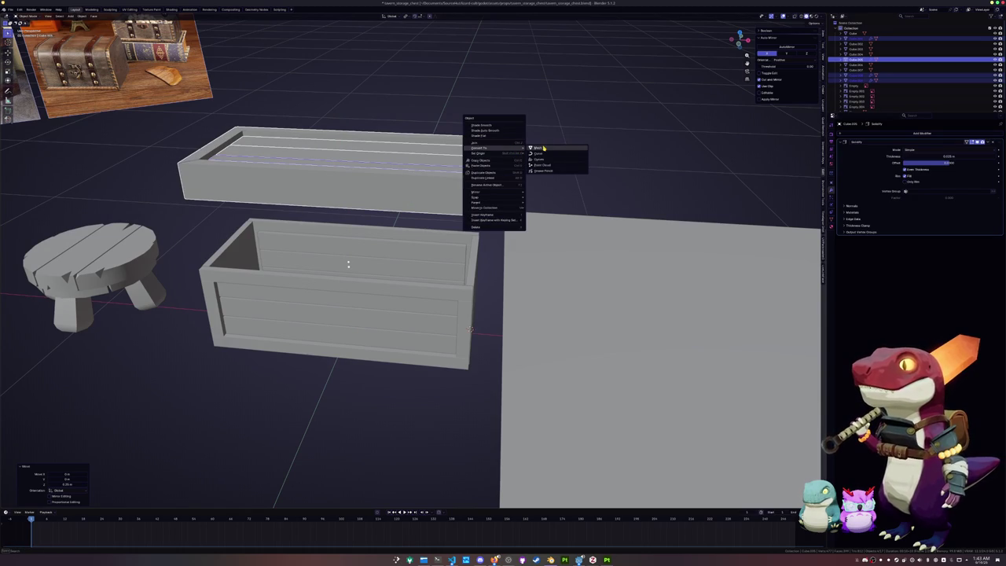
mouse_move(482, 148)
left_click(544, 148)
scroll(371, 250, "up", 3)
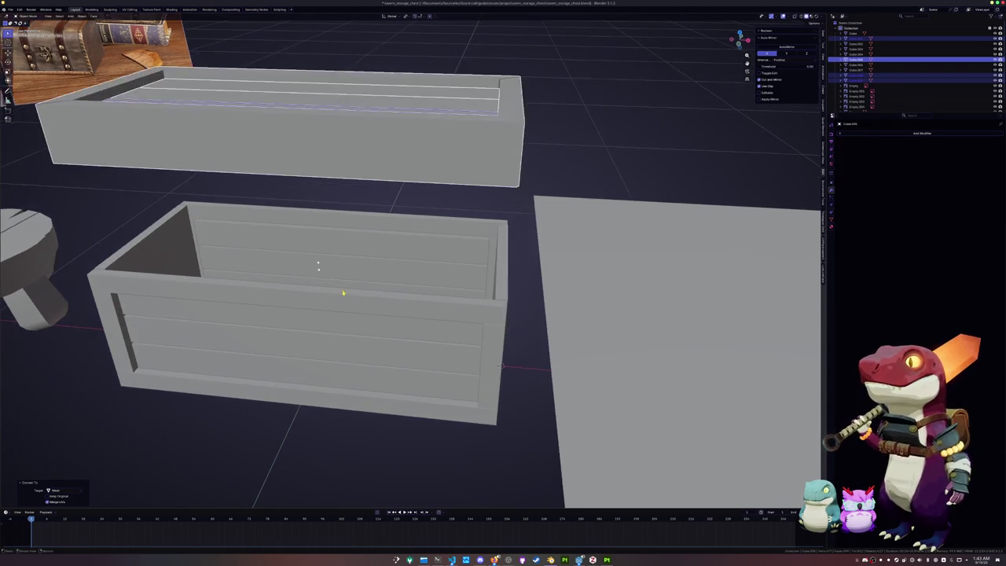
scroll(341, 292, "up", 3)
mouse_move(302, 274)
middle_mouse_down()
mouse_move(288, 281)
mouse_move(313, 272)
middle_mouse_up()
key("Tab")
Delete the three inner back-wall plank faces.
left_click(314, 273)
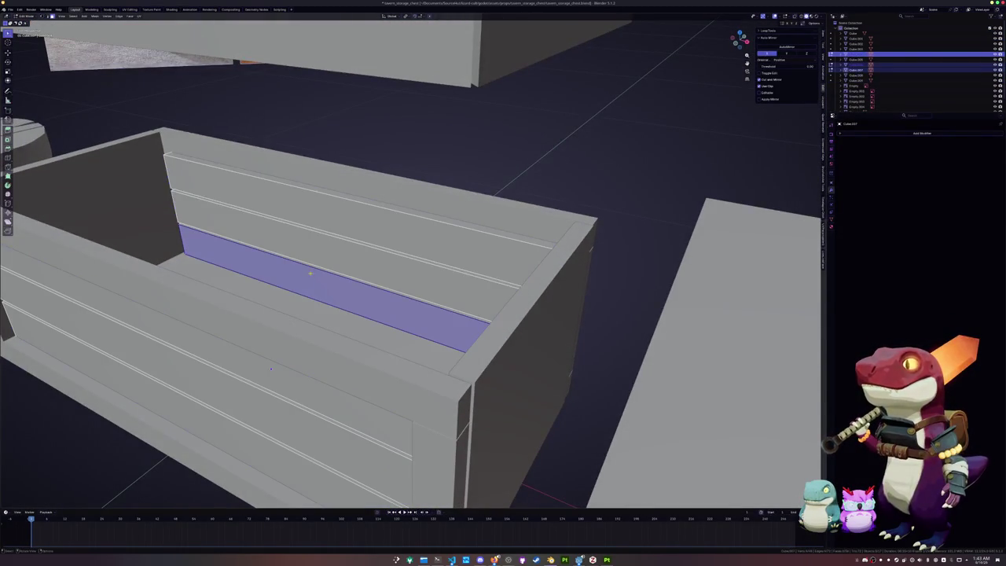
left_click(317, 240, "shift")
left_click(321, 210, "shift")
key("x")
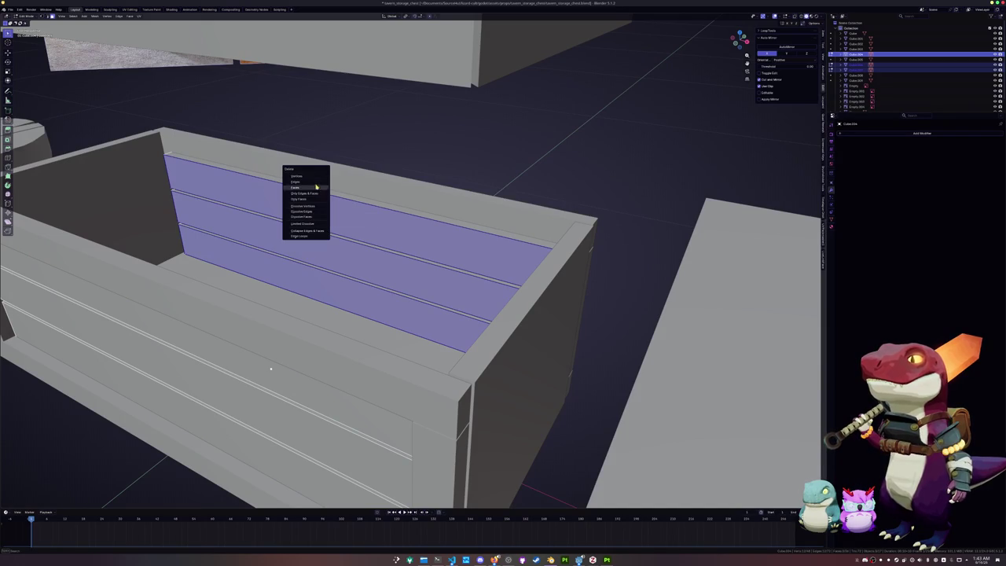
left_click(313, 187)
Select three back-wall strip faces and thicken them outward.
middle_click_drag(287, 230, 552, 265)
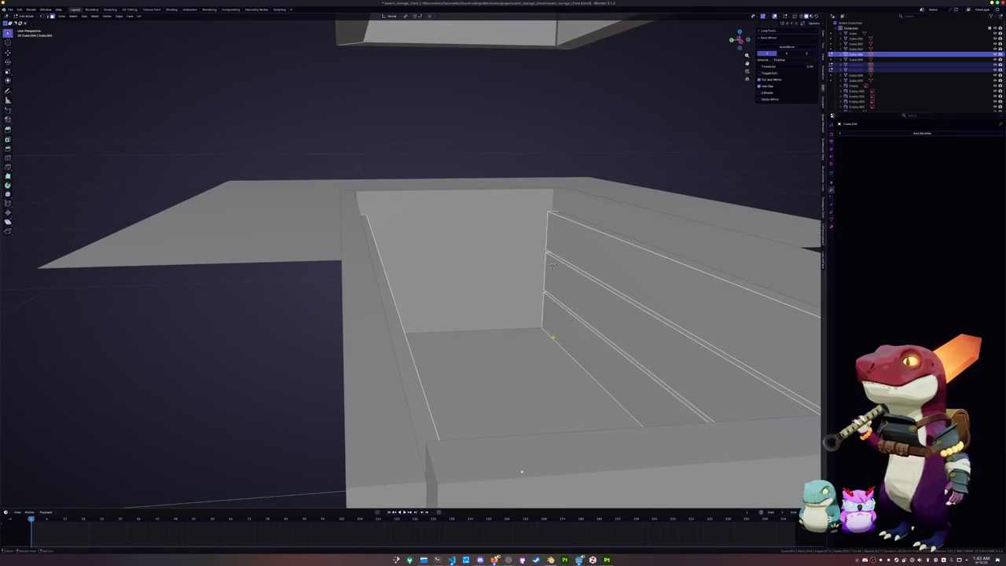
left_click(553, 338)
left_click(574, 287, "shift")
left_click(593, 254, "shift")
right_click(593, 254)
left_click(588, 265)
left_click(513, 261)
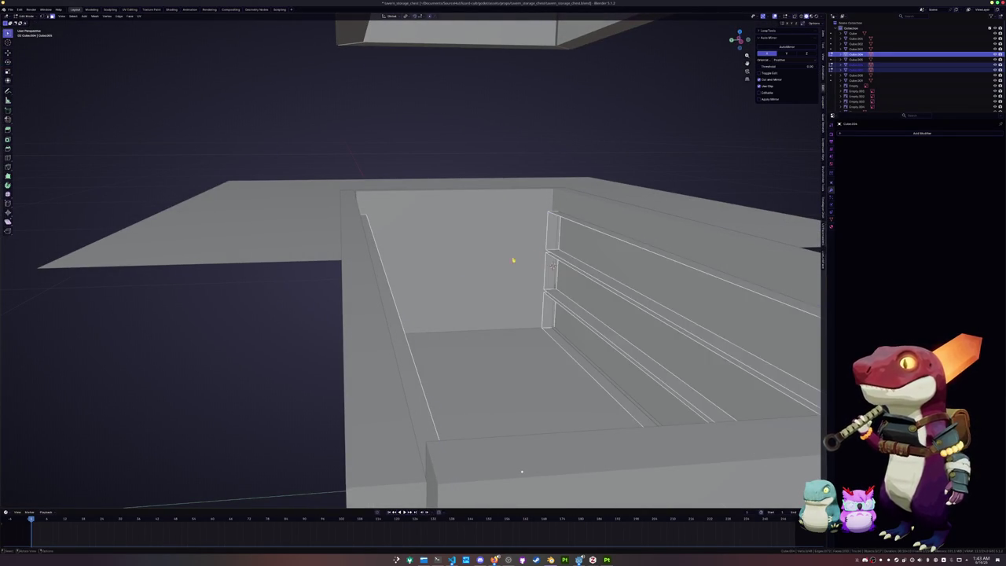
Delete the end panel's inner face, then edit a left-wall face from its context menu.
left_click(475, 261)
left_click(472, 262)
right_click(471, 262)
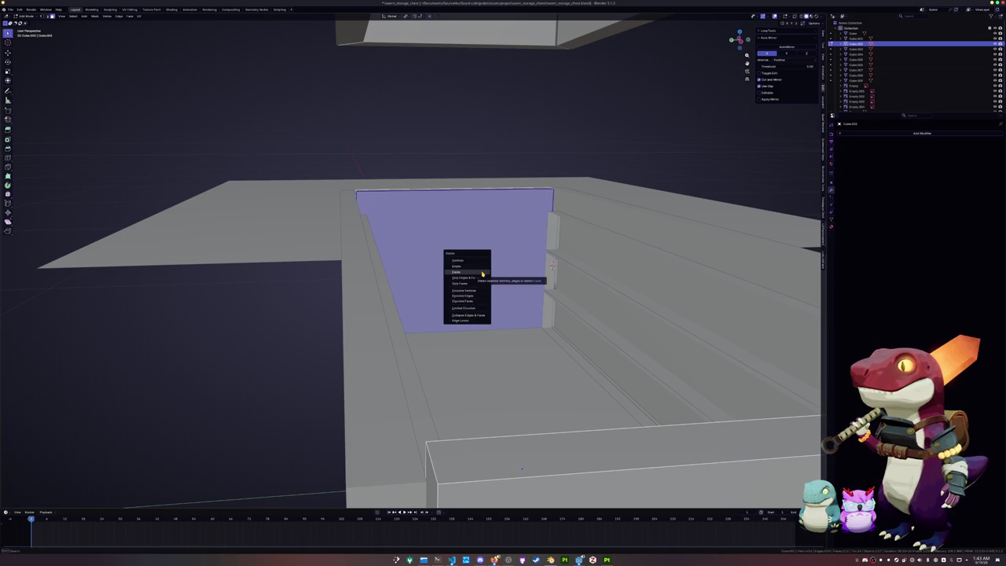
left_click(511, 281)
mouse_move(511, 280)
middle_mouse_down()
mouse_move(385, 284)
mouse_move(213, 196)
mouse_move(315, 214)
middle_mouse_up()
left_click(212, 197)
right_click(212, 197)
left_click(214, 206)
middle_click_drag(360, 353, 436, 356)
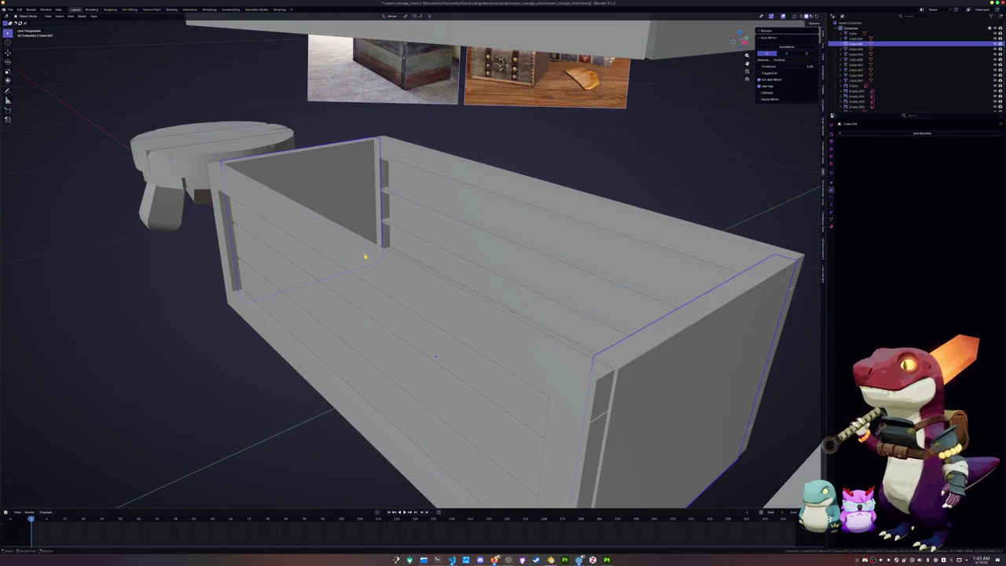
In X-ray, select the back rim, lower rail and right post faces, then clear the selection.
left_click(435, 356)
left_click(539, 196)
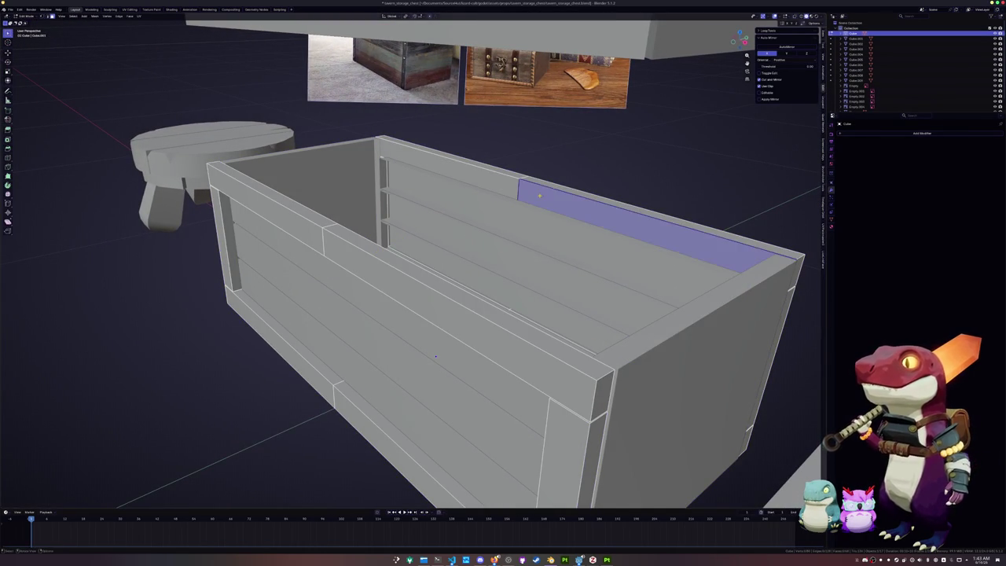
left_click(488, 178, "shift")
key("alt+z")
middle_click_drag(436, 356, 404, 319)
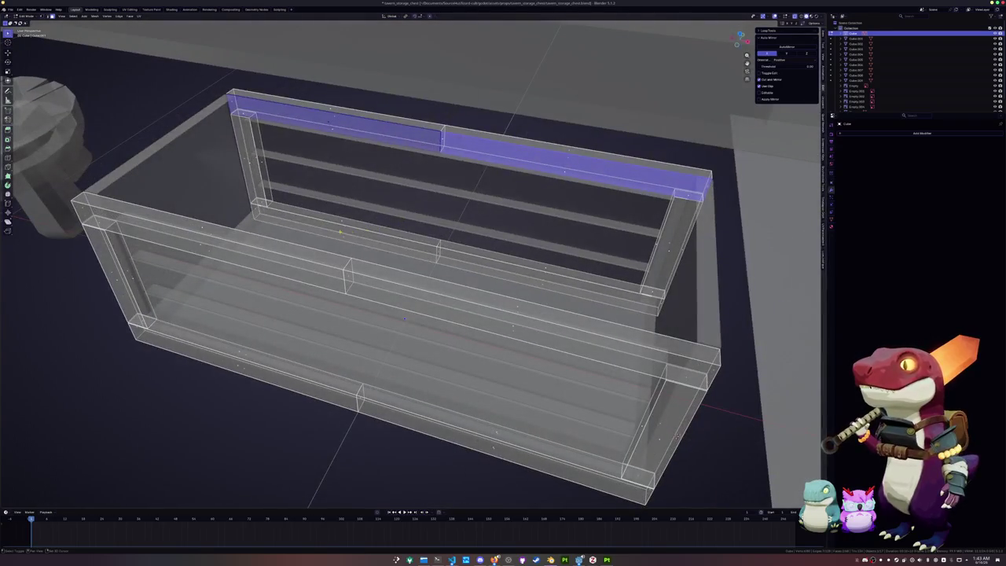
left_click(427, 252, "shift")
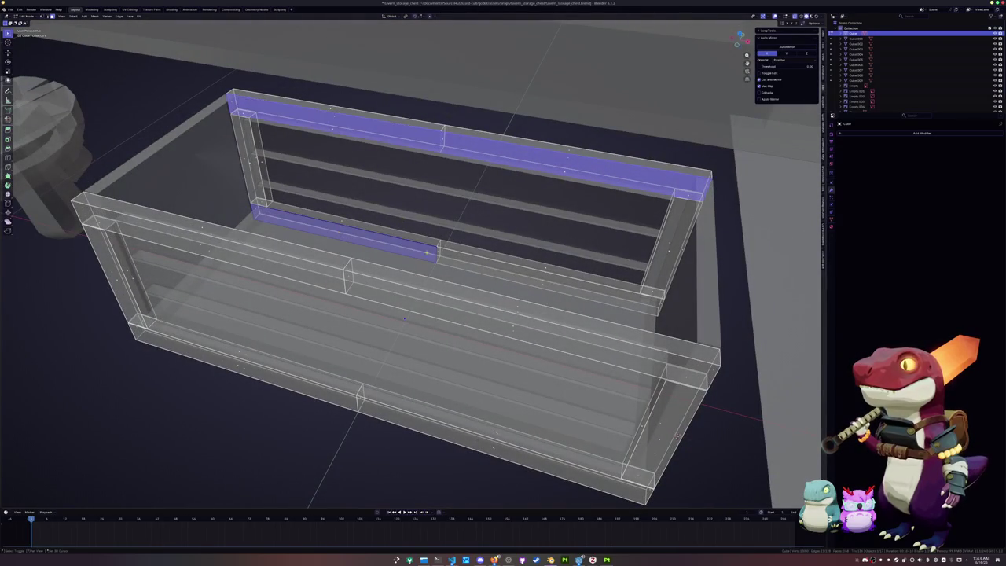
left_click(542, 270, "shift")
middle_click_drag(542, 269, 377, 355)
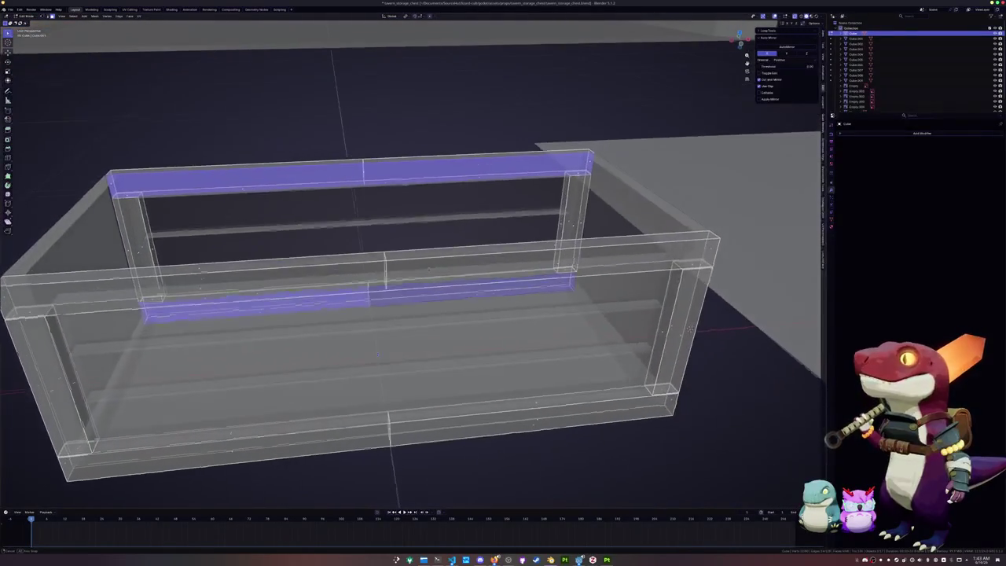
middle_click_drag(544, 270, 556, 229)
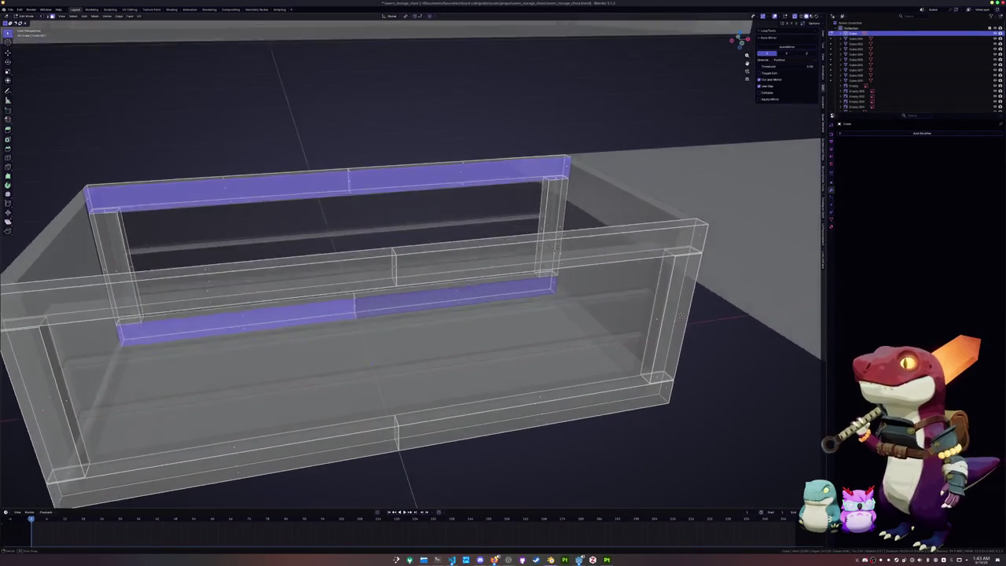
left_click(556, 230, "shift")
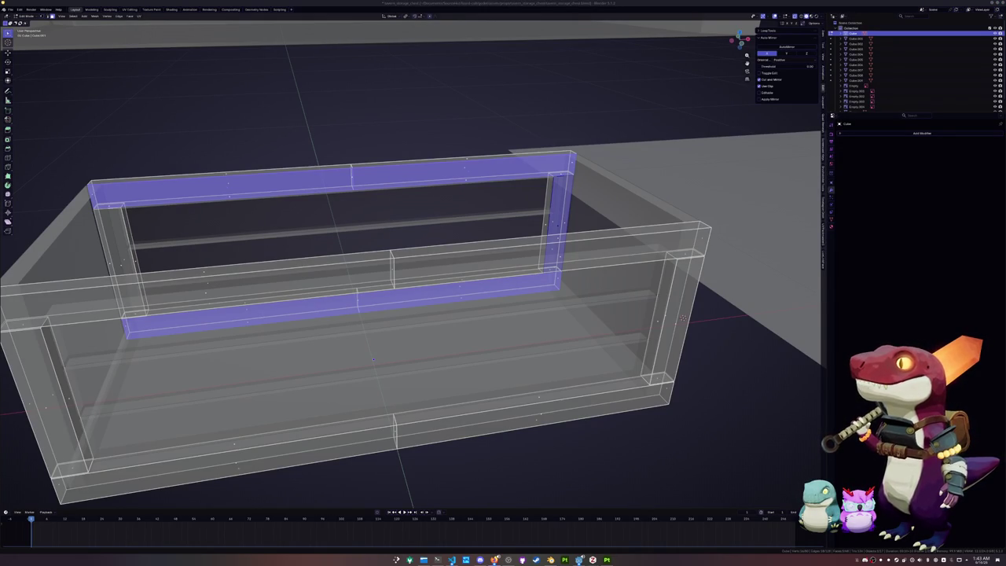
middle_click_drag(613, 279, 276, 234)
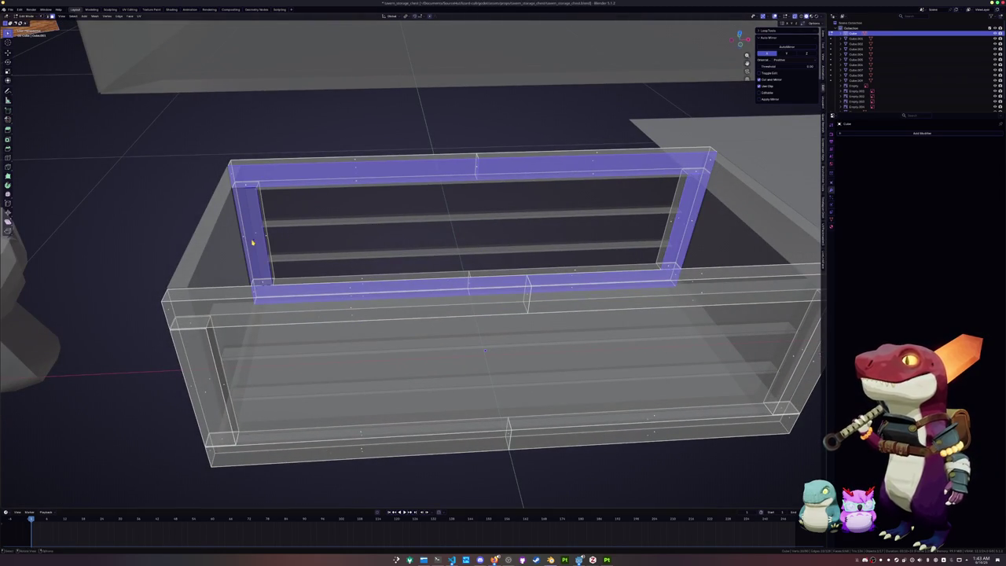
right_click(252, 242)
left_click(267, 247)
Select the full back frame's top, side and bottom bars and apply a face operation.
mouse_move(348, 279)
middle_mouse_down()
mouse_move(552, 287)
mouse_move(523, 276)
middle_mouse_up()
left_click(552, 288)
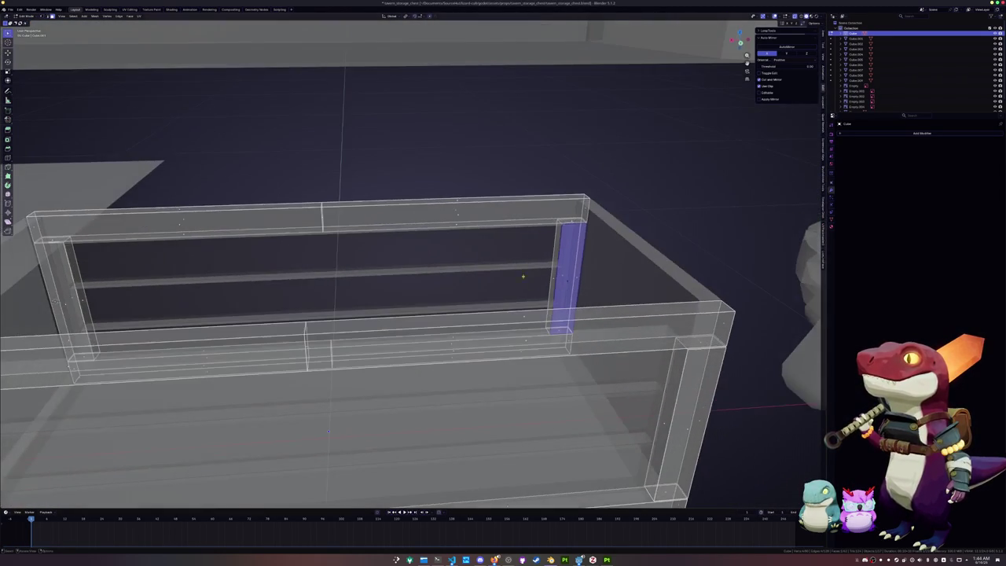
left_click(458, 216, "shift")
middle_click_drag(458, 216, 314, 252)
left_click(362, 206, "shift")
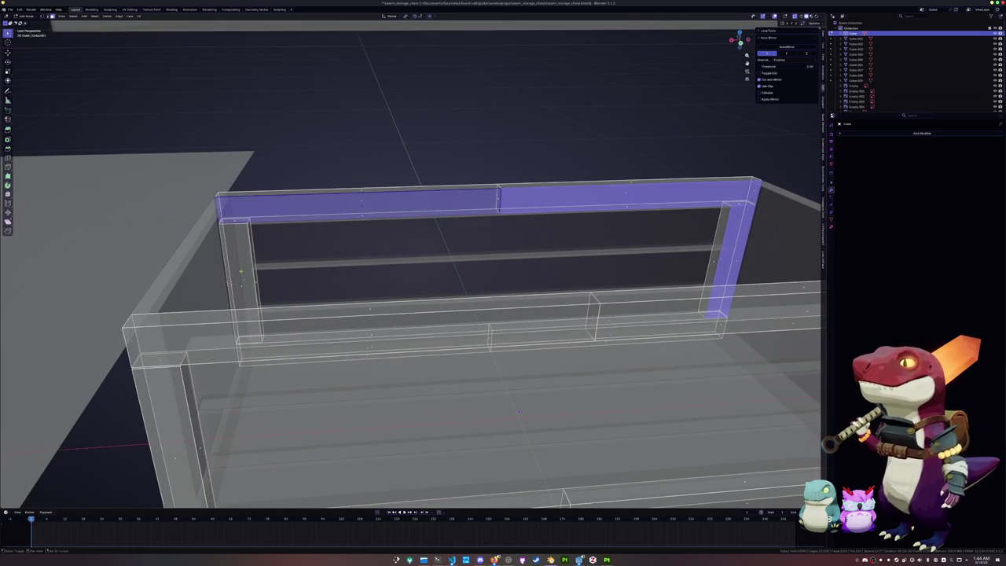
left_click(240, 288, "shift")
middle_click_drag(240, 288, 314, 312)
left_click(383, 315, "shift")
middle_click_drag(383, 315, 574, 335)
left_click(574, 334, "shift")
right_click(575, 334)
left_click(566, 345)
Split the chest's inner floor face off as its own bottom panel and return to Object Mode.
middle_click_drag(566, 346, 386, 343)
middle_click_drag(401, 210, 477, 224)
key("ctrl+Tab")
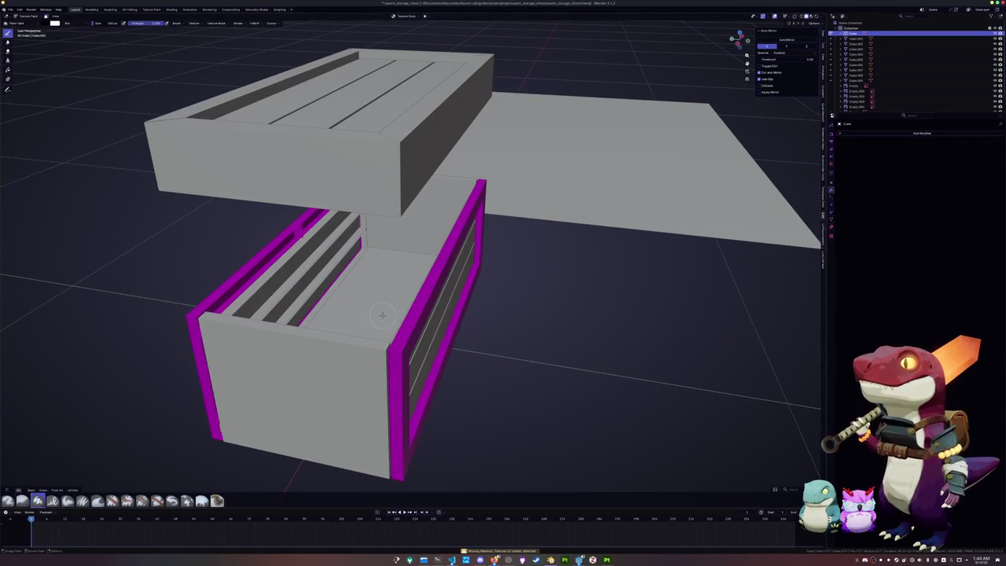
key("Tab")
left_click(378, 325)
mouse_move(376, 330)
middle_mouse_down()
mouse_move(366, 312)
mouse_move(370, 332)
middle_mouse_up()
right_click(367, 312)
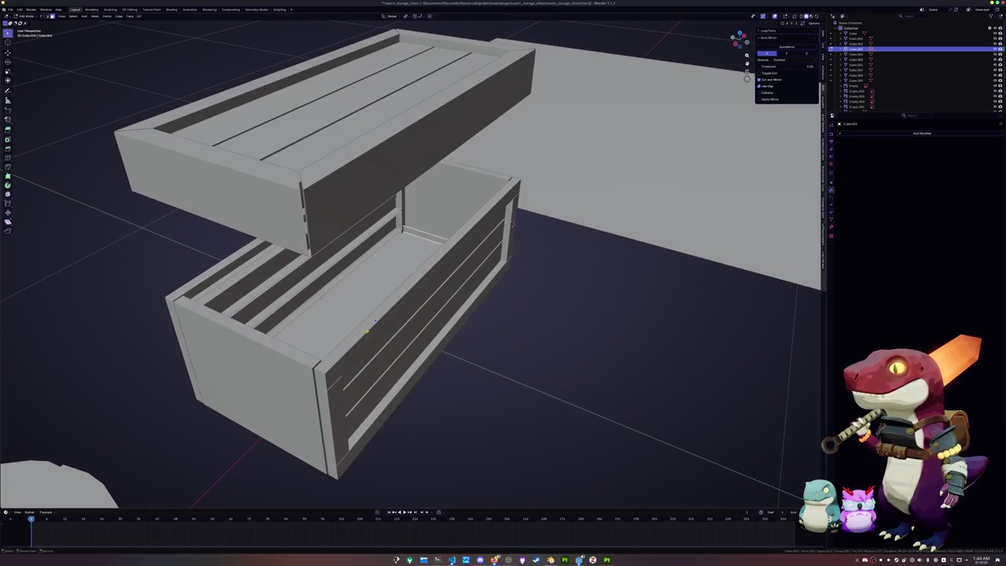
key("Tab")
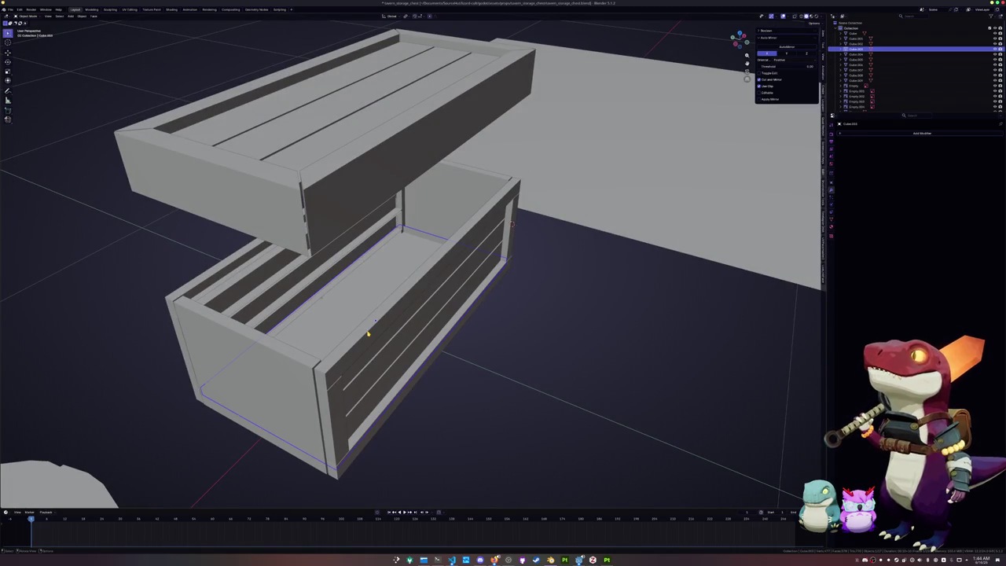
mouse_move(379, 326)
middle_mouse_down()
mouse_move(433, 323)
mouse_move(376, 334)
middle_mouse_up()
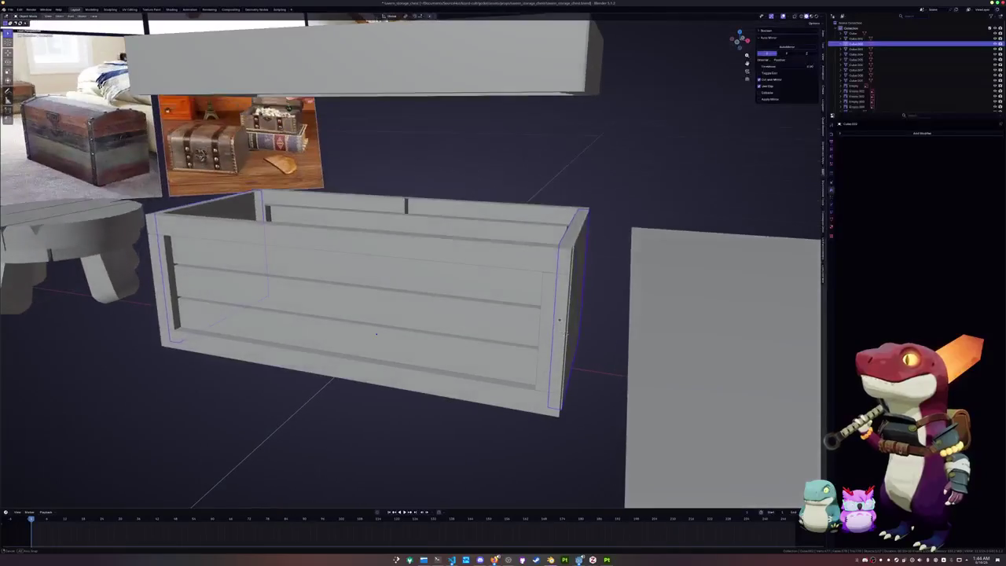
key("KP_1")
Slide the selected end panel along the X axis to its new position.
scroll(376, 334, "up", 4)
middle_click_drag(786, 212, 634, 226, "shift")
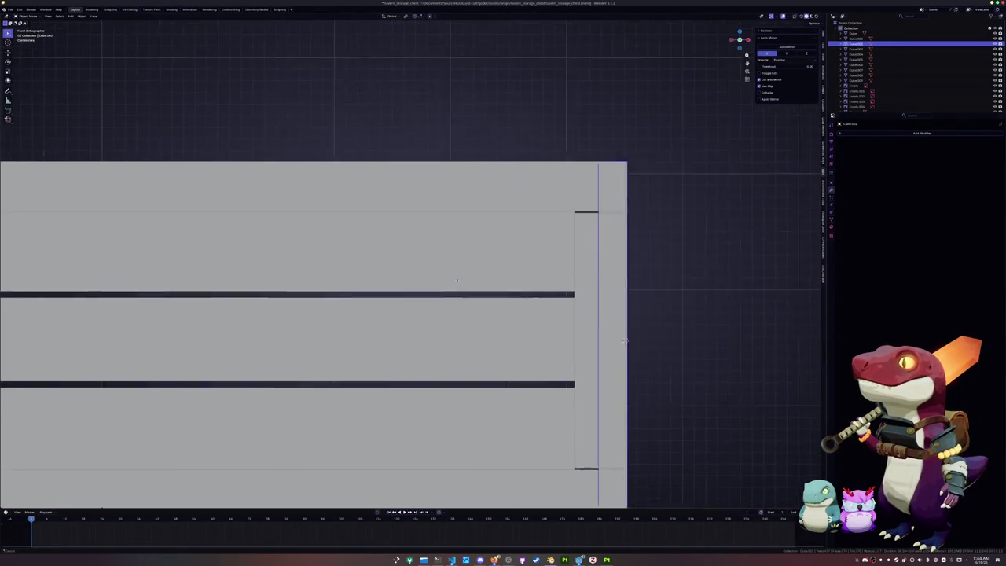
key("g")
key("x")
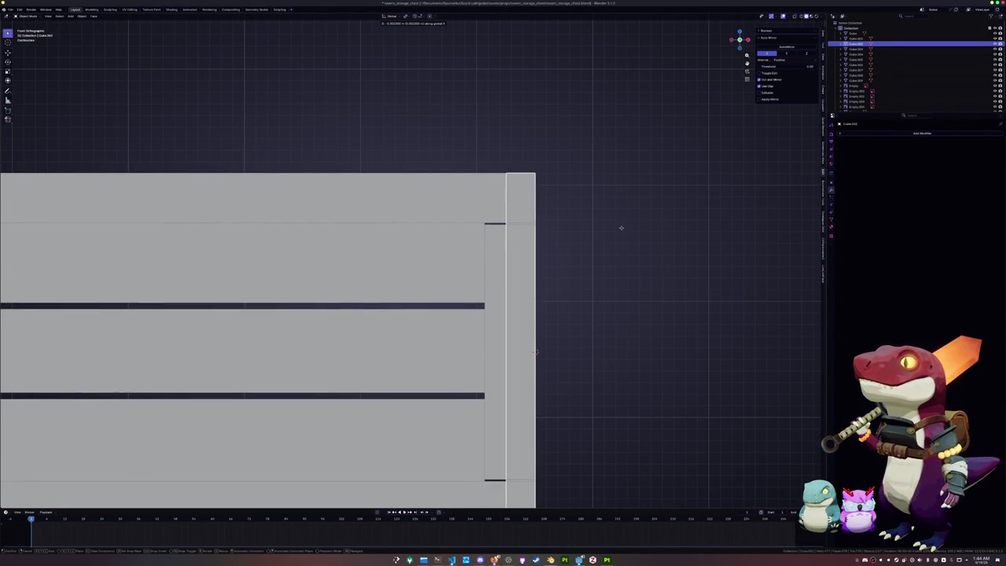
left_click(625, 229)
scroll(625, 229, "down", 3)
Box-select and delete the panel's left edge vertices in Edit Mode.
key("Tab")
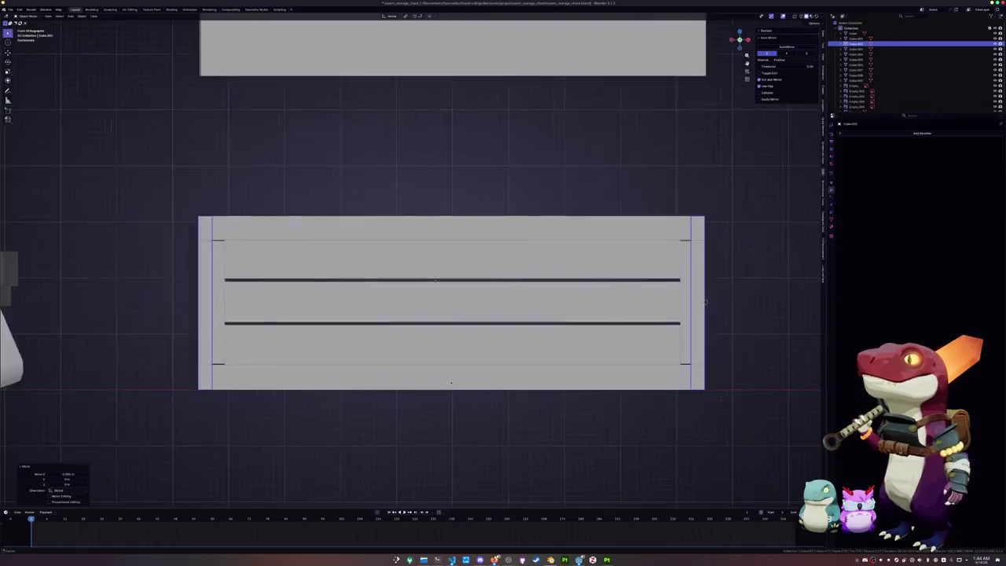
middle_click_drag(118, 338, 391, 342, "shift")
key("2")
left_click_drag(393, 416, 310, 176)
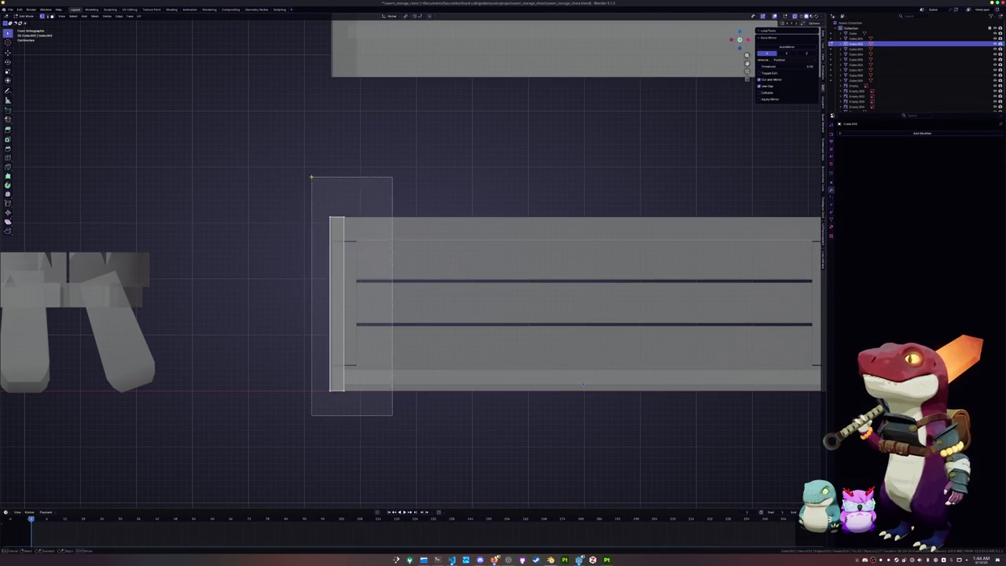
key("x")
left_click(305, 165)
key("Tab")
Add a Mirror modifier to the panel, mirroring across the Cube object.
middle_click_drag(378, 247, 188, 246, "shift")
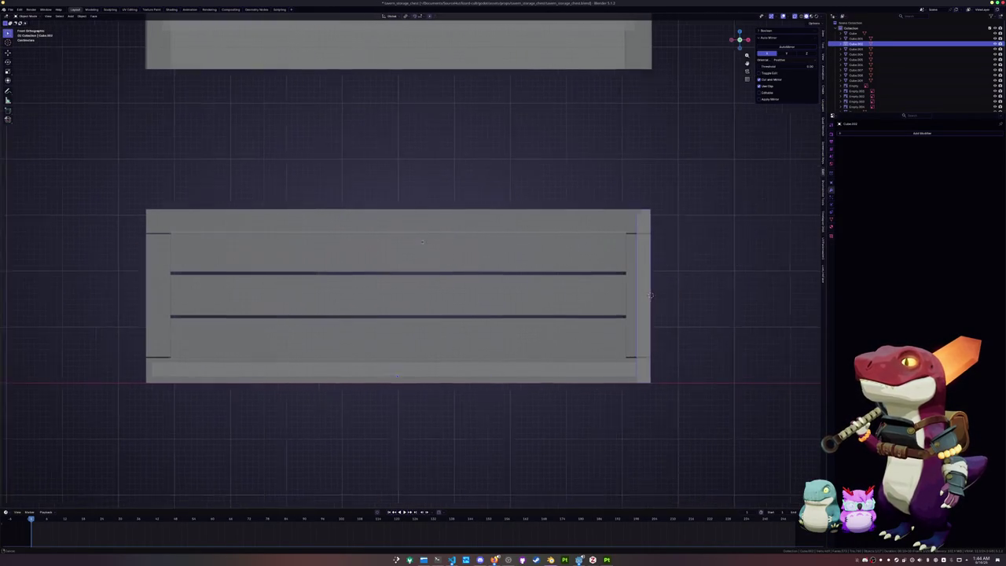
left_click(894, 134)
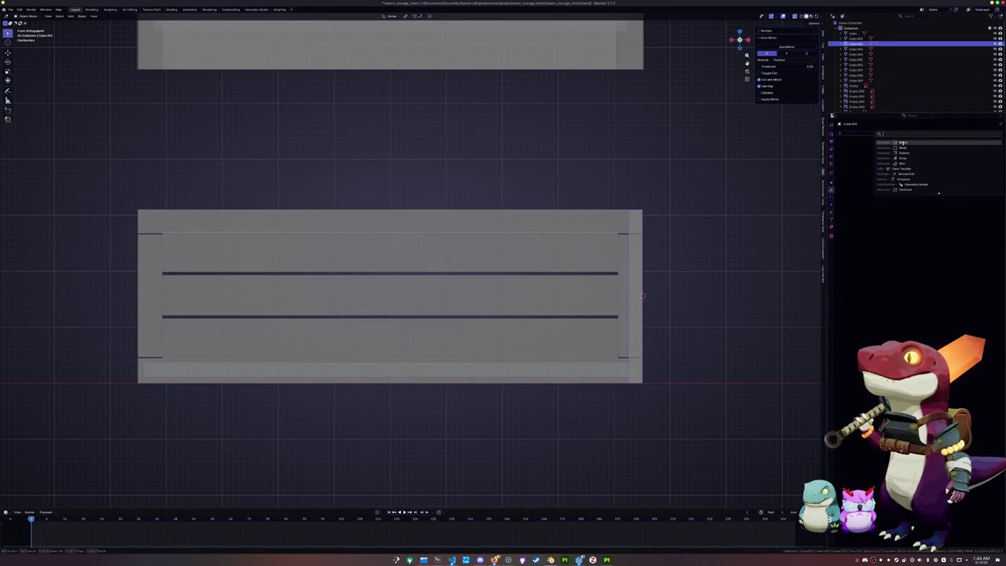
left_click(904, 142)
left_click(398, 375)
middle_click_drag(373, 421, 433, 405)
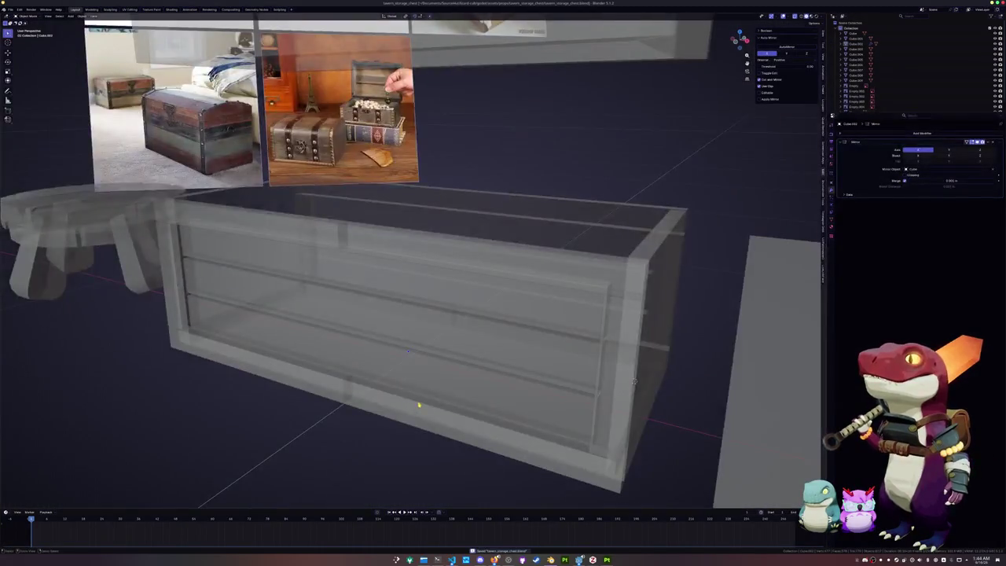
key("shift+a")
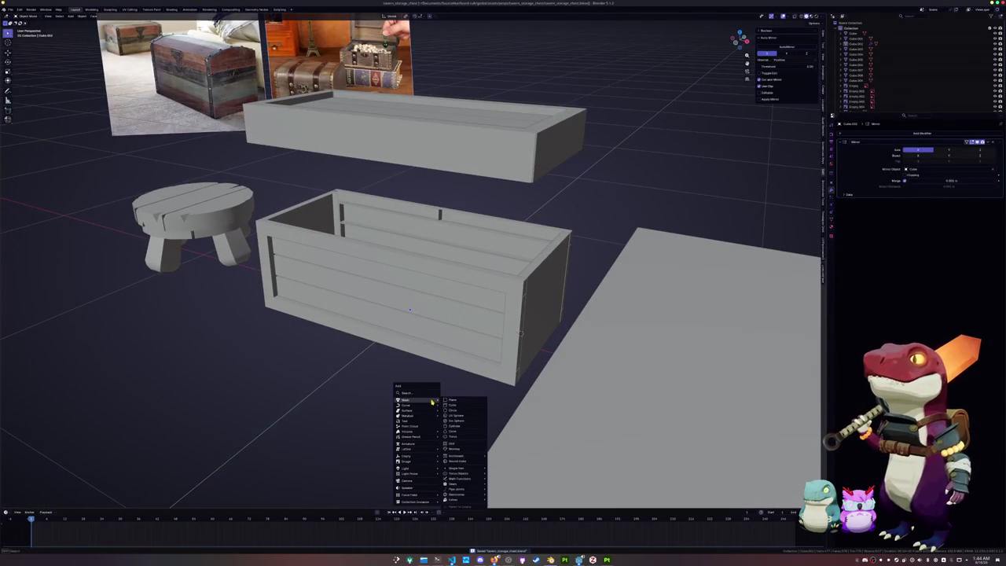
Add a cube, shrink it, reset it to the world origin and raise it along Z.
left_click(452, 404)
key("s")
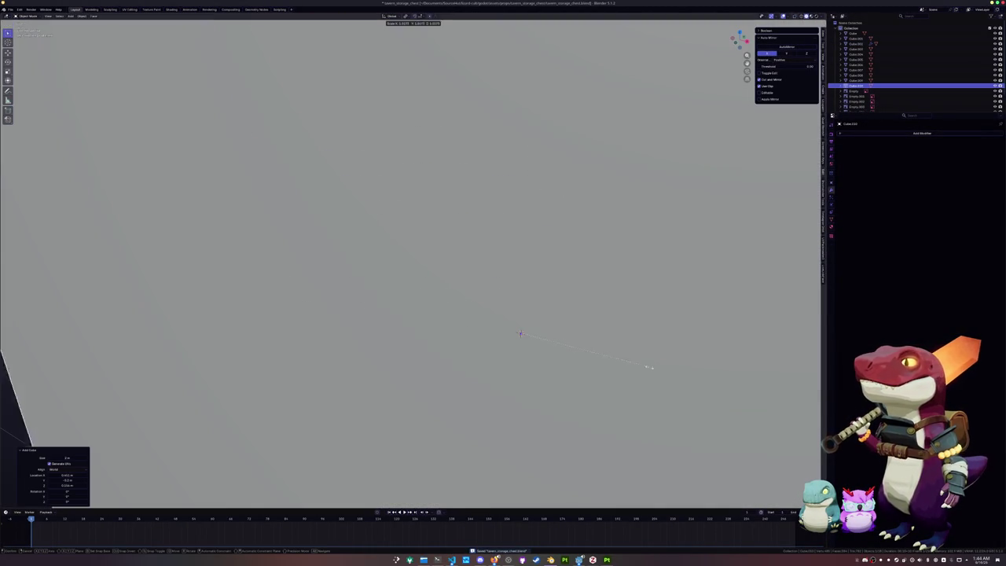
left_click(524, 345)
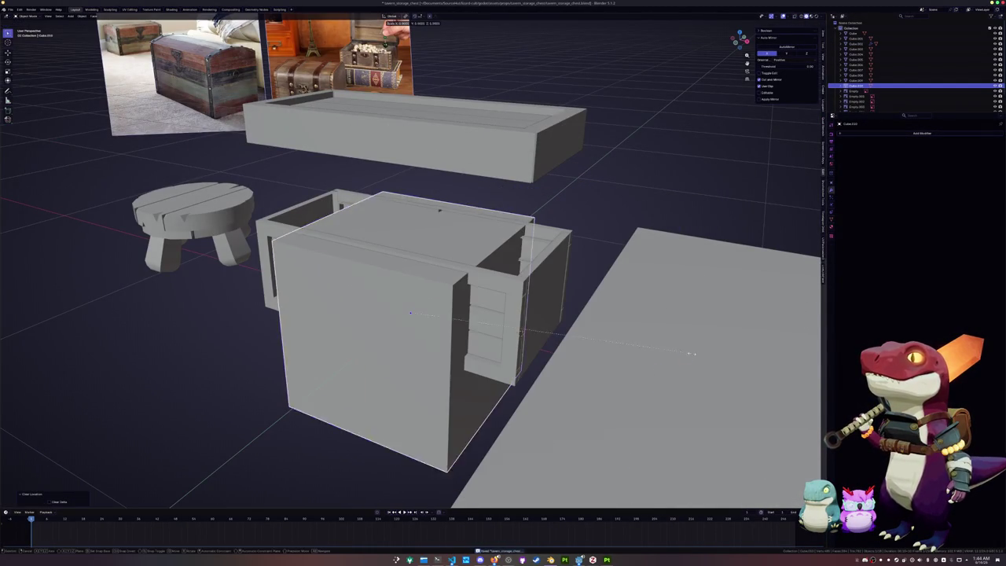
key("alt+g")
key("g")
key("z")
middle_click_drag(526, 356, 449, 328)
left_click(463, 334)
Delete the cube's top face to make an open-topped box.
key("Tab")
key("3")
left_click(431, 266)
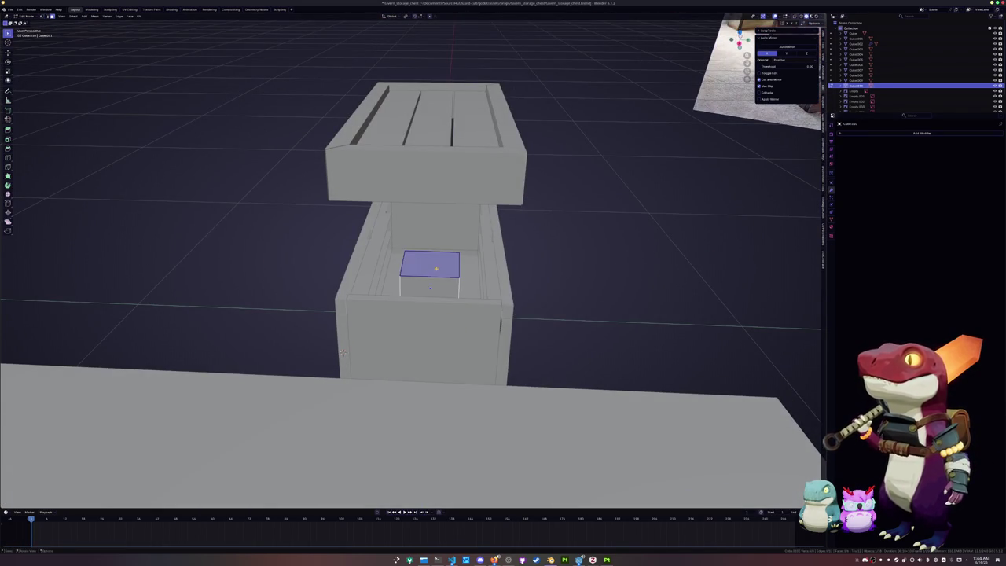
key("x")
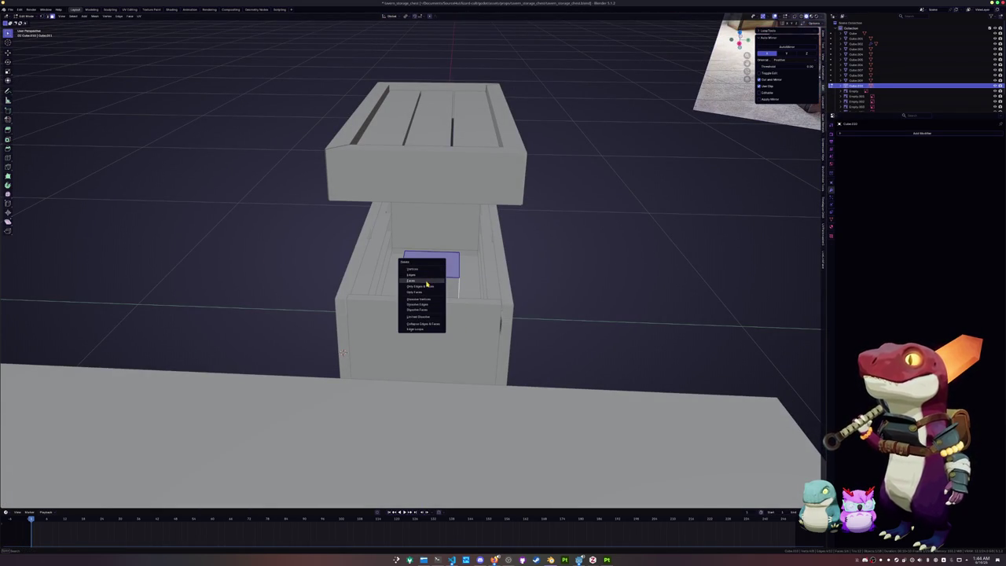
left_click(429, 291)
Stretch the open box along X and Y across the chest's inner floor, then select its top rim loop.
middle_click_drag(344, 352, 303, 443)
key("a")
key("s")
key("x")
key("y")
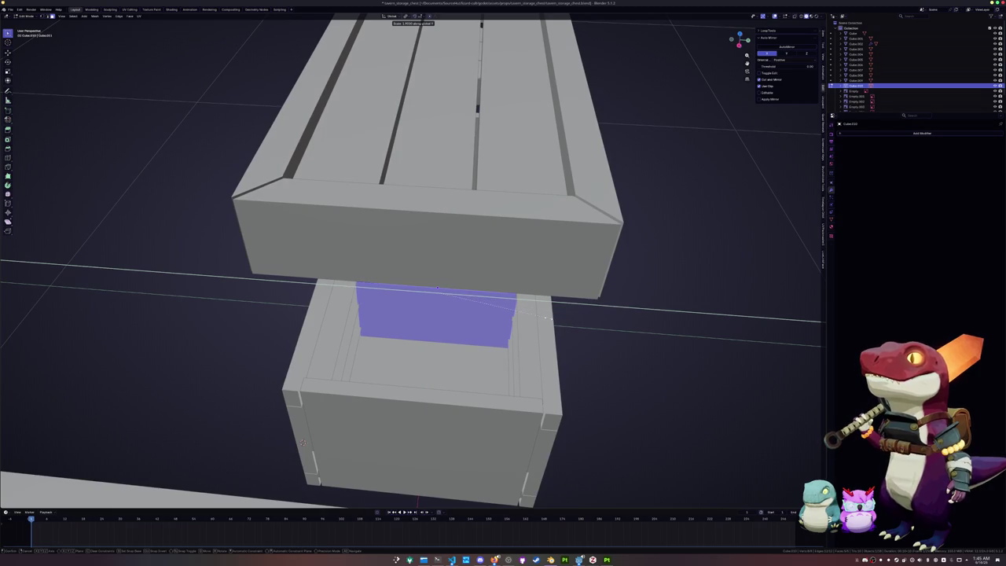
left_click(564, 320)
middle_click_drag(565, 320, 673, 303)
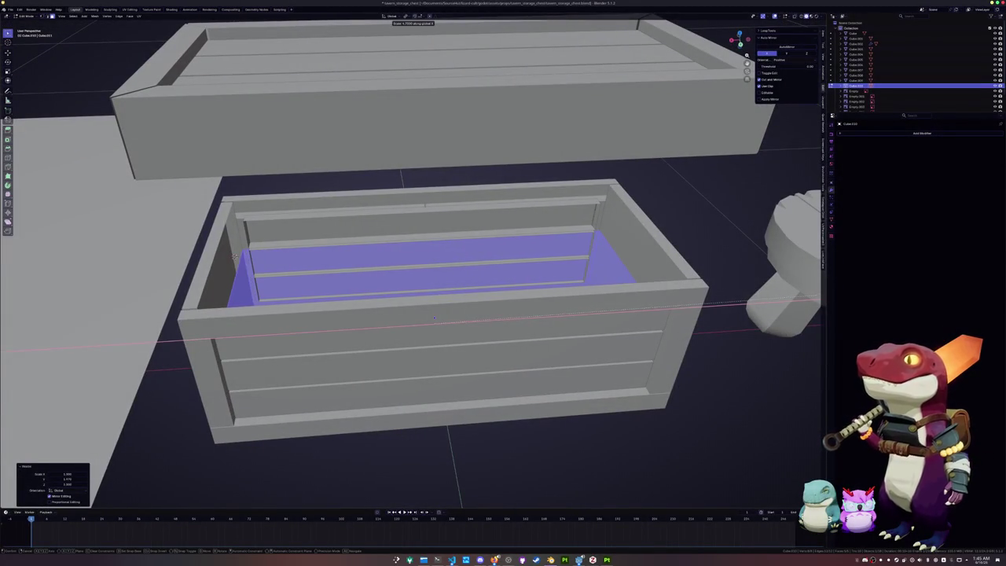
key("Return")
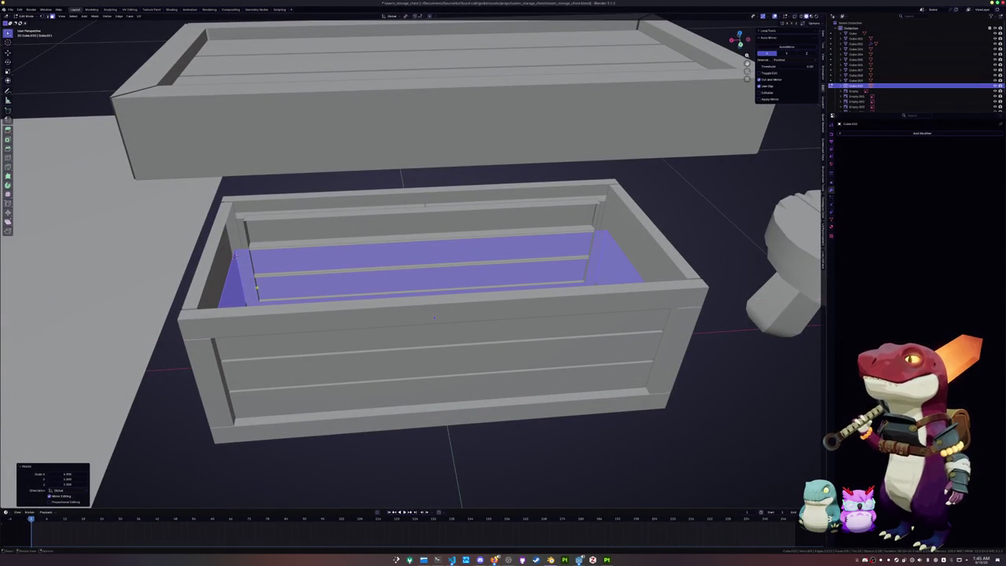
middle_click_drag(433, 318, 425, 322)
left_click(425, 322, "alt")
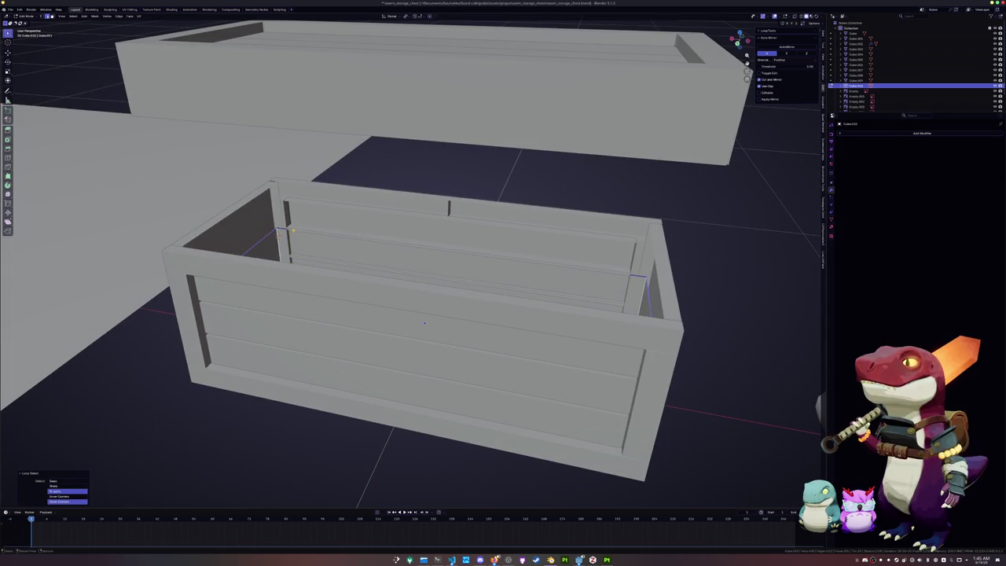
Raise the liner's top rim along Z level with the chest top.
key("g")
key("z")
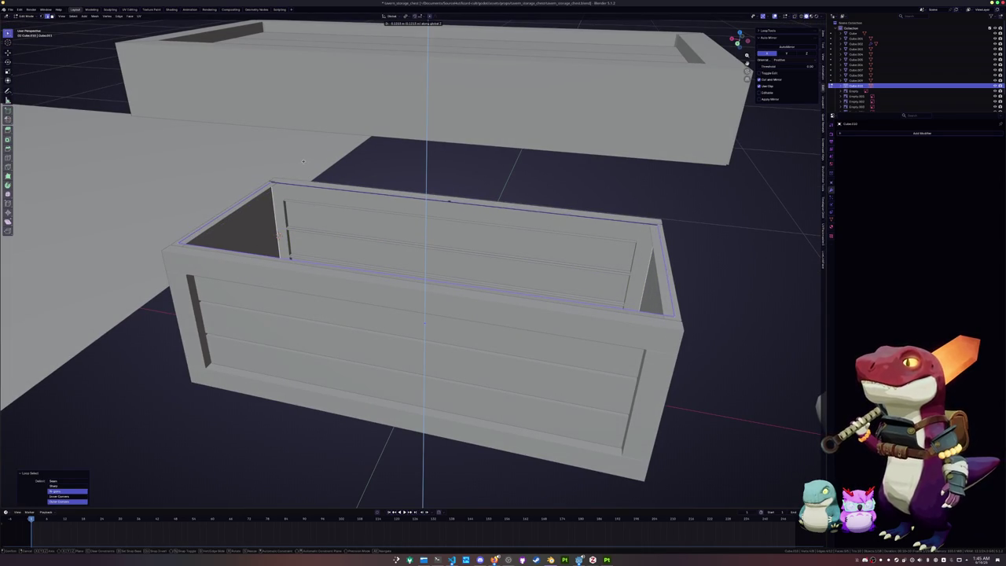
left_click(302, 161)
middle_click_drag(278, 235, 230, 288)
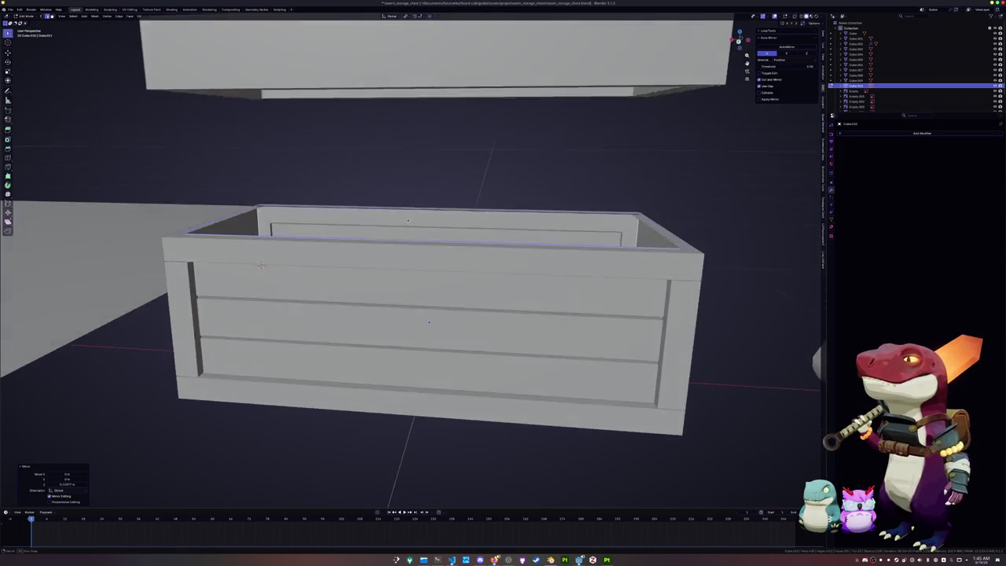
Scale the rim along X to widen it toward the chest walls.
key("s")
key("x")
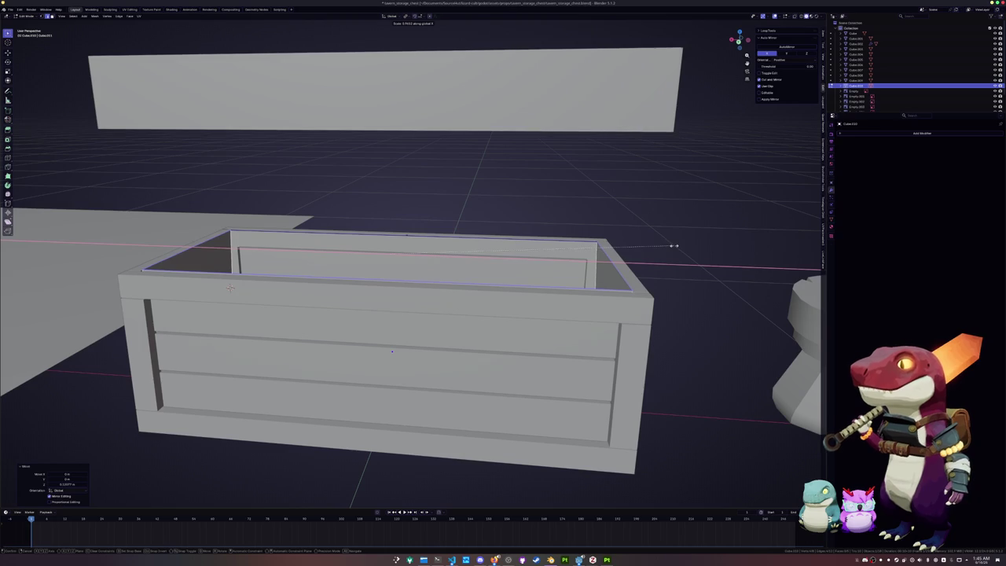
left_click(674, 247)
middle_click_drag(675, 247, 550, 271)
scroll(551, 271, "up", 3)
scroll(542, 279, "up", 3)
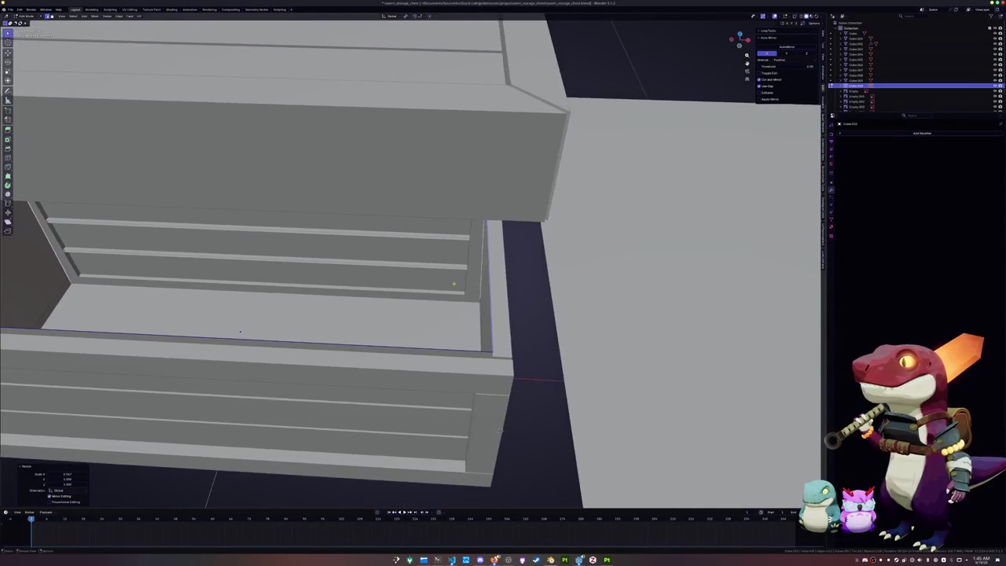
scroll(535, 285, "up", 2)
Scale the liner along X to sit flush against the end walls, then bring up the modifier list.
key("s")
key("x")
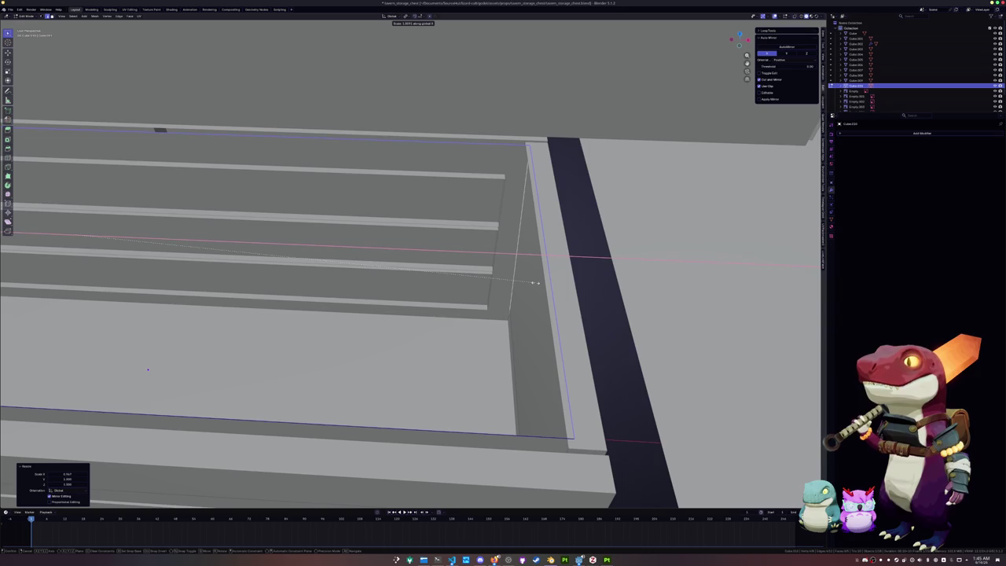
left_click(535, 283)
middle_click_drag(535, 283, 460, 250)
key("s")
key("y")
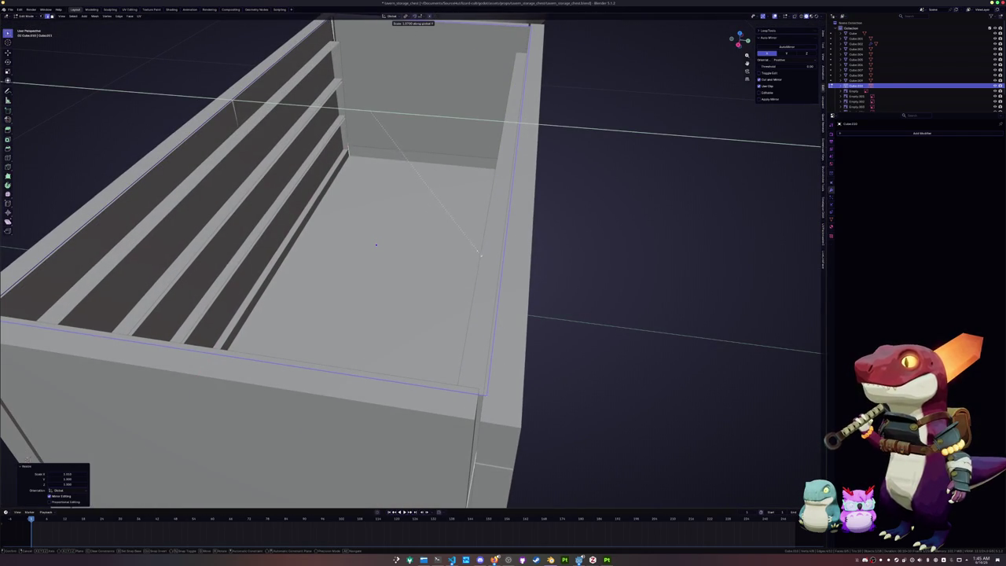
right_click(501, 256)
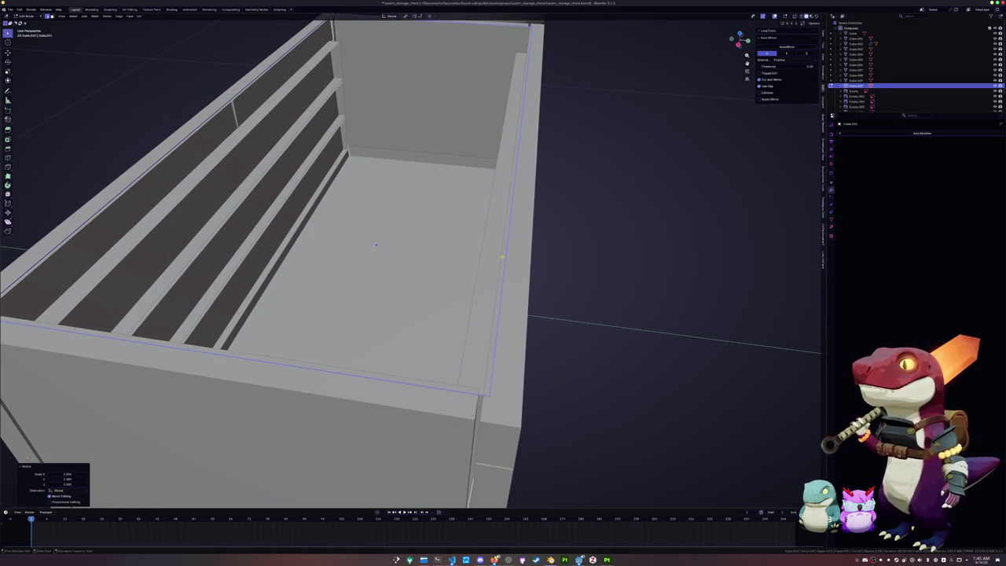
left_click(905, 133)
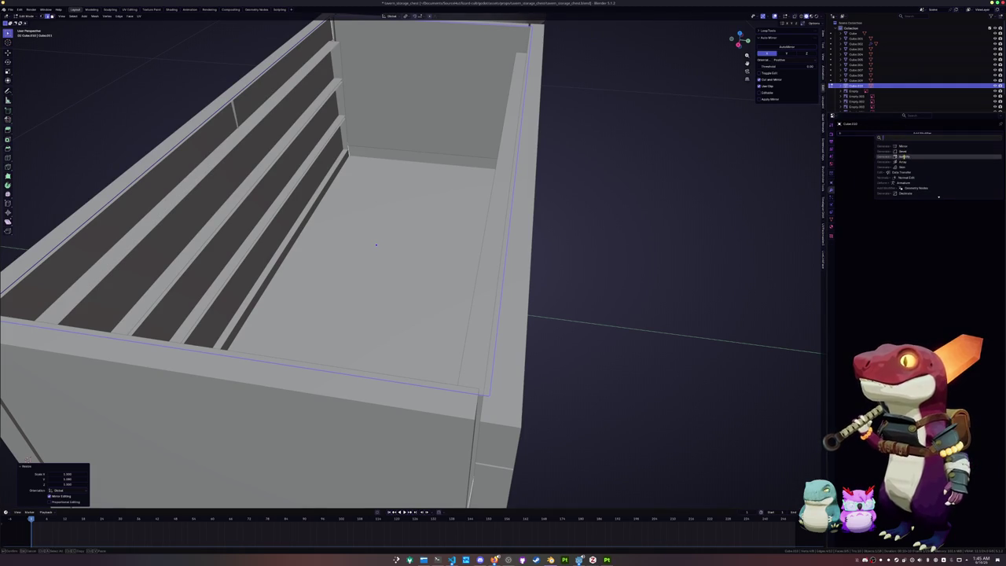
Add a Solidify modifier to the liner, apply its scale, and set wall thickness to 0.014 m.
left_click(904, 157)
key("Tab")
key("ctrl+a")
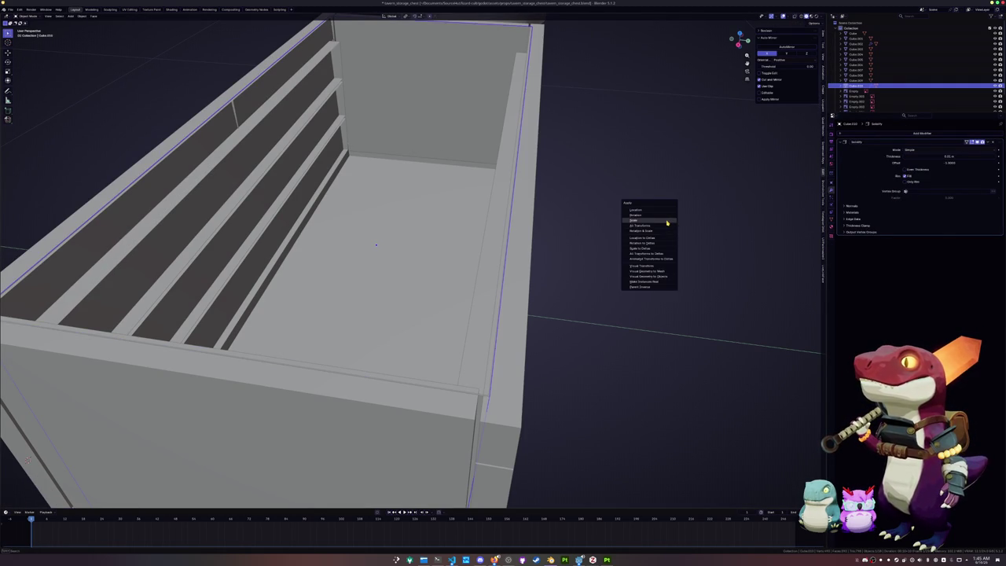
left_click(641, 220)
middle_click_drag(700, 207, 687, 173)
left_click_drag(927, 157, 927, 157)
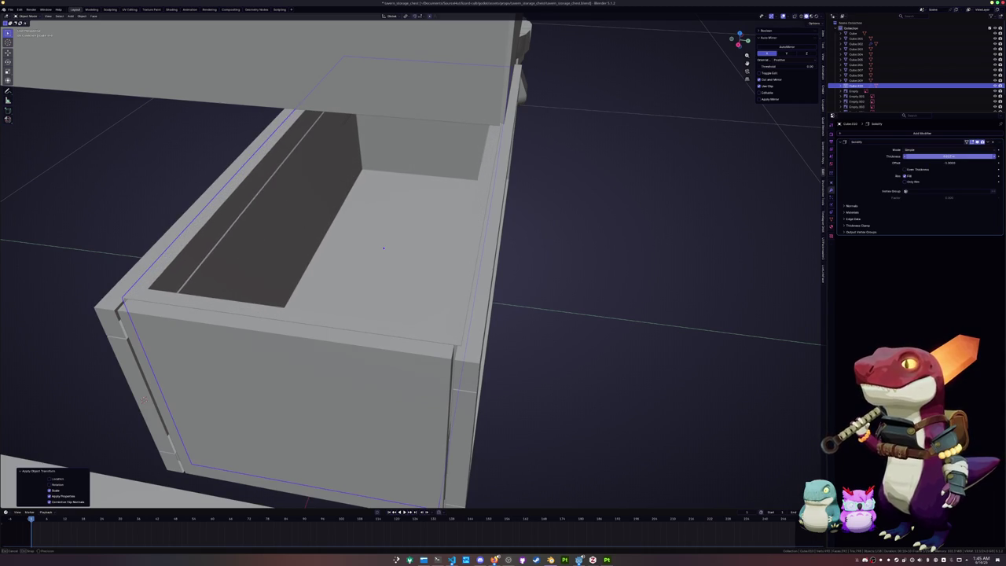
left_click_drag(927, 158, 850, 180)
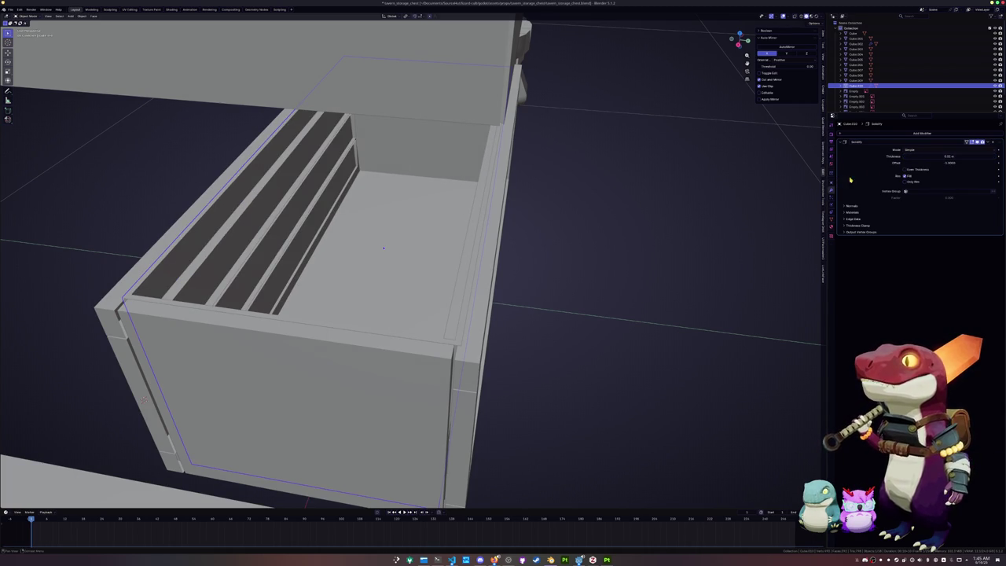
left_click_drag(938, 157, 938, 157)
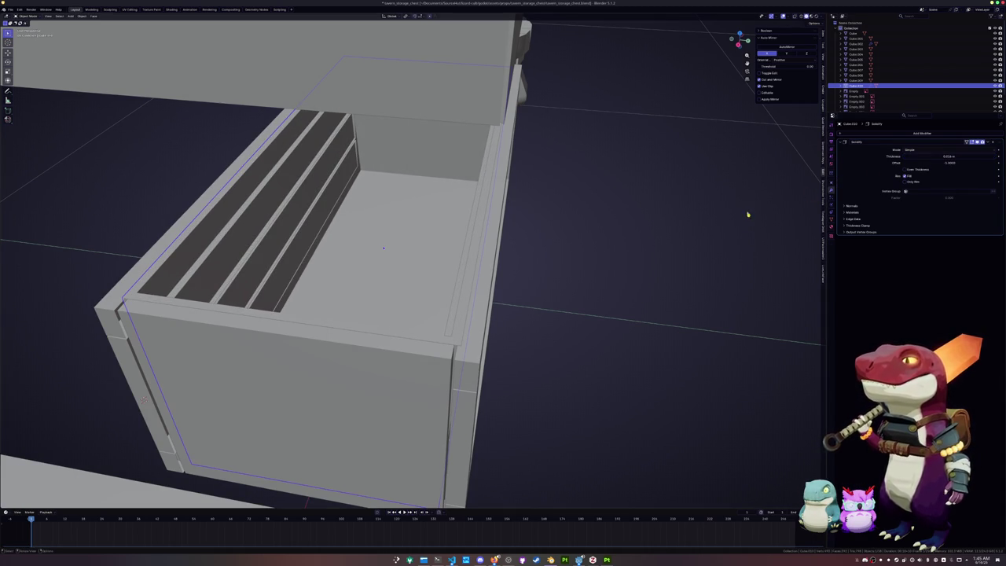
Select the slat, wall beam and box body objects and enter Edit Mode on them.
middle_click_drag(516, 258, 461, 266)
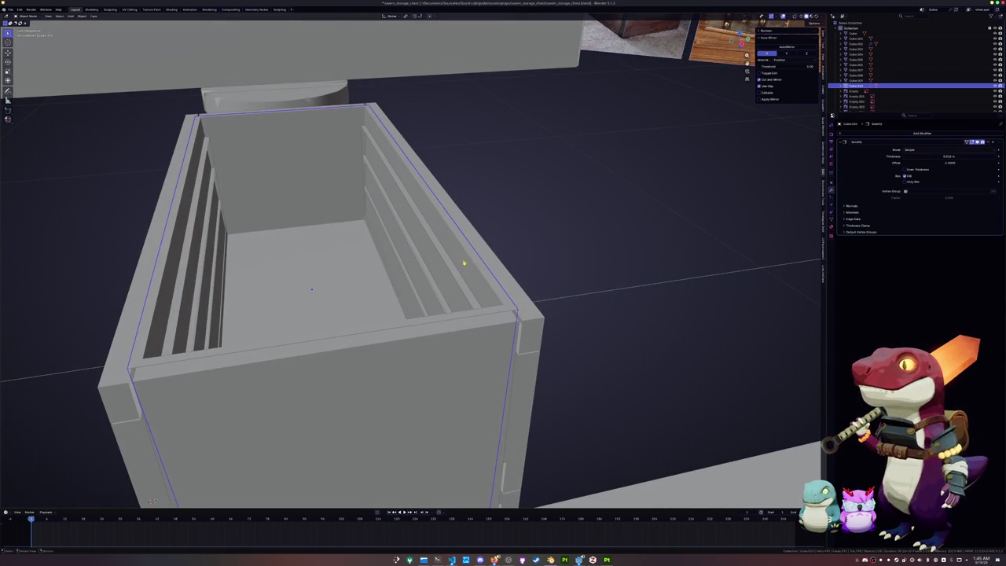
left_click(454, 268)
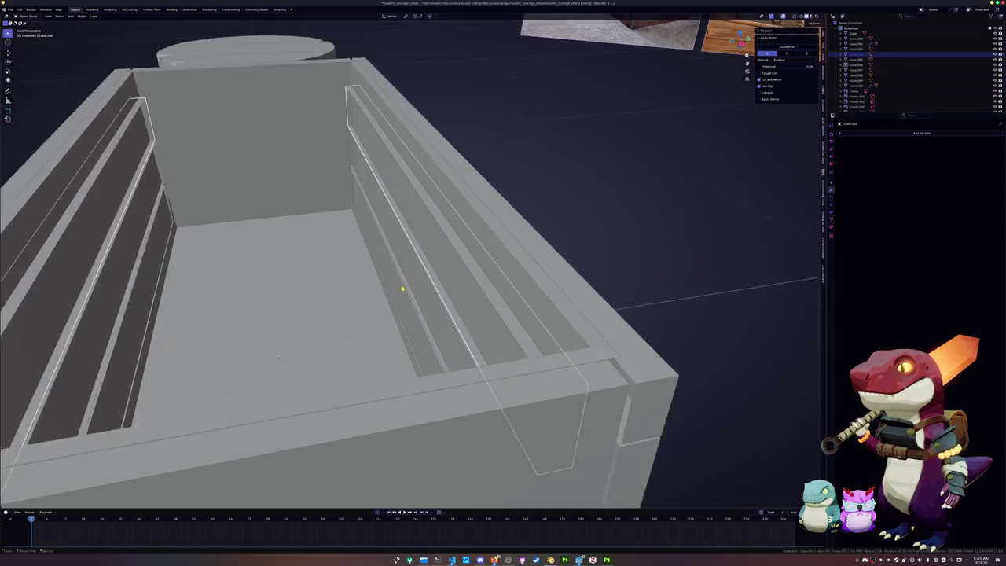
key("KP_Decimal")
left_click(337, 146)
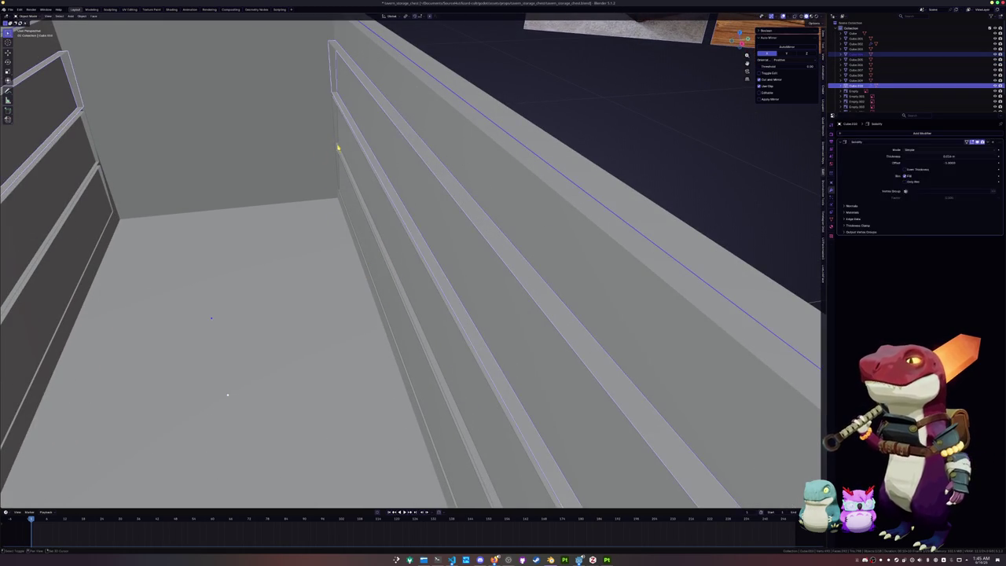
scroll(336, 156, "down", 5)
middle_click_drag(307, 196, 306, 225)
left_click(292, 210)
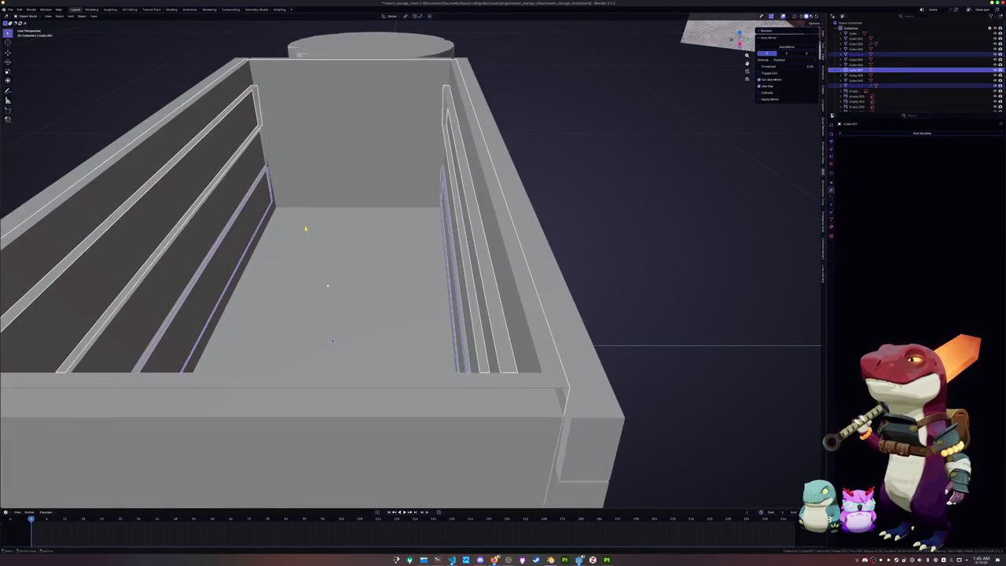
key("Tab")
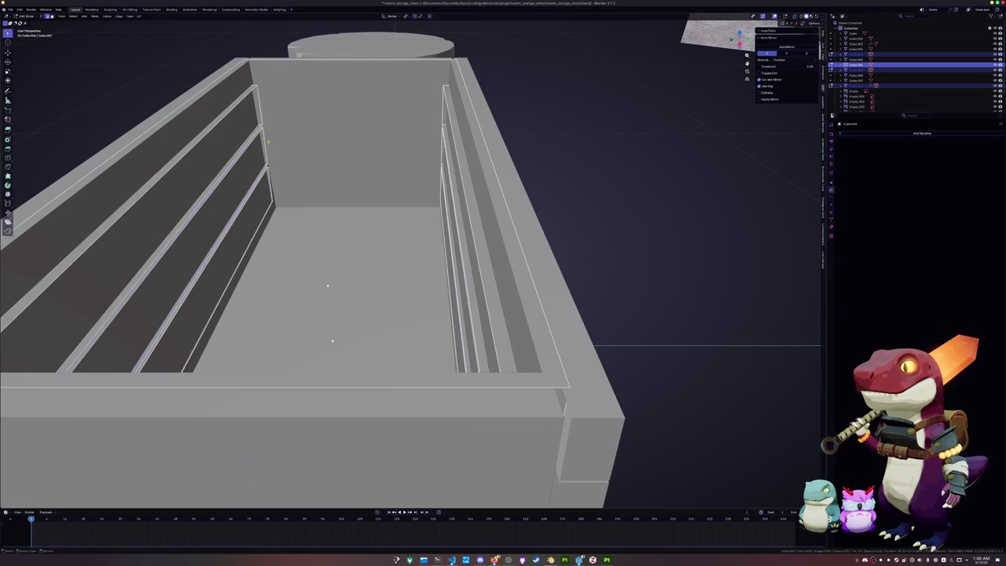
Select the edge loops on the left and right wall slats and scale them along X.
left_click(130, 149, "alt")
left_click(170, 250, "alt+shift")
left_click(207, 270, "alt+shift")
mouse_move(393, 275)
middle_mouse_down()
mouse_move(331, 260)
mouse_move(334, 210)
middle_mouse_up()
left_click(334, 150, "alt+shift")
left_click(338, 196, "alt+shift")
left_click(340, 236, "alt+shift")
scroll(335, 210, "down", 5)
middle_click_drag(472, 228, 498, 225)
key("s")
key("x")
left_click(595, 213)
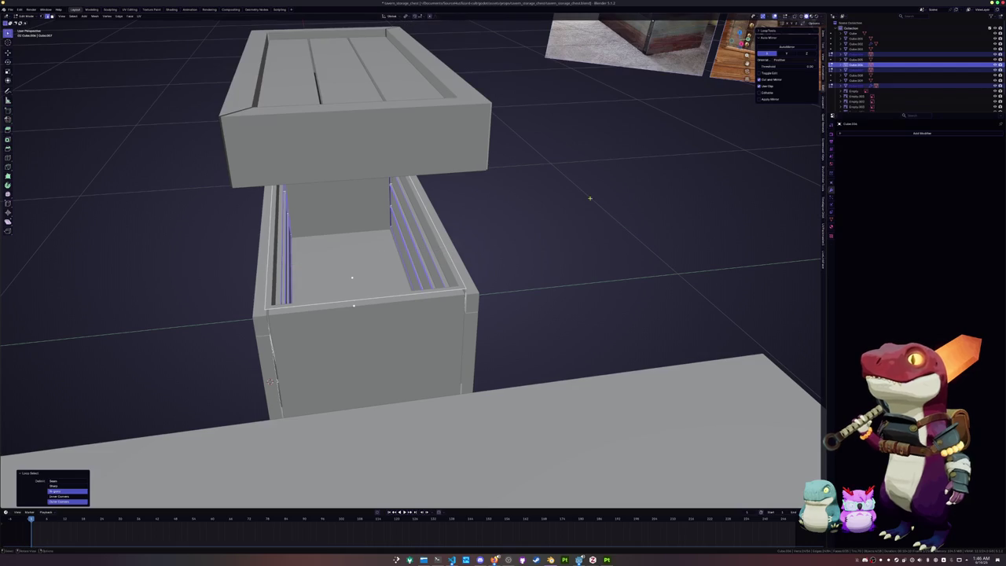
Change the pivot point and scale the liner along Y to fit the chest's depth.
left_click(404, 17)
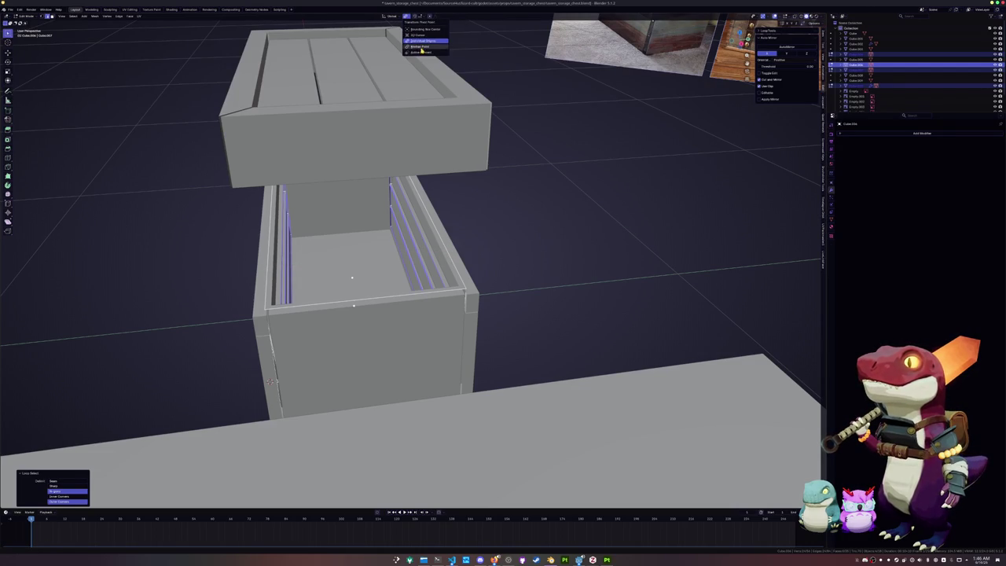
scroll(497, 175, "up", 5)
key("s")
key("y")
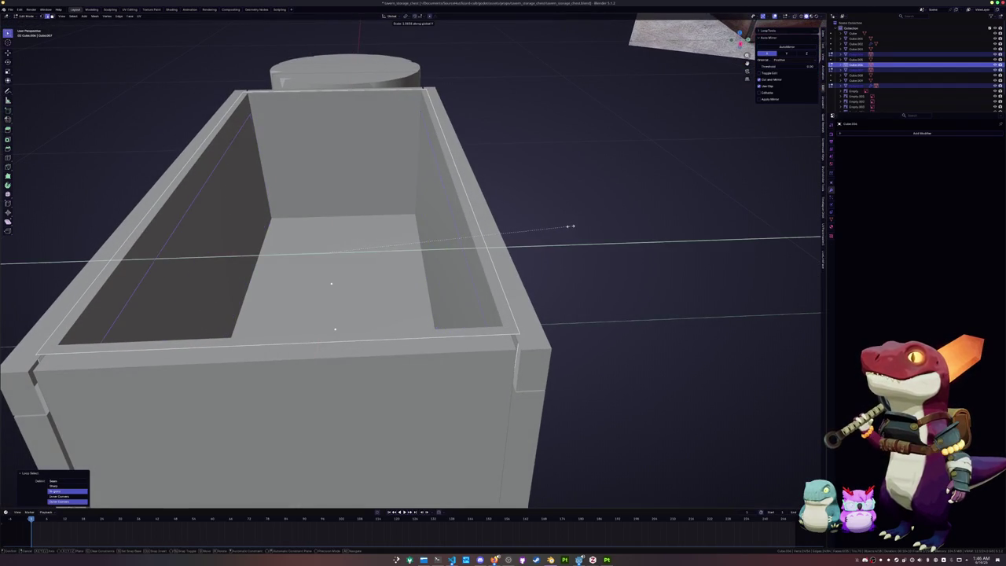
left_click(571, 226)
mouse_move(571, 226)
middle_mouse_down()
mouse_move(545, 218)
mouse_move(576, 260)
middle_mouse_up()
Enable even thickness on the liner's Solidify modifier back in Object Mode.
key("Tab")
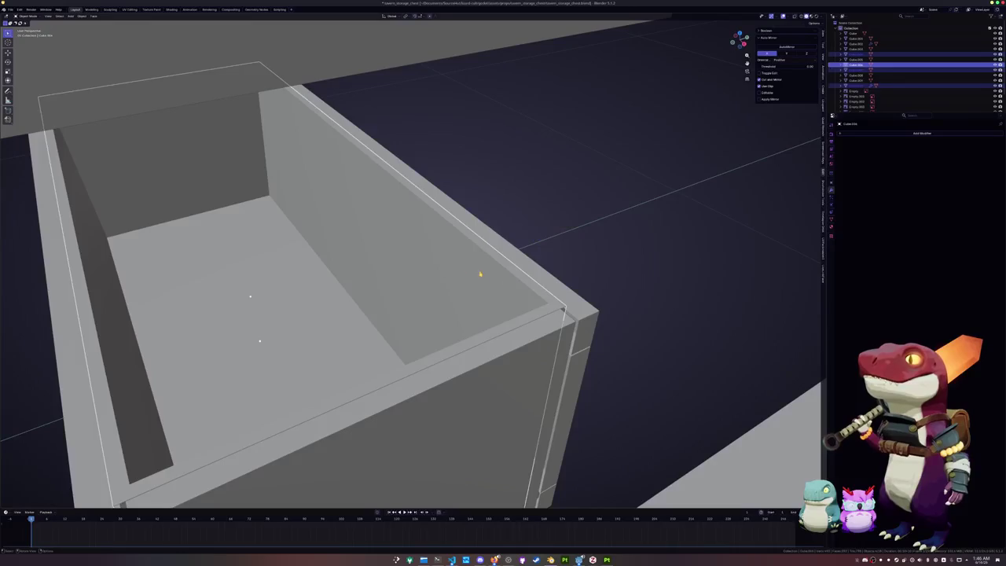
left_click(576, 271)
left_click(906, 169)
left_click(652, 249)
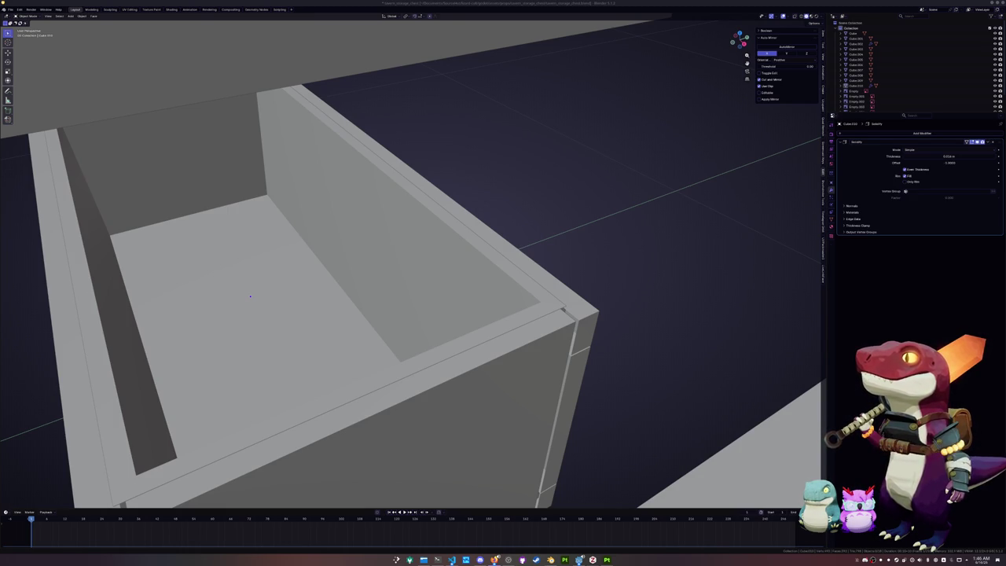
Zoom out to a front view of the whole chest and select the chest body for editing.
scroll(590, 175, "down", 3)
mouse_move(590, 176)
middle_mouse_down()
mouse_move(517, 195)
mouse_move(568, 168)
middle_mouse_up()
scroll(567, 168, "down", 4)
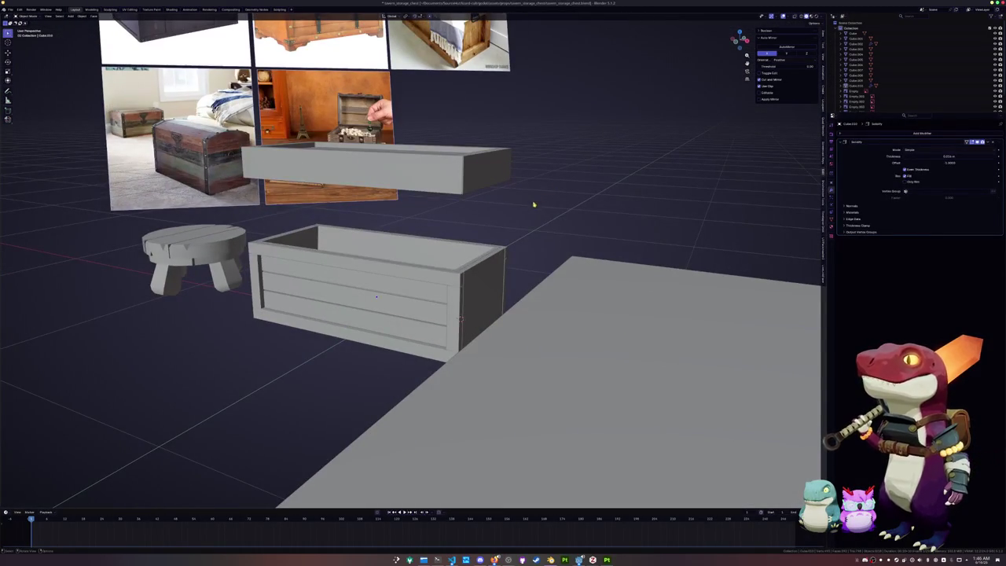
left_click(377, 296)
key("Tab")
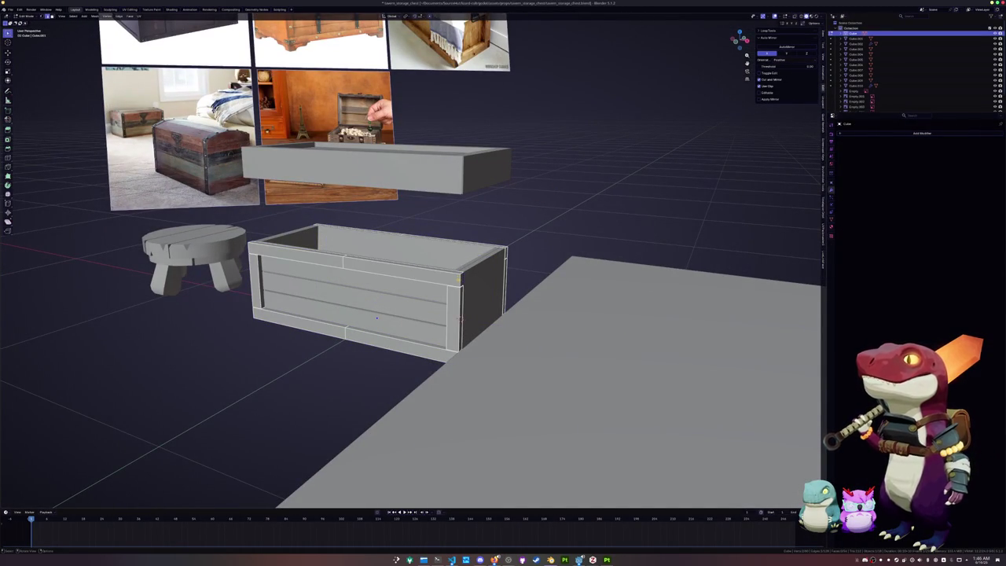
Stand the floor plane upright by rotating it 90° on X, then turn it around Z.
key("Tab")
left_click(575, 331)
key("r")
key("x")
key("9")
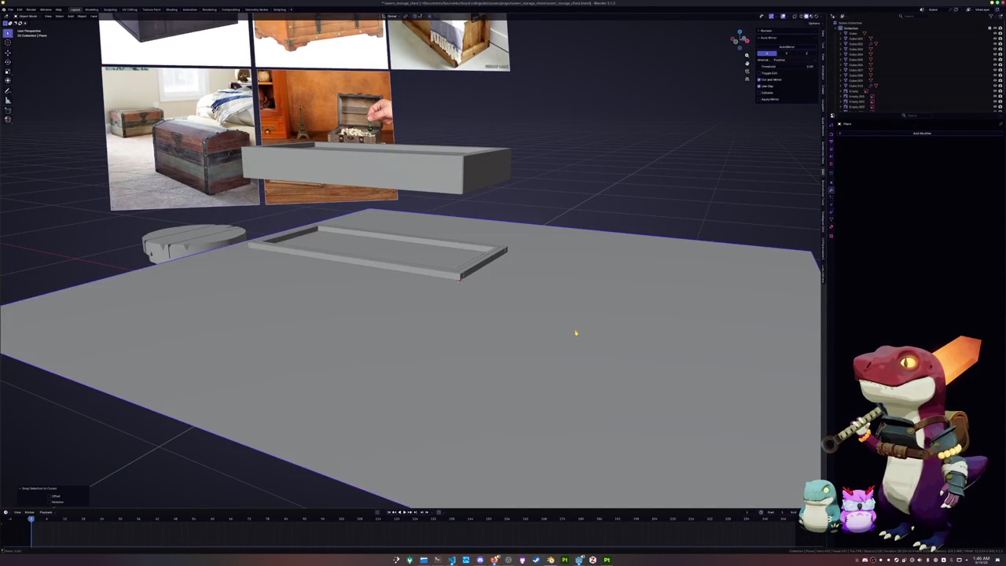
key("0")
key("z")
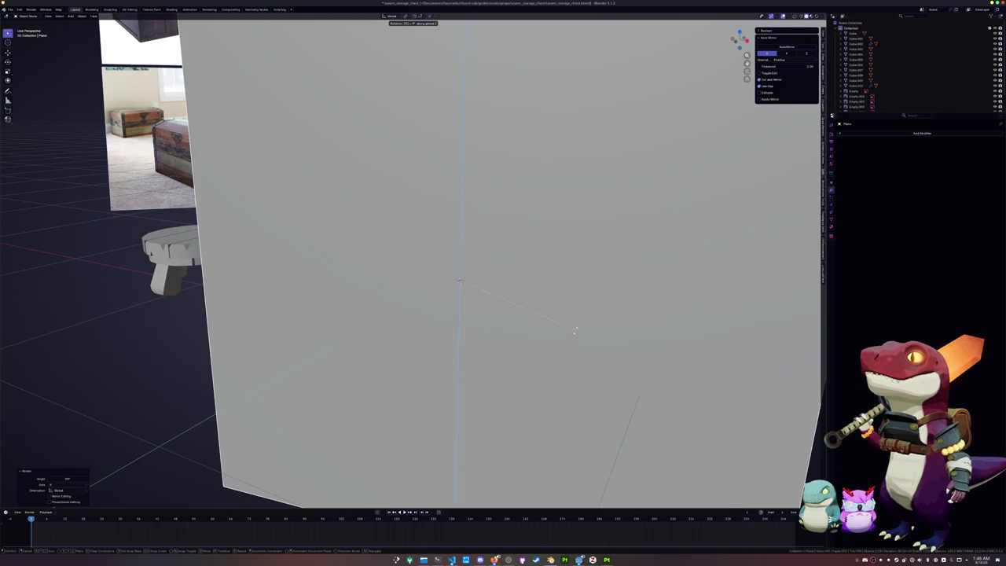
key("Return")
Flatten the plane along Z into a strip and shrink it uniformly in Edit Mode.
key("Tab")
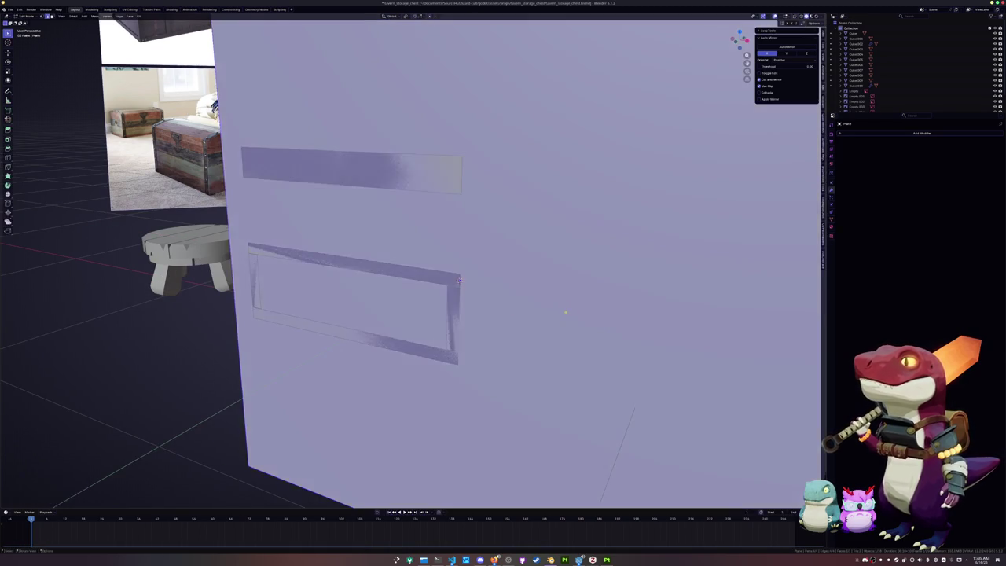
scroll(574, 331, "down", 4)
key("alt+a")
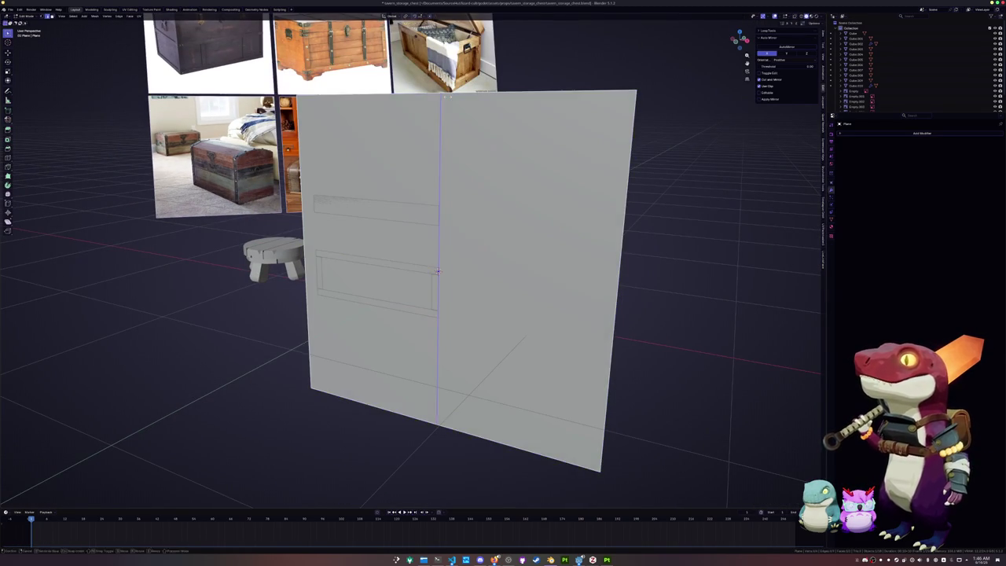
middle_click_drag(574, 331, 591, 189)
key("a")
key("s")
key("z")
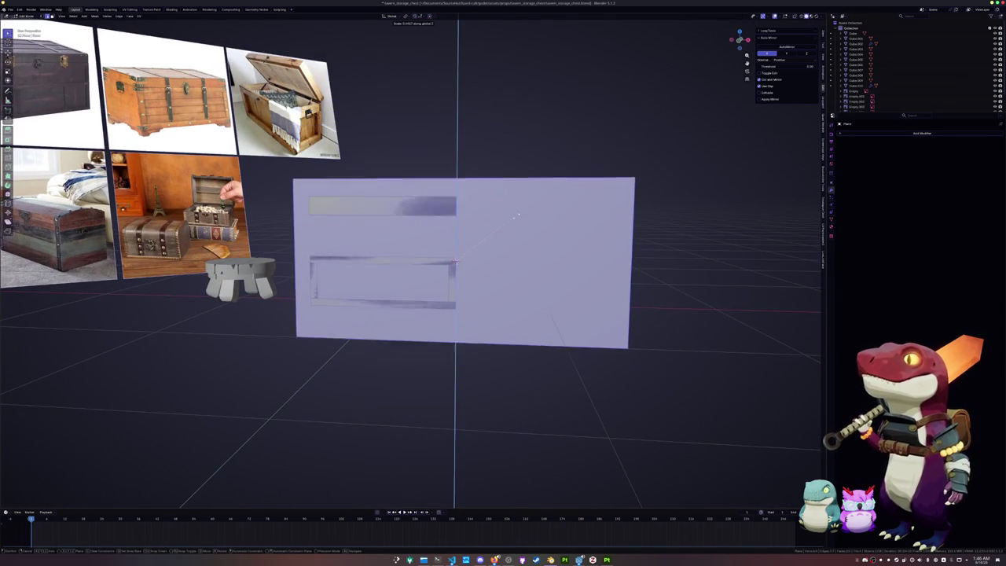
key("Return")
key("s")
key("Return")
Rescale the strip's height along Z to fit the chest's upper front corner.
scroll(595, 286, "up", 5)
scroll(604, 274, "down", 1)
scroll(604, 274, "up", 3)
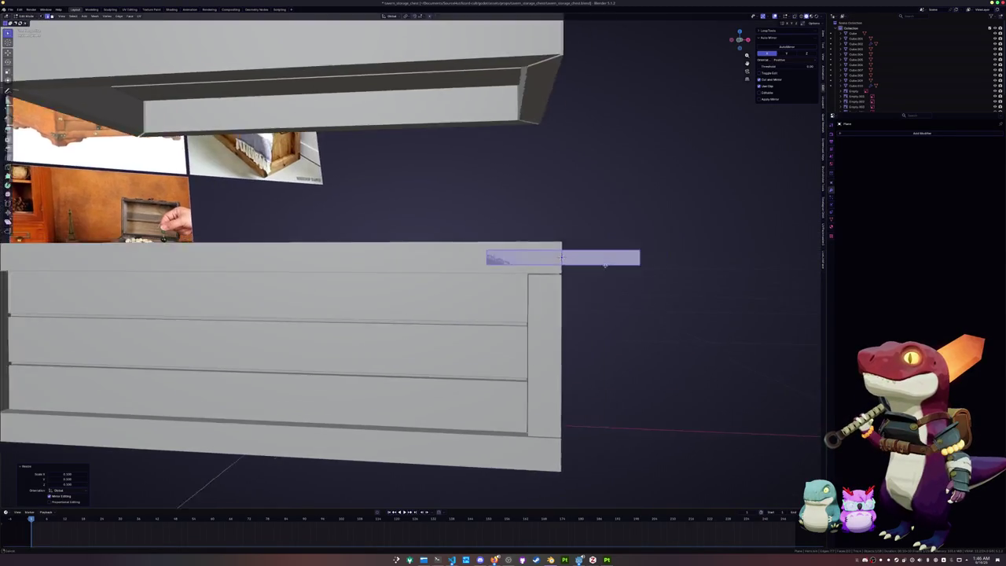
middle_click_drag(604, 274, 527, 275)
key("s")
key("z")
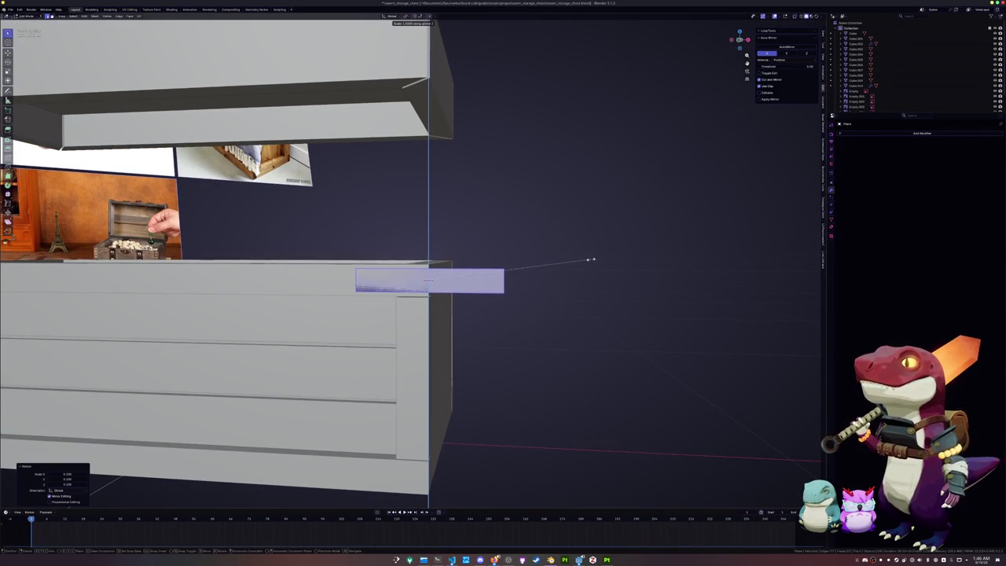
key("Return")
middle_click_drag(580, 262, 525, 283)
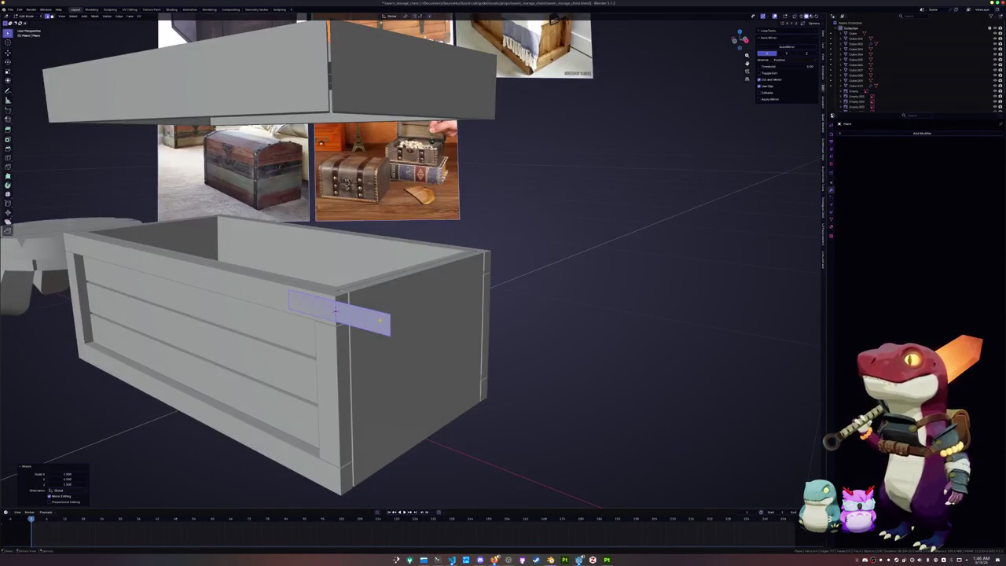
key("KP_7")
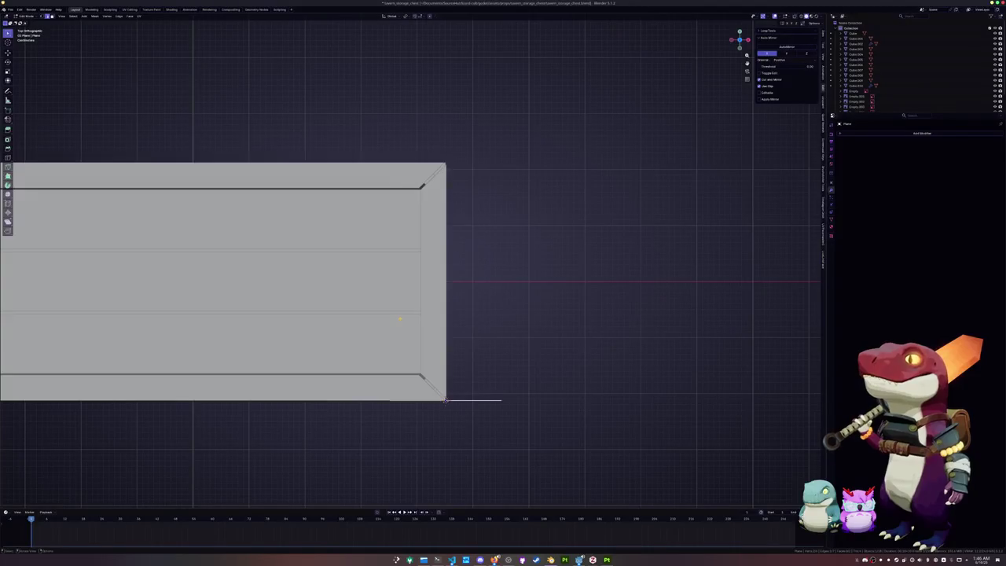
In top view, swing the strip's end edge 90° around the chest corner onto the side.
scroll(496, 348, "up", 2)
middle_click_drag(467, 400, 475, 350, "shift")
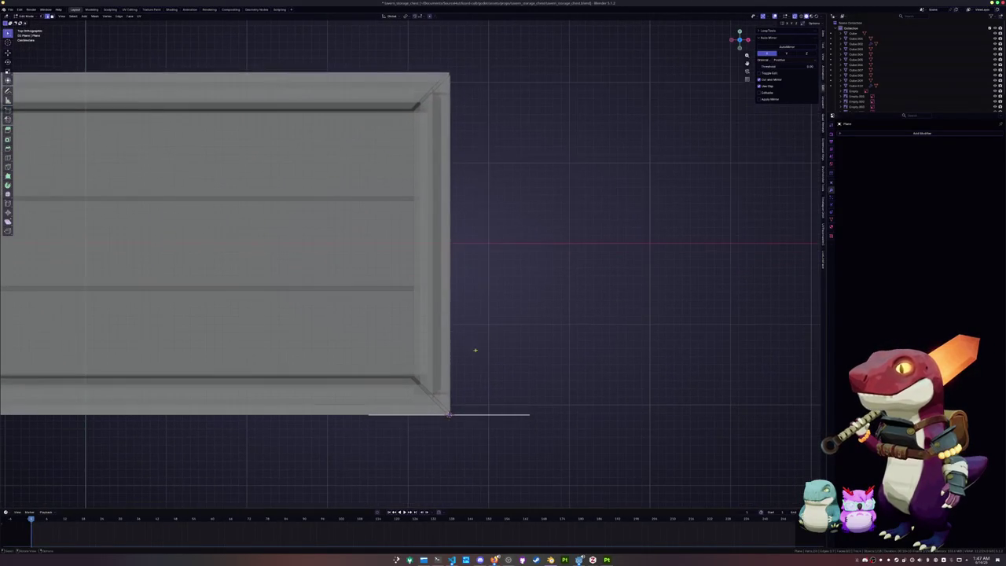
key("r")
key("Escape")
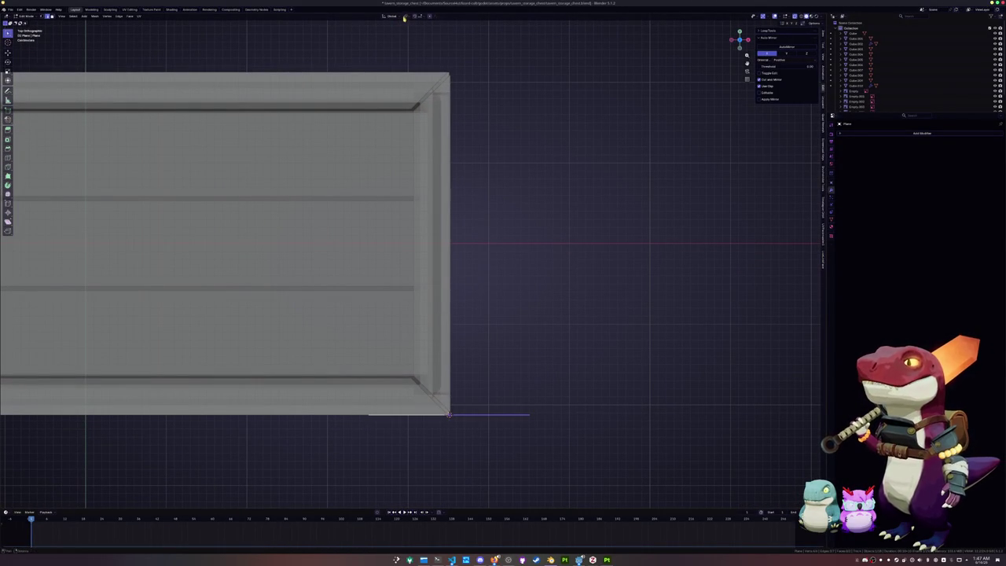
key("r")
left_click(227, 272)
scroll(333, 332, "up", 2)
middle_click_drag(333, 333, 333, 187, "shift")
mouse_move(470, 351)
middle_mouse_down()
mouse_move(337, 231)
mouse_move(299, 285)
mouse_move(303, 274)
mouse_move(403, 294)
middle_mouse_up()
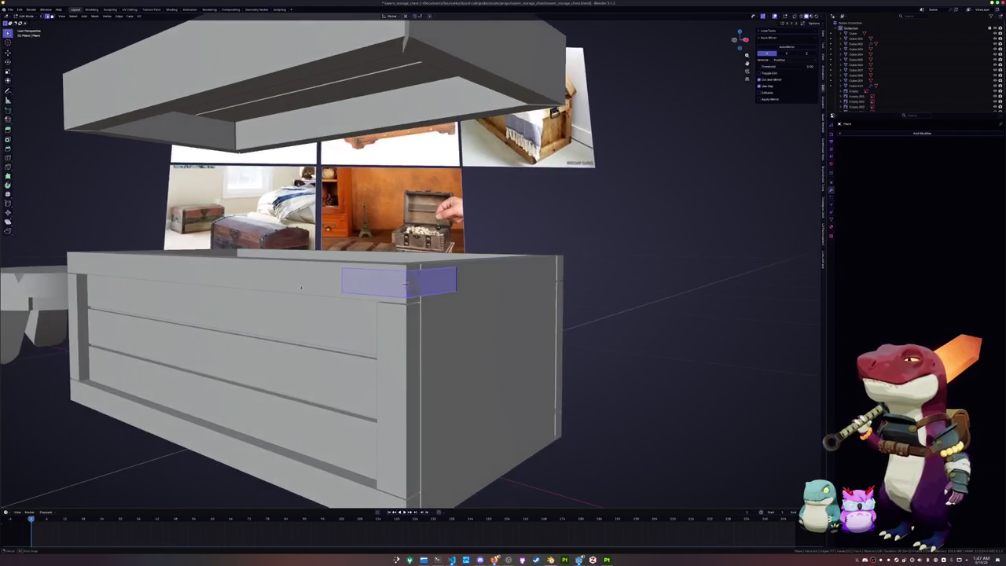
Add a Solidify modifier to the strap and apply its scale.
key("Tab")
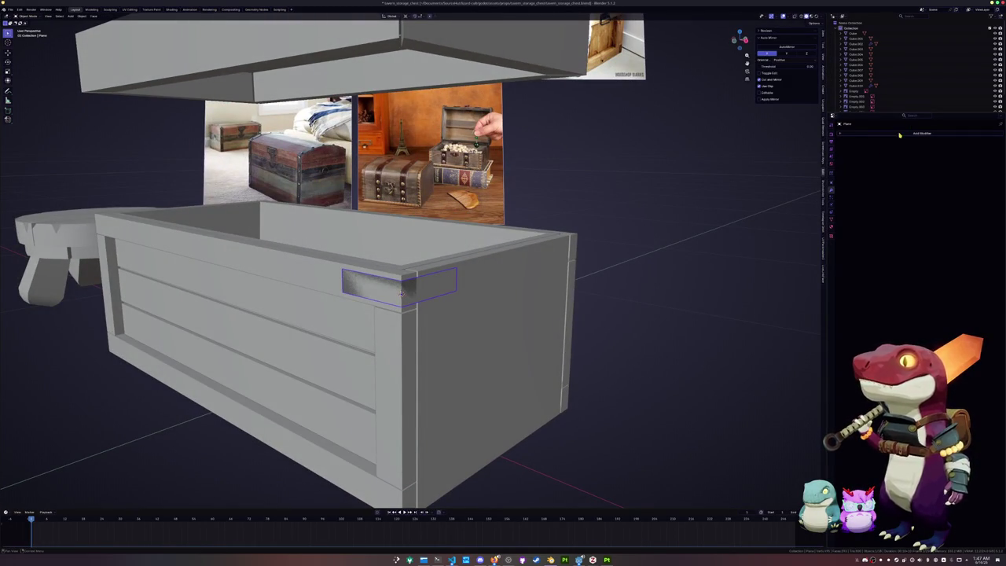
left_click(923, 132)
type("s")
left_click(904, 145)
key("ctrl+a")
left_click(637, 224)
Set the strap's Solidify offset to about -0.75 so it sits outside the chest.
left_click(926, 161)
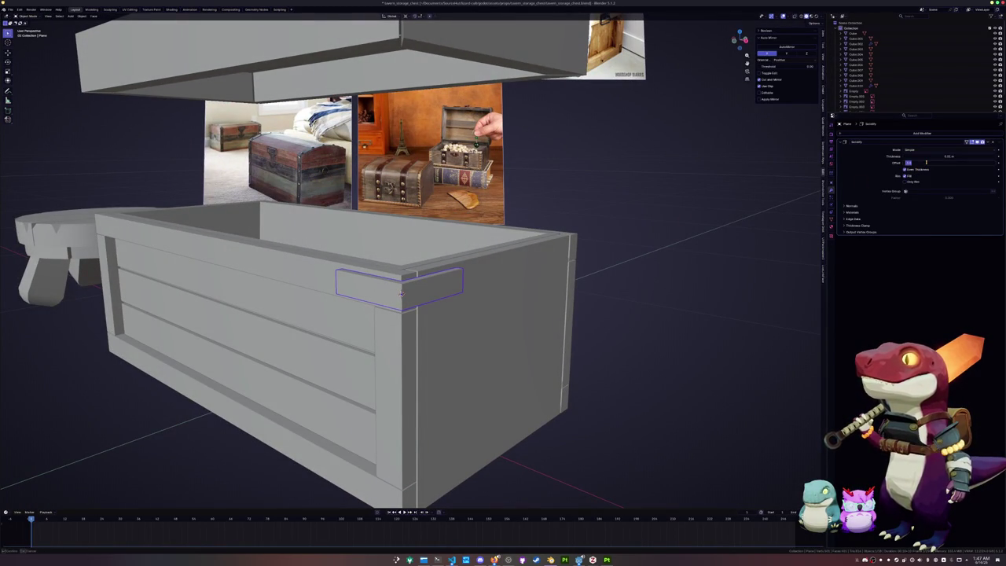
key("Return")
left_click_drag(948, 163, 995, 163)
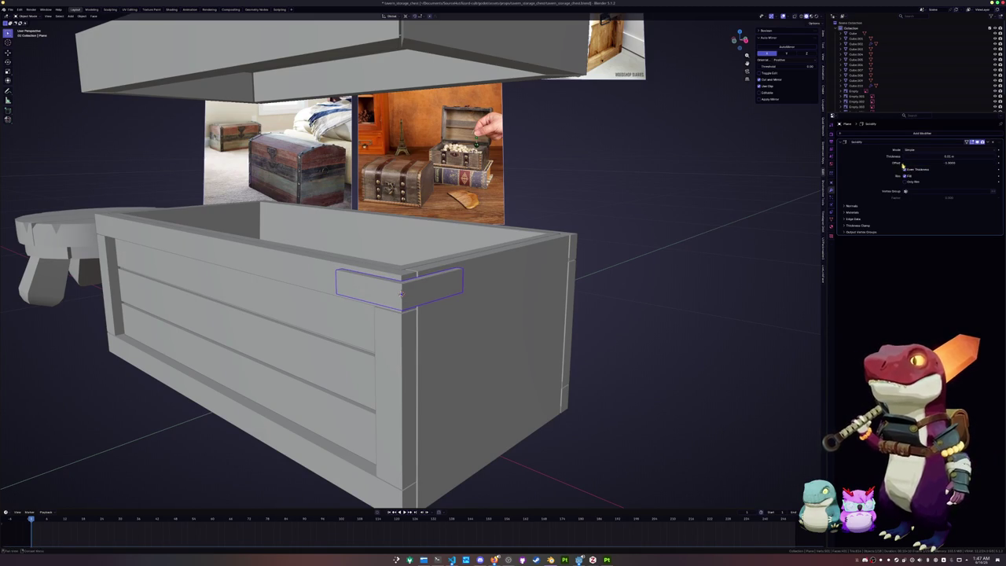
left_click_drag(742, 41, 884, 183)
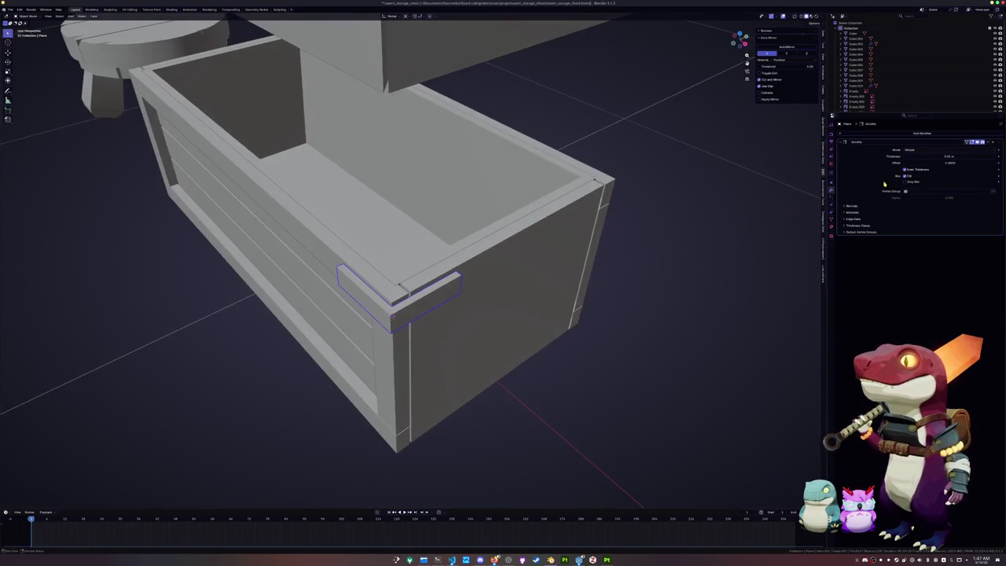
left_click(953, 163)
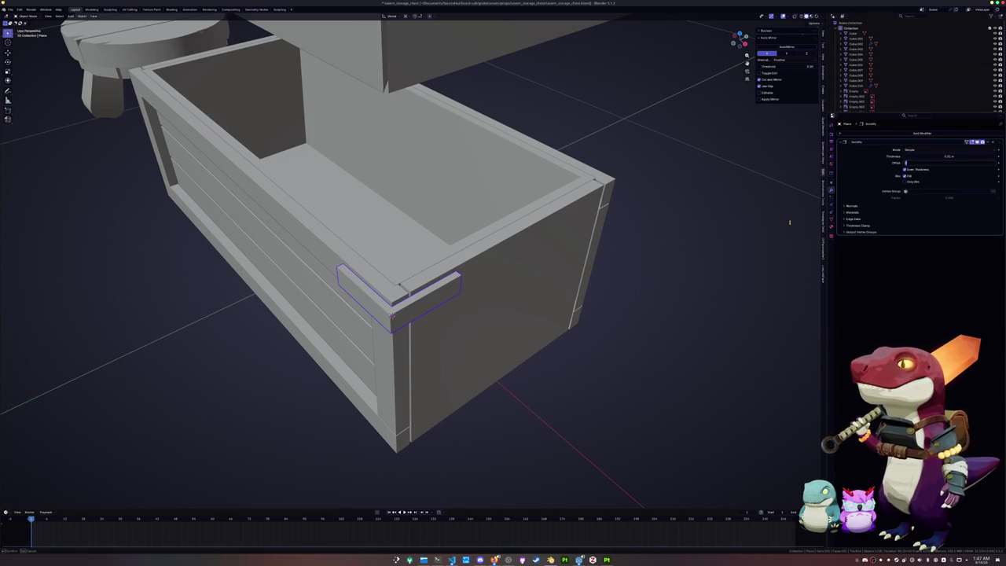
type("-0.5")
key("Return")
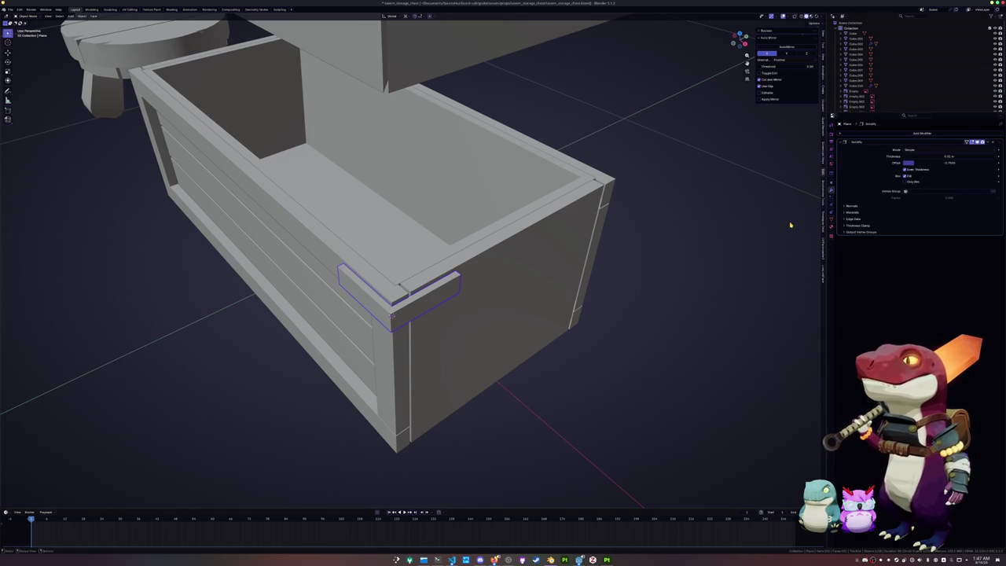
key("KP_1")
key("Tab")
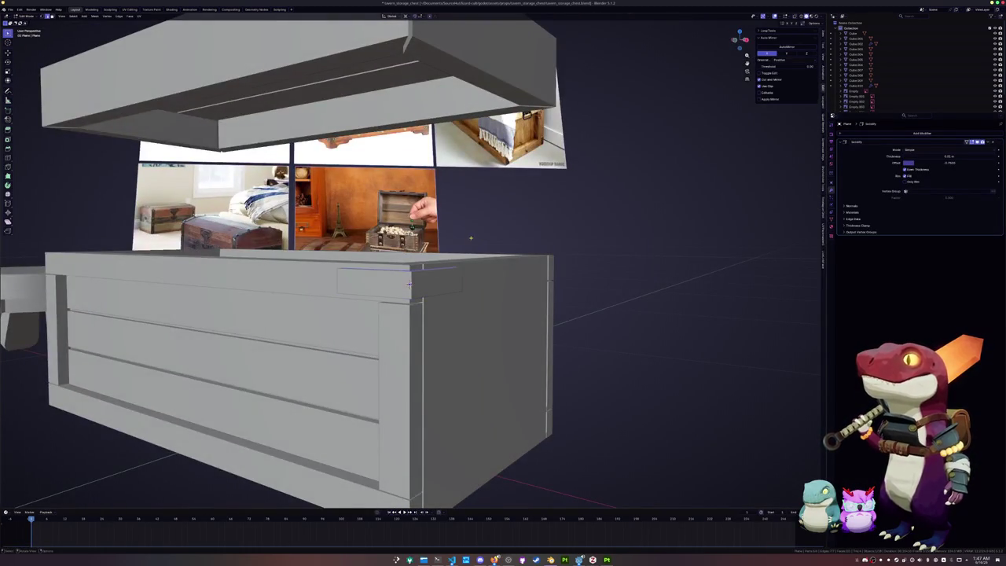
Add a loop cut to the strap, change the pivot point, and squash the loop to 0.4 along Z.
key("alt+z")
scroll(381, 278, "up", 3)
mouse_move(380, 278)
middle_mouse_down()
mouse_move(436, 285)
mouse_move(417, 291)
middle_mouse_up()
key("ctrl+r")
left_click(441, 288)
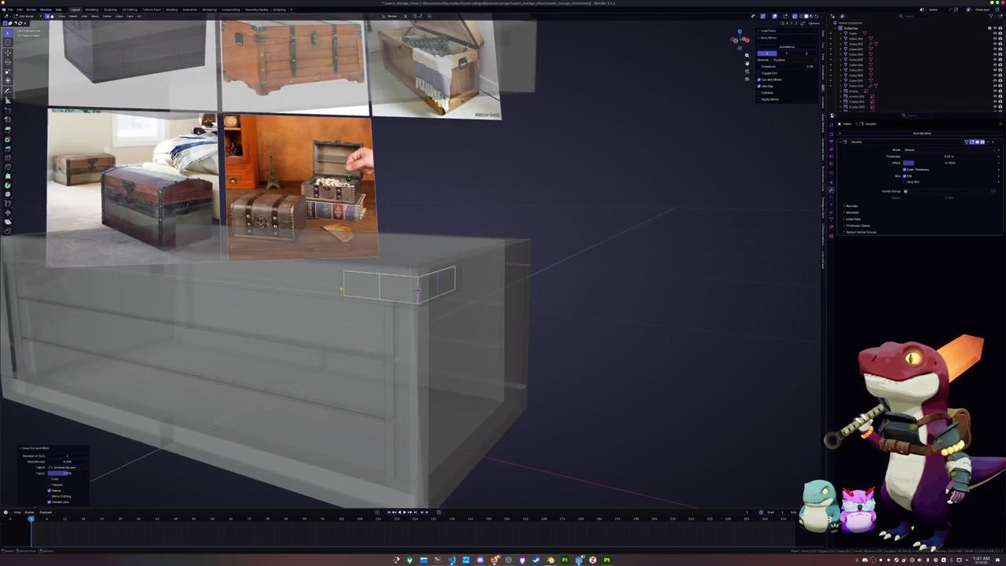
left_click(407, 16)
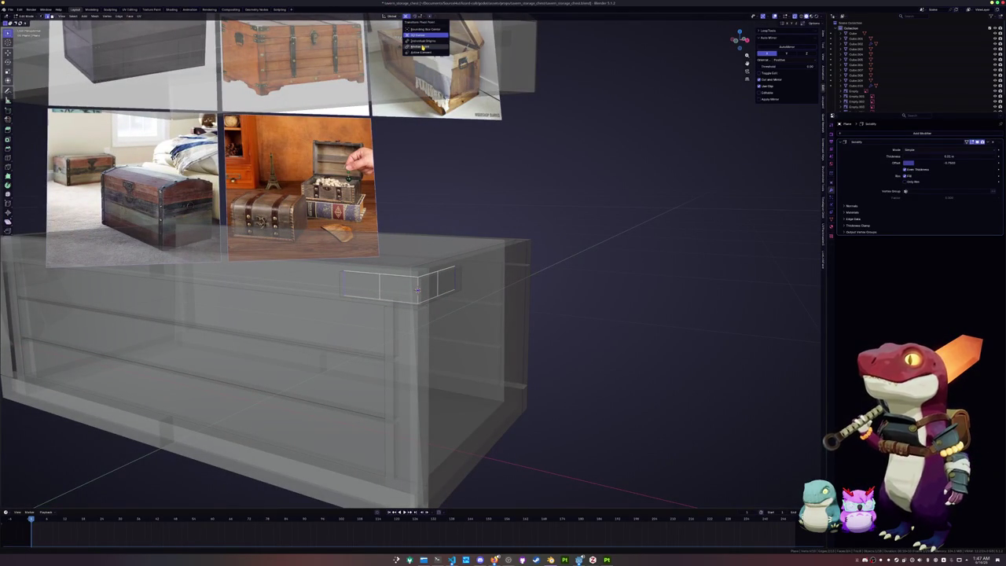
left_click(423, 47)
middle_click_drag(472, 142, 521, 164)
type("sz")
type(".4")
key("Return")
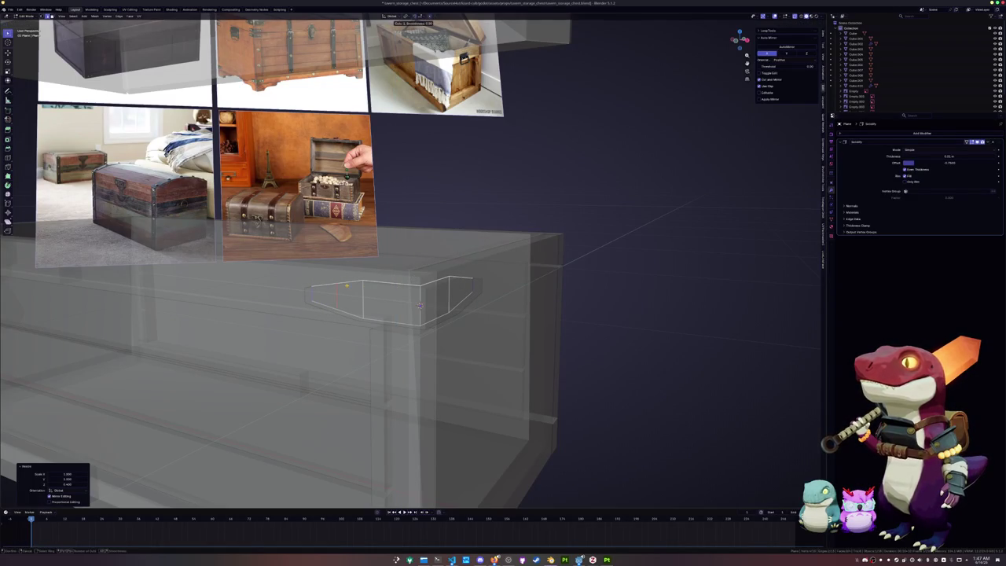
Add centred edge loops across the strap, scale the left loop taller along Z and slide it into place.
left_click(347, 286)
right_click(347, 285)
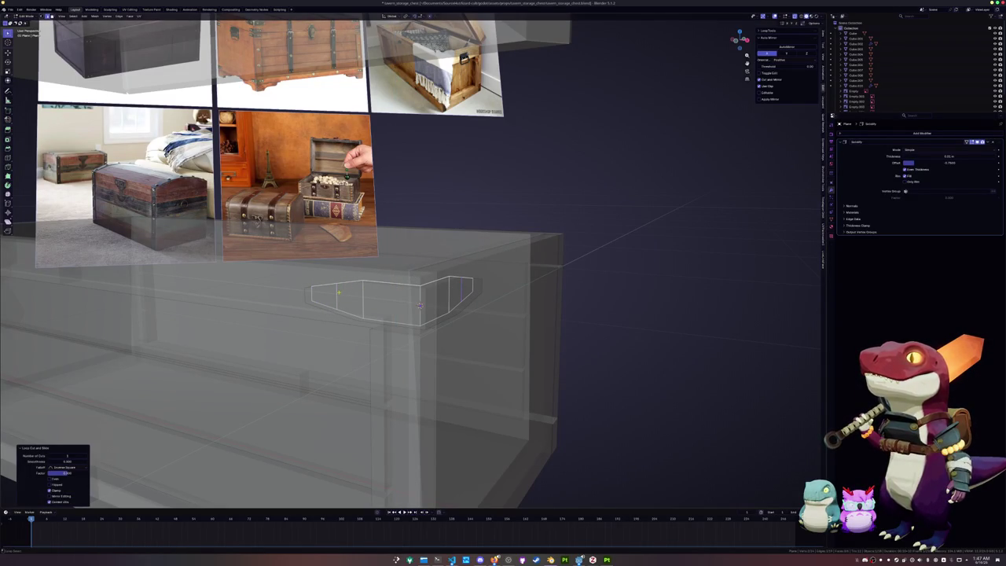
left_click(339, 292, "alt")
key("s")
key("z")
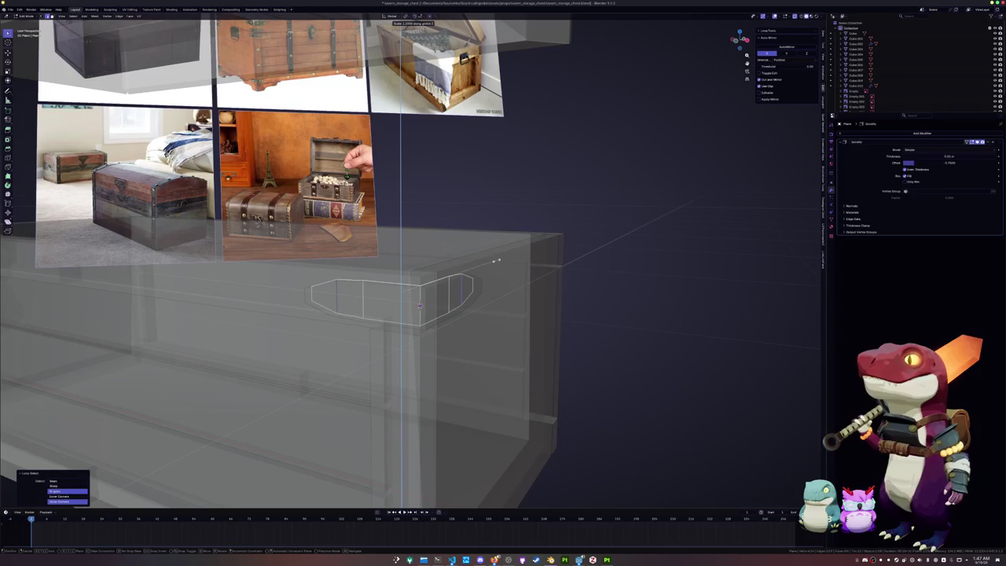
left_click(509, 258)
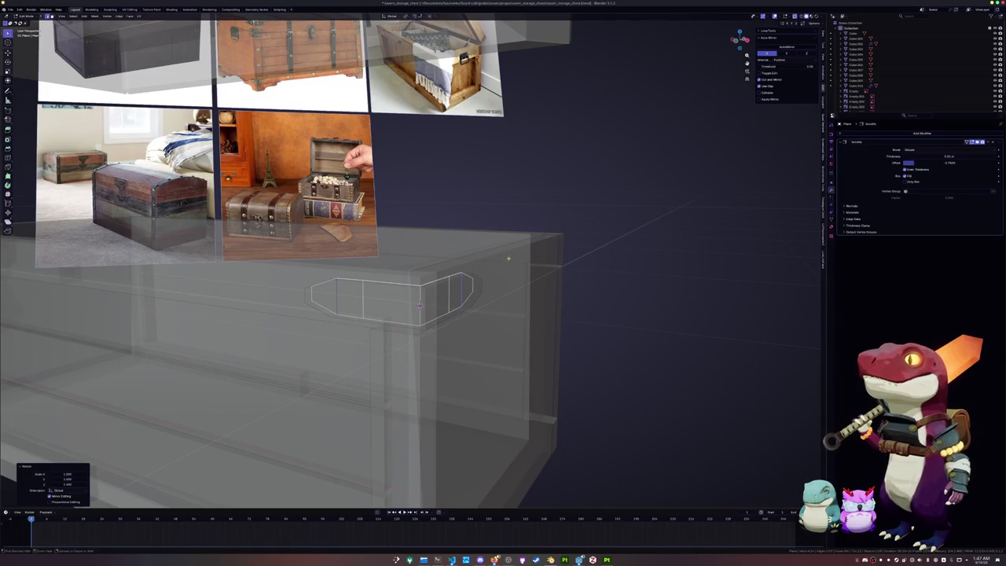
key("g")
key("g")
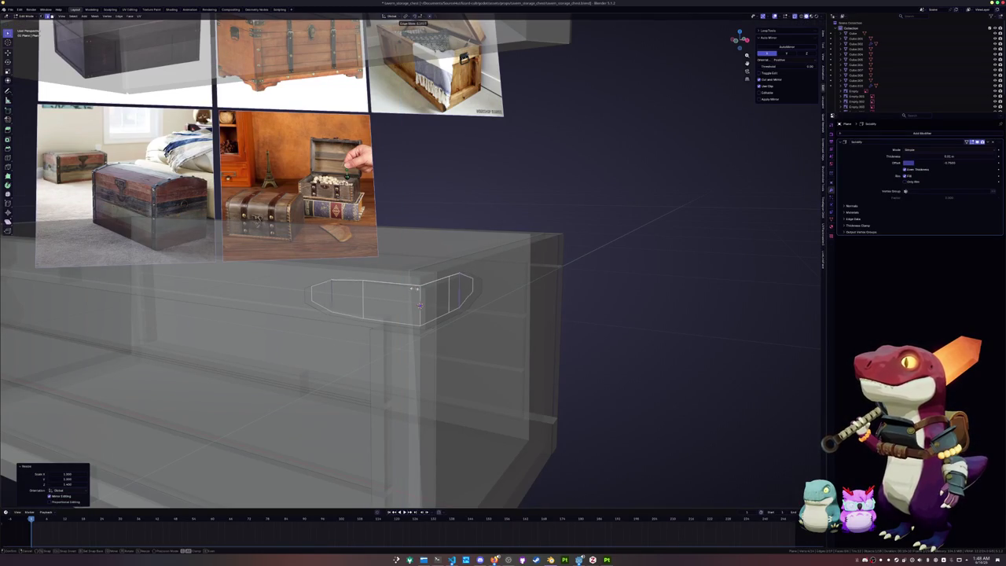
left_click(419, 306)
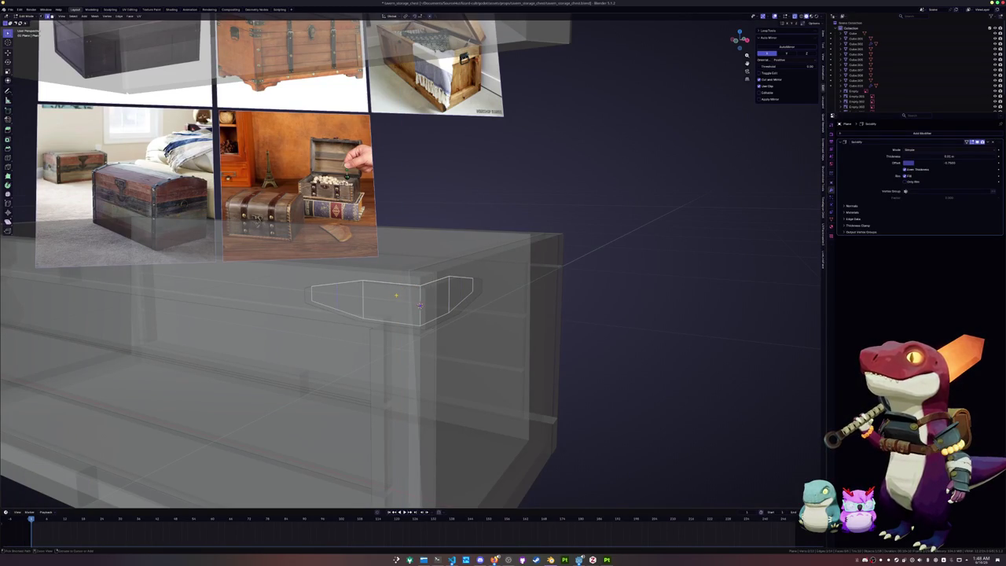
middle_click_drag(419, 307, 428, 305)
key("ctrl+r")
left_click(427, 305)
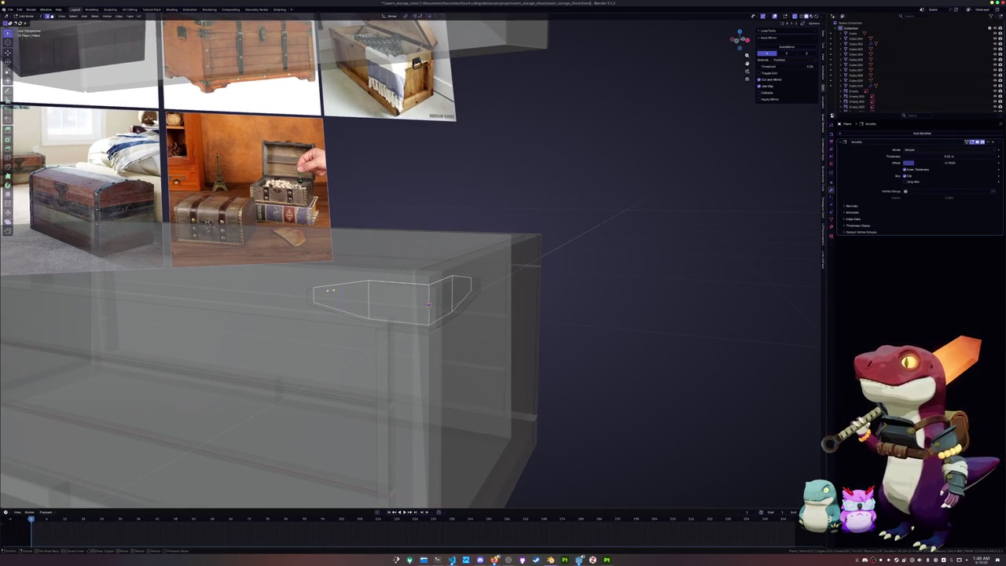
left_click(429, 305)
Scale the plank piece flatter along Z and return to Object Mode with solid shading.
middle_click_drag(428, 305, 373, 305)
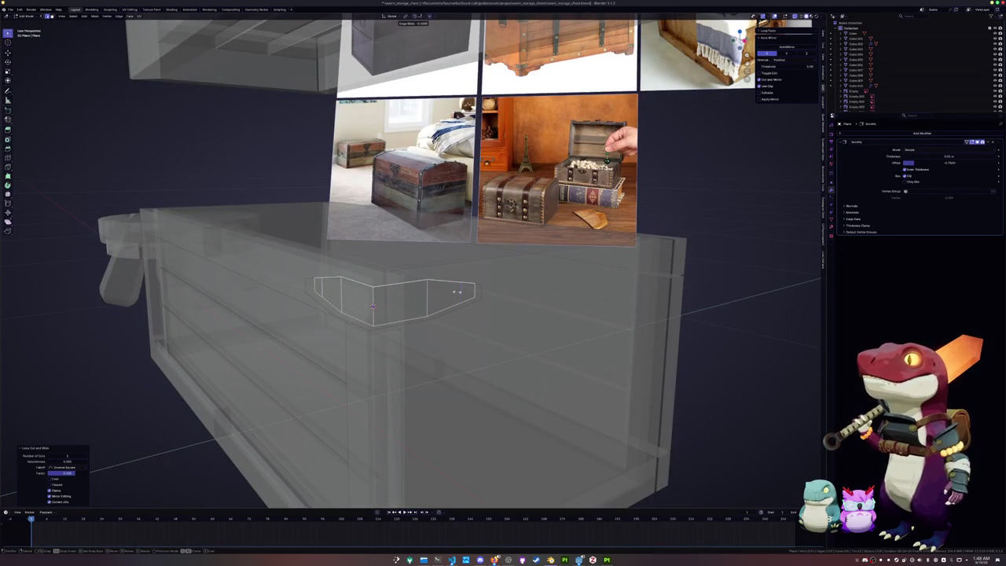
middle_click_drag(456, 292, 497, 293)
key("s")
key("z")
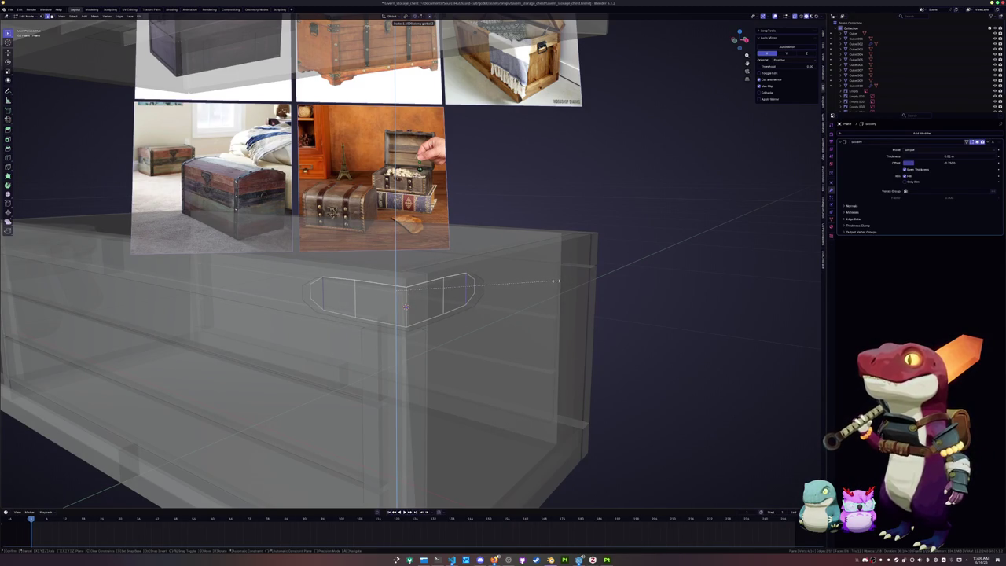
left_click(556, 281)
key("Tab")
key("alt+z")
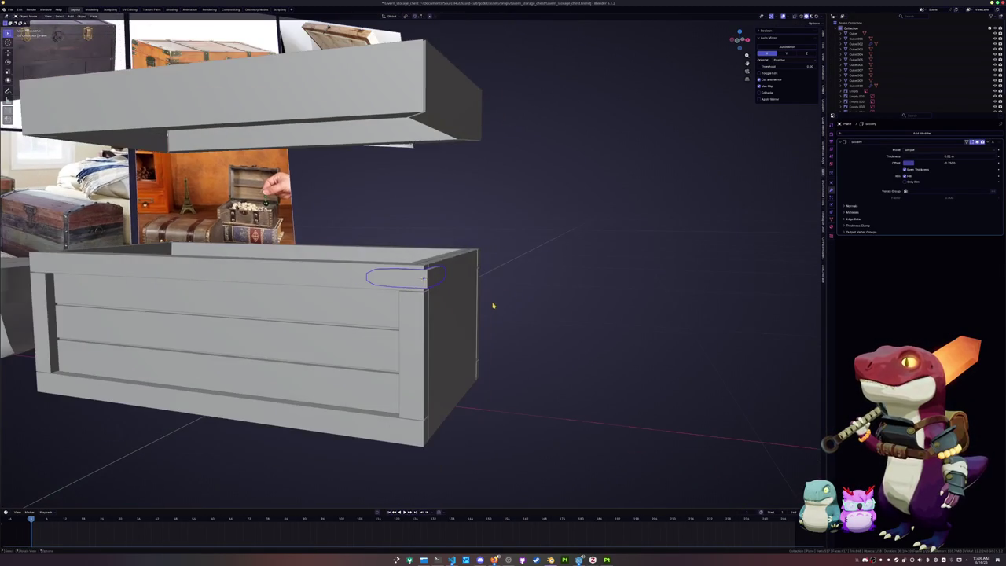
Add a Mirror modifier to the plank with Cube as mirror object and the Y axis enabled.
left_click(886, 134)
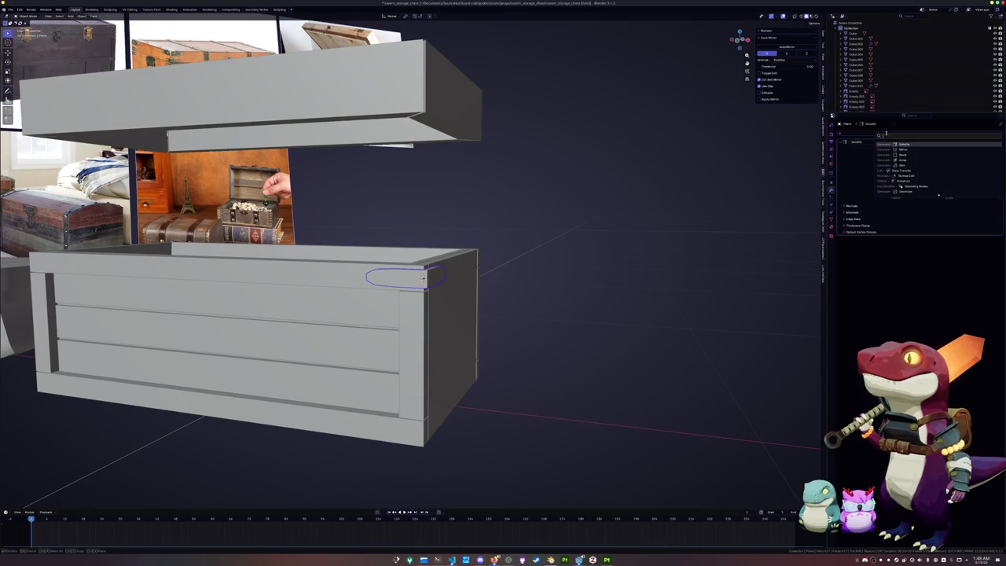
left_click(901, 149)
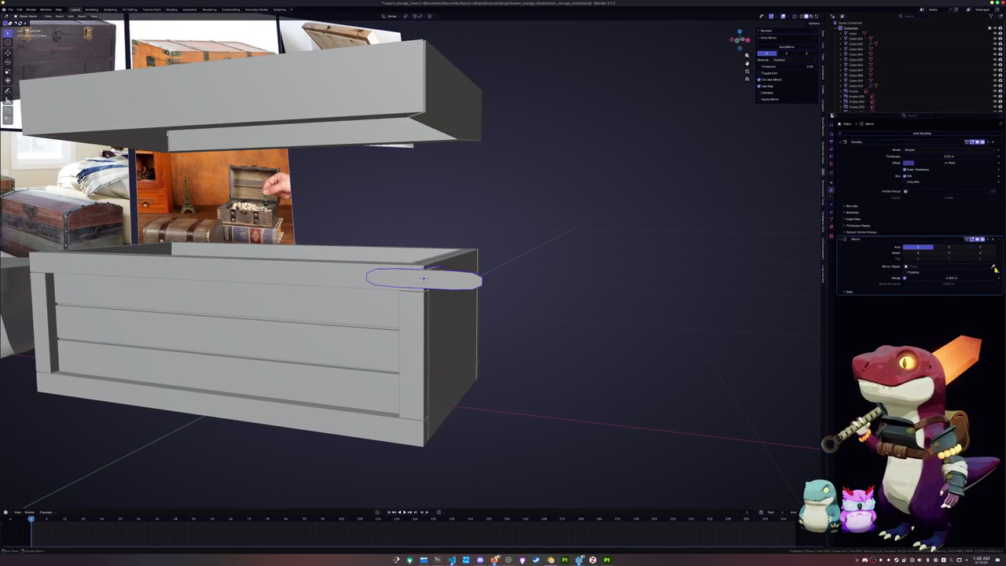
left_click(376, 425)
left_click(949, 248)
mouse_move(572, 332)
middle_mouse_down()
mouse_move(532, 333)
mouse_move(460, 293)
mouse_move(431, 312)
middle_mouse_up()
scroll(519, 330, "up", 3)
In see-through Edit Mode with face selection, select the plank's end face.
key("Tab")
key("alt+z")
key("3")
left_click(461, 293)
Delete the plank's end face and its left and right side faces.
key("x")
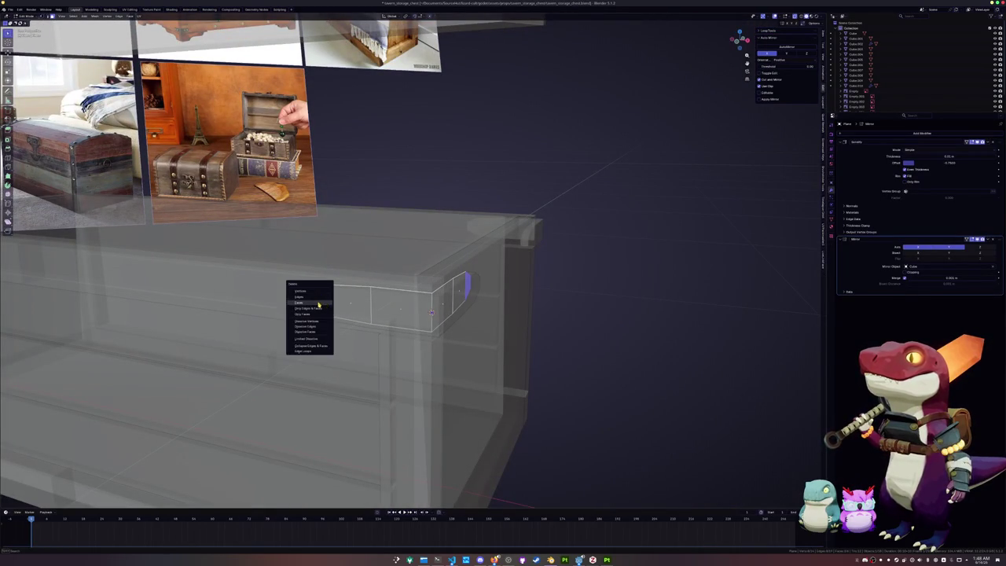
left_click(319, 304)
left_click(349, 300)
mouse_move(348, 301)
middle_mouse_down()
mouse_move(454, 297)
mouse_move(366, 315)
middle_mouse_up()
left_click(453, 297, "shift")
key("x")
left_click(403, 312)
Slide an edge loop along the plank and place a new loop cut.
middle_click_drag(462, 304, 477, 301)
key("g")
key("g")
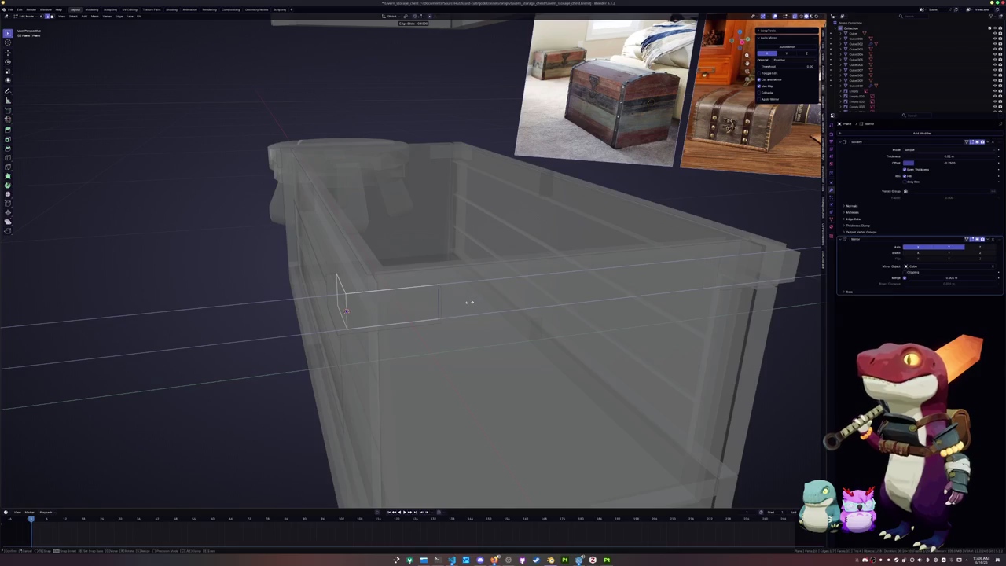
middle_click_drag(469, 302, 388, 312)
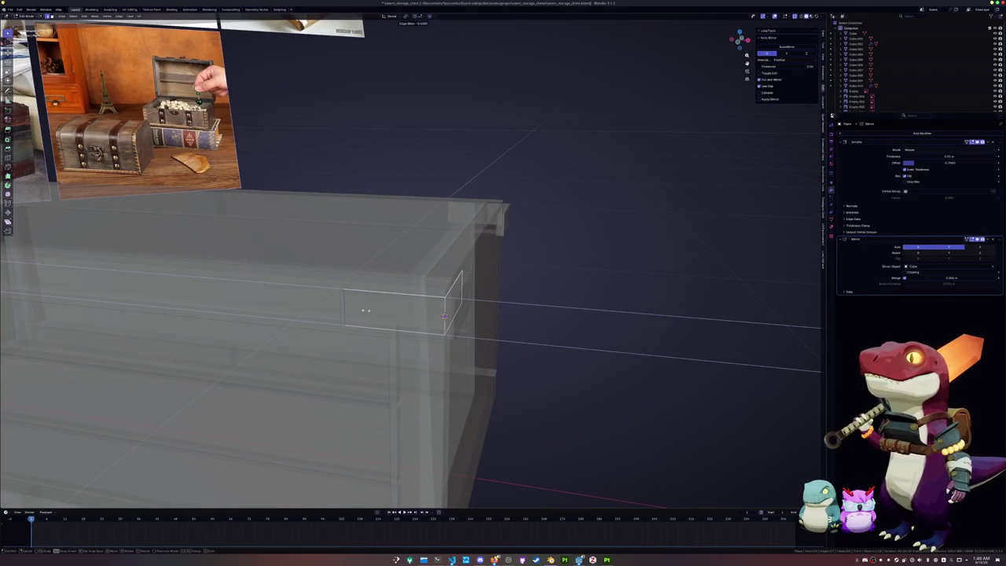
left_click(367, 309)
mouse_move(367, 309)
middle_mouse_down()
mouse_move(430, 303)
mouse_move(370, 311)
middle_mouse_up()
scroll(370, 312, "up", 1)
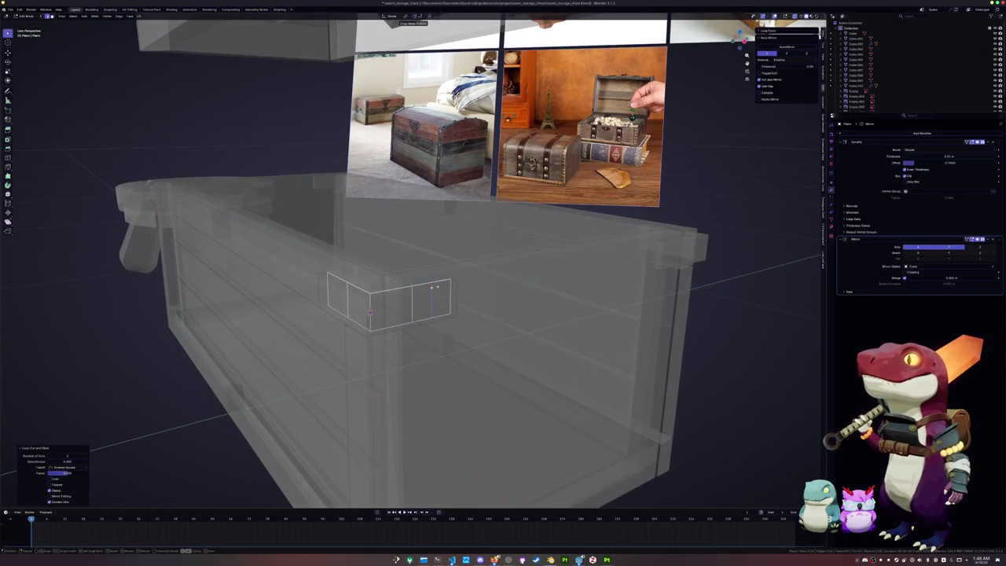
left_click(369, 311)
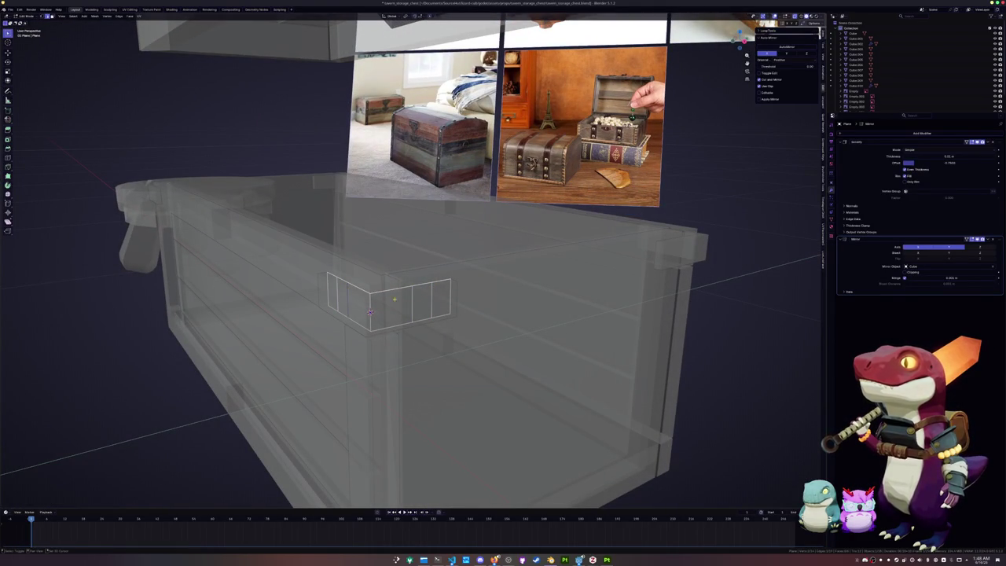
Dissolve the extra loop edges, scale the selection along Z, and switch back to solid shading.
key("x")
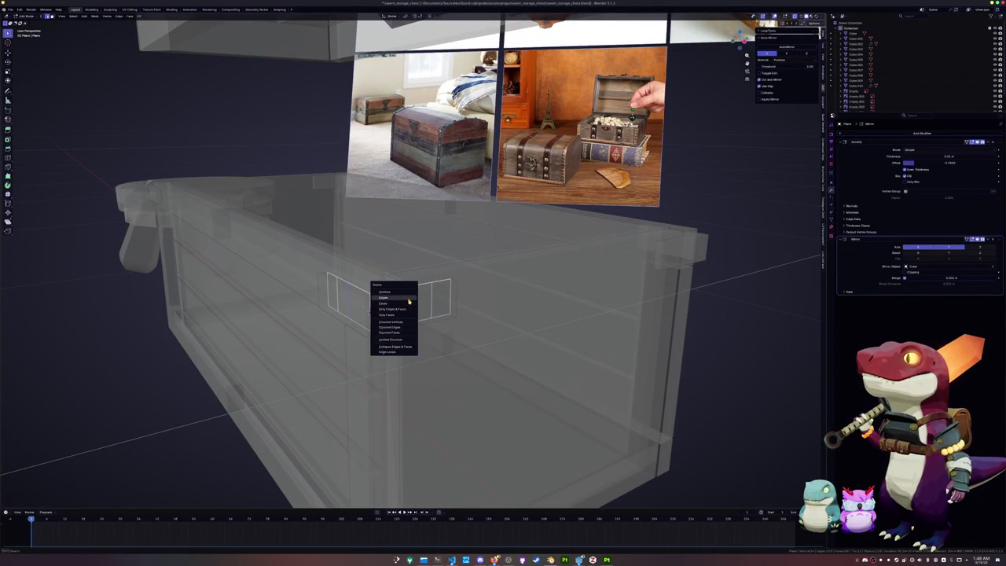
key("x")
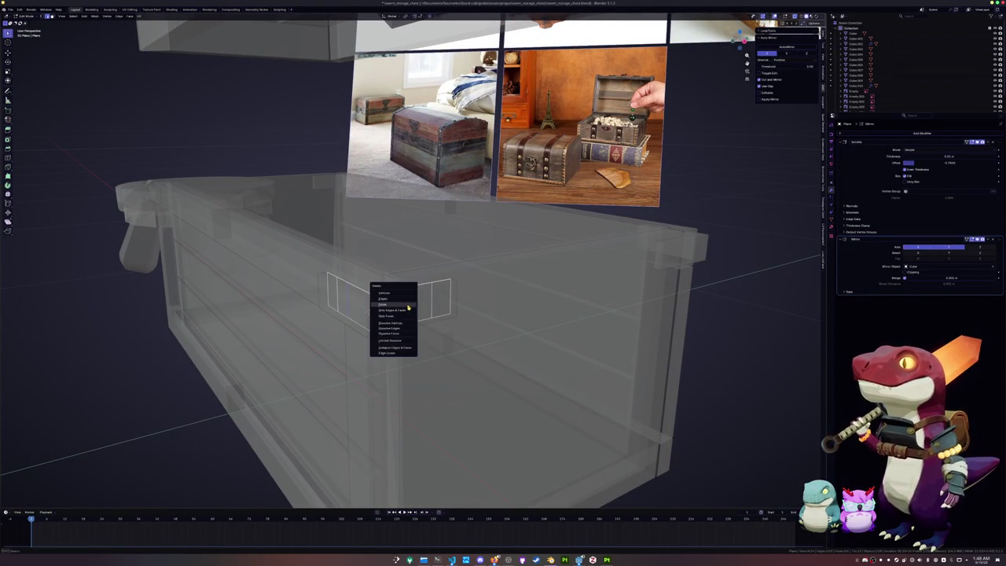
left_click(400, 328)
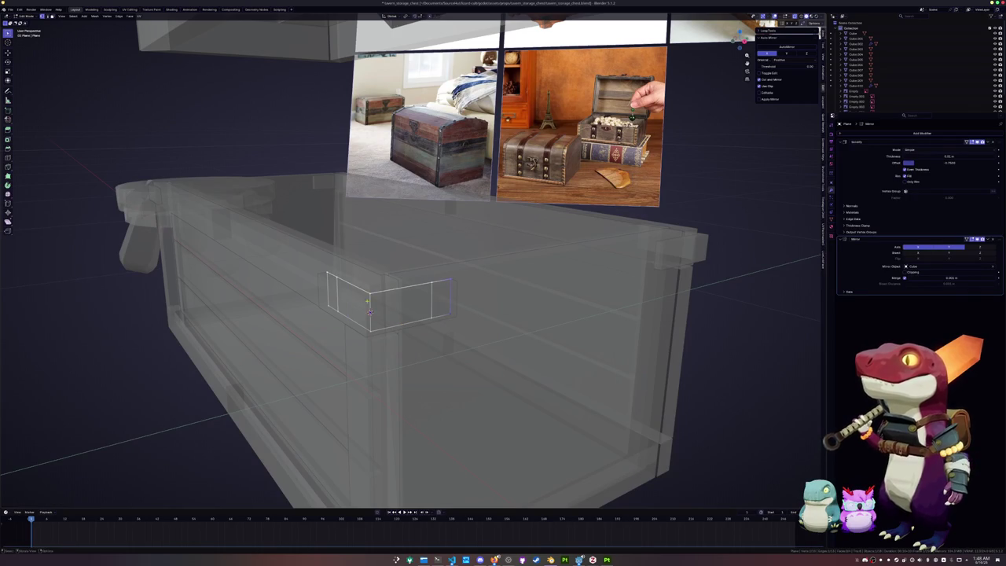
key("s")
key("z")
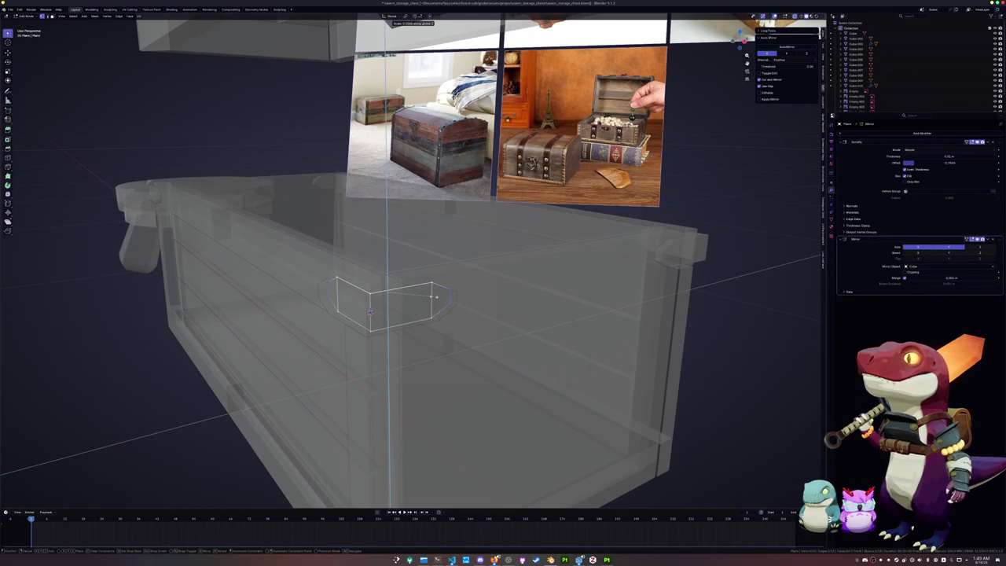
left_click(431, 297)
middle_click_drag(430, 297, 440, 315)
key("alt+z")
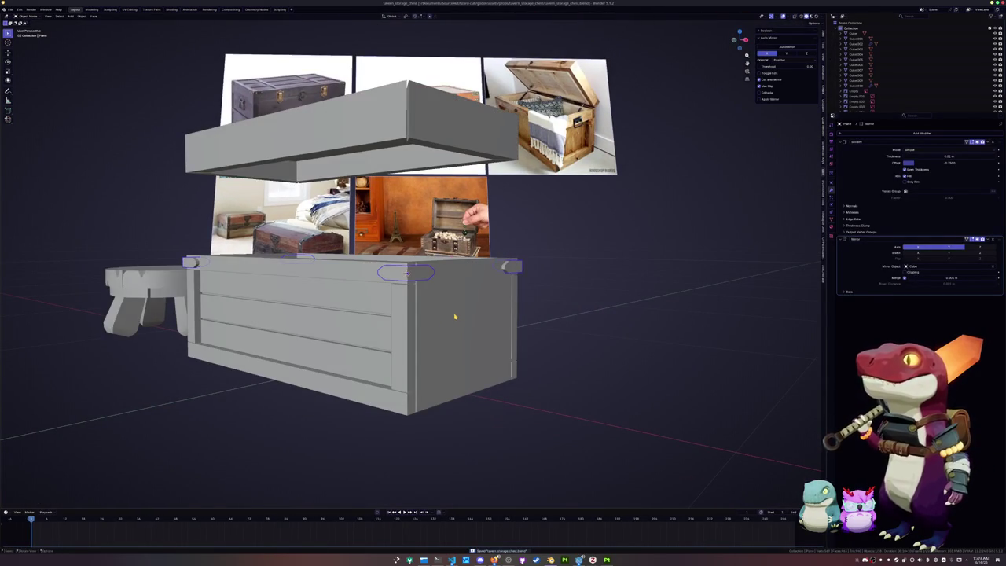
Duplicate the corner pieces, move the copies along Z toward the bottom, and parent them with Ctrl+P.
key("shift+d")
key("z")
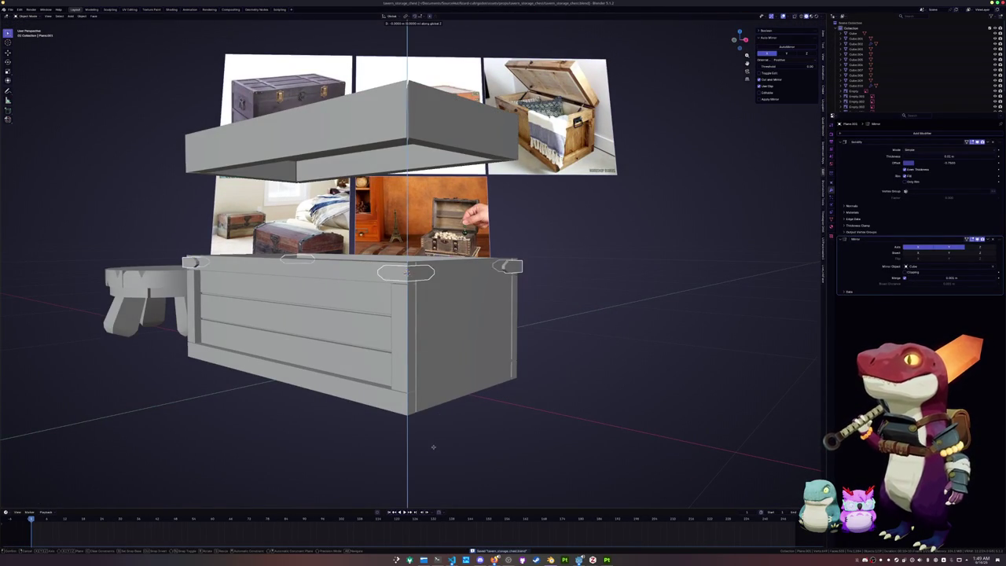
left_click(414, 420)
left_click(414, 419, "shift")
key("ctrl+p")
left_click(414, 425)
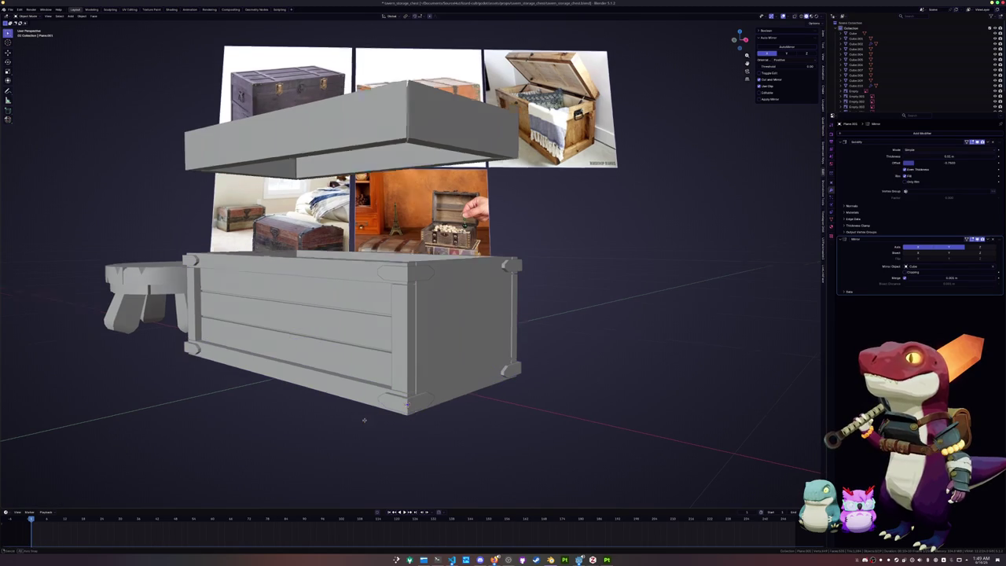
scroll(370, 417, "down", 5)
scroll(383, 411, "up", 5)
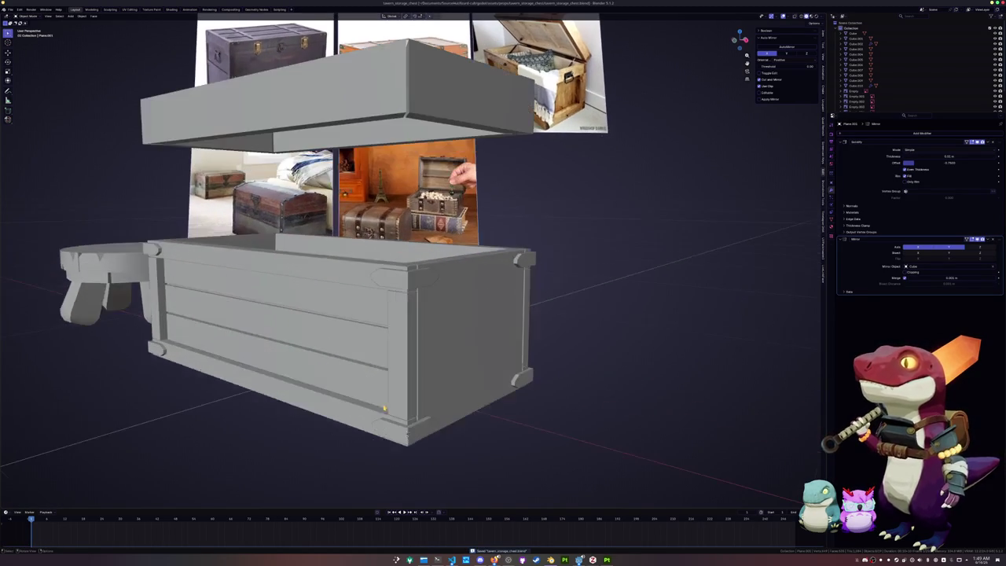
middle_click_drag(321, 266, 323, 302)
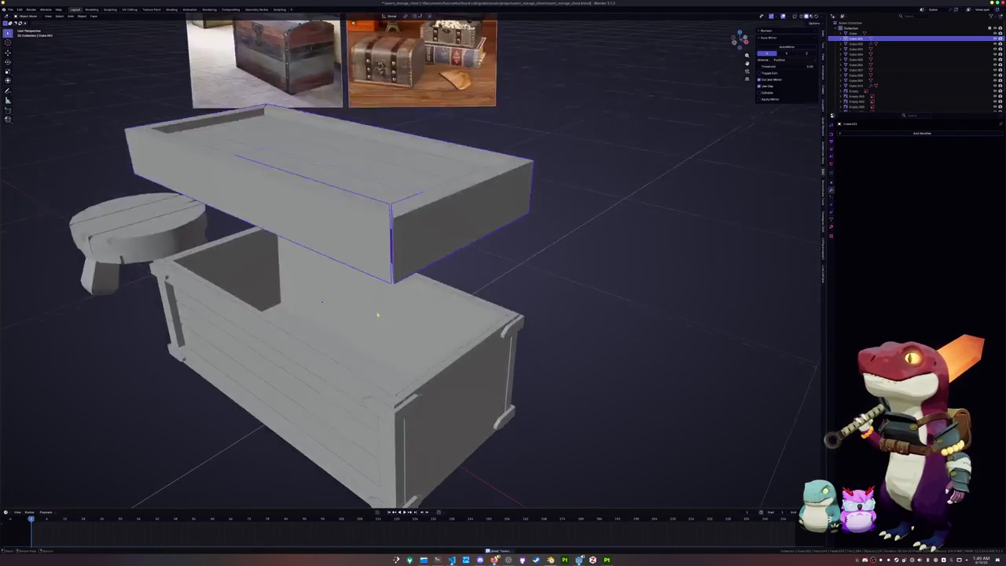
Duplicate the chest body and move the copy straight up along Z.
left_click(321, 302)
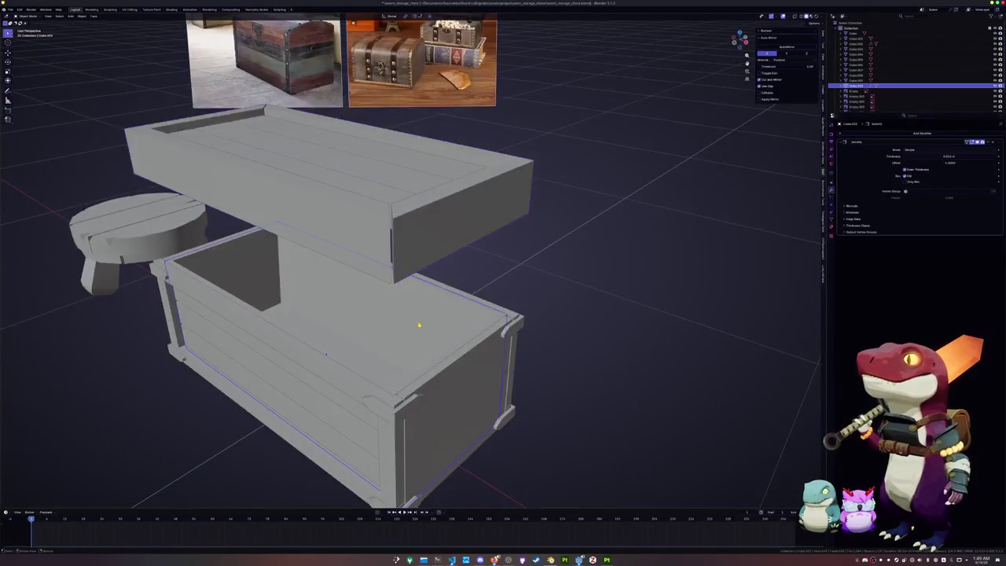
middle_click_drag(421, 327, 409, 235)
key("shift+d")
key("z")
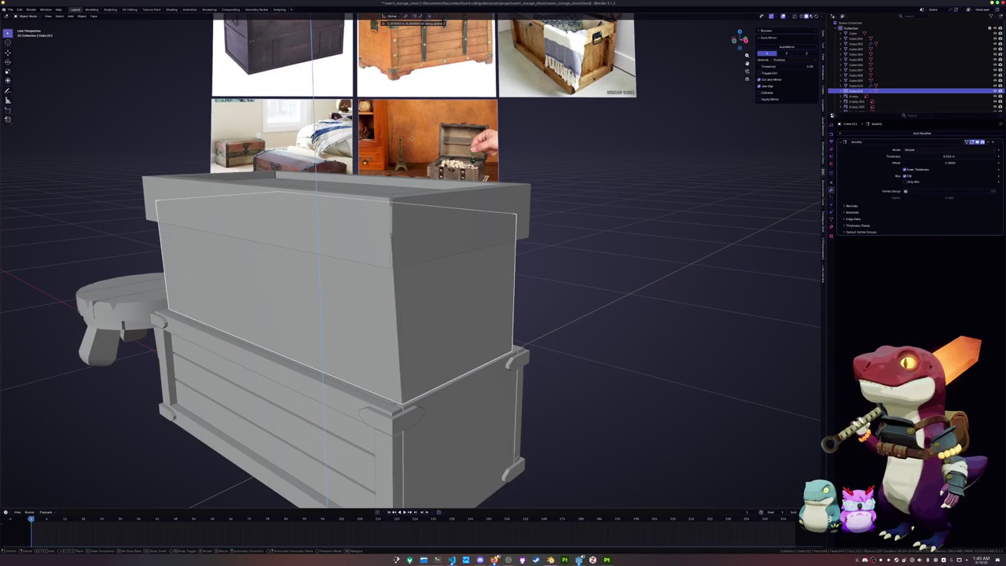
left_click(471, 405)
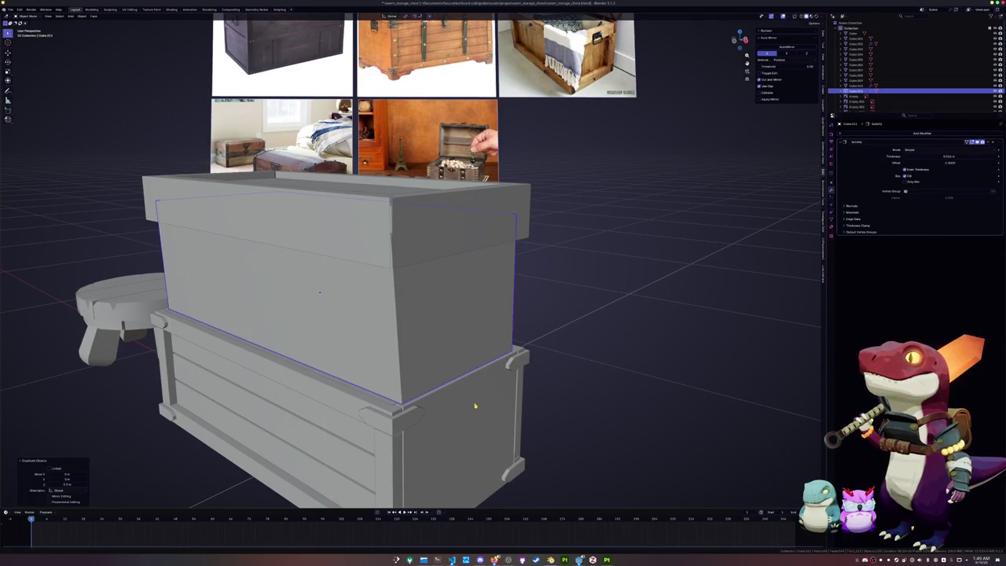
In front view, rotate the copy 180 degrees to flip it upside down.
scroll(474, 404, "up", 3)
key("KP_1")
scroll(433, 393, "down", 3)
middle_click_drag(392, 383, 459, 417, "shift")
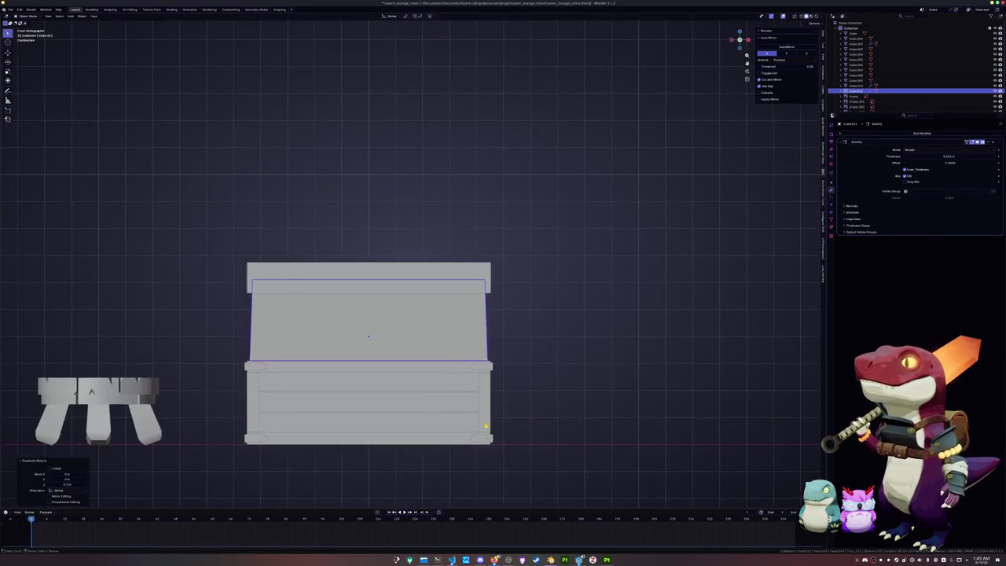
scroll(527, 417, "up", 1)
type("r180")
key("Return")
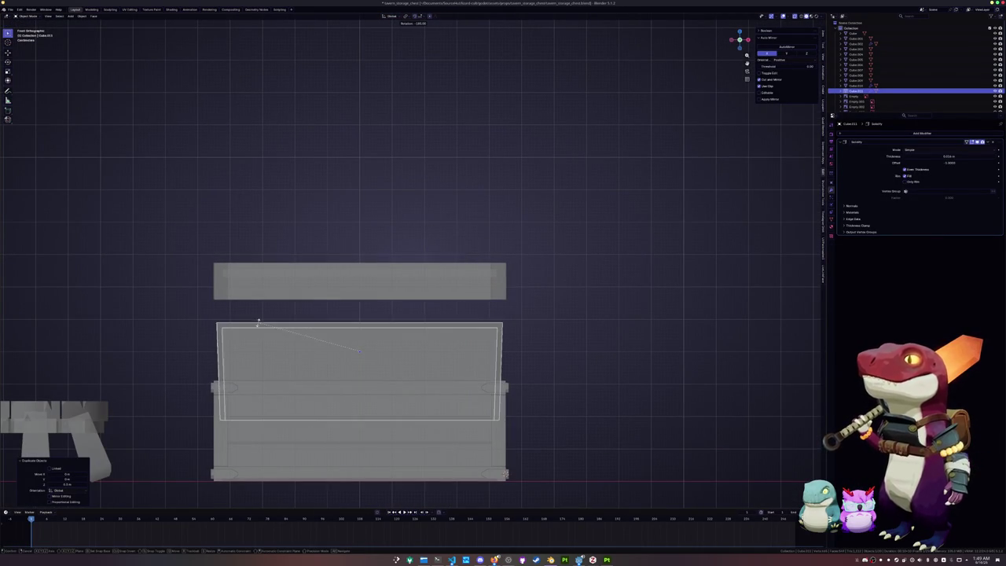
Lift the flipped liner along Z into the lid and adjust its Solidify thickness.
key("g")
key("z")
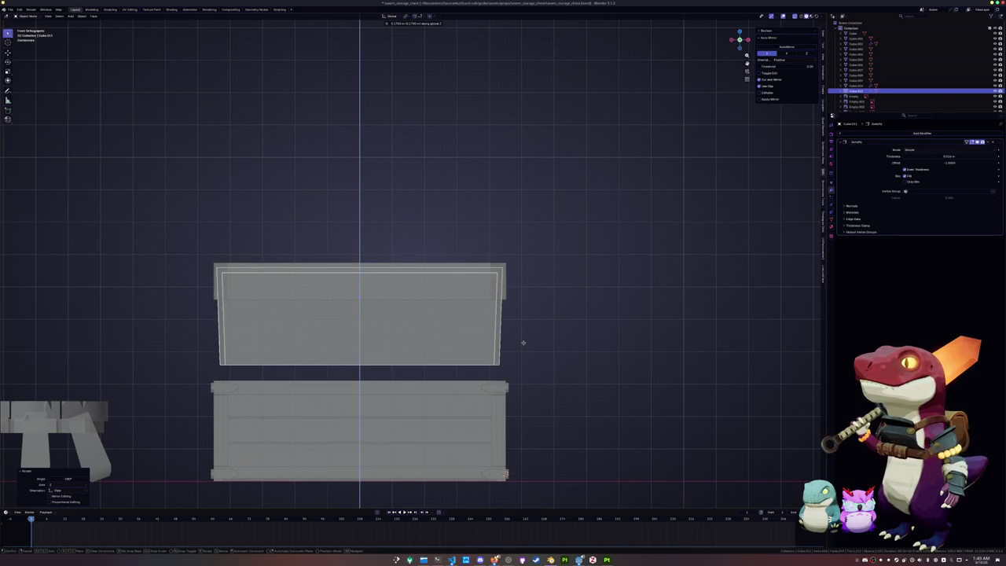
left_click(525, 344)
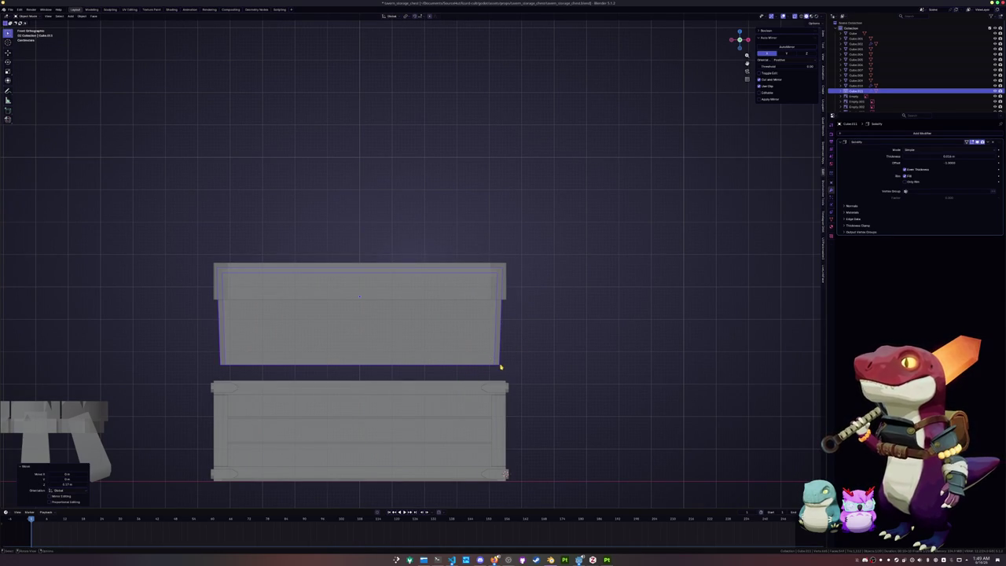
left_click(908, 170)
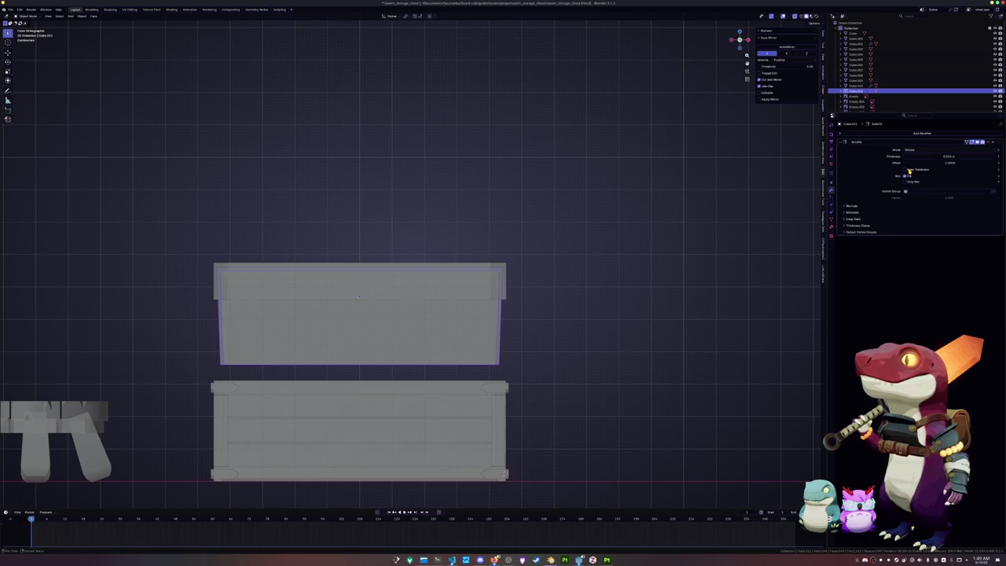
key("Tab")
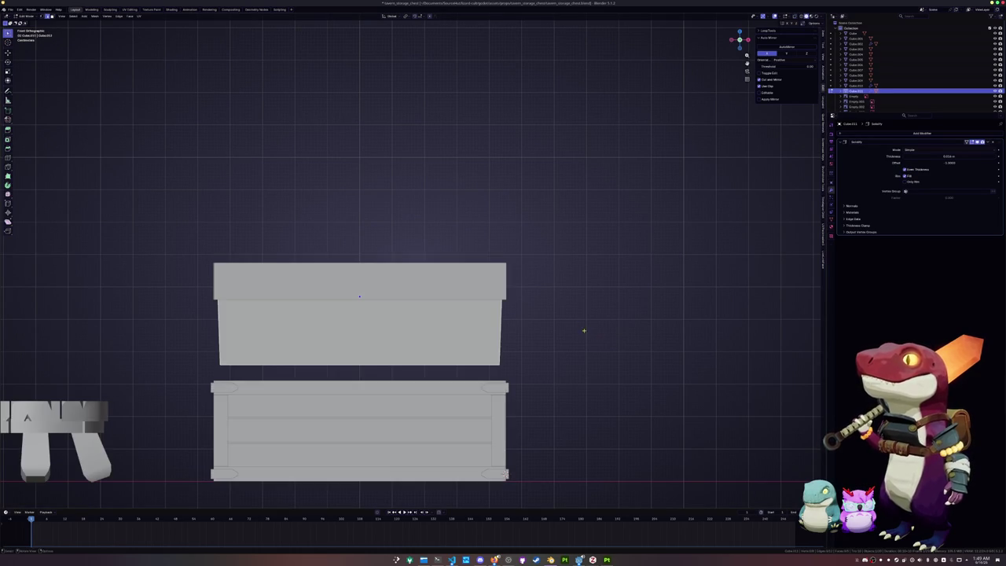
Narrow the liner's top edge along X and move its bottom edge along Z to shorten it.
left_click_drag(540, 299, 209, 231)
key("s")
key("x")
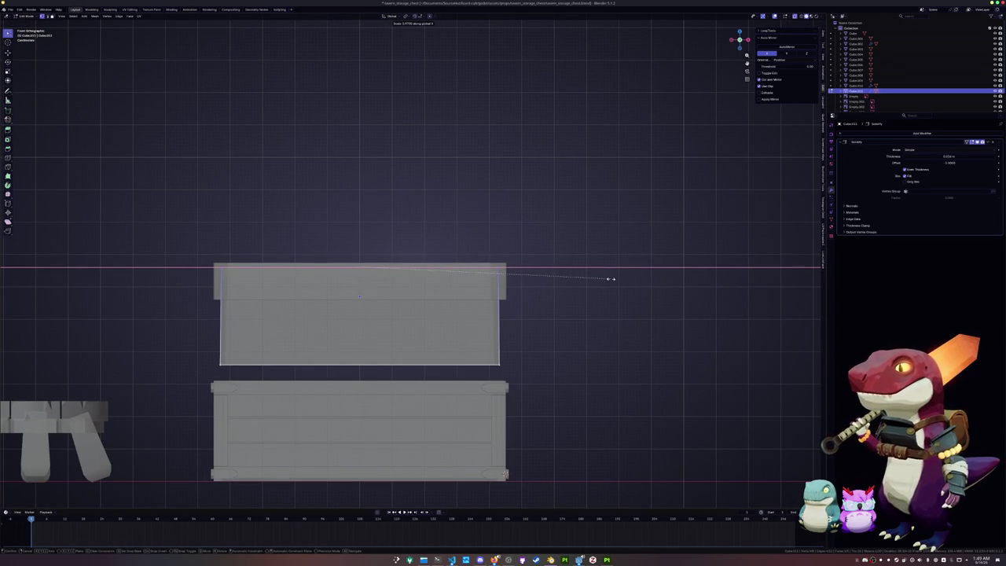
left_click(616, 280)
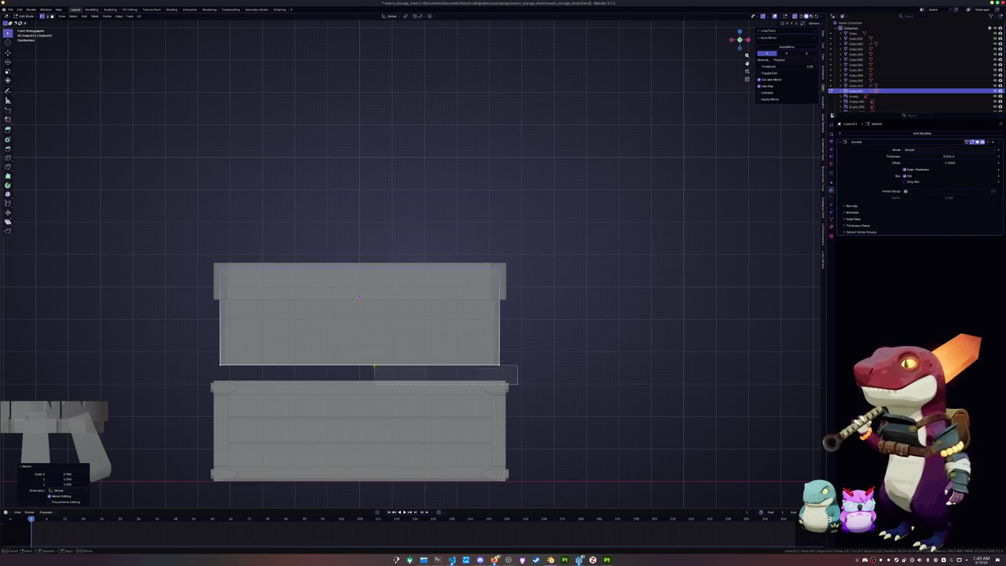
key("g")
key("z")
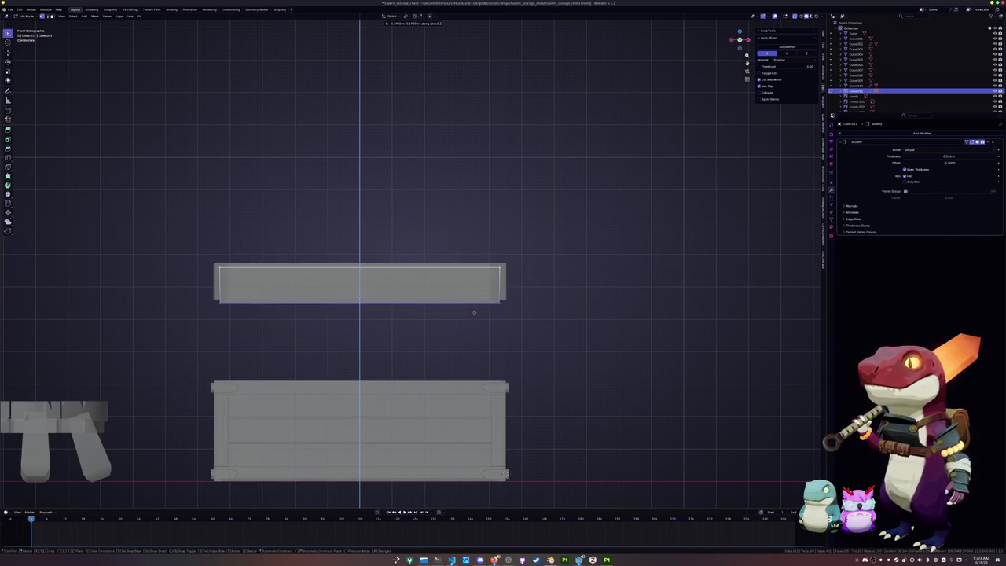
left_click(475, 305)
Move the lid's inner piece up along Z and select a face loop on the inner frame.
mouse_move(489, 337)
middle_mouse_down()
mouse_move(478, 360)
mouse_move(475, 346)
middle_mouse_up()
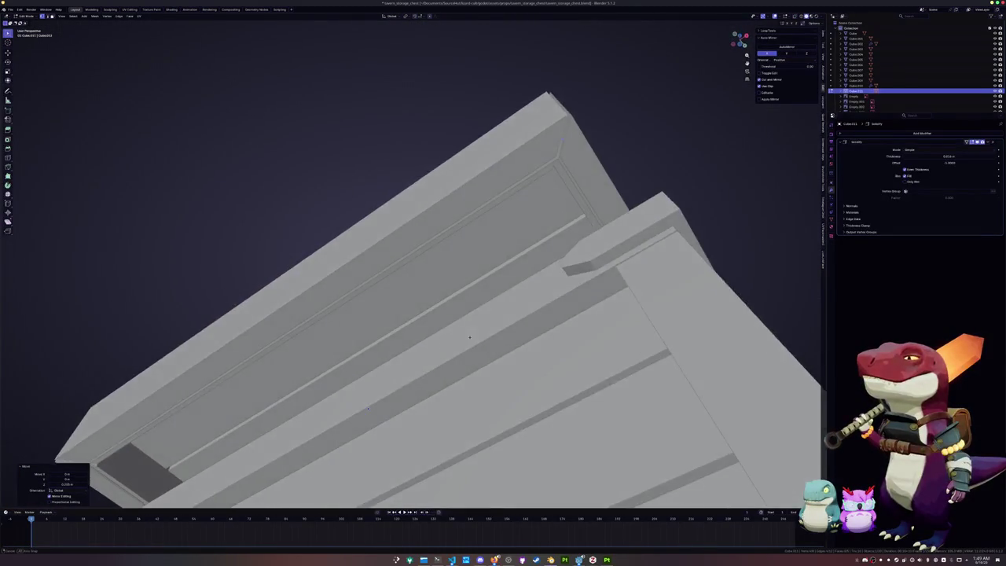
key("g")
key("z")
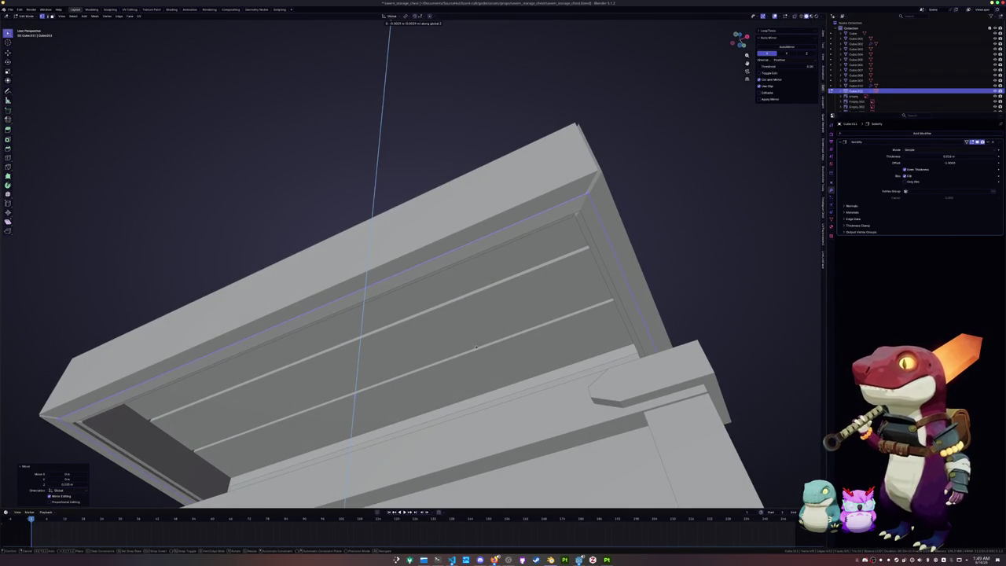
left_click(476, 347)
middle_click_drag(476, 347, 492, 350)
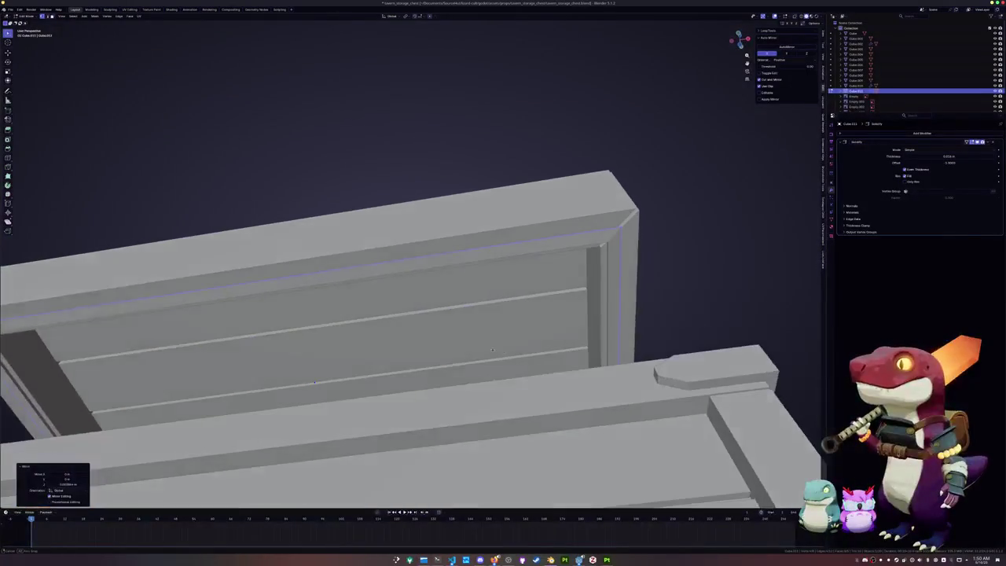
left_click(599, 280)
left_click(599, 281, "alt")
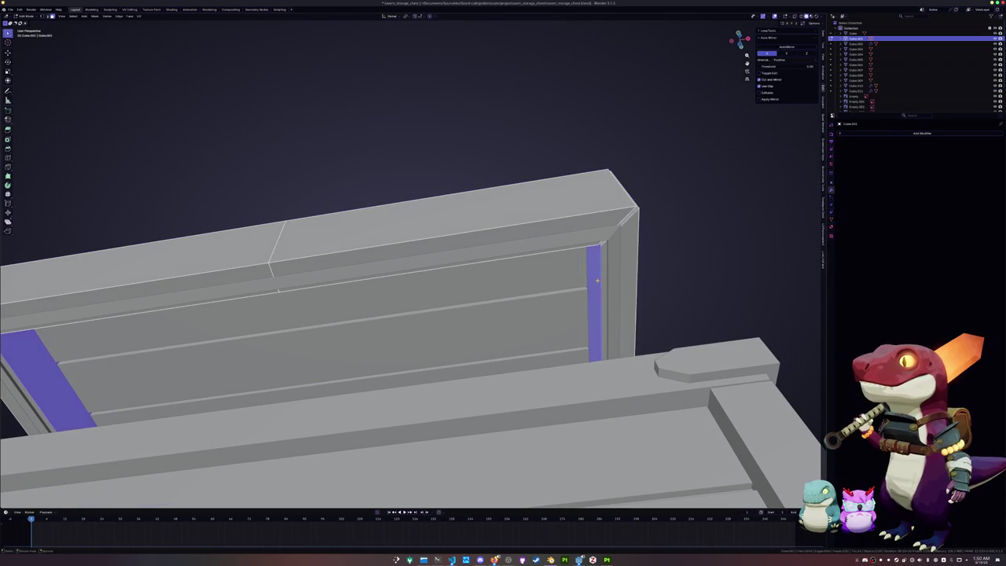
Dissolve the edges of the face loops along the lid's lower front strip.
mouse_move(592, 286)
middle_mouse_down()
mouse_move(455, 378)
mouse_move(420, 342)
middle_mouse_up()
left_click(456, 379, "alt")
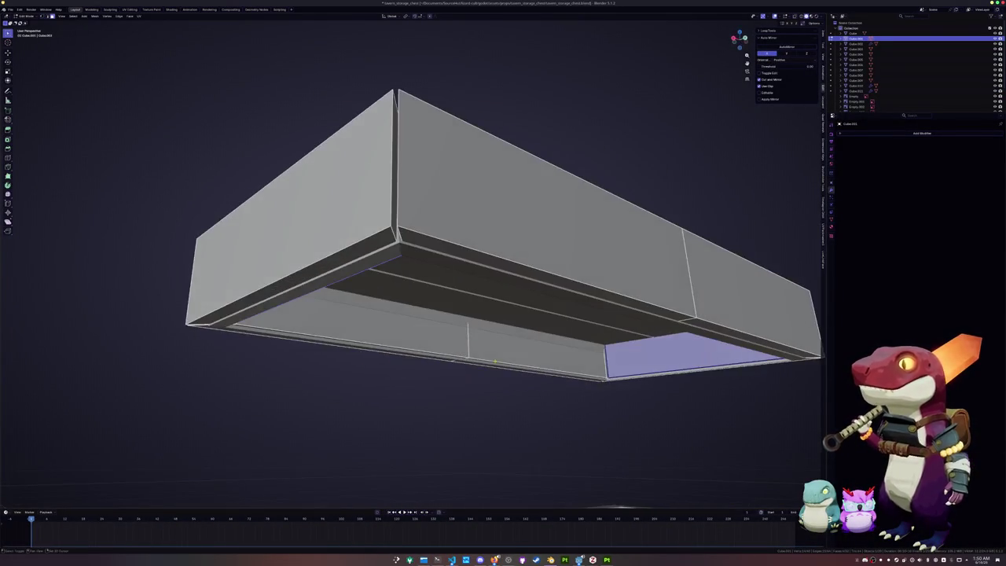
left_click(435, 342, "alt+shift")
middle_click_drag(436, 341, 417, 332)
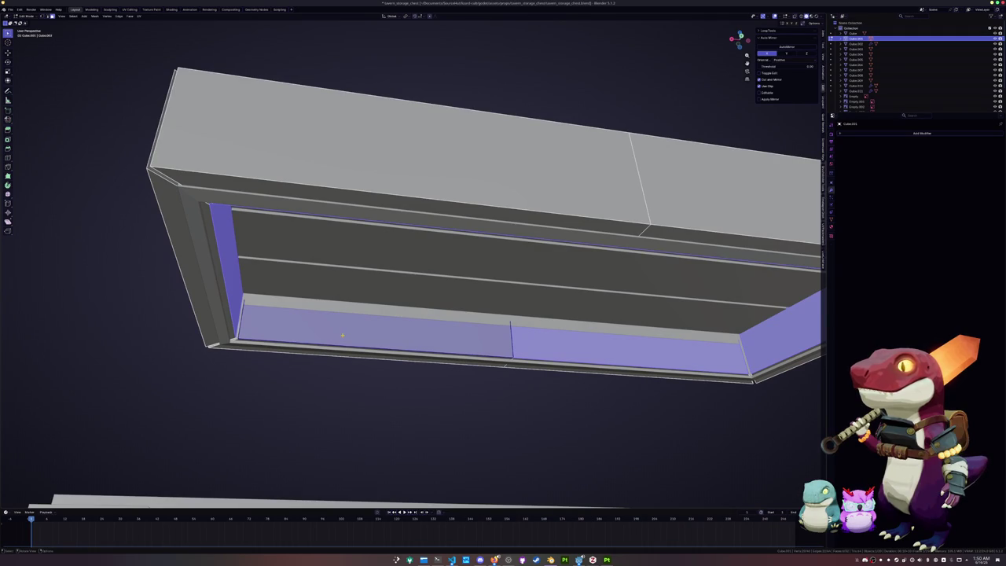
key("x")
left_click(343, 336)
mouse_move(343, 337)
middle_mouse_down()
mouse_move(257, 327)
mouse_move(443, 360)
middle_mouse_up()
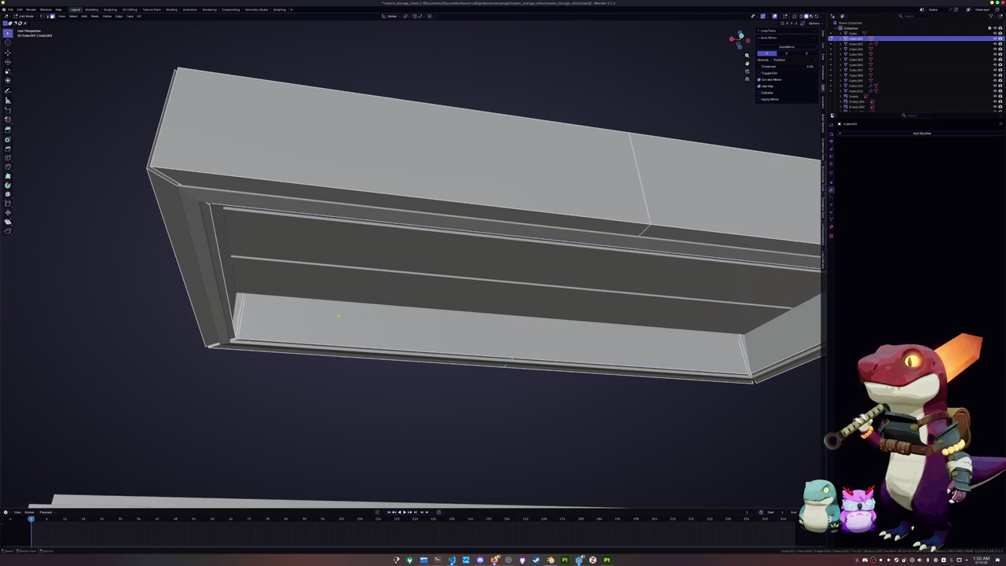
key("Tab")
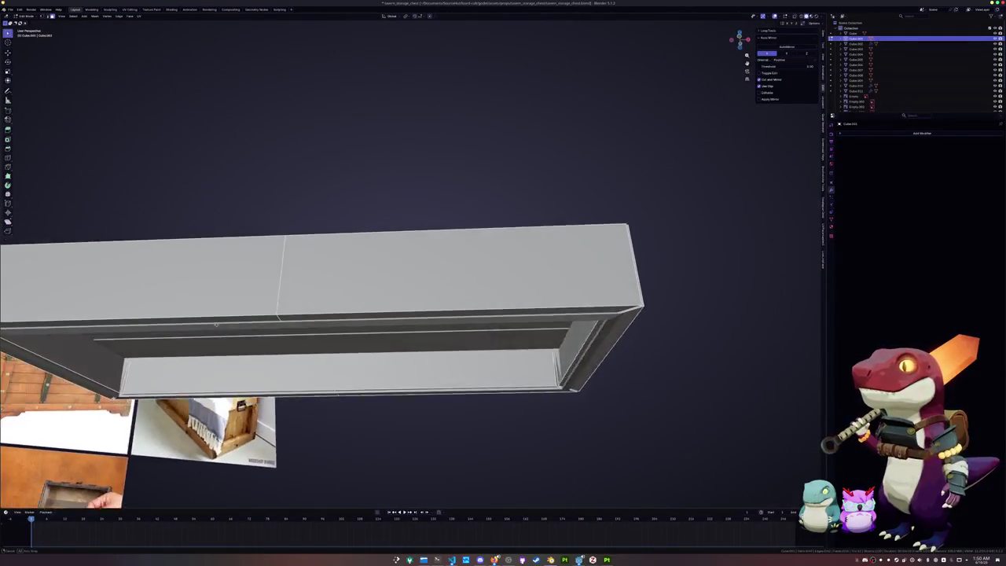
key("Tab")
Reposition the edge loop near the lid's right end, checking it from the top view.
left_click(637, 332, "alt")
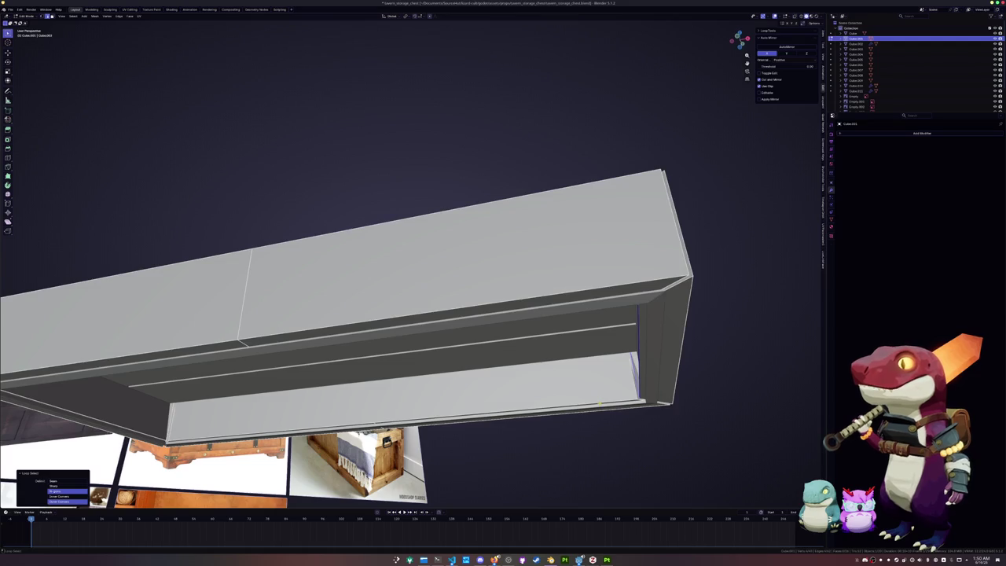
middle_click_drag(599, 405, 648, 425)
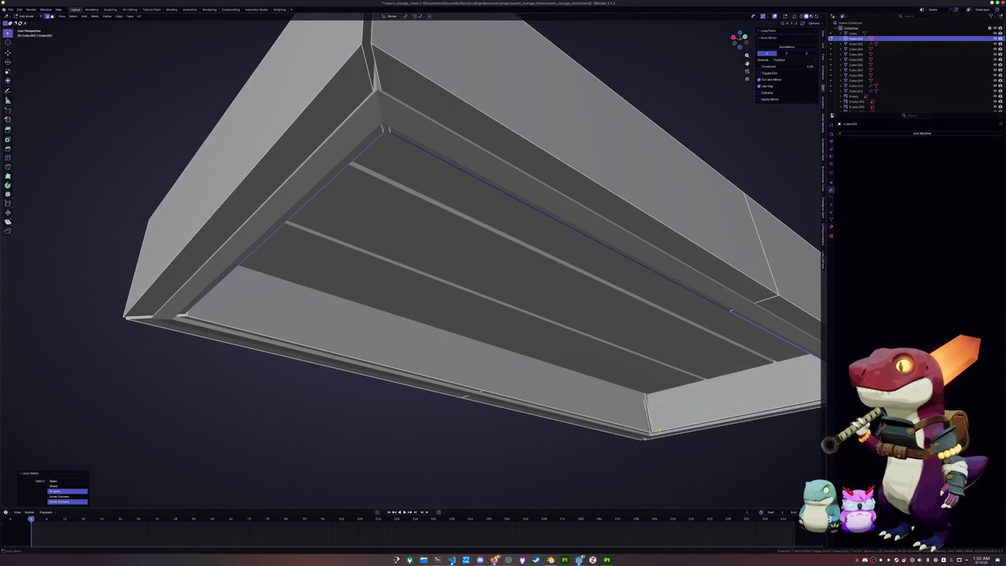
middle_click_drag(659, 430, 583, 361)
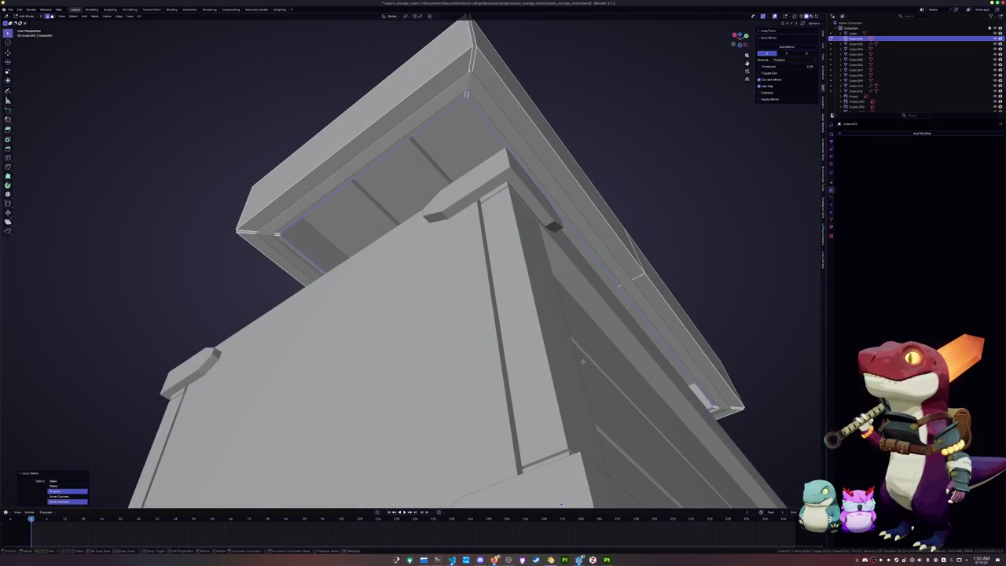
key("ctrl+b")
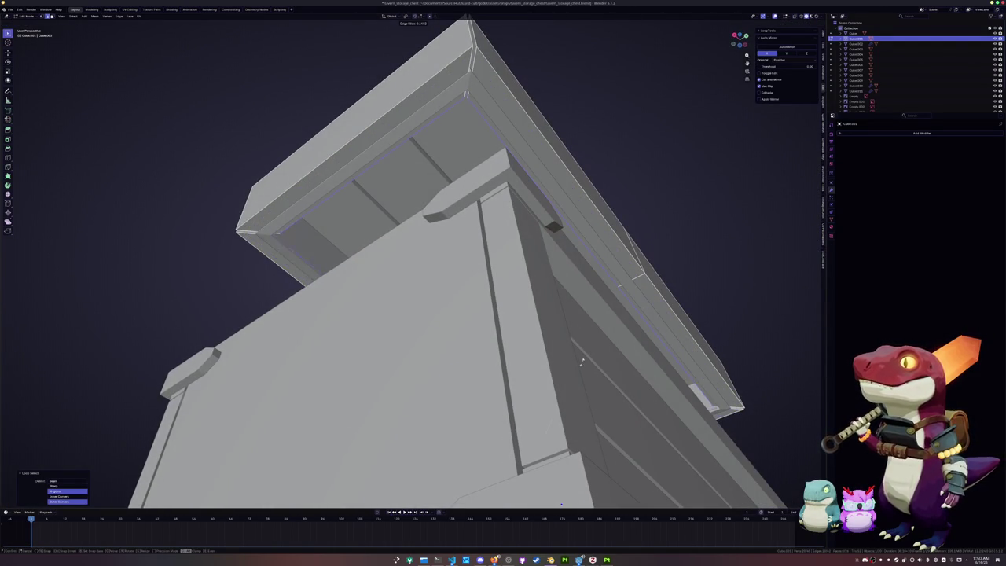
middle_click_drag(581, 363, 452, 346)
key("alt+z")
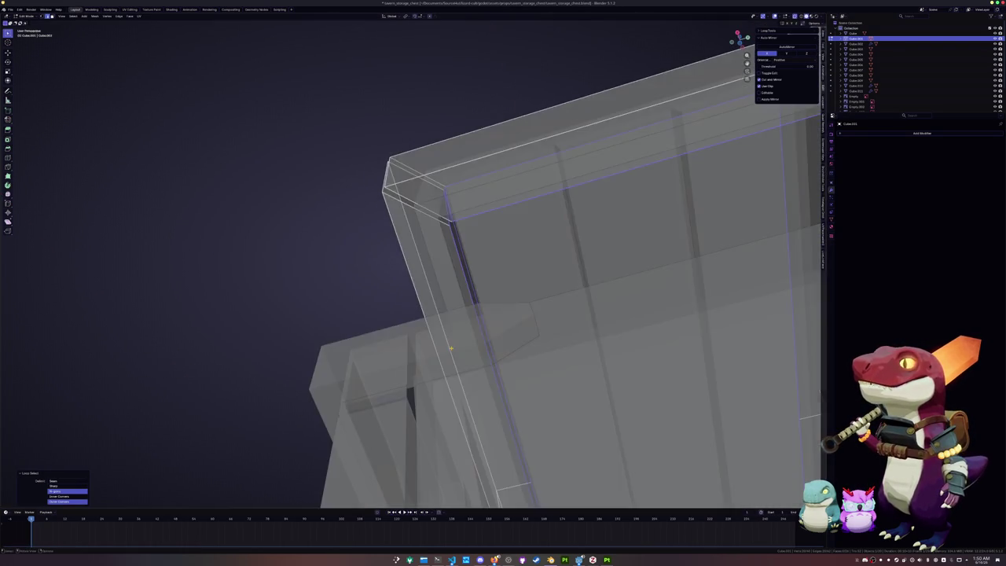
key("KP_1")
key("KP_7")
scroll(411, 239, "down", 3)
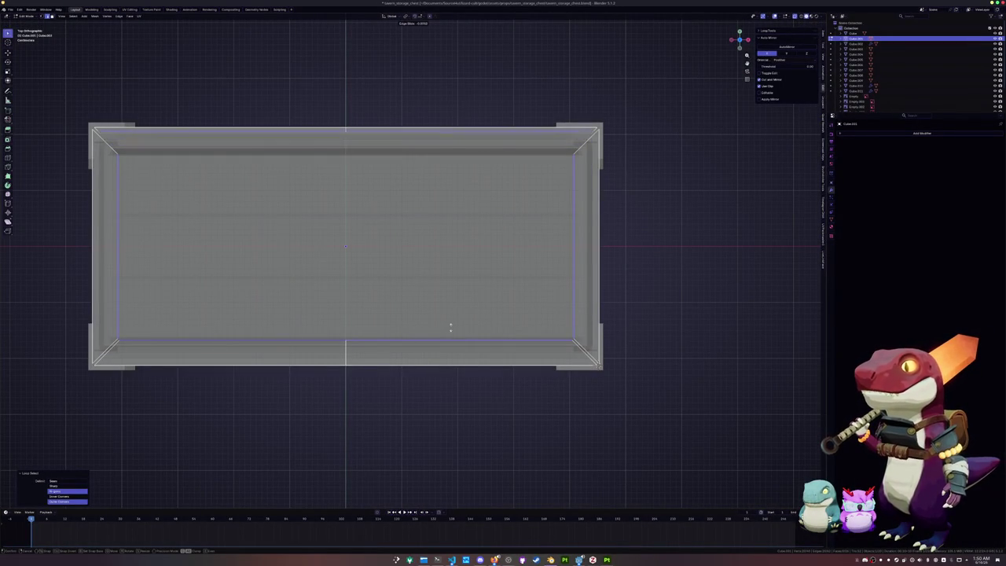
left_click(407, 317)
Try sliding the right vertical edge loop, cancel, and select the inner rim piece in Object Mode.
left_click(560, 264, "alt")
key("g")
key("g")
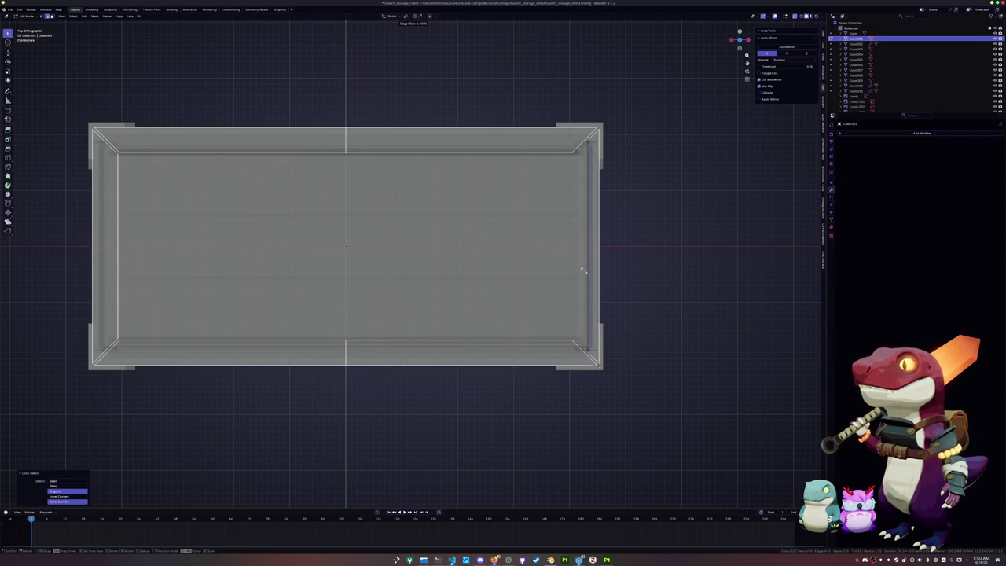
right_click(584, 271)
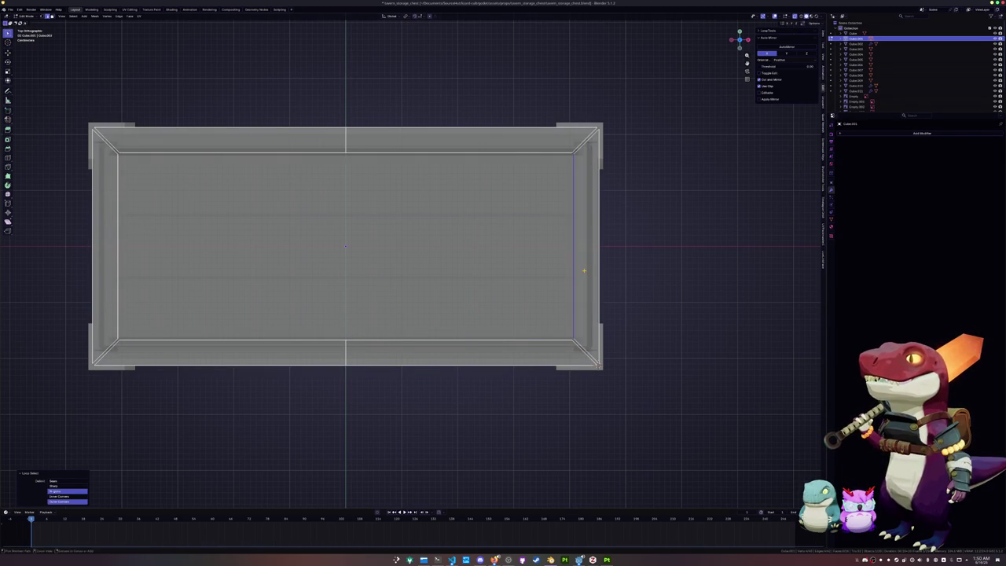
middle_click_drag(534, 299, 486, 237)
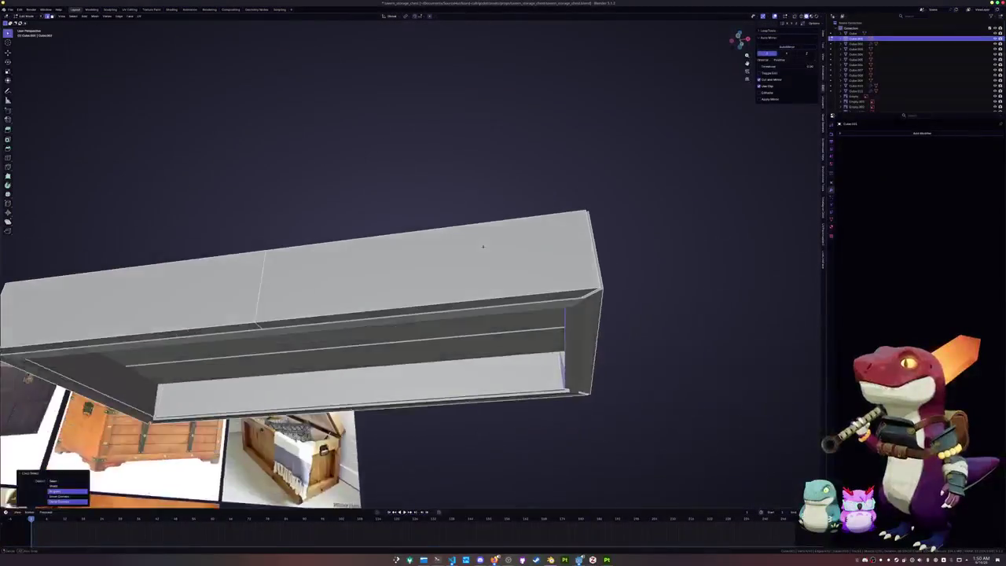
key("Tab")
left_click(532, 252)
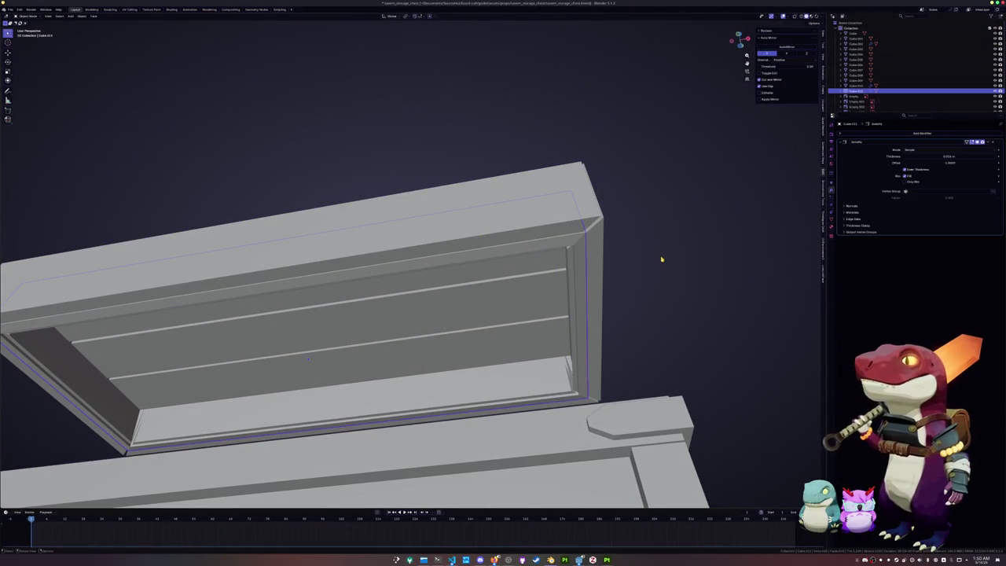
Set the inner rim's Solidify Thickness to 0.02 after trying -0.2 and -0.02.
mouse_move(948, 155)
left_mouse_down()
mouse_move(964, 155)
mouse_move(938, 157)
left_mouse_up()
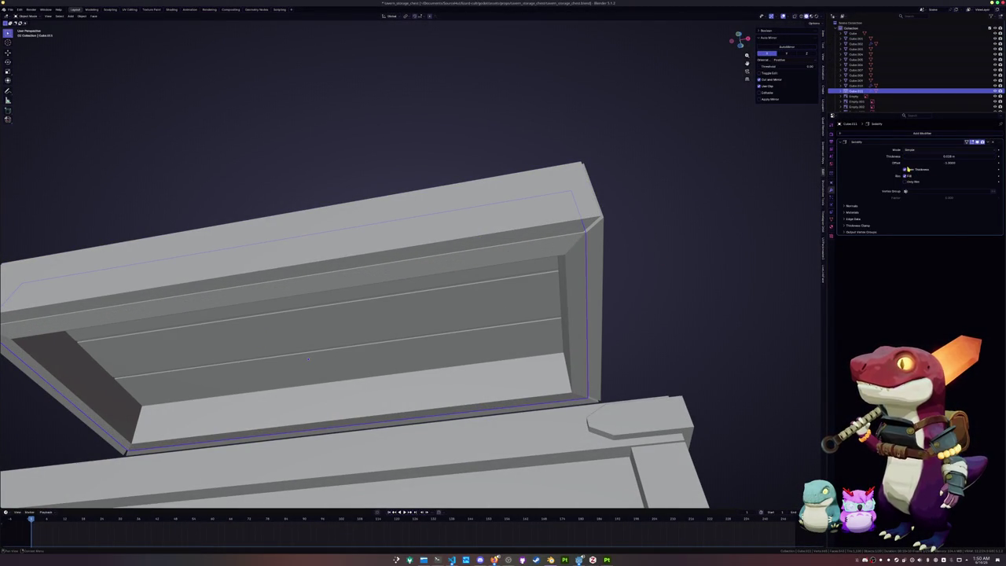
left_click(939, 156)
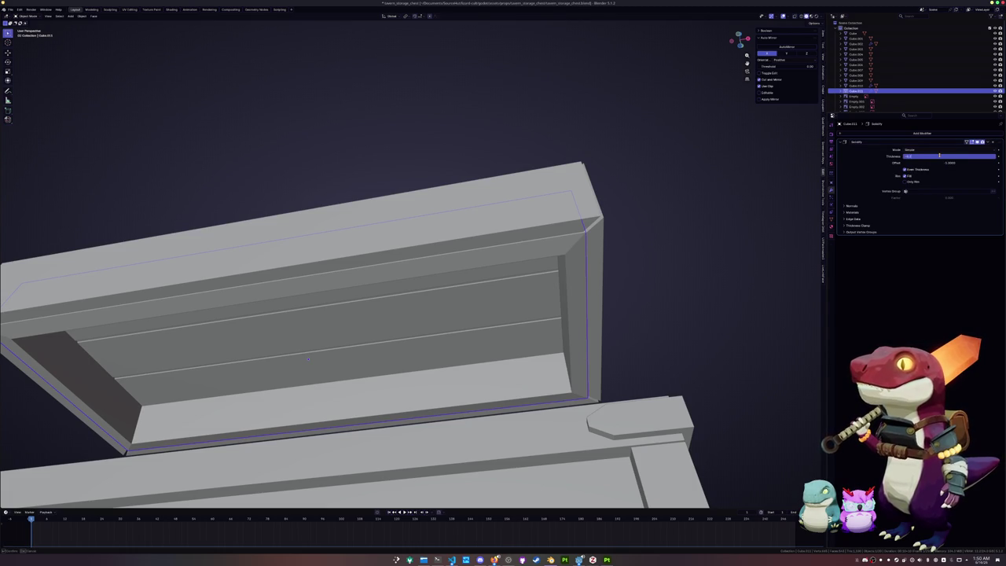
type("-0.2")
key("Return")
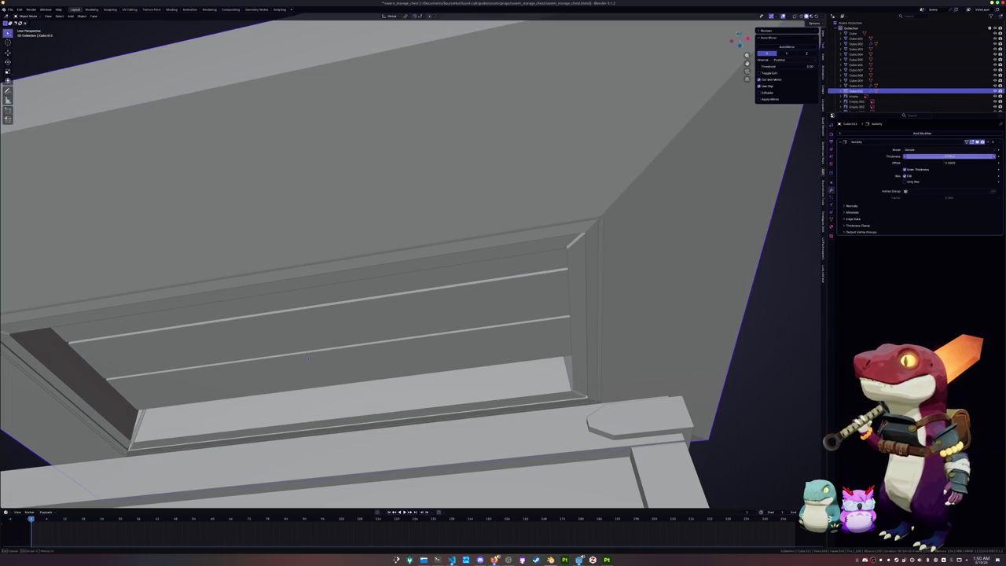
left_click(941, 156)
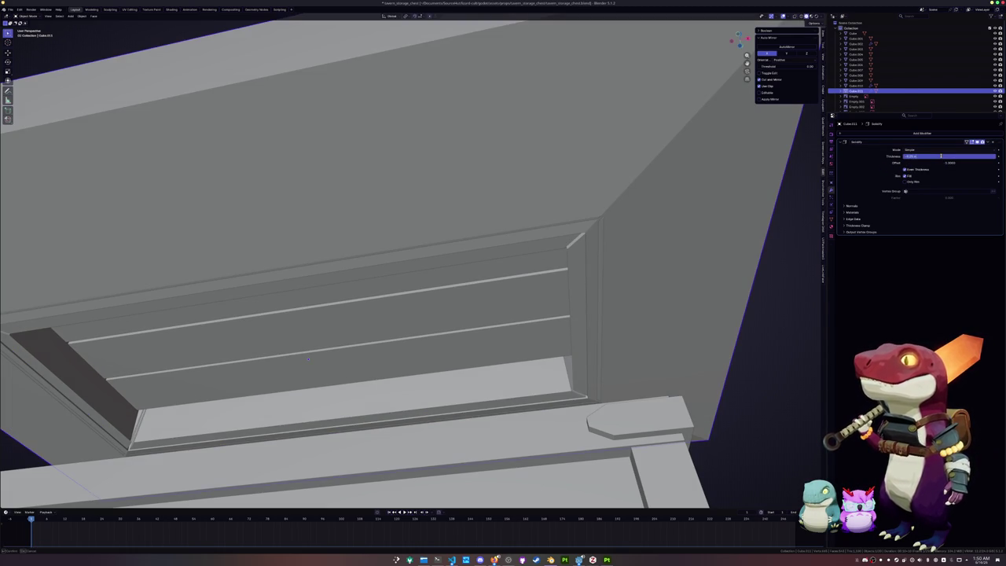
type("-0.02")
key("Return")
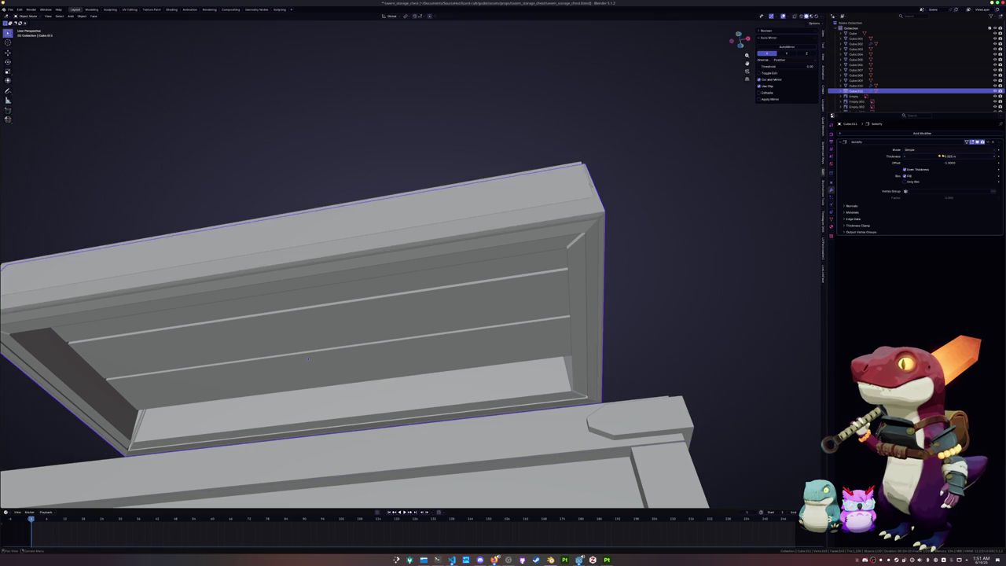
left_click(941, 156)
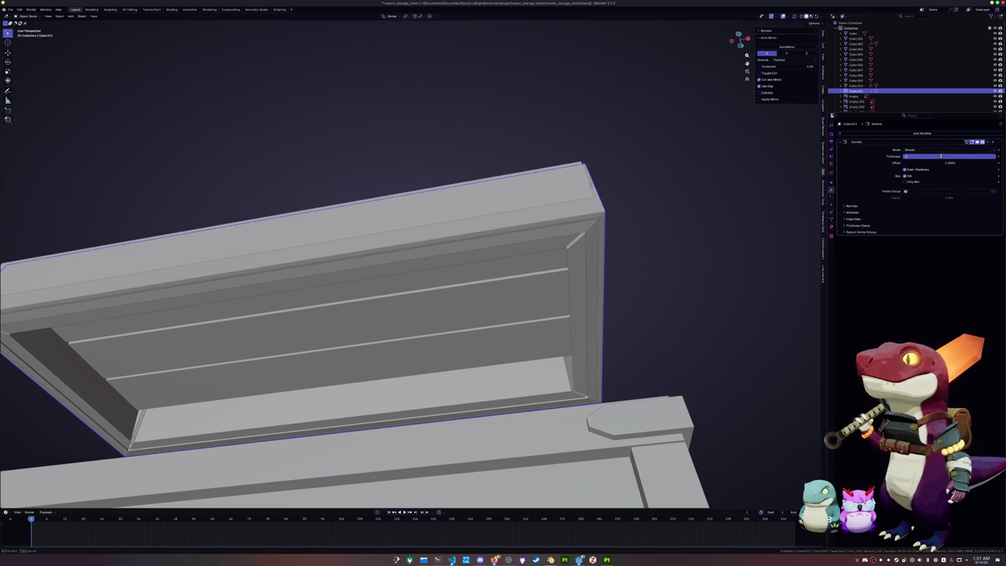
type("0.02")
key("Return")
Apply the rim piece's scale.
key("ctrl+a")
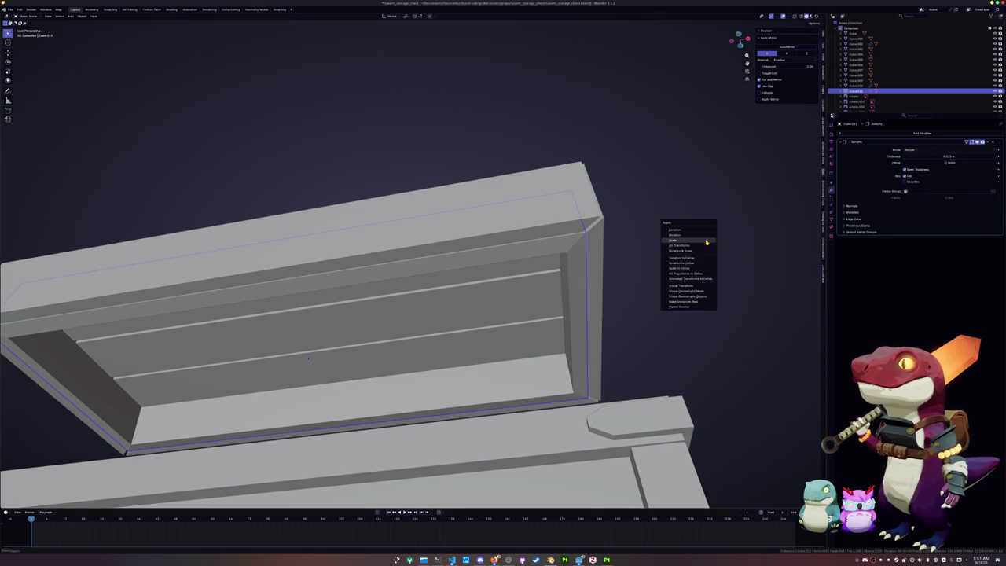
left_click(708, 241)
mouse_move(708, 241)
middle_mouse_down()
mouse_move(622, 226)
mouse_move(550, 260)
mouse_move(510, 284)
mouse_move(496, 364)
middle_mouse_up()
Slide a lid corner vertex in see-through edit mode.
key("Tab")
key("alt+z")
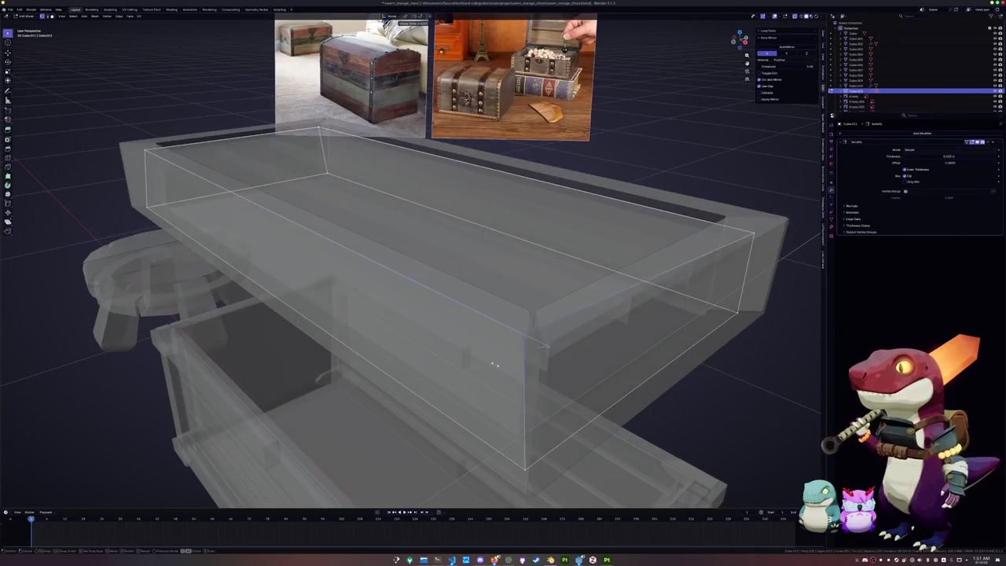
key("shift+v")
left_click(501, 370)
key("alt+z")
Flatten the lid's front side face by scaling it to 0 along X in front view.
mouse_move(501, 369)
middle_mouse_down()
mouse_move(498, 387)
mouse_move(573, 398)
middle_mouse_up()
key("alt+z")
left_click(621, 379)
mouse_move(621, 379)
middle_mouse_down()
mouse_move(628, 373)
mouse_move(593, 370)
middle_mouse_up()
key("KP_1")
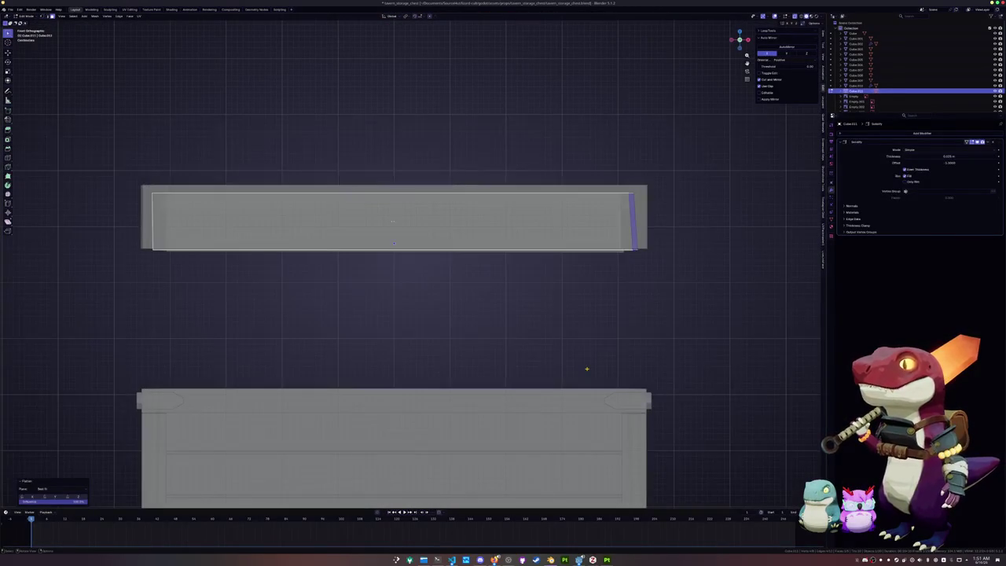
key("s")
key("x")
key("0")
key("Return")
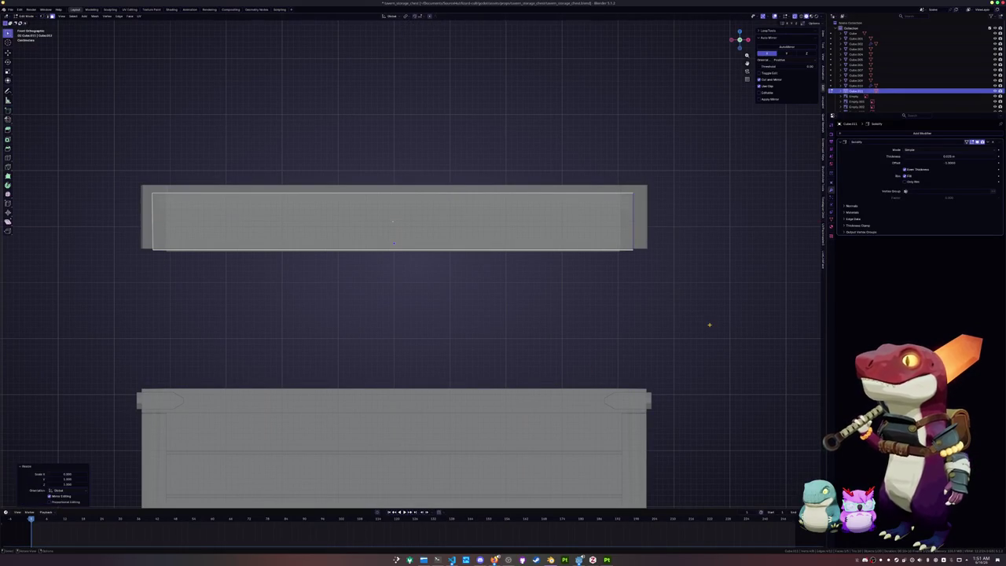
Add a Mirror modifier to the lid.
left_click(205, 240)
key("Tab")
left_click(786, 47)
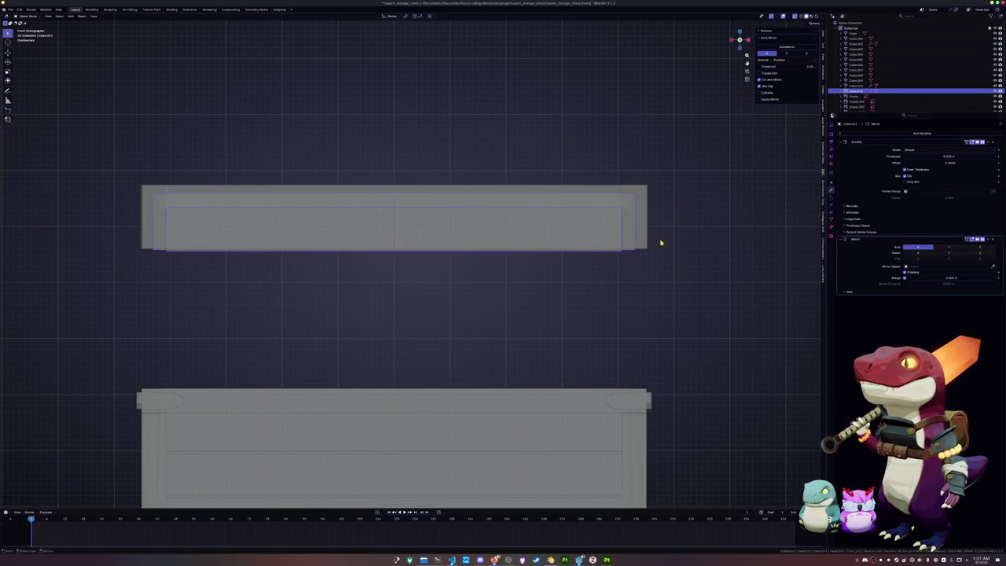
key("Tab")
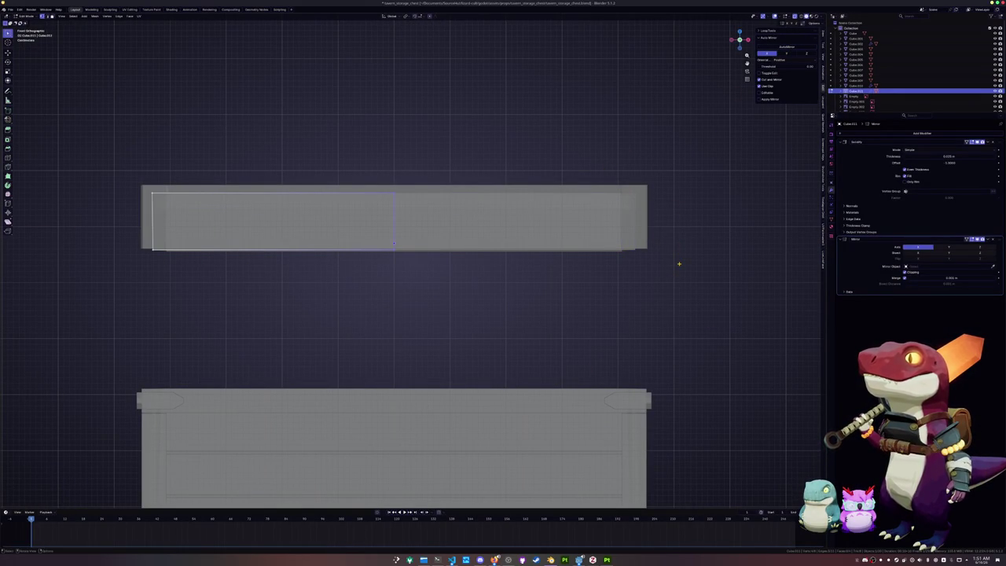
key("Tab")
right_click(363, 286)
left_click(364, 286)
key("Tab")
Move the selected lid face along X in two adjustments.
middle_click_drag(250, 277, 167, 275, "shift")
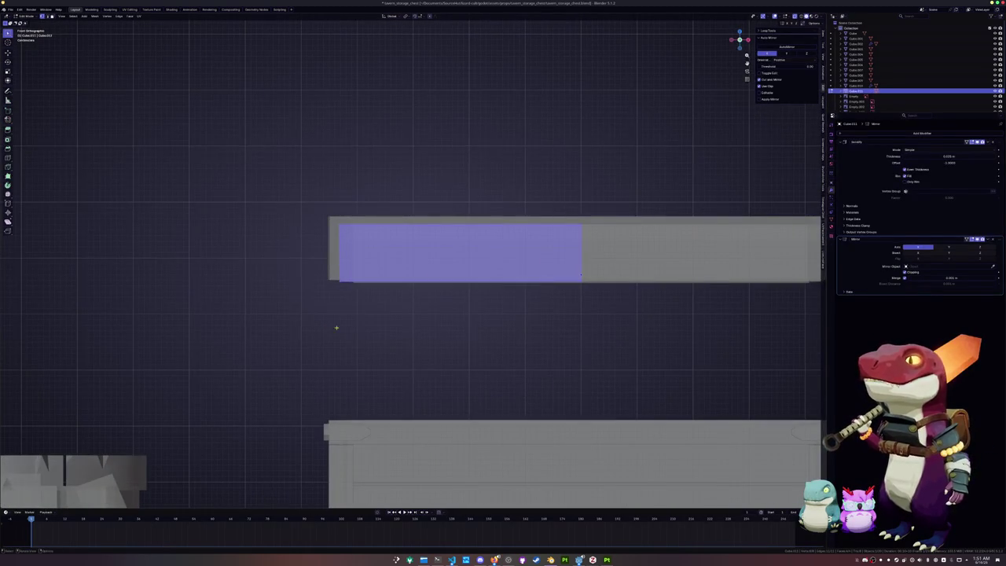
scroll(307, 180, "up", 3)
key("g")
key("x")
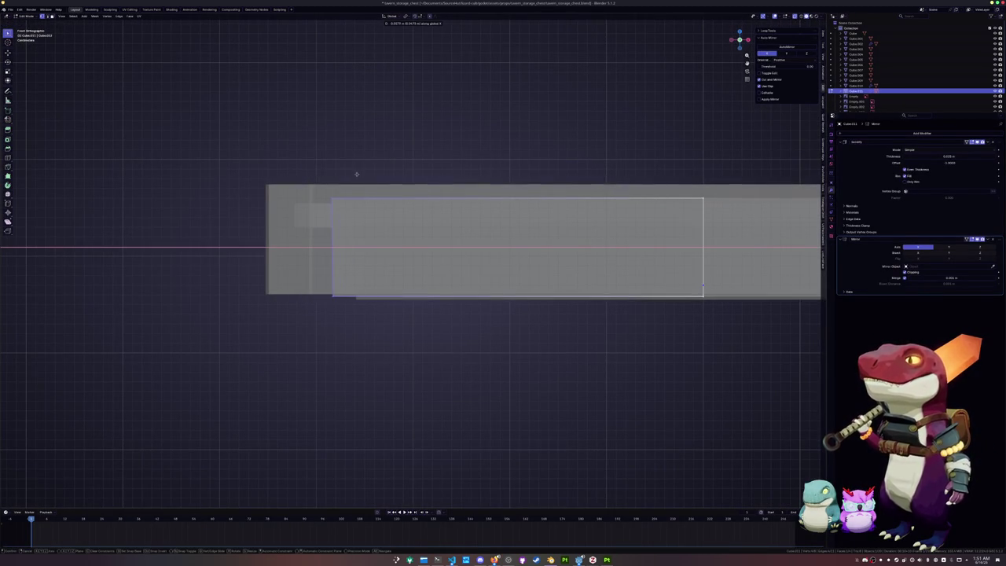
left_click(356, 174)
middle_click_drag(356, 173, 342, 205)
key("g")
key("x")
left_click(356, 201)
Straighten the liner's slanted end face by scaling it to 0 along X.
key("alt+z")
mouse_move(356, 200)
middle_mouse_down()
mouse_move(504, 263)
mouse_move(550, 253)
middle_mouse_up()
left_click(555, 252)
key("s")
key("x")
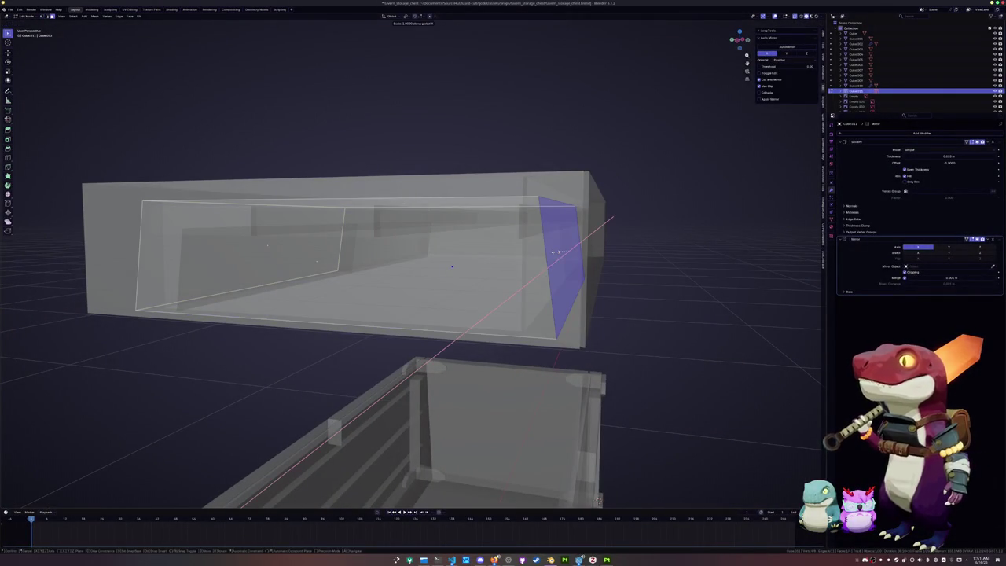
key("0")
key("Return")
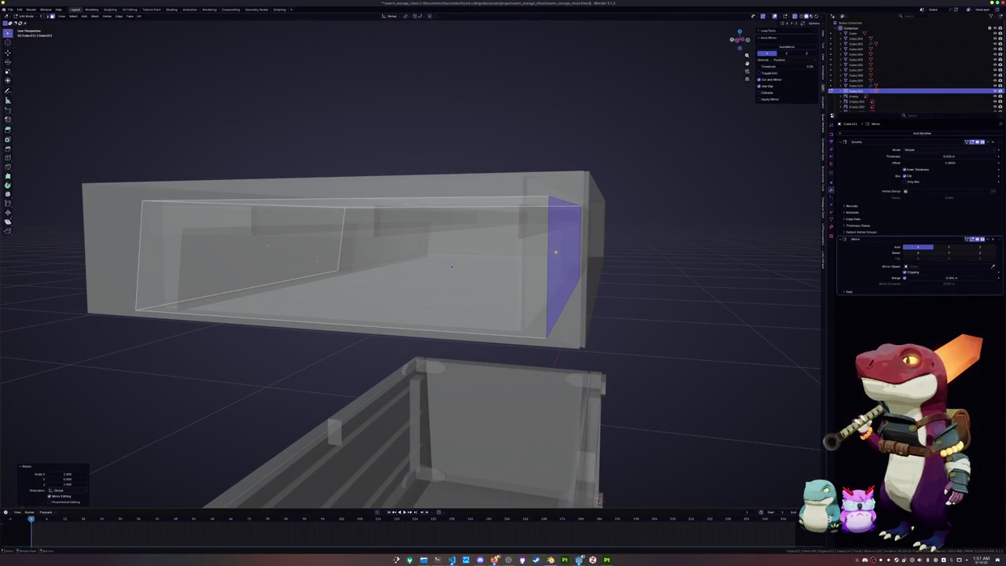
Mirror the liner about its centre in side view and resize it along Y to fit.
key("KP_3")
middle_click_drag(555, 253, 533, 254, "shift")
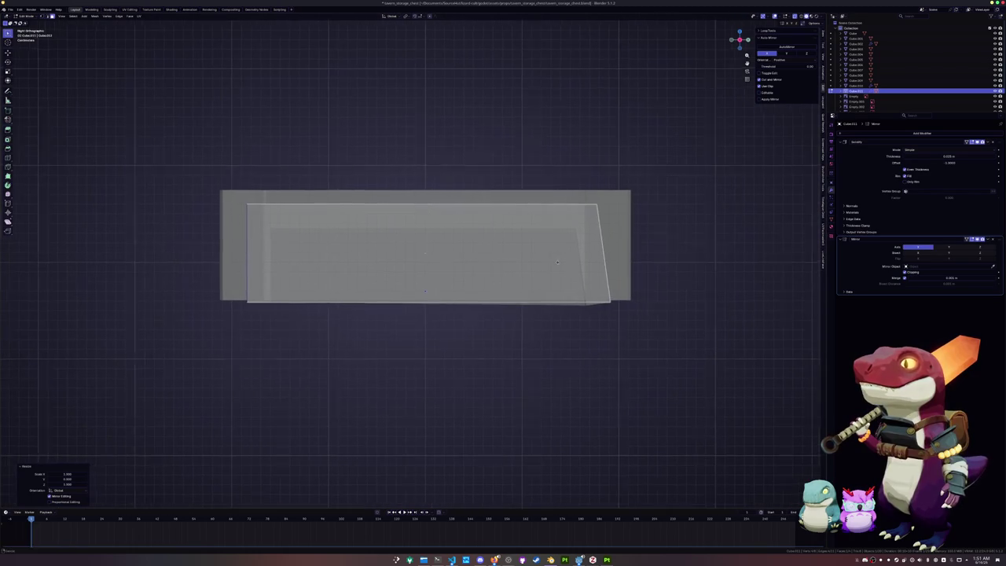
left_click(777, 49)
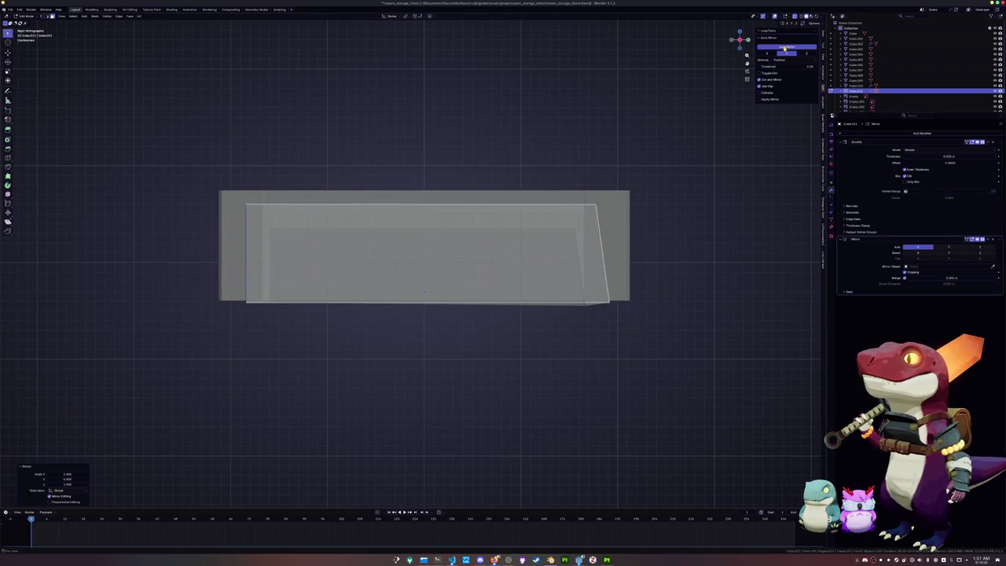
key("s")
key("y")
key("0")
key("Return")
key("alt+z")
mouse_move(587, 187)
middle_mouse_down()
mouse_move(437, 169)
mouse_move(483, 183)
middle_mouse_up()
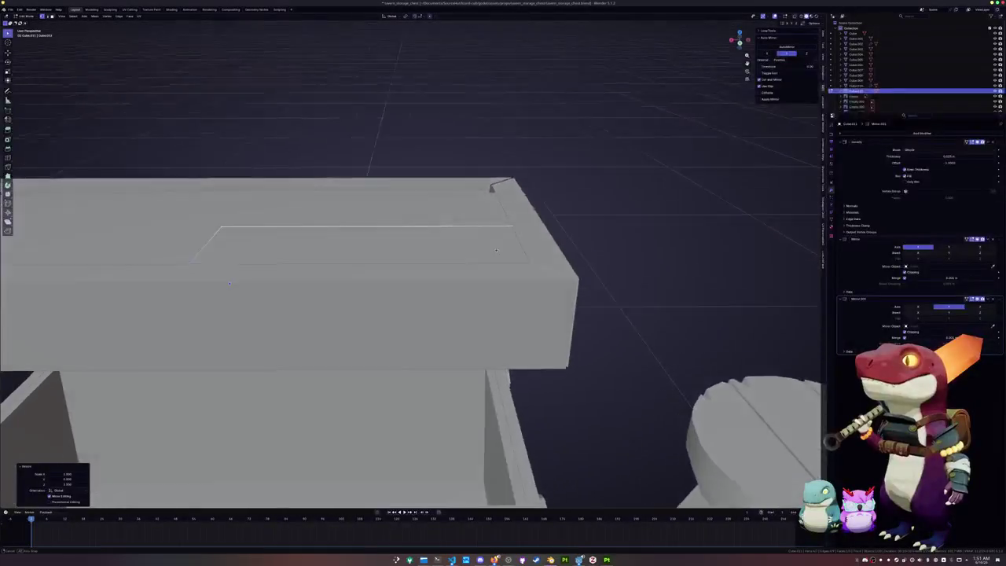
Move the liner vertically along Z to its height inside the lid.
key("Tab")
key("g")
key("z")
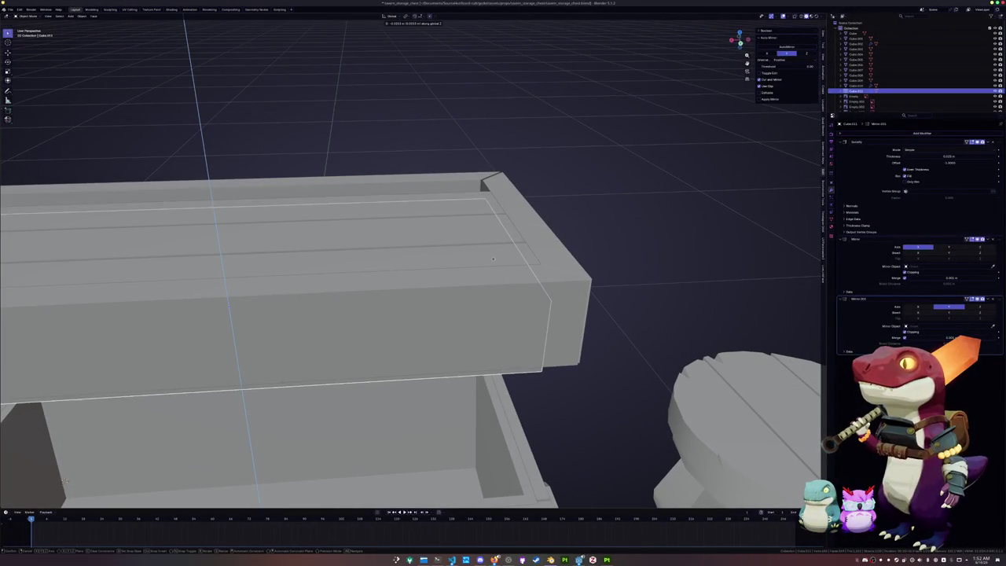
left_click(496, 251)
key("Tab")
mouse_move(499, 252)
middle_mouse_down()
mouse_move(242, 268)
mouse_move(496, 254)
middle_mouse_up()
Move the liner's top face along Z to a new level.
left_click(242, 267)
key("alt+z")
key("g")
key("z")
left_click(427, 225)
key("Tab")
Select the lid's inner top edges and inner wall face in vertex mode.
left_click(506, 202)
key("Tab")
key("1")
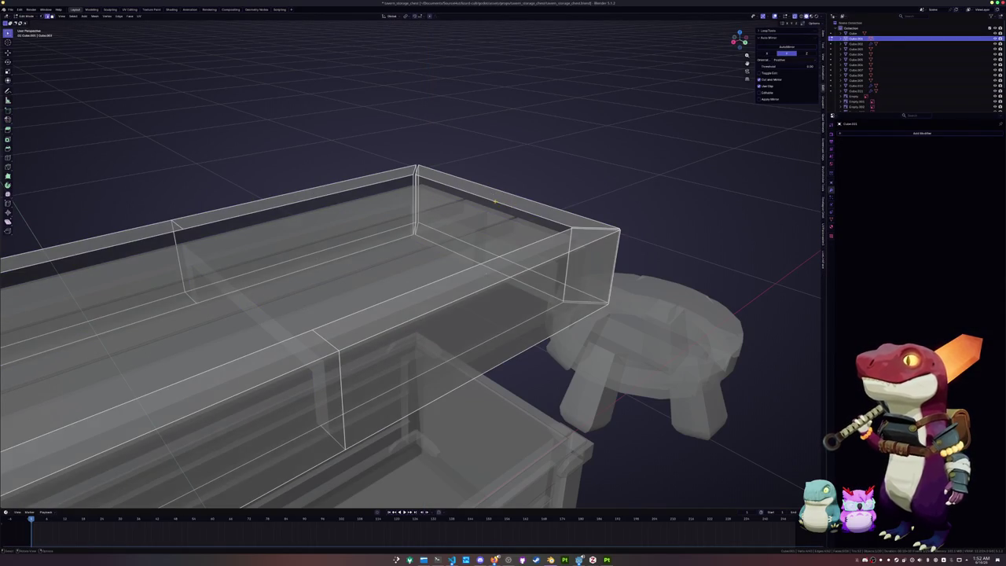
left_click(475, 260, "shift")
left_click(337, 195)
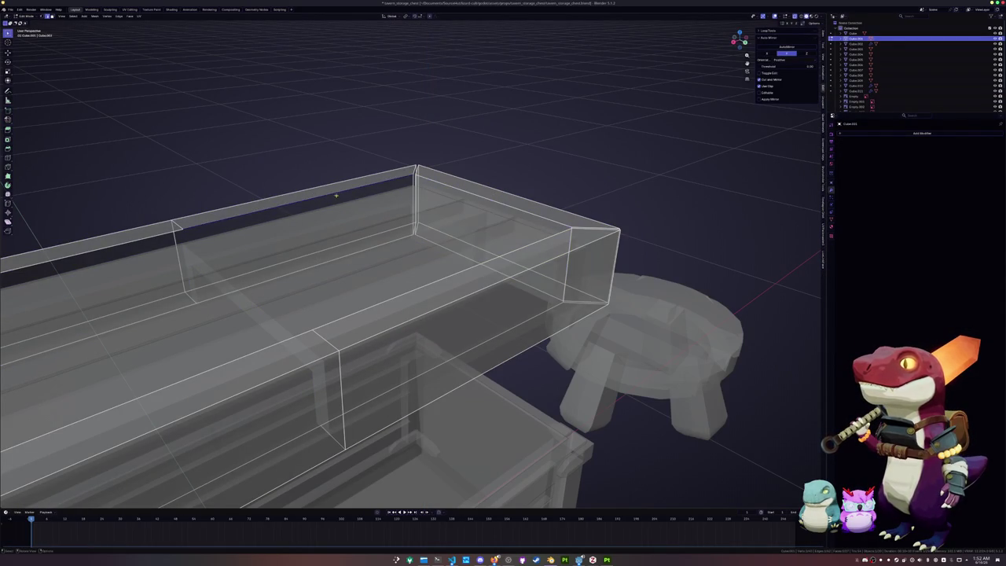
left_click(301, 269, "shift")
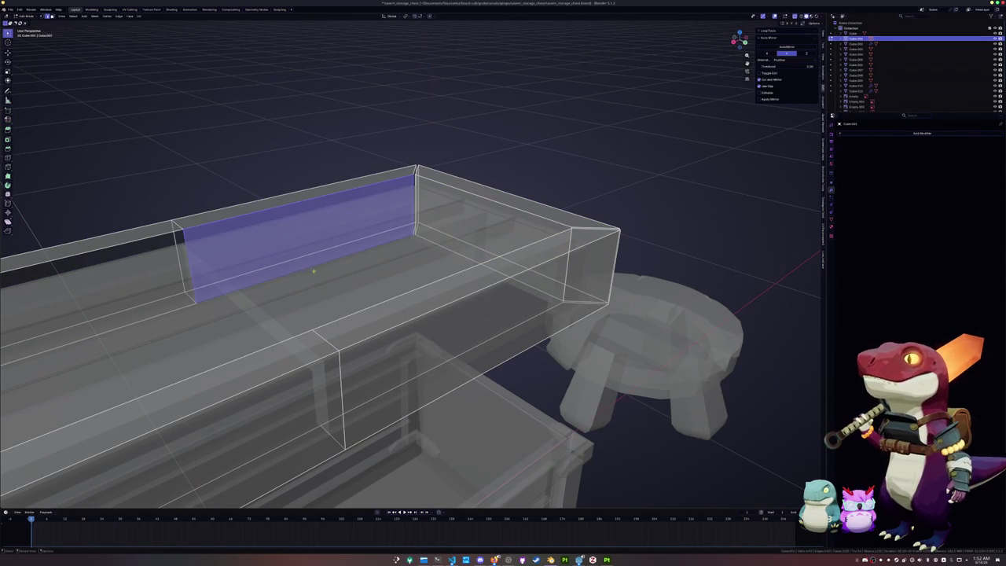
key("alt+a")
Check the lid's end, front and back inner faces, then return to solid Object Mode.
left_click(389, 302)
middle_click_drag(388, 302, 378, 302)
key("alt+a")
left_click(297, 286)
key("alt+a")
left_click(254, 291)
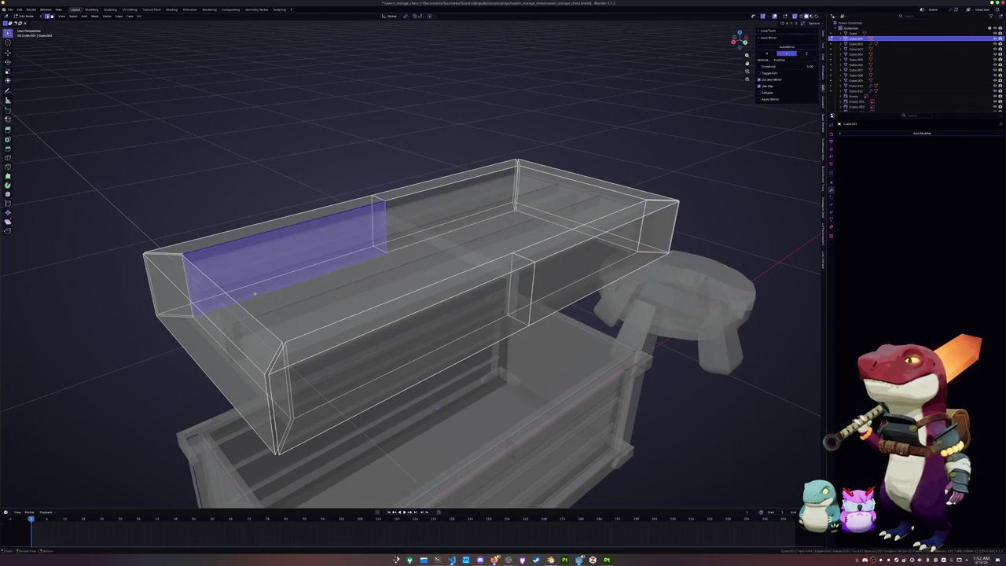
key("alt+a")
left_click(237, 345)
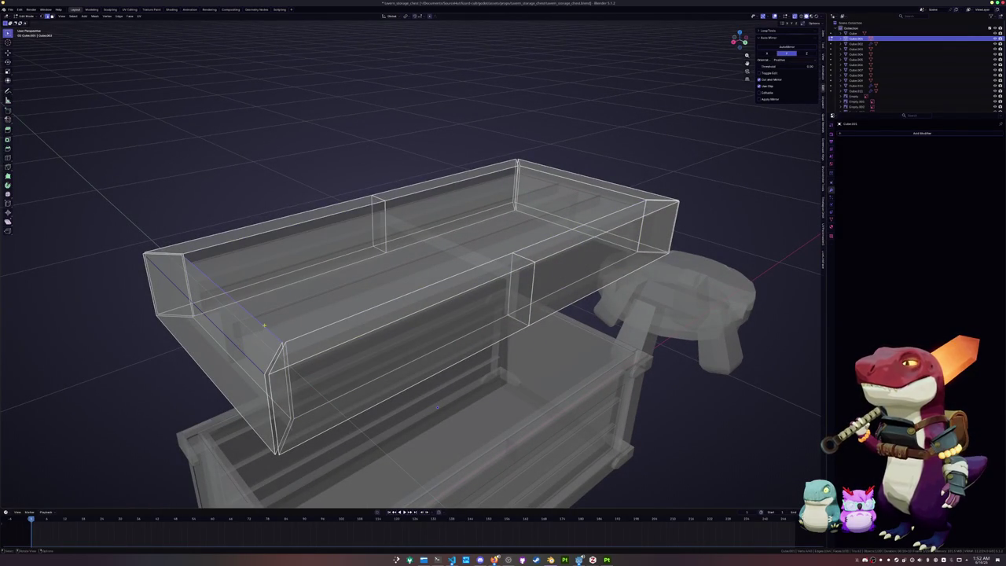
key("Tab")
key("alt+z")
scroll(305, 354, "down", 3)
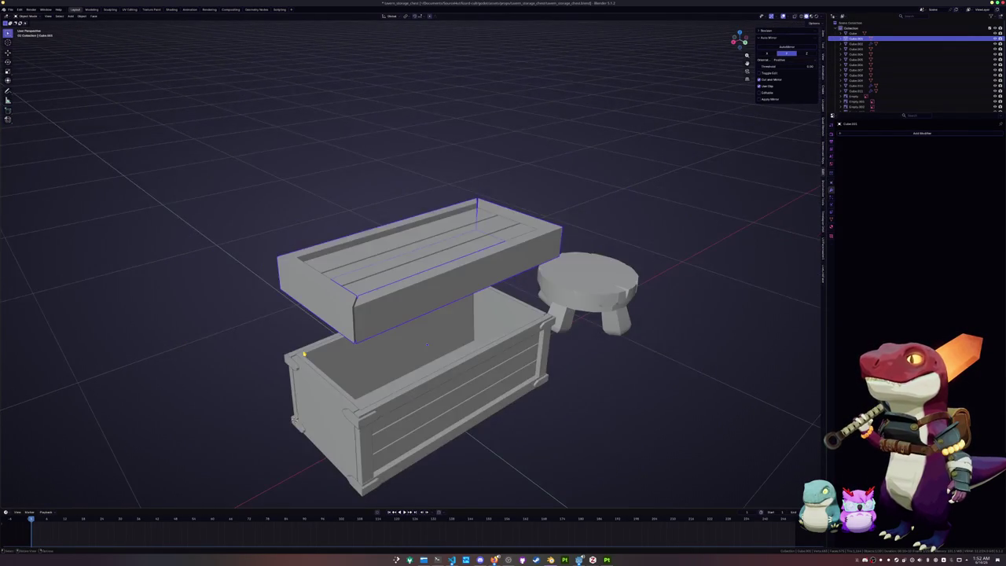
middle_click_drag(427, 344, 417, 340)
mouse_move(283, 304)
middle_mouse_down()
mouse_move(348, 285)
mouse_move(316, 286)
middle_mouse_up()
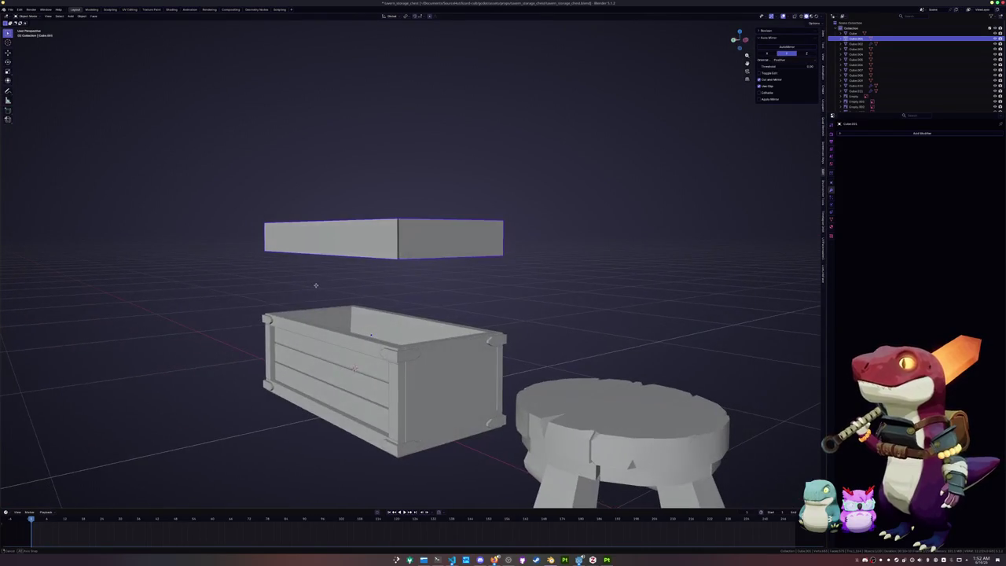
scroll(363, 287, "up", 2)
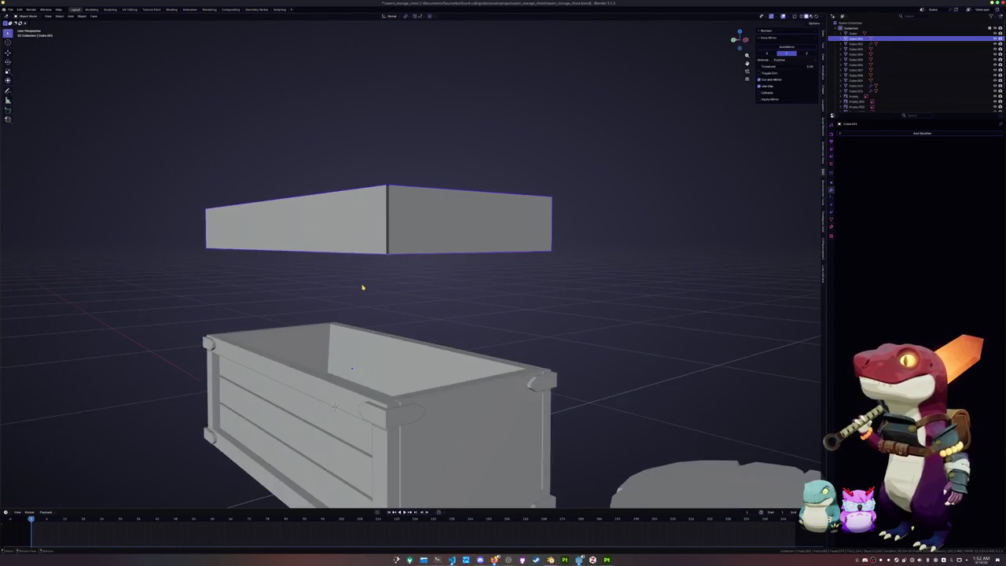
middle_click_drag(366, 279, 375, 277)
key("Tab")
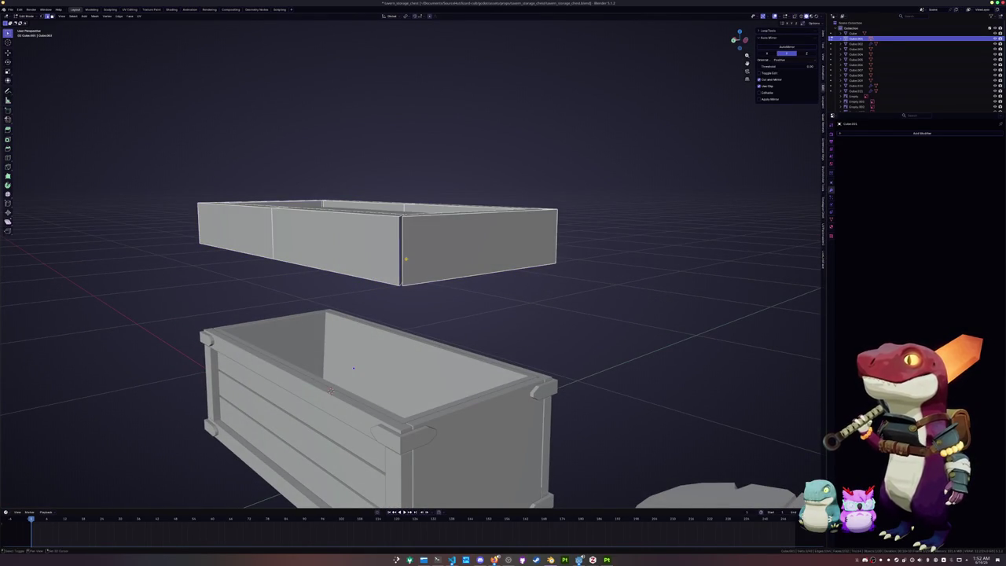
key("ctrl+Tab")
left_click(427, 307)
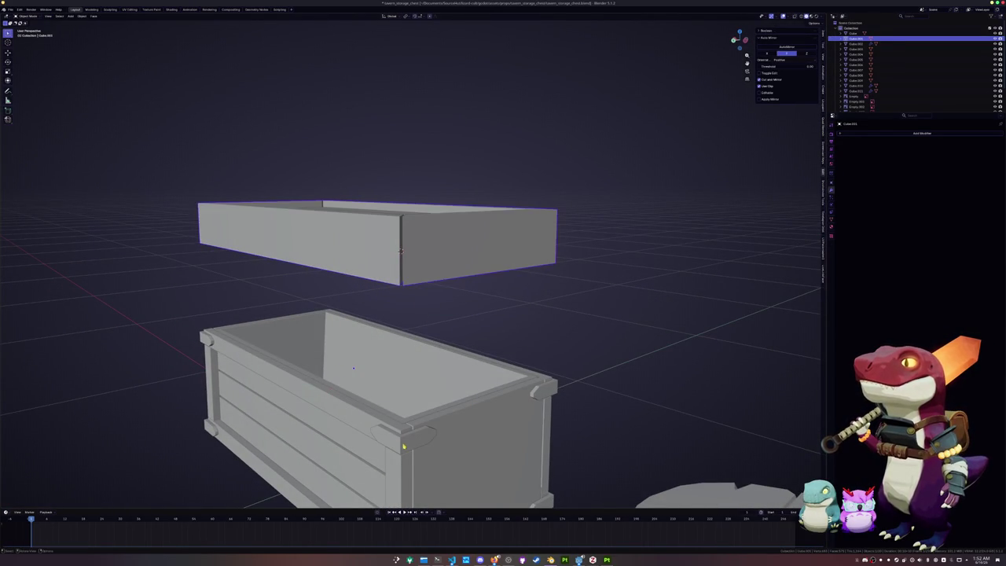
Duplicate the body's end handle pieces, snap them onto the lid, and rotate them 180° about Z.
left_click(401, 428)
key("shift+d")
right_click(428, 425)
key("shift+s")
key("8")
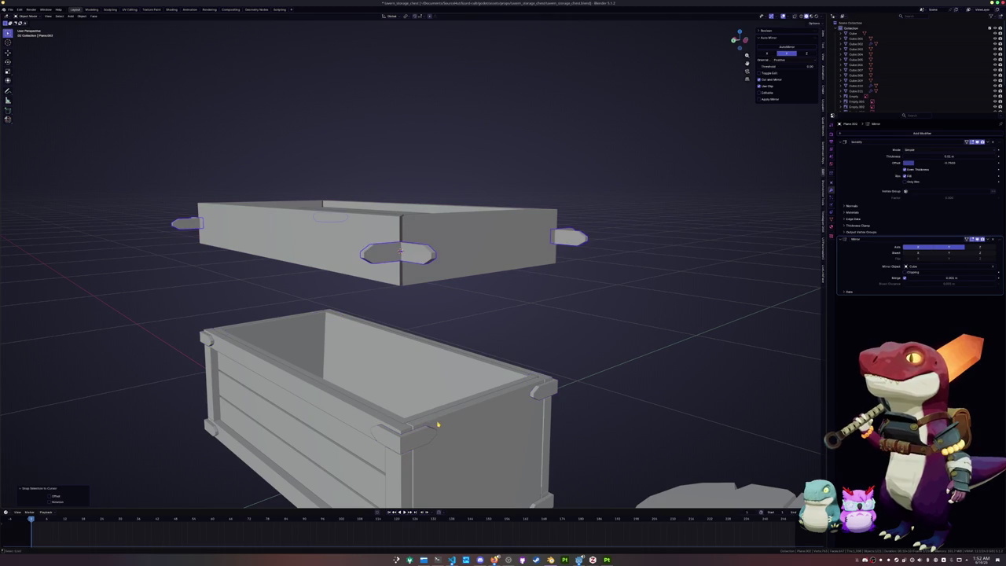
middle_click_drag(460, 357, 478, 356)
type("rz")
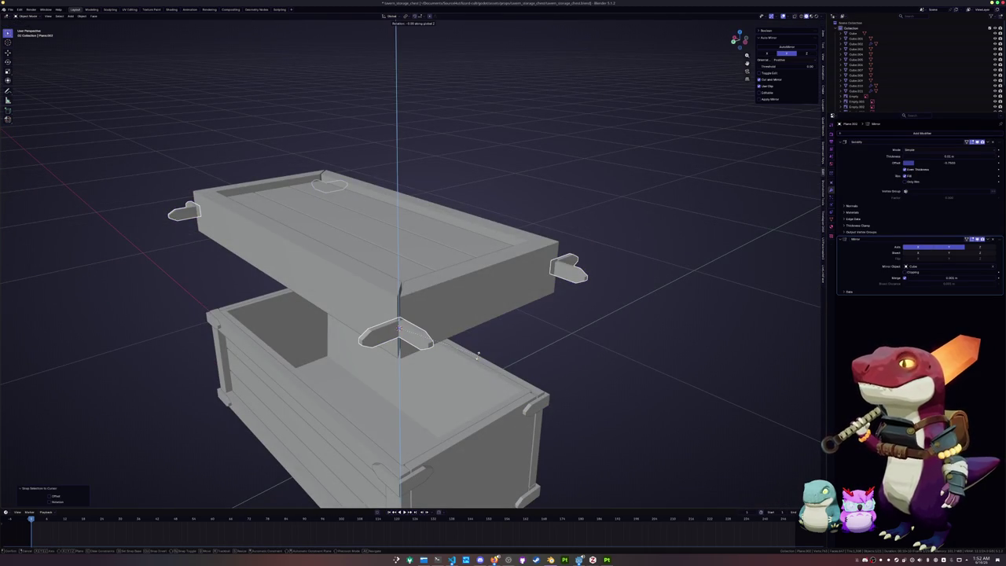
type("180")
key("Return")
Scale the lid handles along Z in front view to fit the lid's height.
key("KP_1")
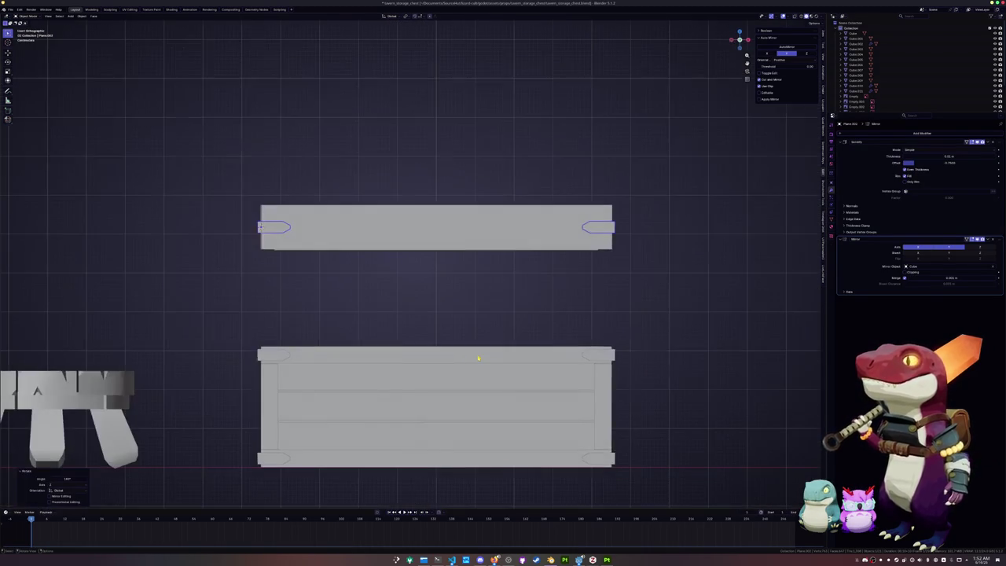
scroll(453, 321, "up", 2)
key("ctrl+KP_1")
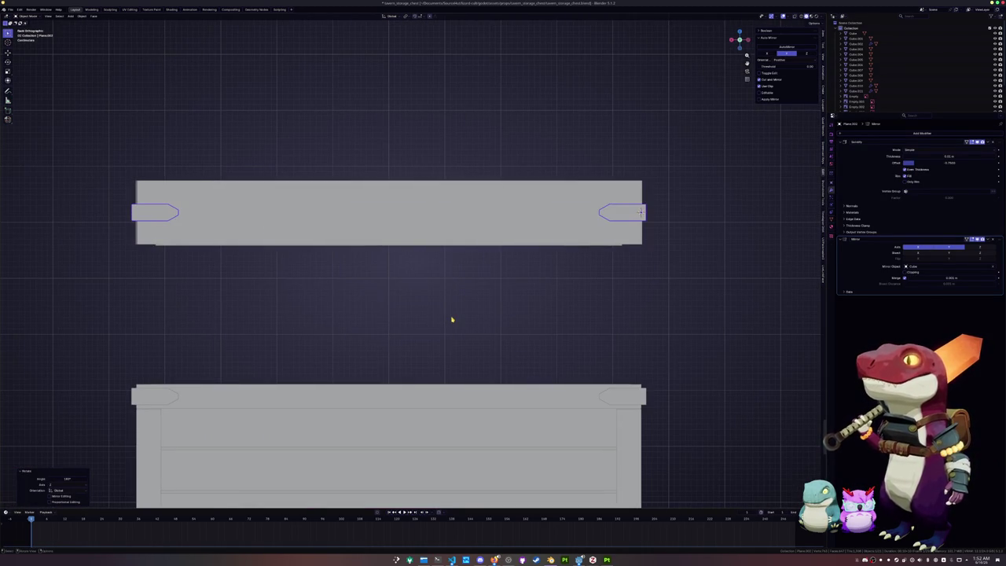
key("KP_1")
key("s")
key("z")
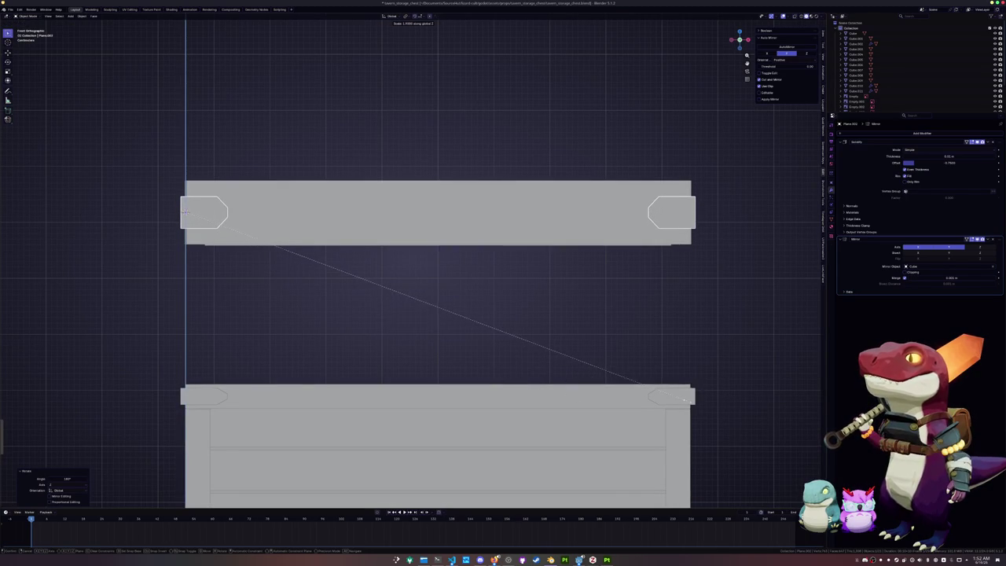
left_click(738, 419)
scroll(595, 355, "down", 3)
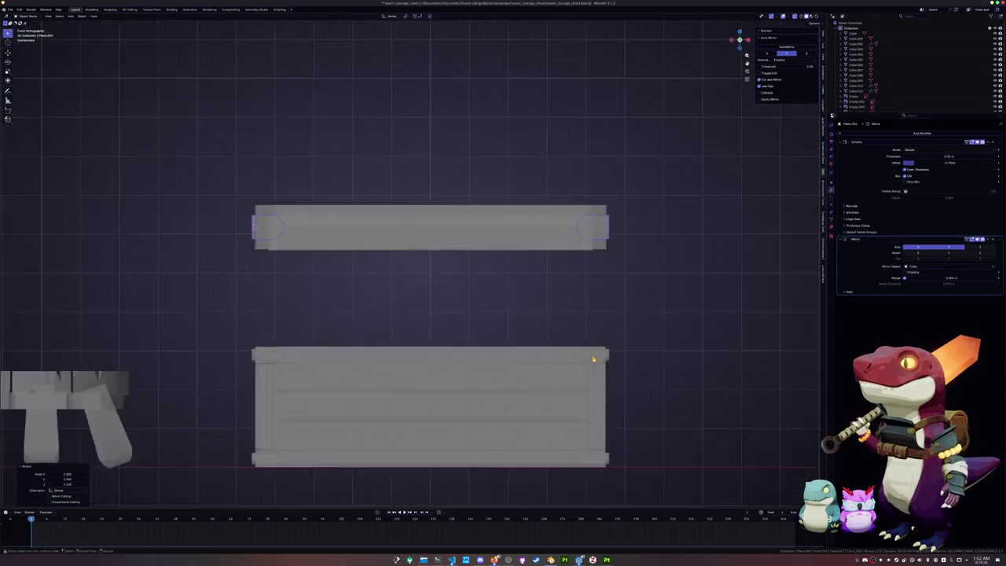
scroll(600, 343, "down", 2)
mouse_move(600, 344)
middle_mouse_down()
mouse_move(583, 348)
mouse_move(576, 378)
mouse_move(613, 337)
mouse_move(574, 359)
mouse_move(578, 368)
mouse_move(583, 358)
mouse_move(582, 397)
mouse_move(591, 350)
middle_mouse_up()
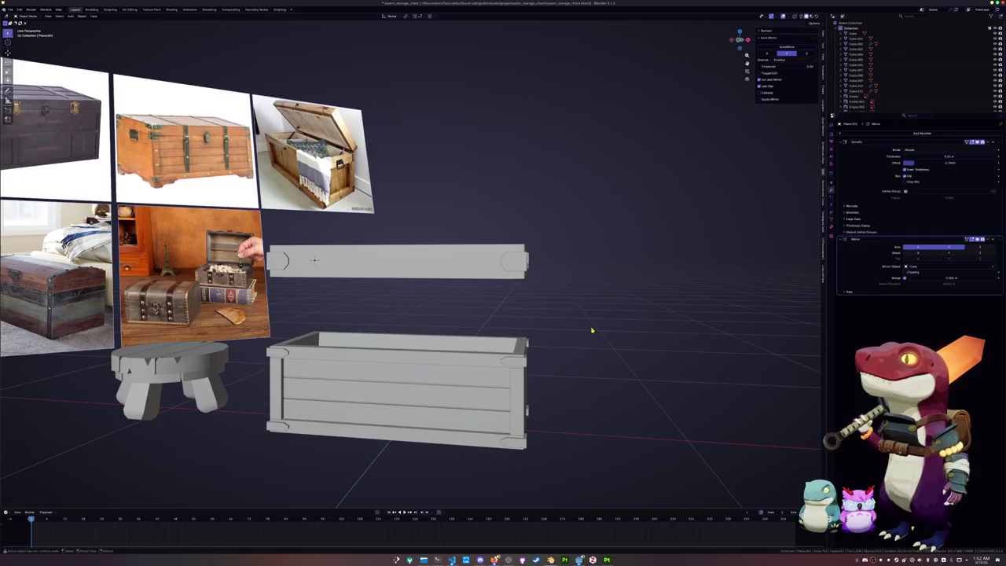
Save the file, box-select the lid and its handles, and lower them along Z.
middle_click_drag(576, 339, 565, 349)
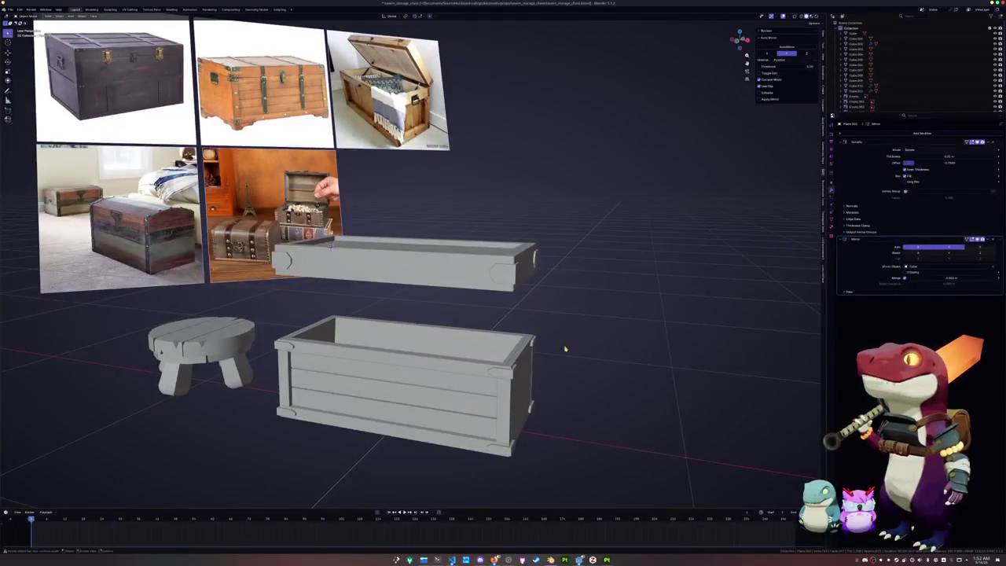
key("ctrl+s")
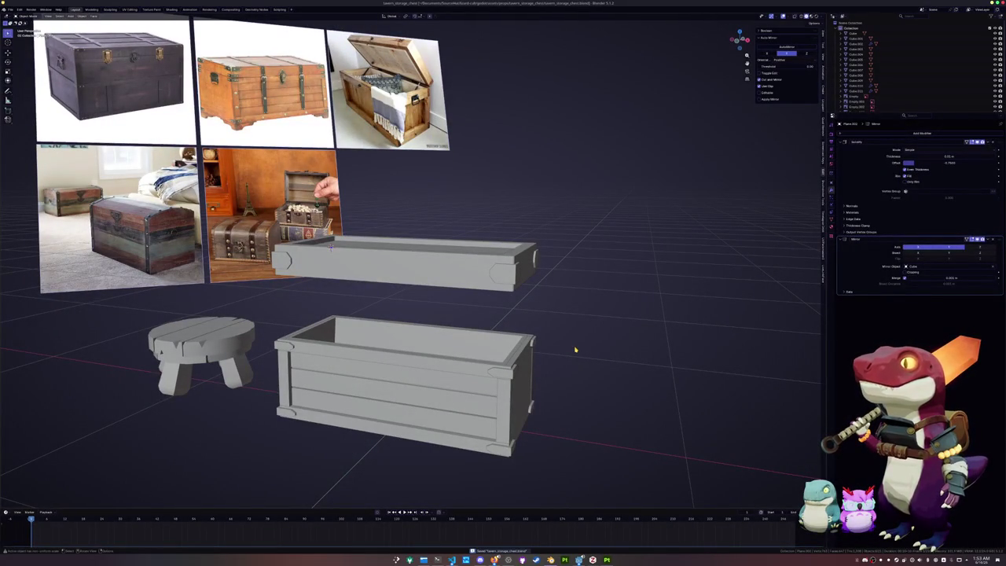
middle_click_drag(571, 347, 606, 321)
left_click_drag(602, 310, 316, 216)
key("g")
key("z")
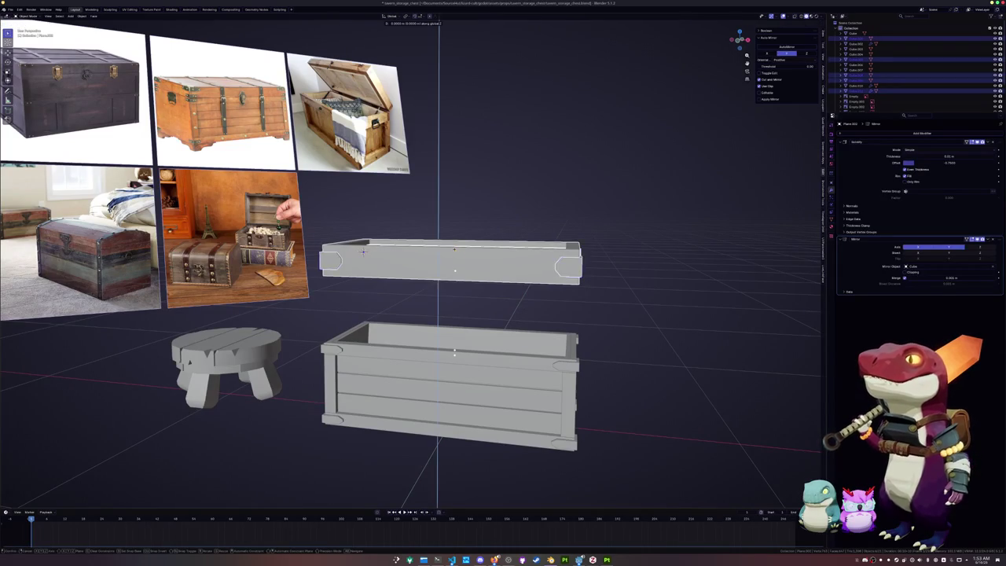
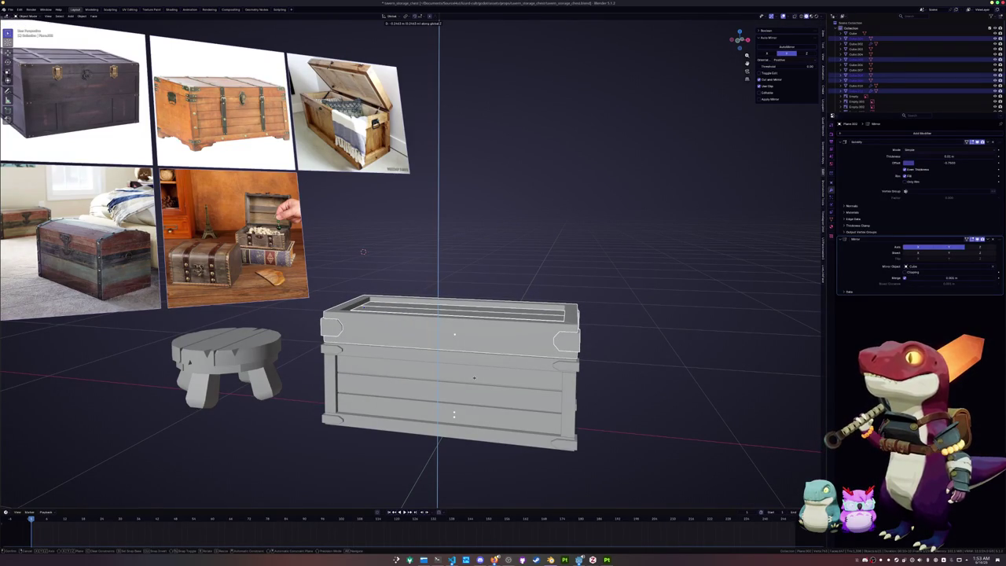
On the chest body, flatten the right-edge vertices to zero width on X.
key("Escape")
middle_click_drag(363, 252, 482, 376)
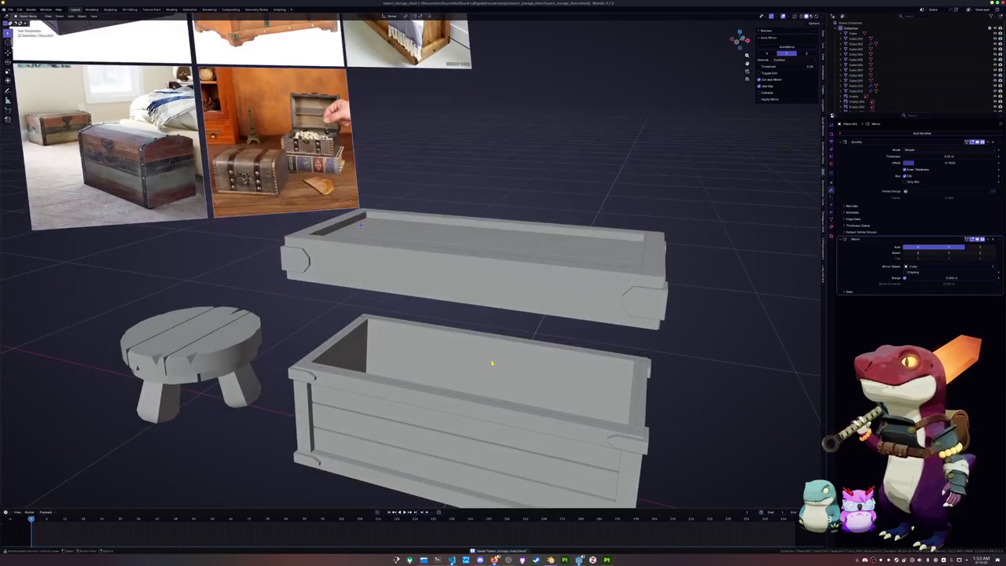
left_click(491, 364)
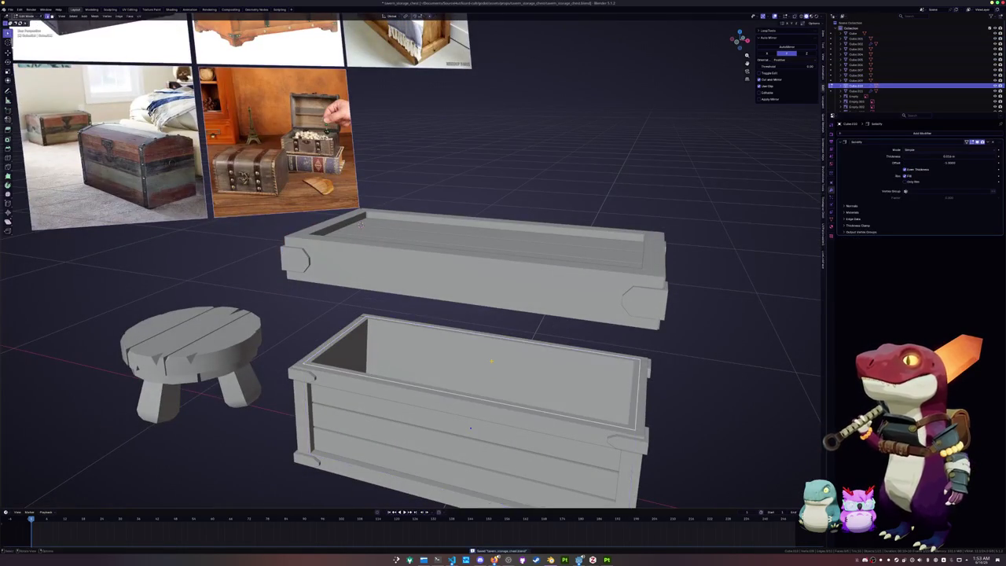
key("KP_1")
key("Tab")
scroll(492, 361, "down", 1)
middle_click_drag(491, 361, 416, 308, "shift")
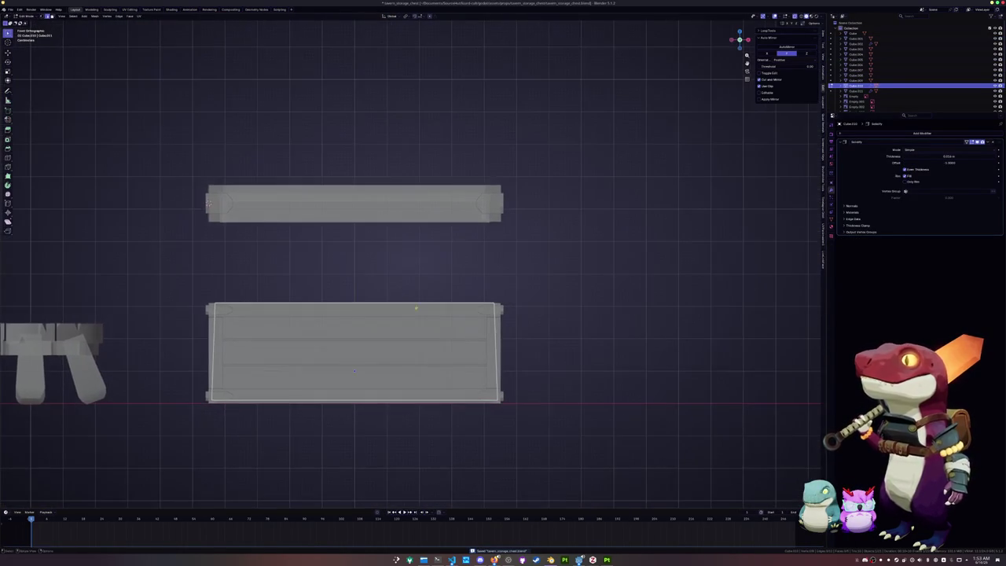
left_click_drag(524, 406, 464, 272)
key("s")
key("x")
key("0")
key("Return")
From the right view, flatten the side's left-edge vertices to zero on Y and shift them along Y.
key("KP_3")
left_click_drag(409, 428, 359, 281)
key("s")
key("y")
key("0")
key("Return")
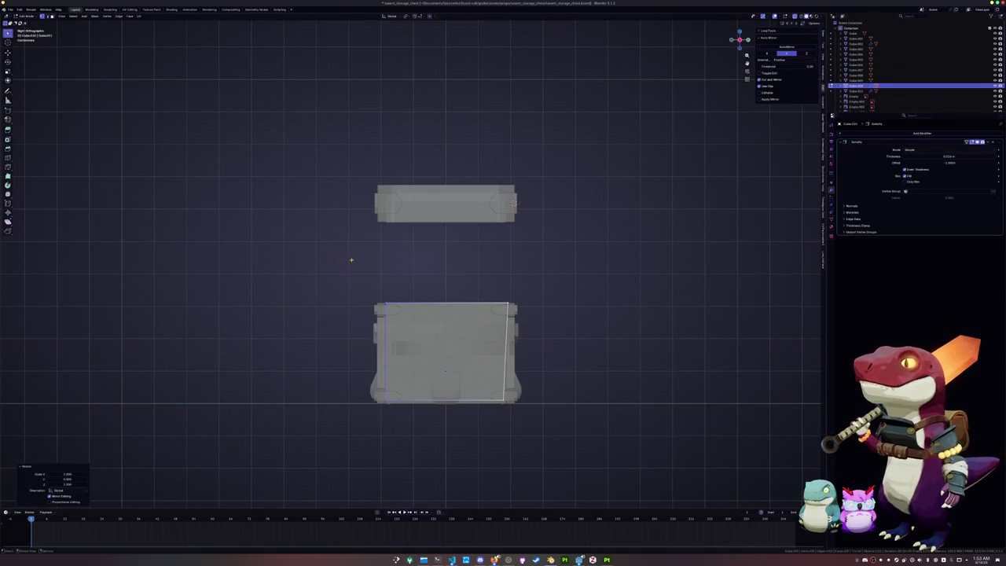
scroll(352, 260, "up", 5)
key("g")
key("y")
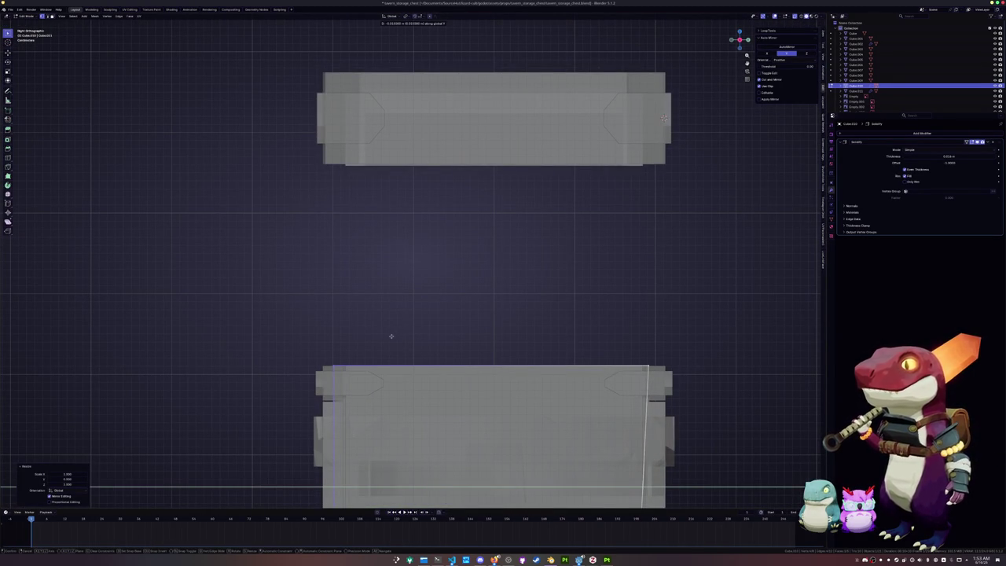
key("Return")
Select the whole body and apply Auto Mirror twice to mirror it on two axes.
scroll(384, 261, "down", 3, "shift")
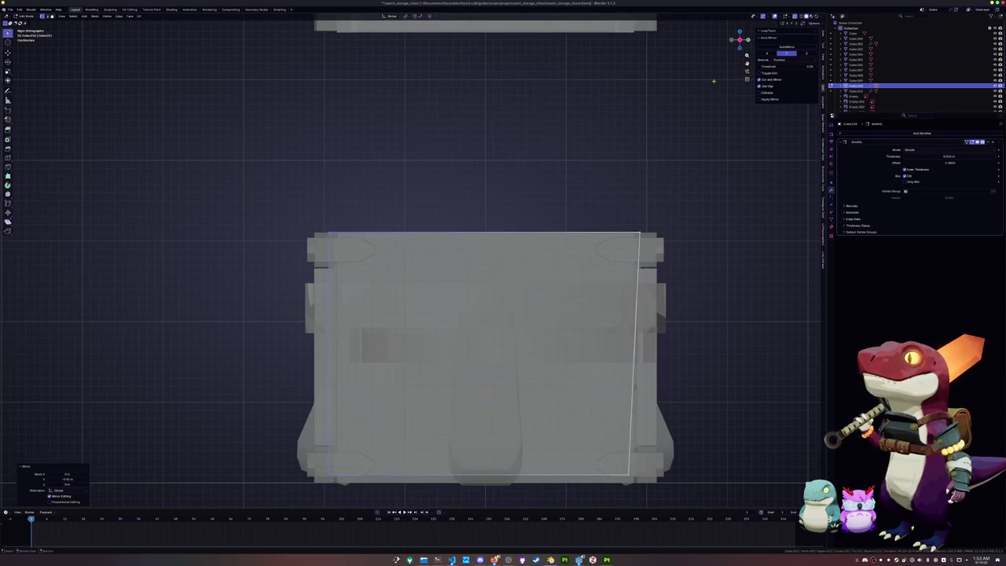
key("a")
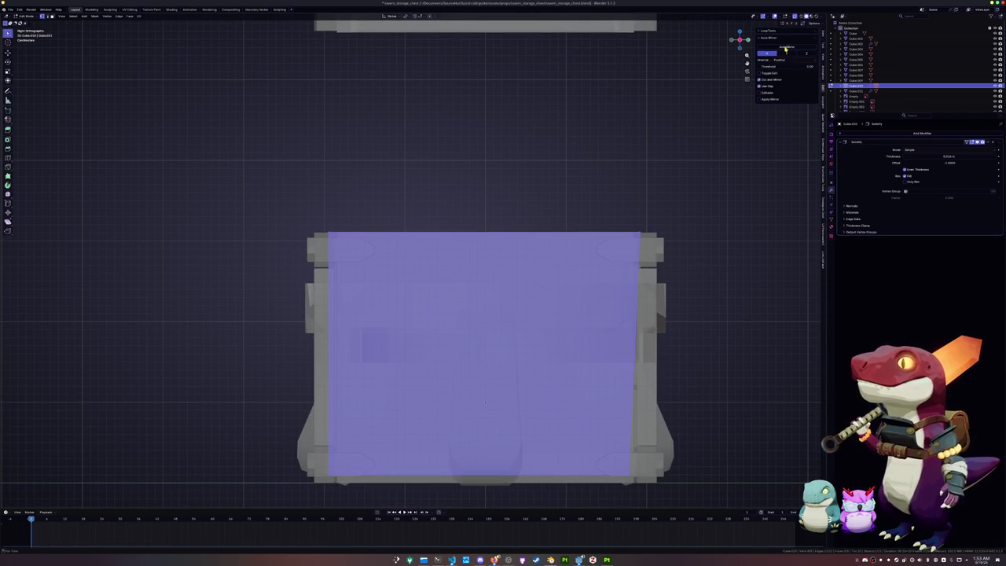
left_click(786, 51)
left_click(785, 50)
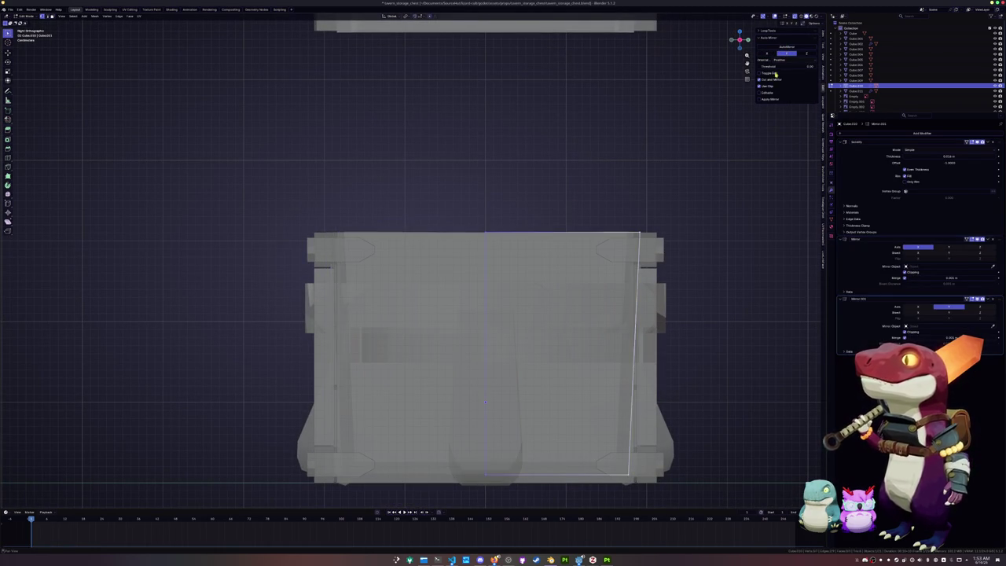
scroll(560, 344, "down", 1)
Scale the selected edge on Y and move it along Y to square up the body's side.
key("s")
key("y")
key("Return")
scroll(568, 180, "up", 2)
middle_click_drag(724, 248, 589, 228, "shift")
key("g")
key("y")
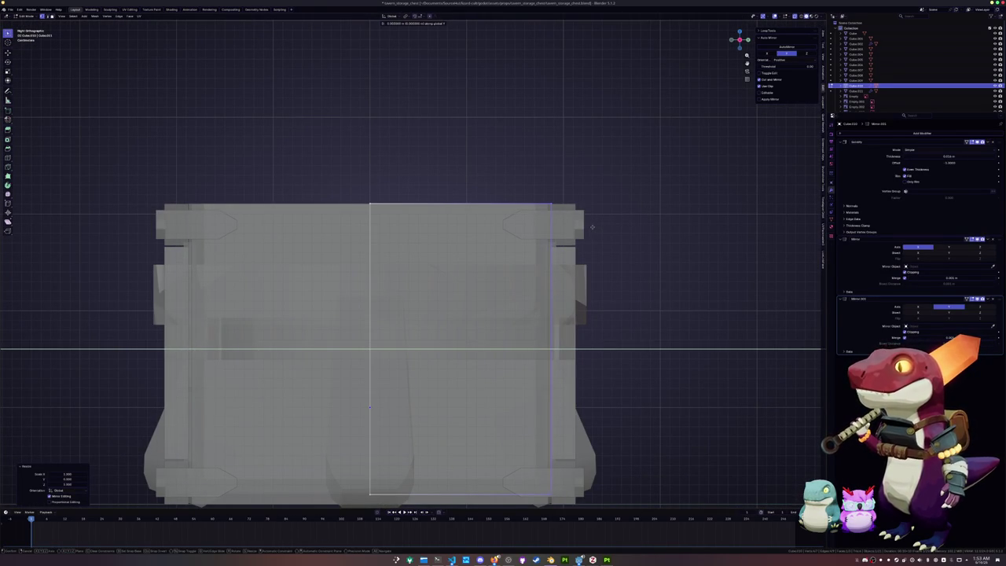
key("Return")
scroll(593, 227, "down", 1)
key("KP_1")
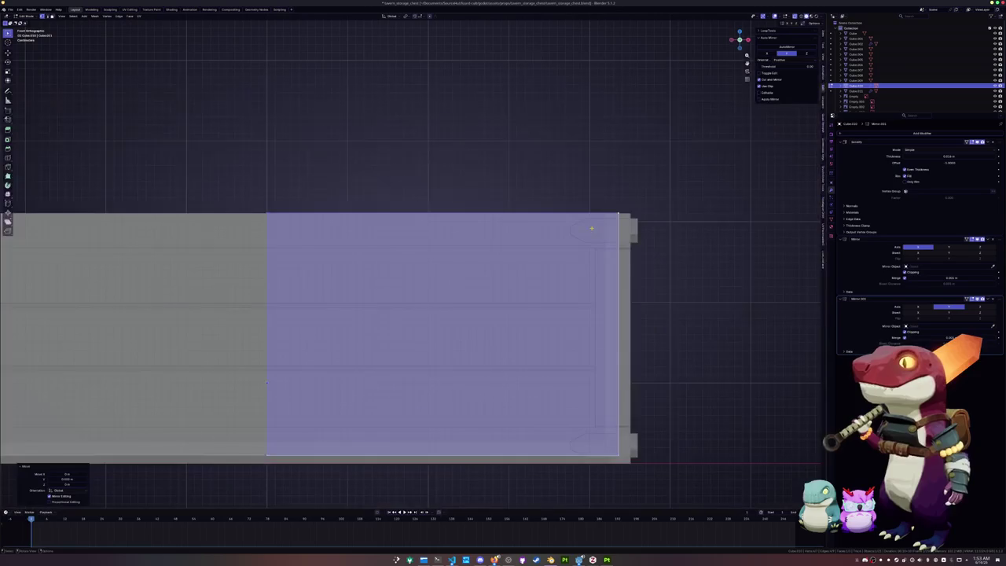
key("Tab")
mouse_move(592, 228)
middle_mouse_down()
mouse_move(507, 269)
mouse_move(536, 296)
middle_mouse_up()
scroll(535, 297, "up", 3)
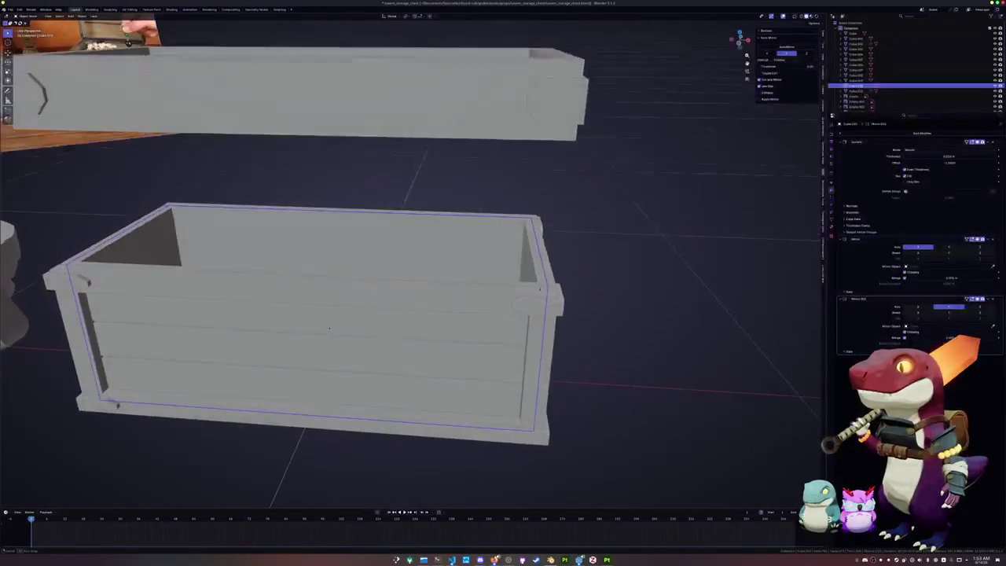
Inspect the body's mesh from above, cancelling an X move without changes.
mouse_move(331, 318)
middle_mouse_down()
mouse_move(367, 268)
mouse_move(386, 304)
middle_mouse_up()
key("Tab")
mouse_move(552, 272)
middle_mouse_down()
mouse_move(472, 231)
mouse_move(469, 183)
mouse_move(433, 182)
mouse_move(535, 250)
middle_mouse_up()
key("g")
key("x")
key("Escape")
key("Tab")
On the lid, with X-ray on, add an edge loop and slide it along Y.
left_click(460, 167)
key("Tab")
key("alt+z")
scroll(433, 182, "up", 5)
scroll(431, 182, "up", 4)
scroll(431, 182, "down", 5)
scroll(472, 204, "up", 4)
key("ctrl+r")
left_click(535, 250)
key("g")
key("y")
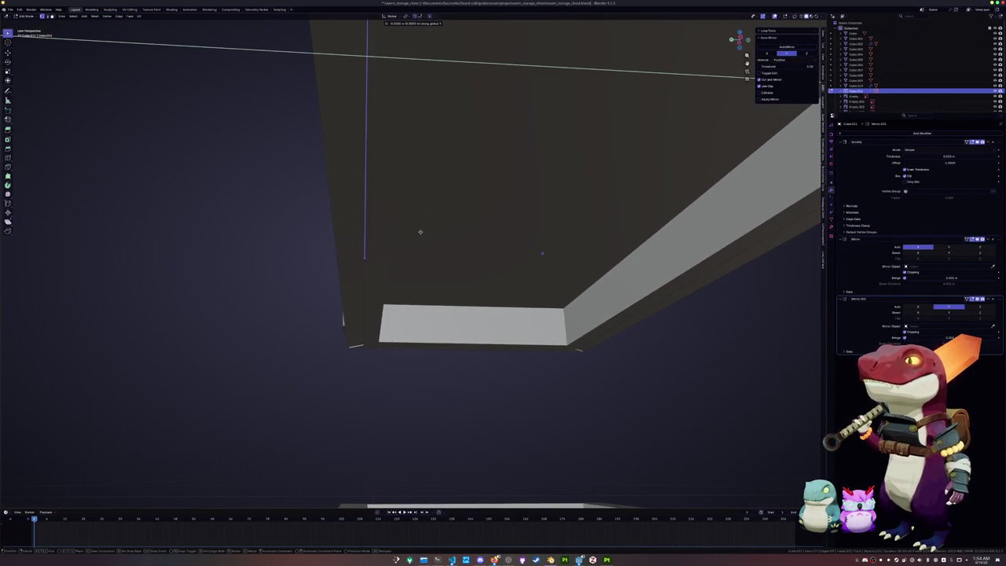
left_click(428, 231)
Shift the lid's selected inner edges along X, then return to the front view.
scroll(429, 228, "down", 4)
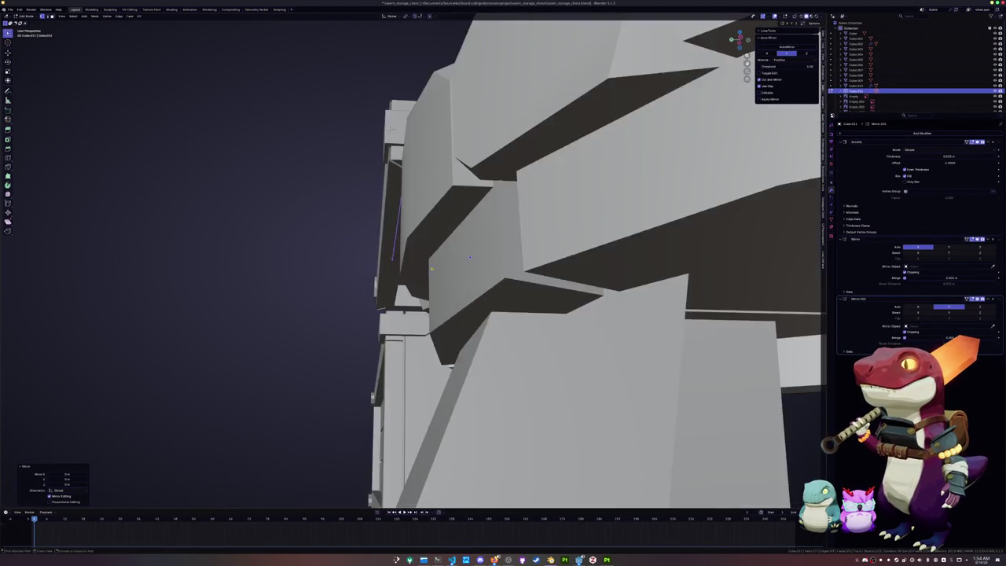
scroll(429, 229, "down", 3)
mouse_move(430, 229)
middle_mouse_down()
mouse_move(477, 254)
mouse_move(425, 330)
mouse_move(348, 407)
mouse_move(322, 394)
middle_mouse_up()
scroll(347, 407, "up", 2)
key("g")
key("x")
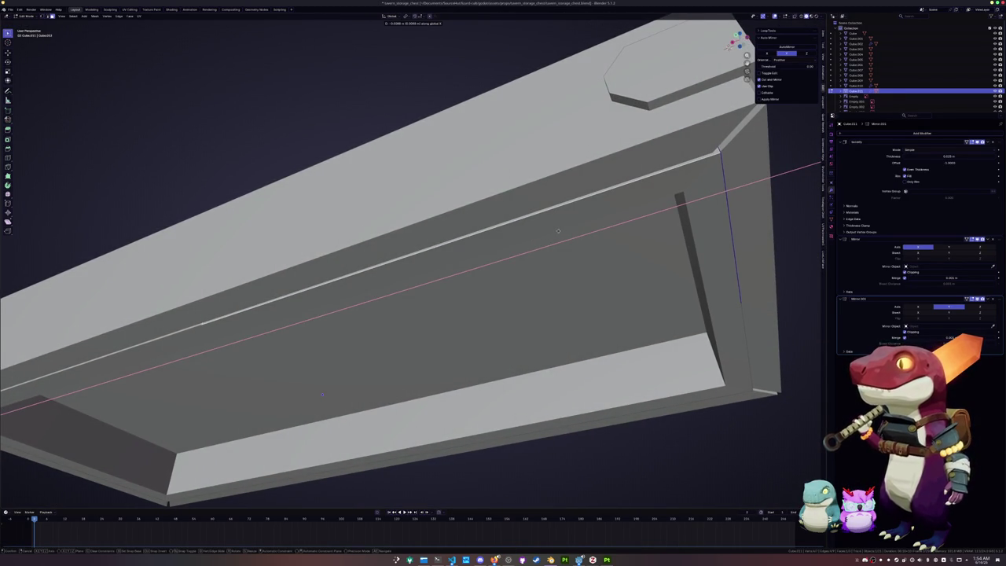
left_click(557, 232)
key("Tab")
scroll(558, 231, "down", 5)
mouse_move(557, 232)
middle_mouse_down()
mouse_move(535, 255)
mouse_move(488, 268)
mouse_move(546, 283)
mouse_move(571, 274)
middle_mouse_up()
key("KP_1")
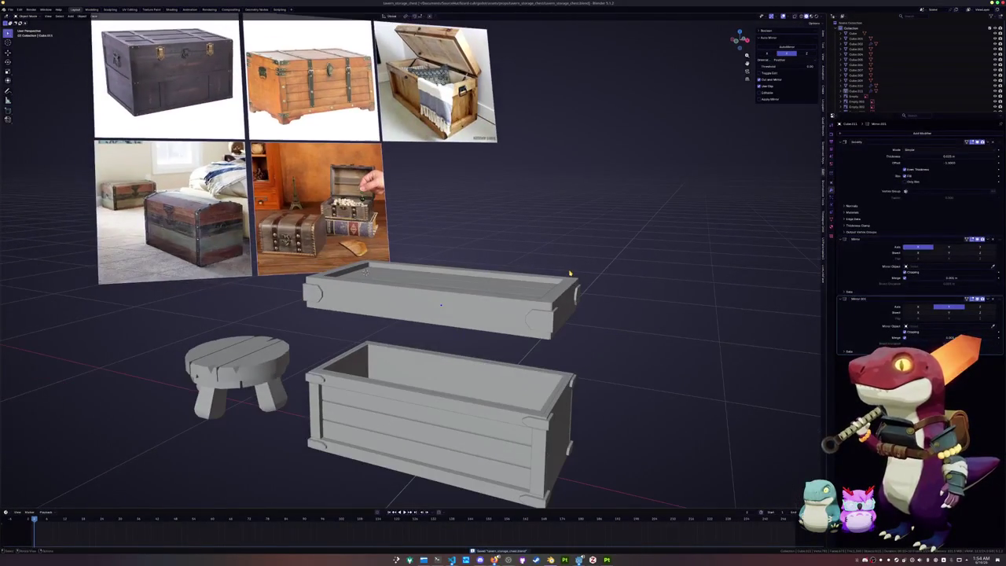
Select the lid's end caps in X-ray and orbit to a perspective view of the lid.
key("shift+a")
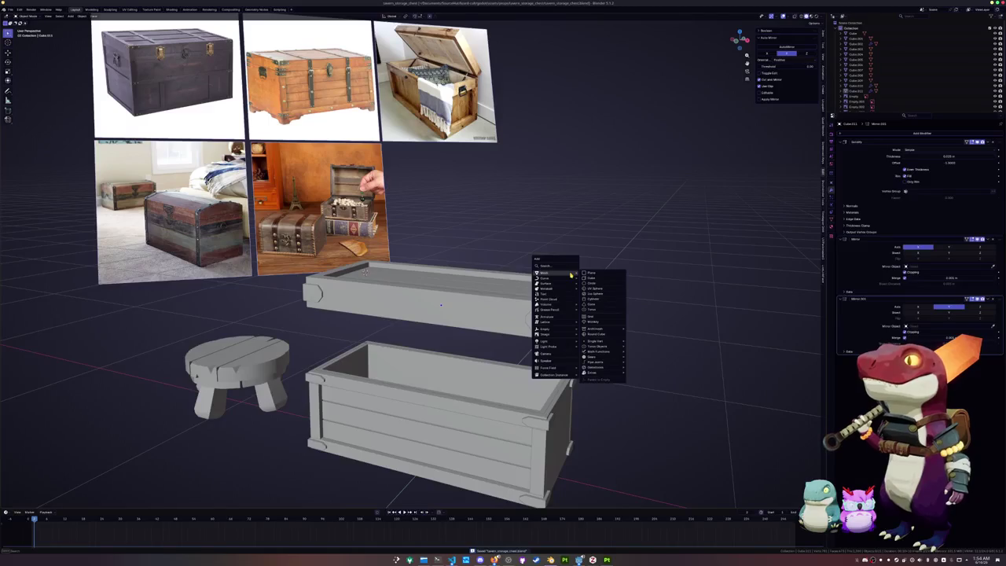
left_click(543, 314)
left_click(365, 271)
key("Tab")
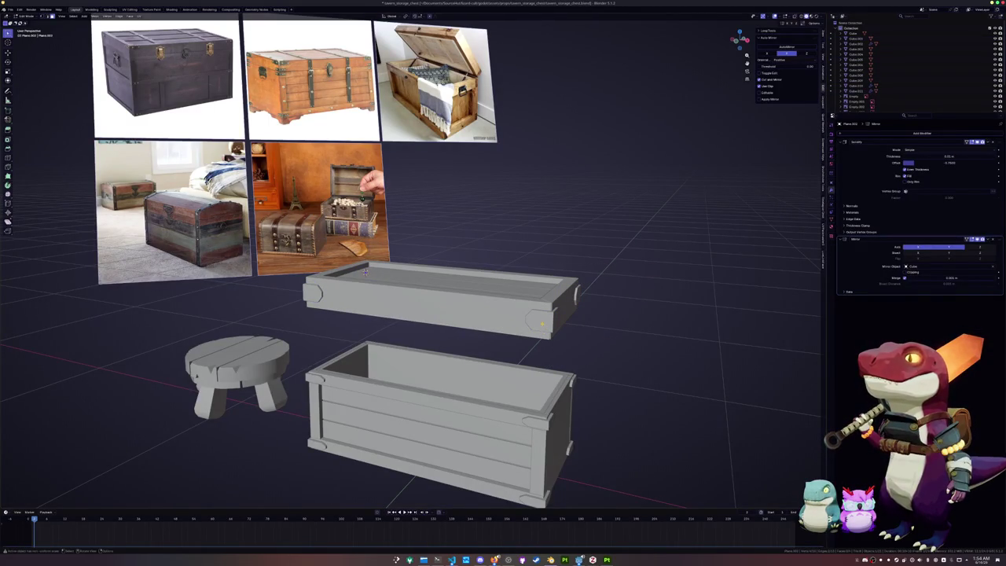
key("alt+z")
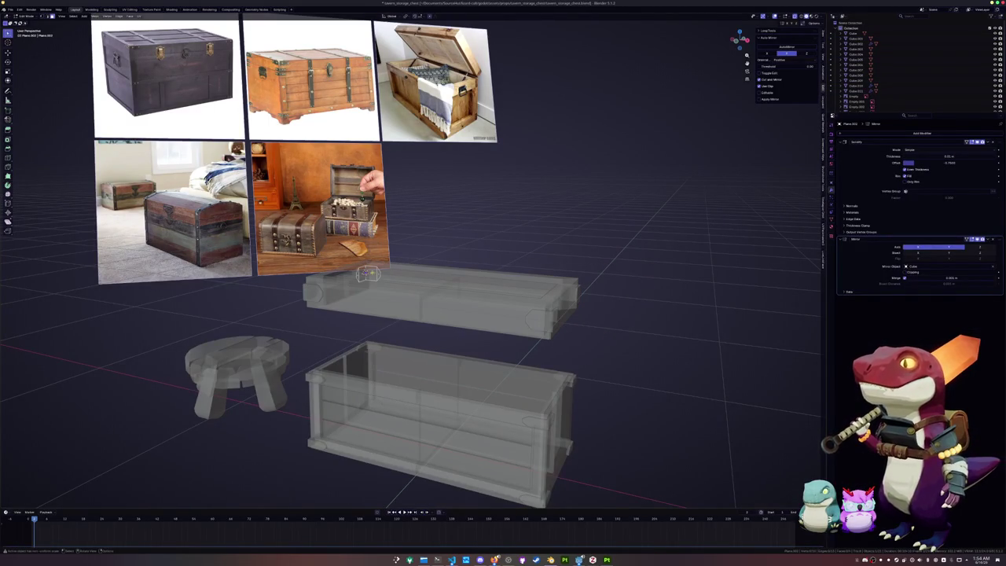
key("Tab")
key("KP_1")
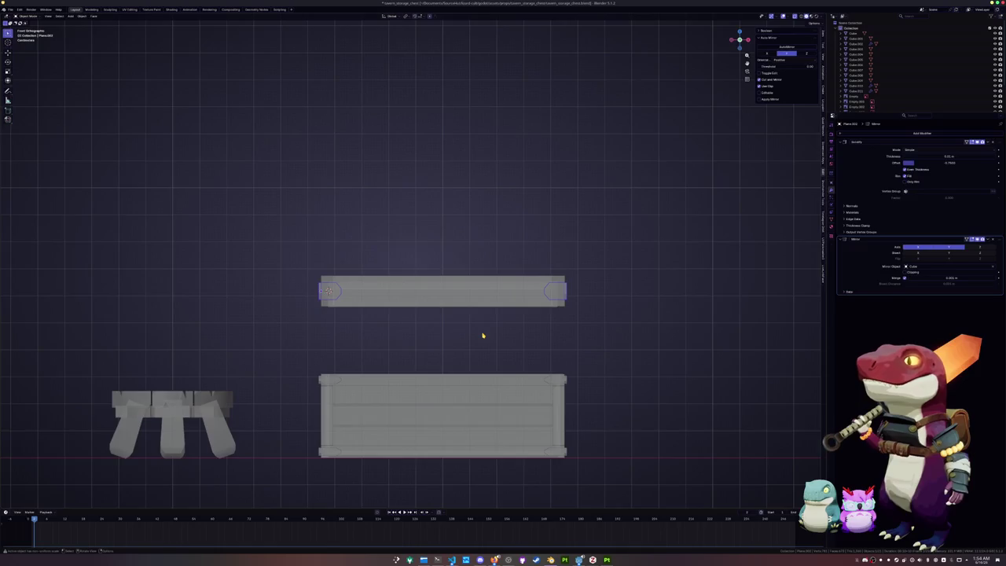
key("ctrl+KP_1")
middle_click_drag(498, 326, 516, 332)
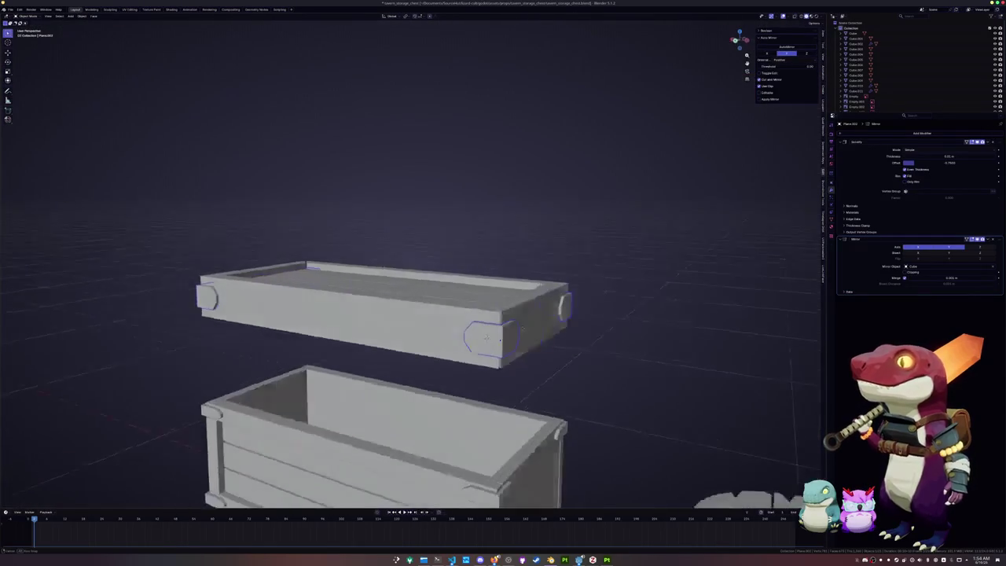
Add a cylinder and tip it 90° on X, then undo the oversized result.
key("shift+a")
left_click(538, 353)
key("r")
key("x")
key("9")
key("0")
key("Return")
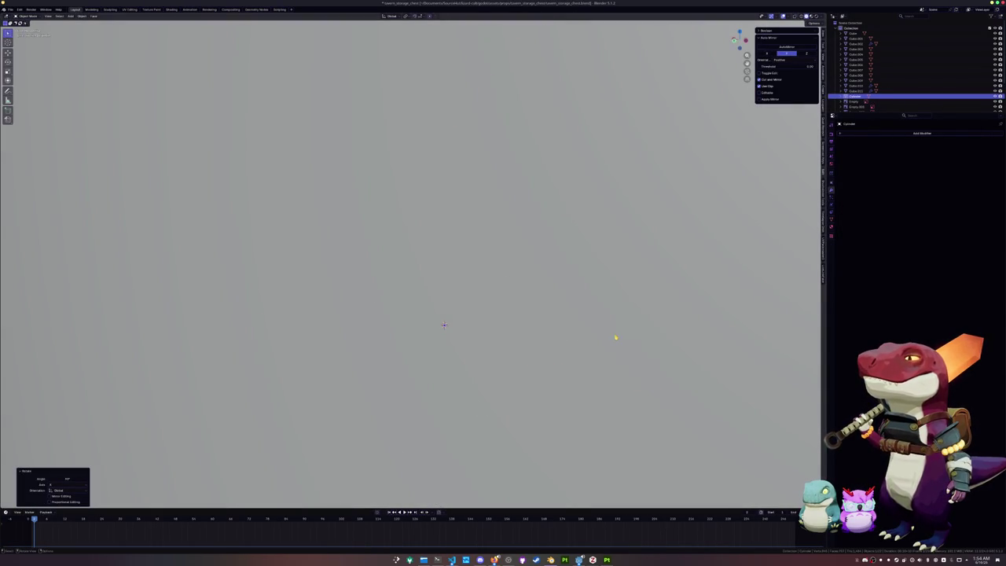
key("ctrl+z")
key("ctrl+z")
Add a new 12-vertex cylinder and scale it down to a small peg.
key("shift+a")
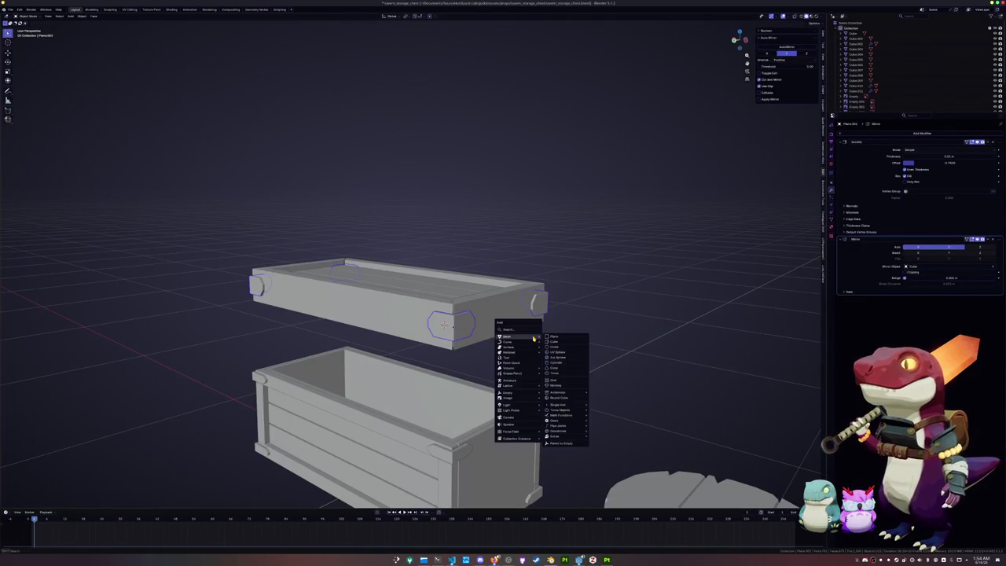
left_click(562, 366)
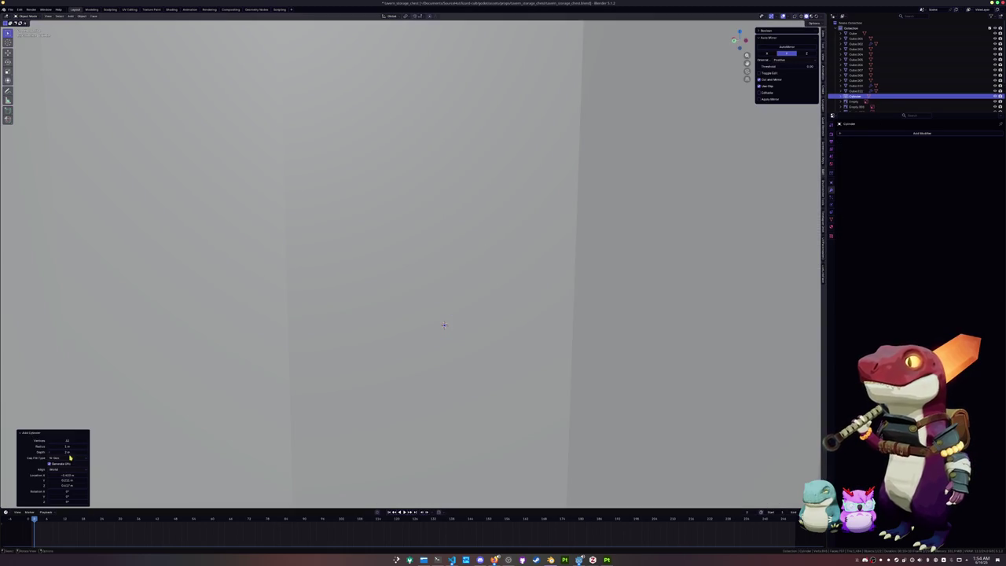
key("Return")
key("s")
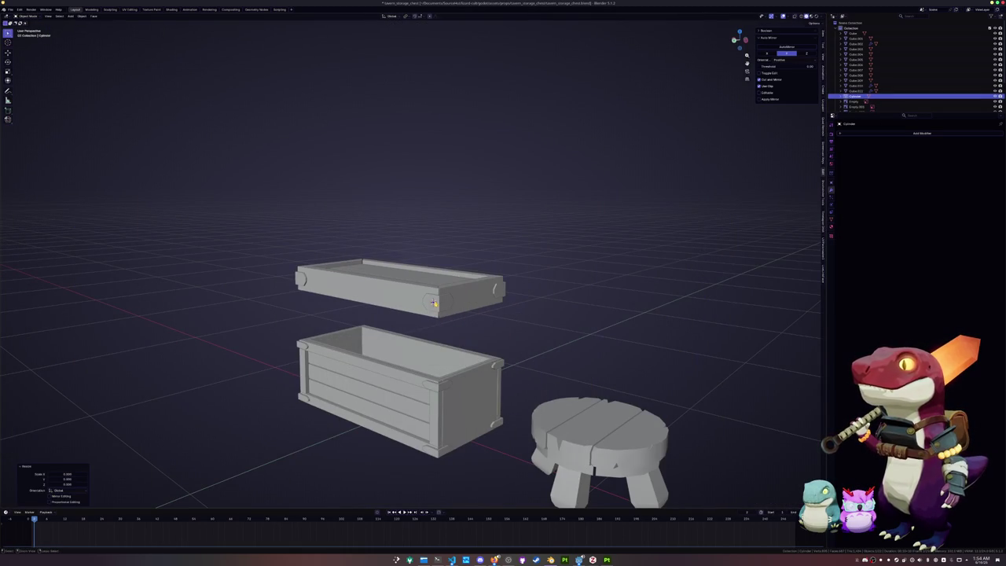
scroll(472, 323, "up", 2)
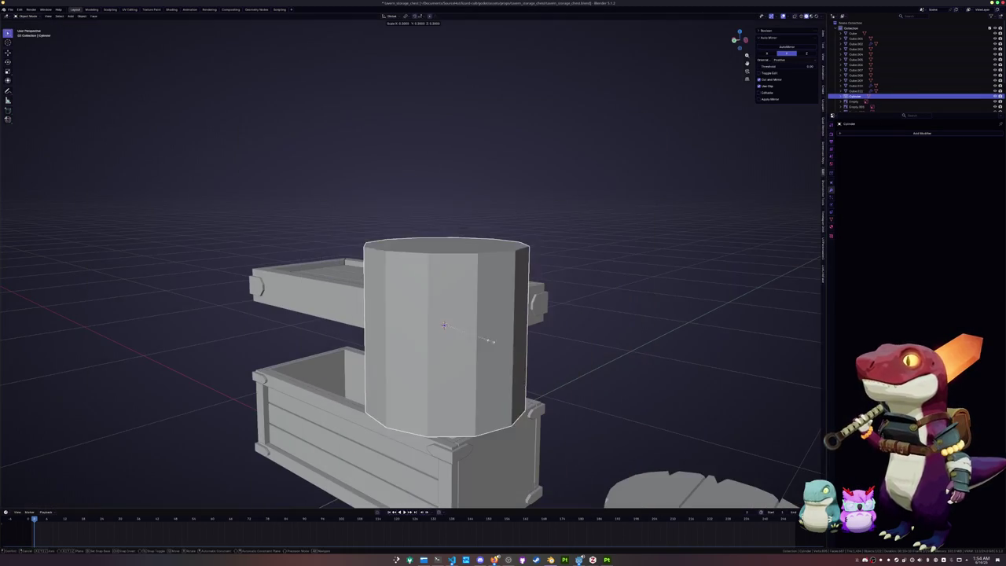
left_click(472, 337)
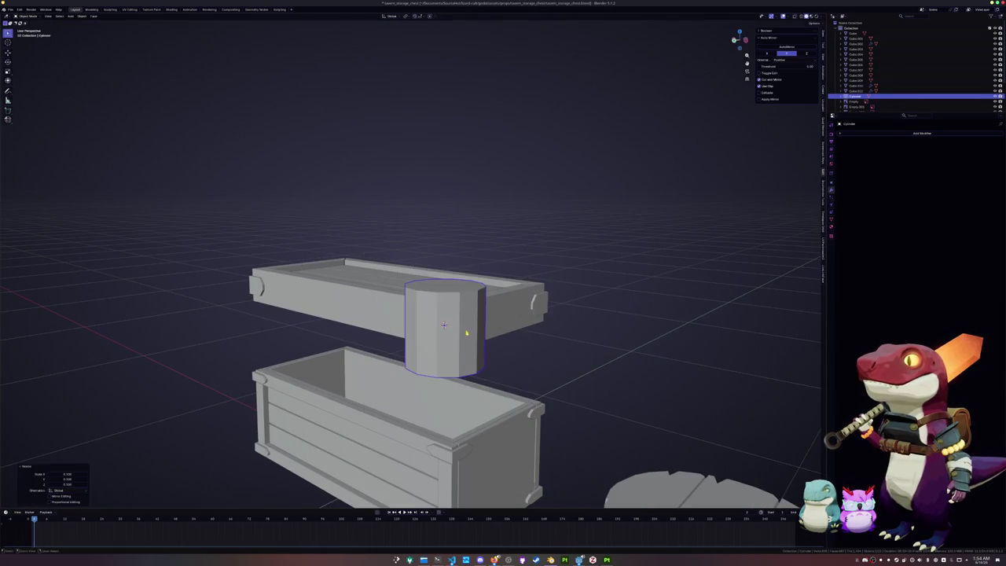
scroll(503, 350, "up", 2)
key("s")
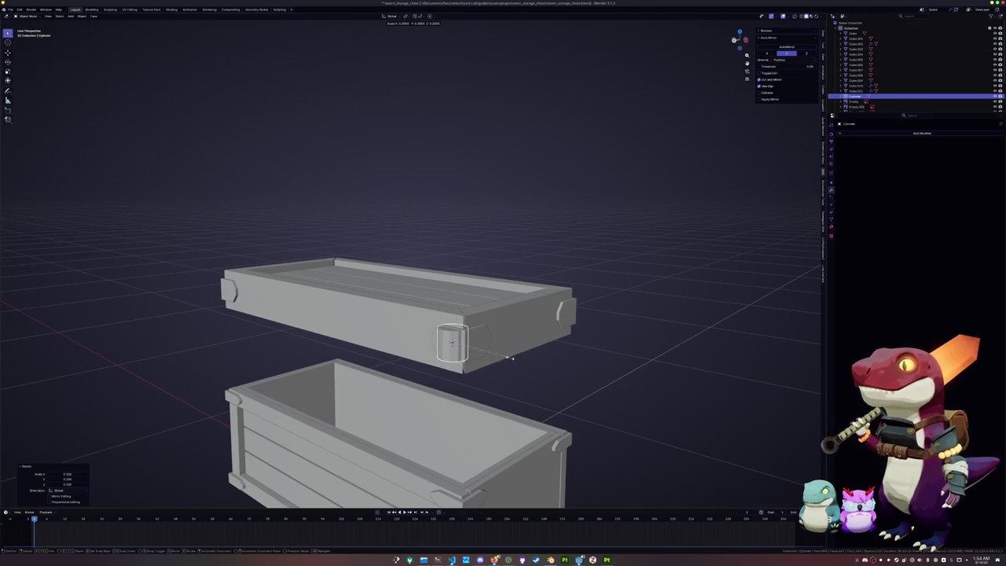
left_click(520, 358)
Rotate the peg 90° on X so it faces outward, and shrink it further.
key("r")
key("x")
scroll(535, 358, "up", 2)
scroll(551, 357, "up", 2)
type("90")
key("Return")
scroll(543, 352, "up", 1)
key("s")
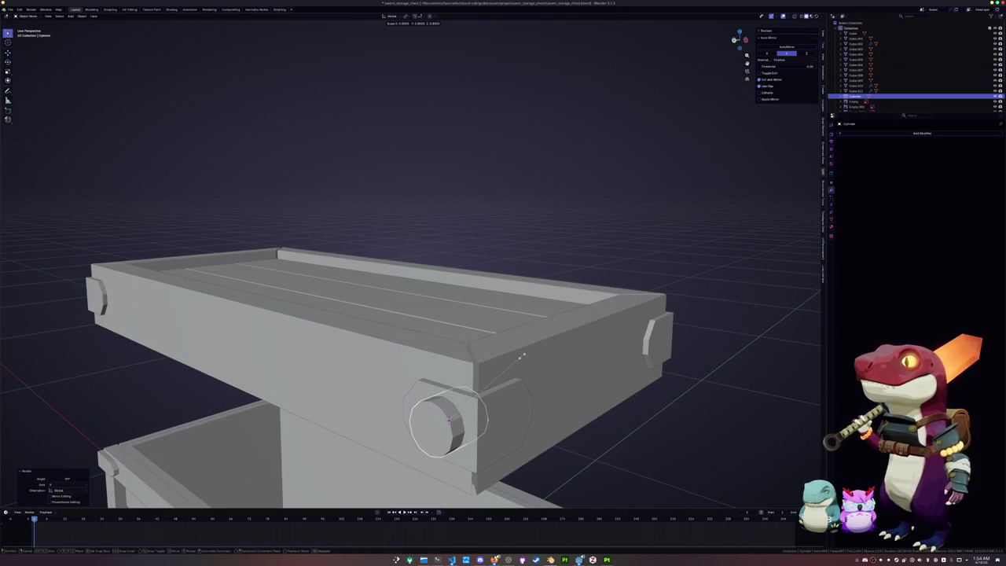
left_click(520, 358)
Shorten the cylinder with an edge-loop slide and narrow its outer end face into a bevel.
key("Tab")
key("alt+z")
key("alt+a")
left_click(480, 400, "alt")
key("g")
key("g")
left_click(473, 403)
key("f")
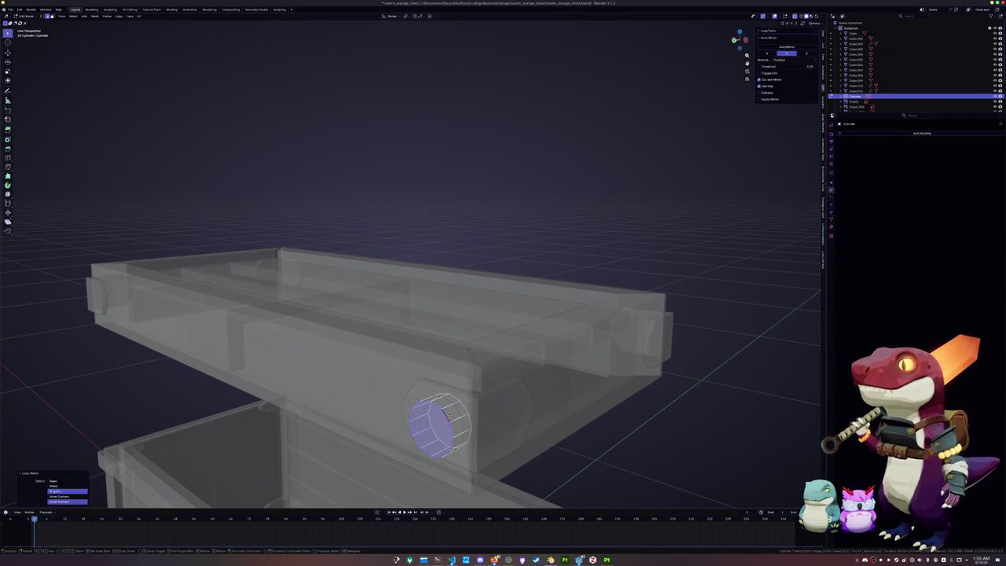
key("e")
left_click(454, 412)
key("s")
left_click(449, 417)
Apply Smooth by Angle shading to the knob.
key("alt+z")
middle_click_drag(448, 419, 447, 407)
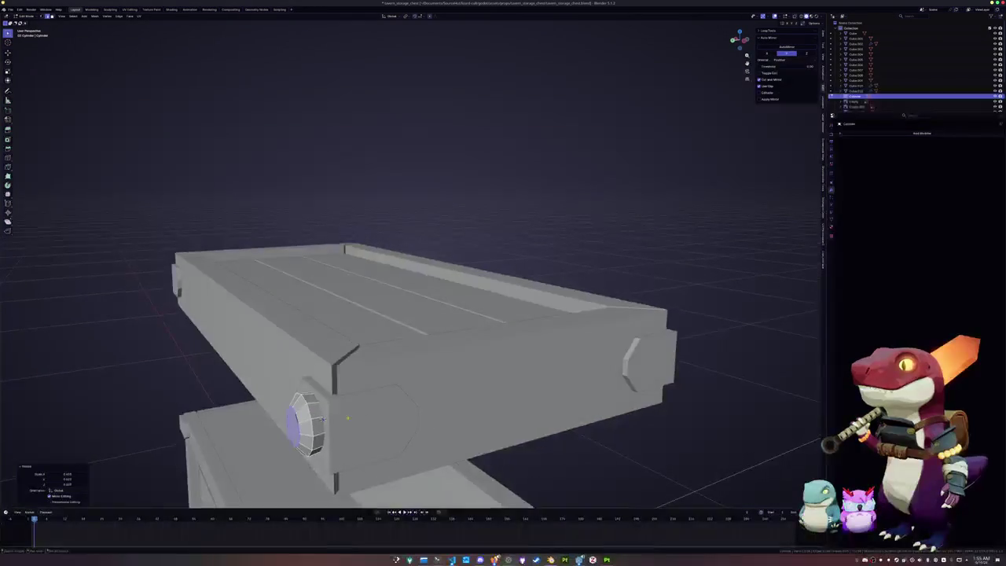
key("alt+l")
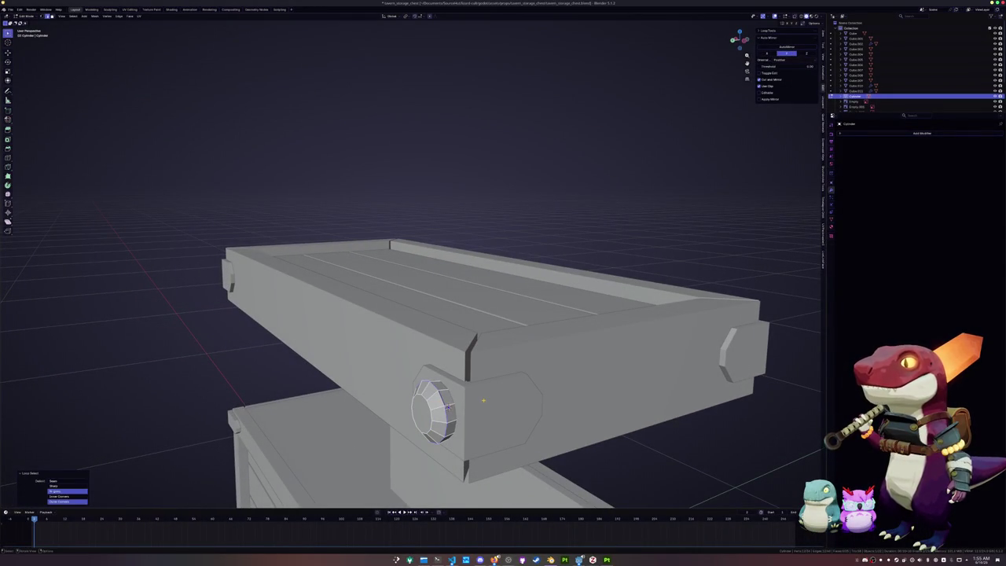
key("Tab")
right_click(448, 411)
left_click(429, 397)
mouse_move(429, 397)
middle_mouse_down()
mouse_move(479, 403)
mouse_move(519, 393)
middle_mouse_up()
Resize the knob's end face and shift the knob geometry along X.
key("Tab")
key("s")
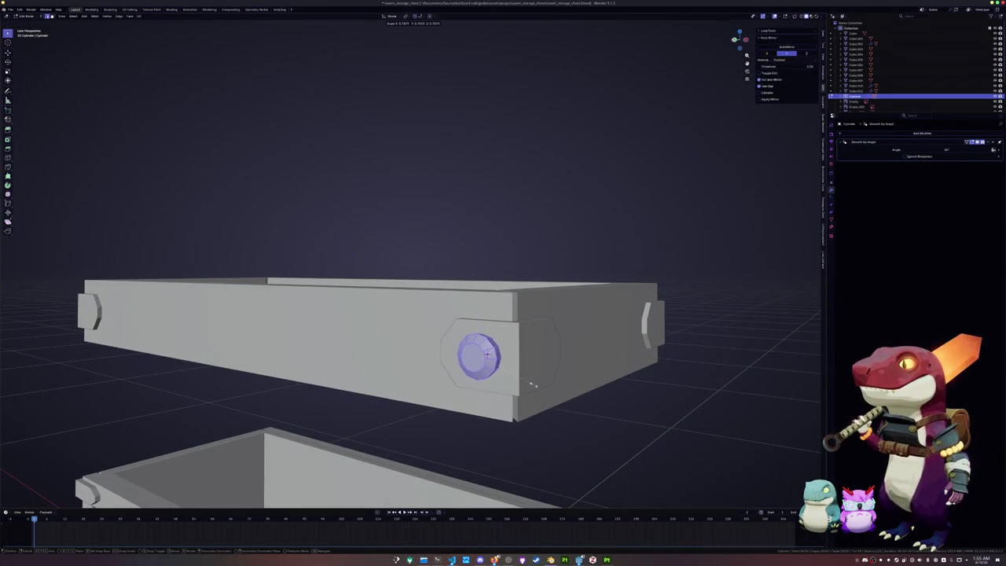
left_click(532, 385)
key("alt+z")
middle_click_drag(532, 386, 408, 404)
key("g")
key("x")
left_click(409, 403)
key("Tab")
Apply the knob's scale, nudge it slightly along X, and apply the scale again.
key("ctrl+a")
left_click(411, 406)
key("alt+z")
key("g")
key("x")
left_click(415, 403)
key("ctrl+a")
left_click(414, 404)
Add a Mirror modifier around Plane.003 so the knob repeats at the lid's other end.
left_click(894, 136)
left_click(986, 203)
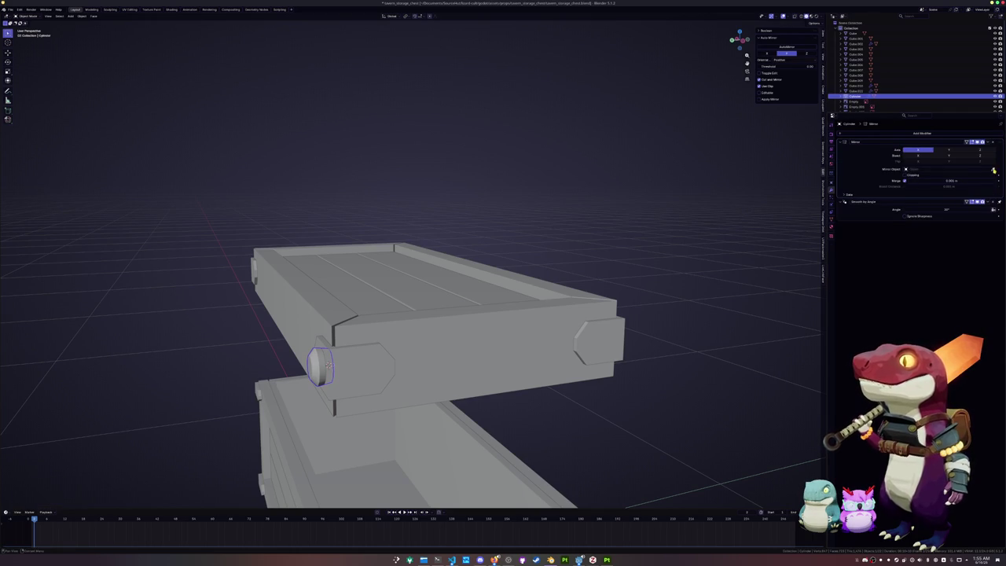
left_click(612, 338)
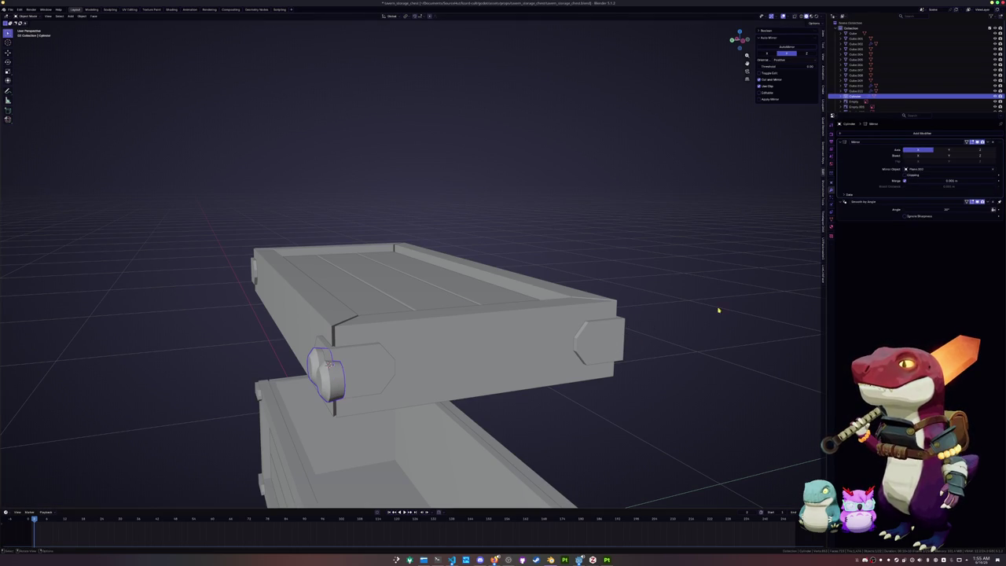
left_click(919, 149)
middle_click_drag(503, 314, 618, 310)
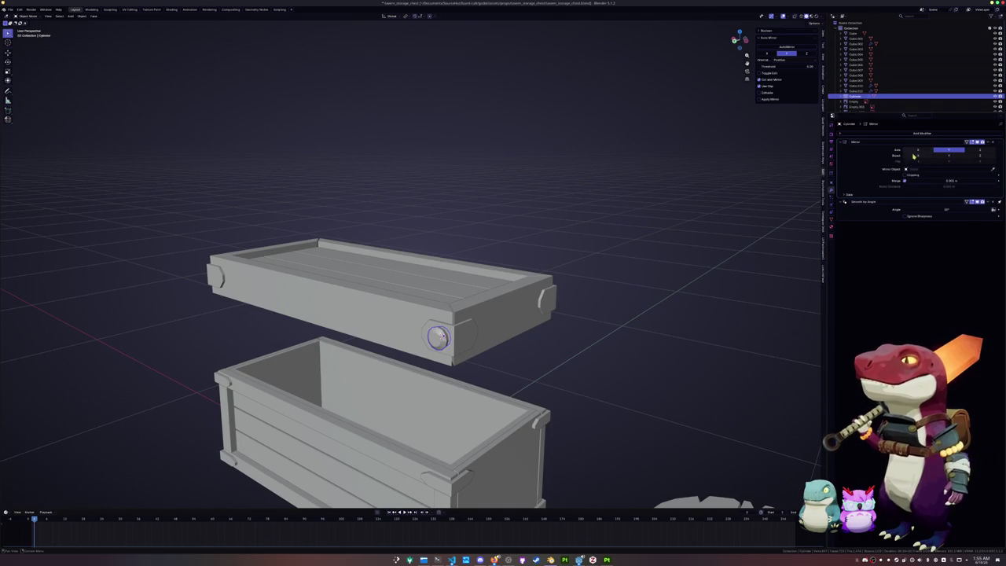
key("ctrl+a")
left_click(691, 252)
left_click(918, 149)
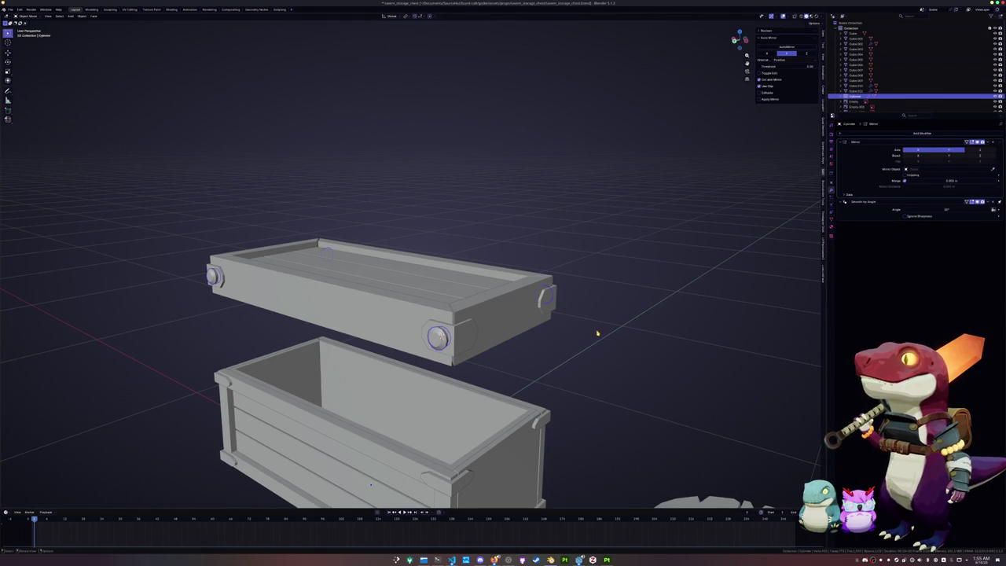
middle_click_drag(598, 333, 593, 344)
Check the lid's mesh, reselect the knob and save the file.
left_click(444, 362)
key("Tab")
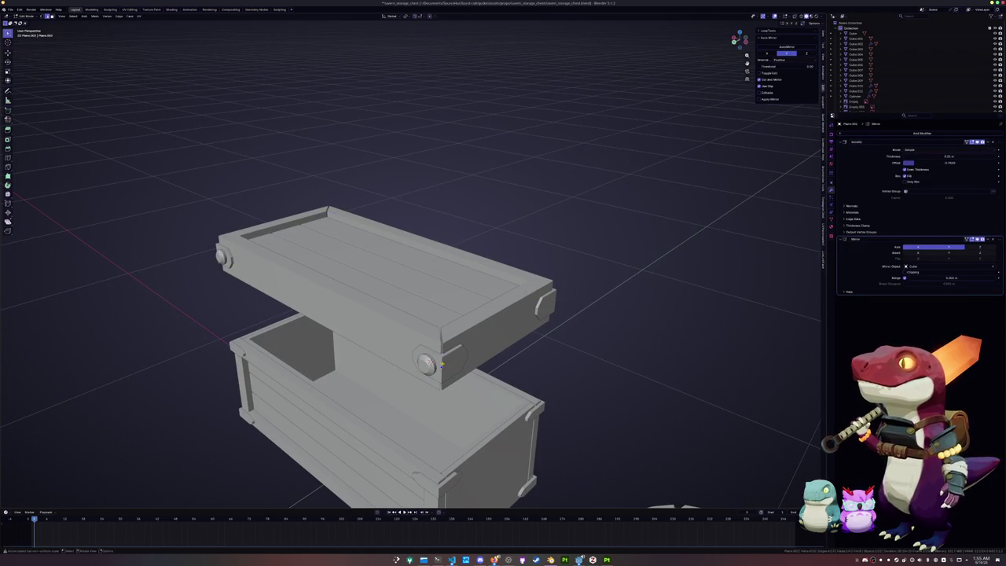
key("Tab")
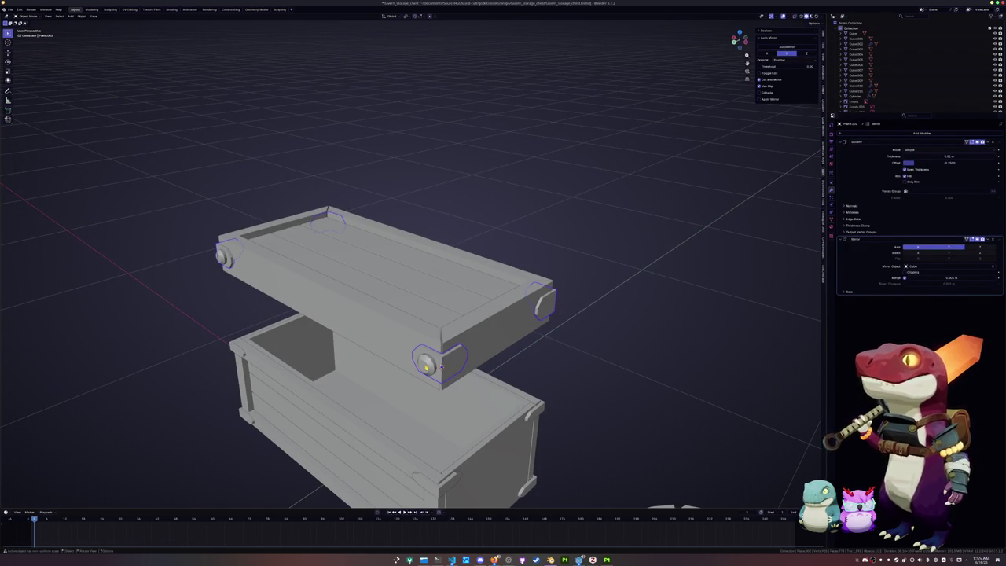
left_click(439, 366)
key("ctrl+s")
middle_click_drag(517, 366, 522, 348)
Scale the knob geometry smaller and adjust its vertical position.
key("Tab")
key("s")
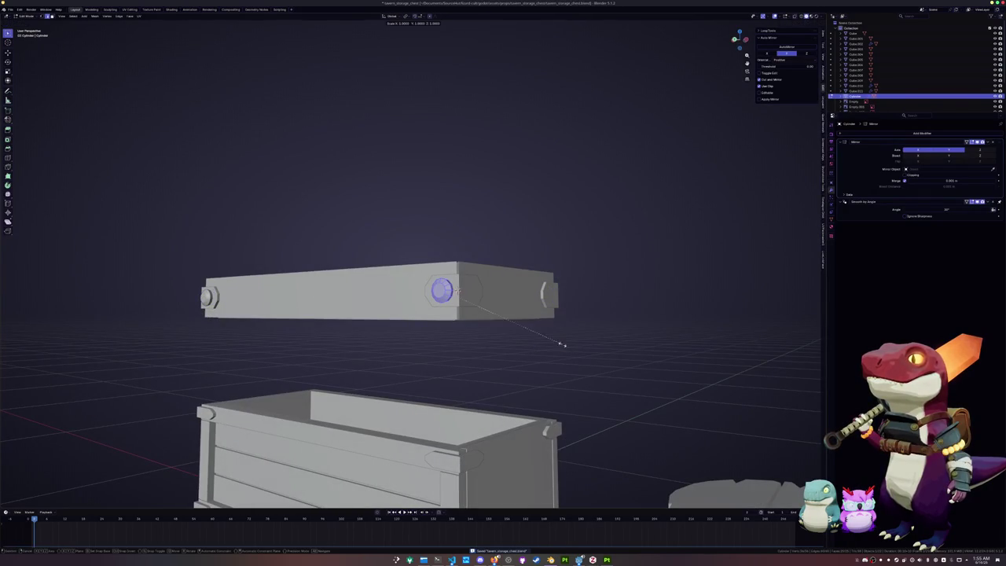
left_click(507, 335)
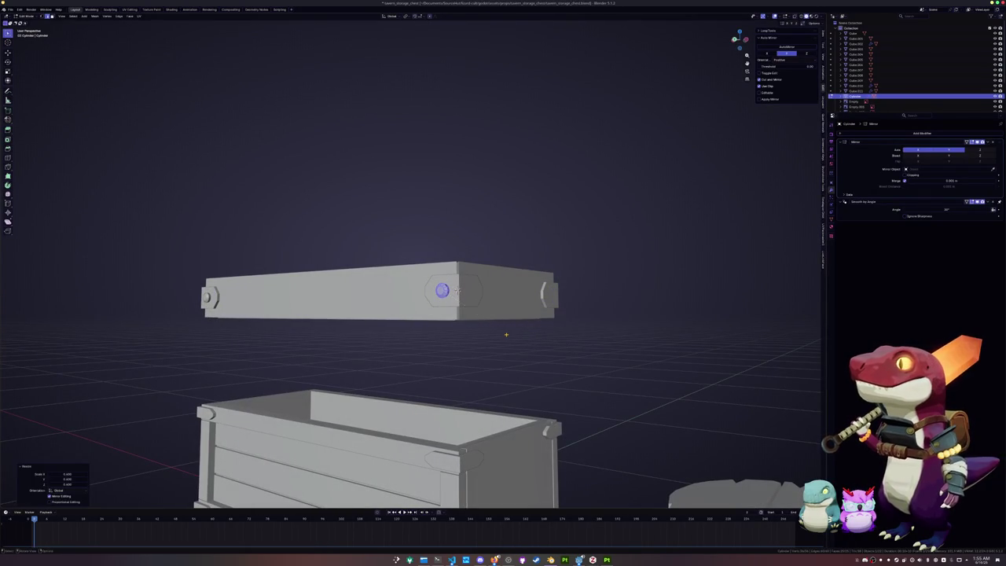
scroll(503, 333, "up", 5)
key("g")
key("z")
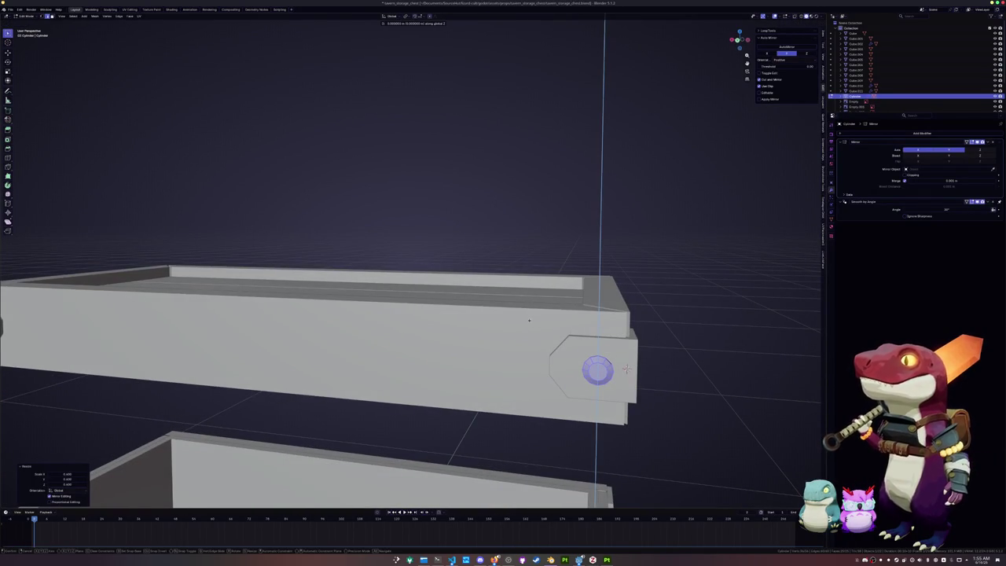
key("Return")
In front view, raise the knob to the upper half of the lid's end cap.
key("KP_1")
key("KP_3")
key("KP_1")
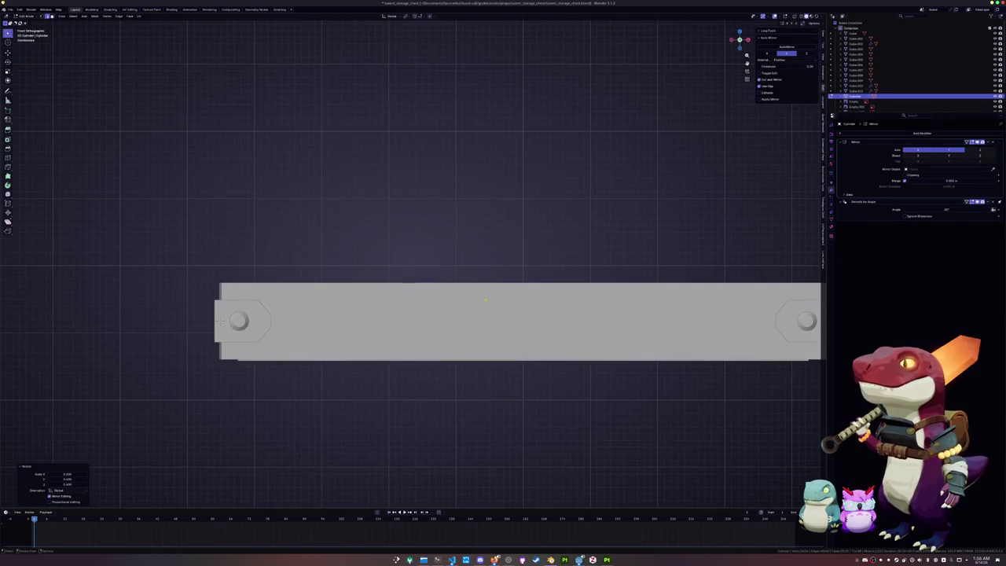
middle_click_drag(486, 300, 659, 315, "shift")
scroll(371, 265, "up", 2)
key("g")
key("z")
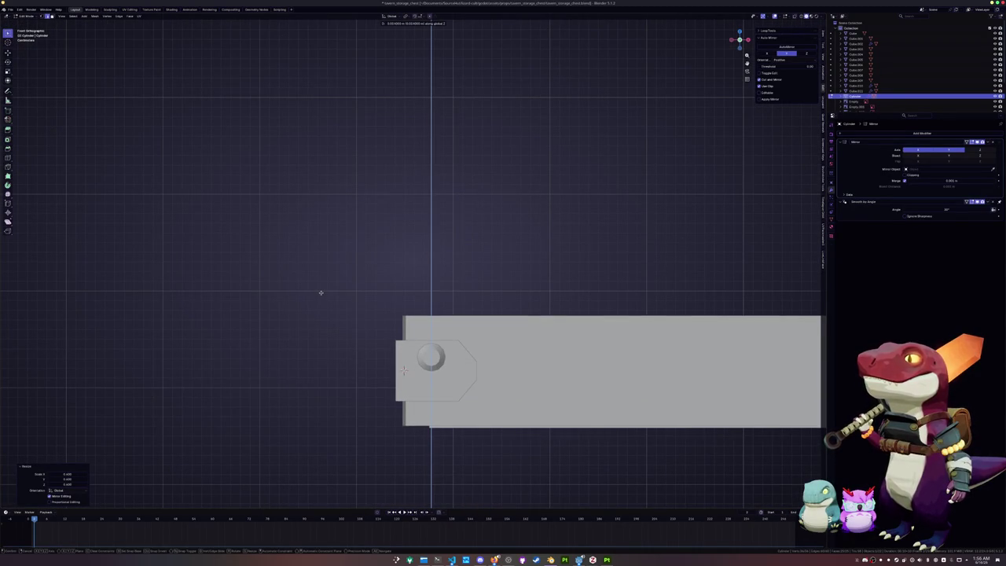
left_click(321, 294)
Duplicate the knob straight down to place a second knob below the first.
key("shift+d")
key("z")
left_click(318, 320)
scroll(394, 362, "down", 2)
scroll(400, 361, "down", 2)
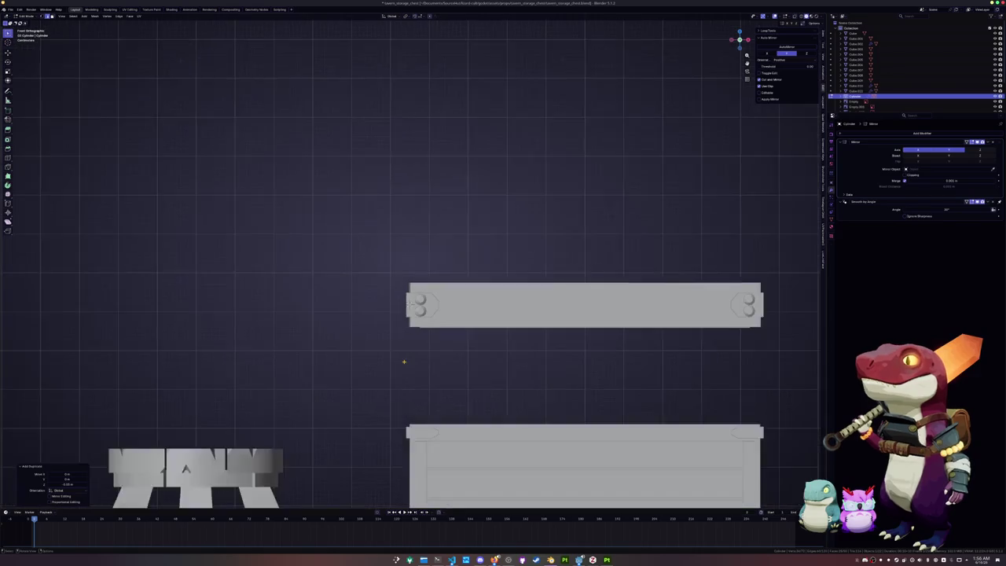
middle_click_drag(404, 362, 364, 355, "shift")
middle_click_drag(562, 359, 420, 359)
key("Tab")
scroll(487, 377, "up", 2)
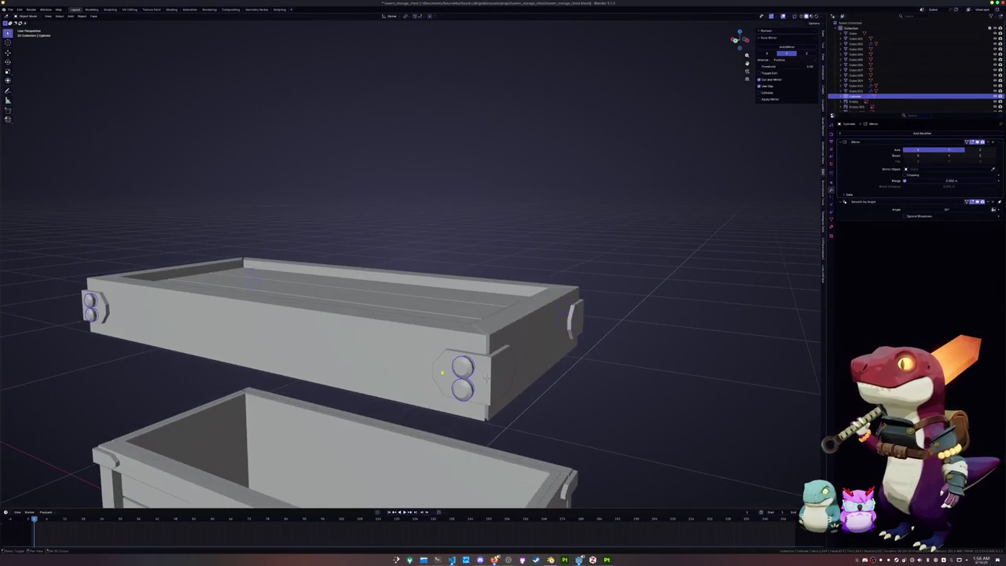
From the top view, duplicate the knob object in place and rotate the copy's knobs 90°.
key("KP_7")
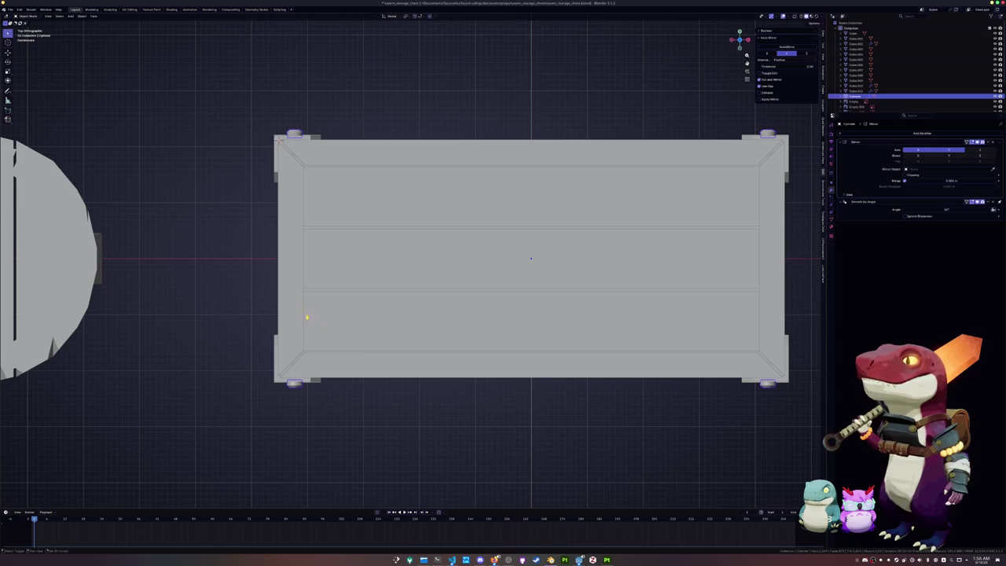
key("KP_Decimal")
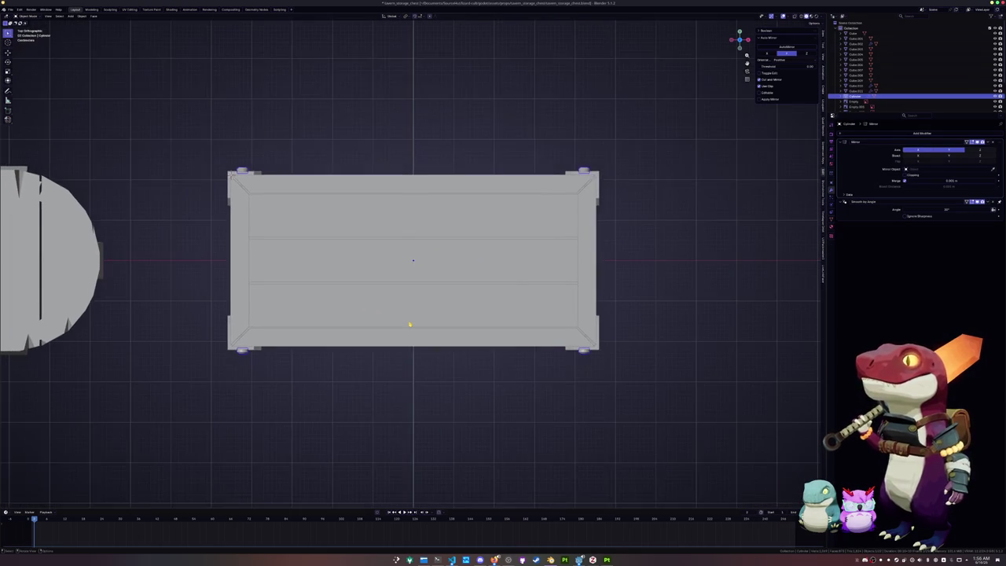
middle_click_drag(366, 298, 460, 285, "shift")
key("shift+d")
right_click(422, 282)
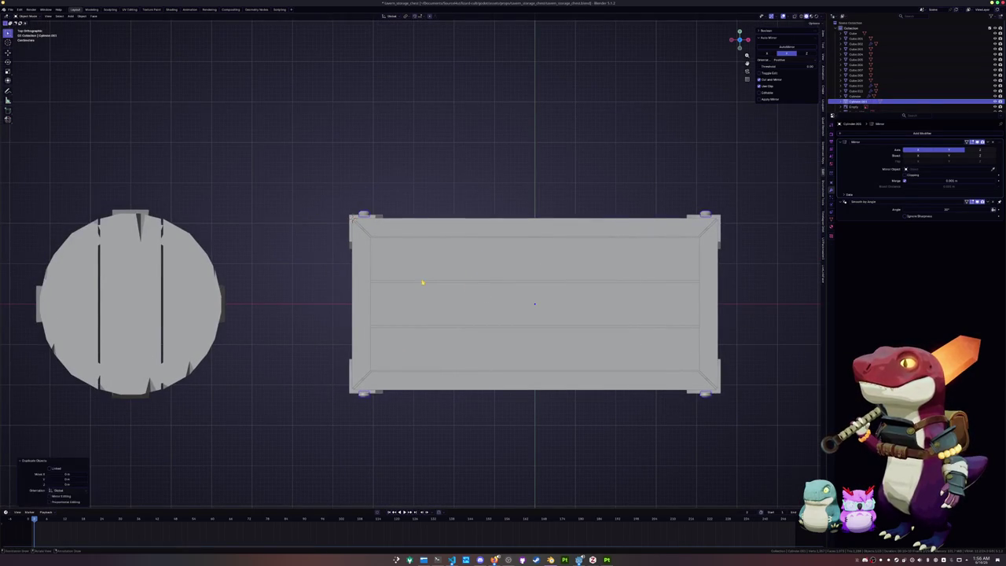
key("Tab")
key("r")
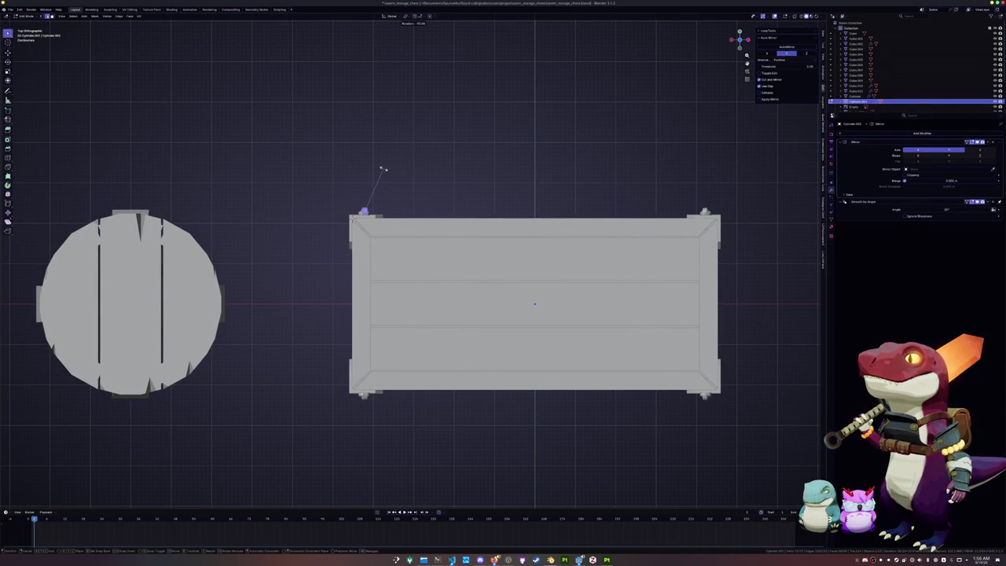
left_click(386, 169)
Move the rotated knobs onto the side face of the lid's corner cap.
scroll(387, 169, "up", 4)
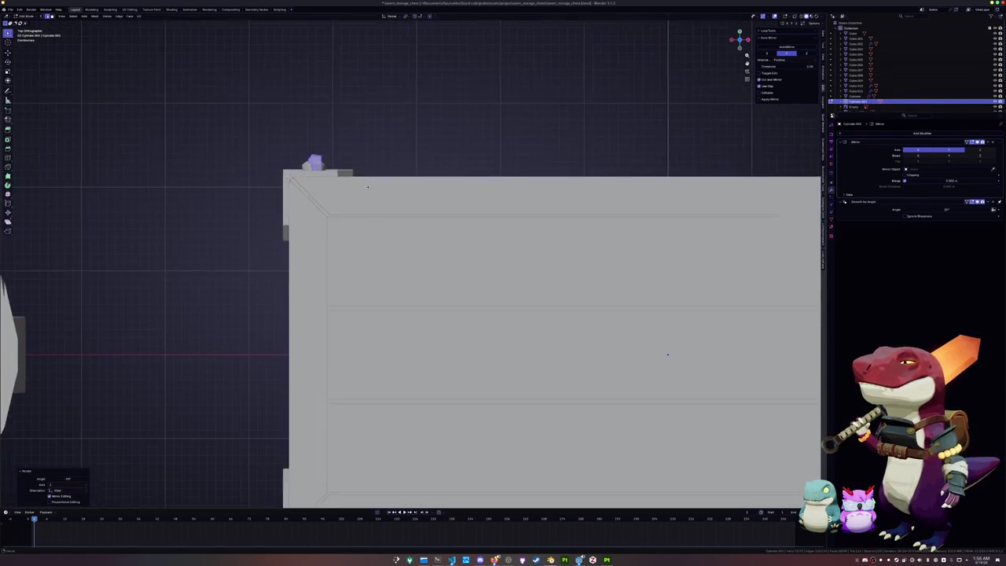
middle_click_drag(349, 204, 491, 261, "shift")
key("g")
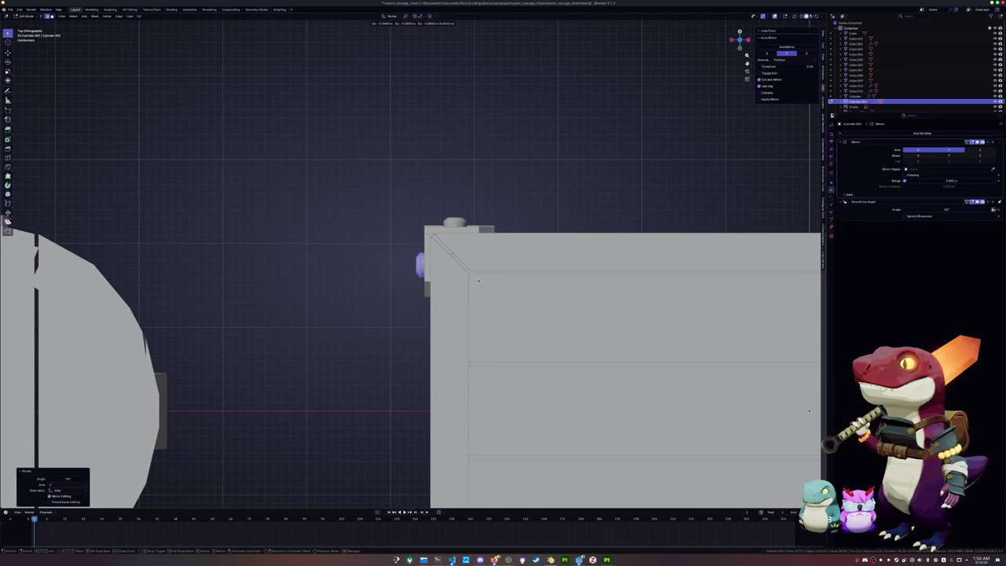
left_click(478, 277)
key("Tab")
Reselect the knob object and edit it see-through in the front orthographic view.
mouse_move(479, 277)
middle_mouse_down()
mouse_move(366, 290)
mouse_move(406, 290)
middle_mouse_up()
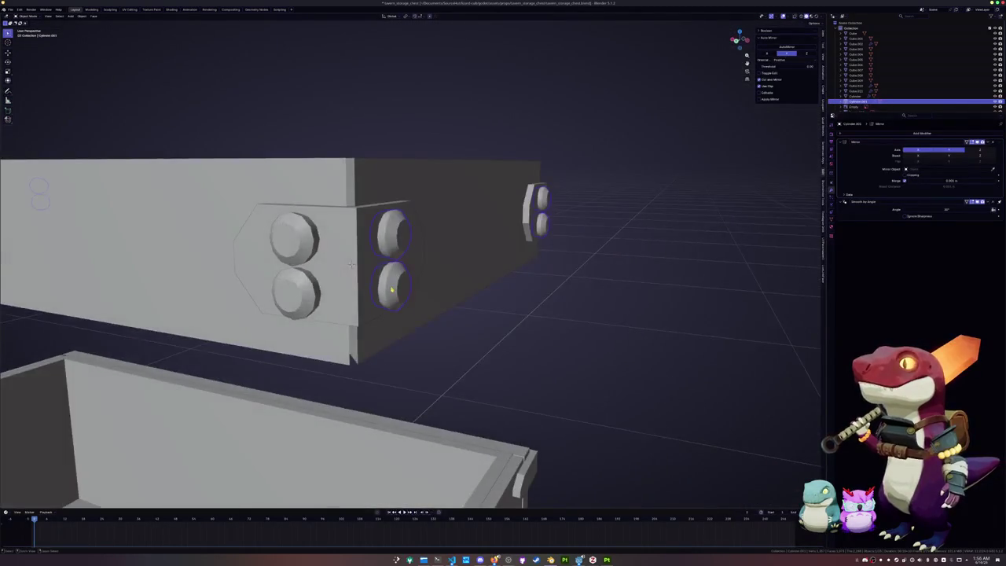
left_click(485, 292)
mouse_move(485, 292)
middle_mouse_down()
mouse_move(475, 304)
mouse_move(459, 279)
middle_mouse_up()
scroll(474, 304, "down", 3)
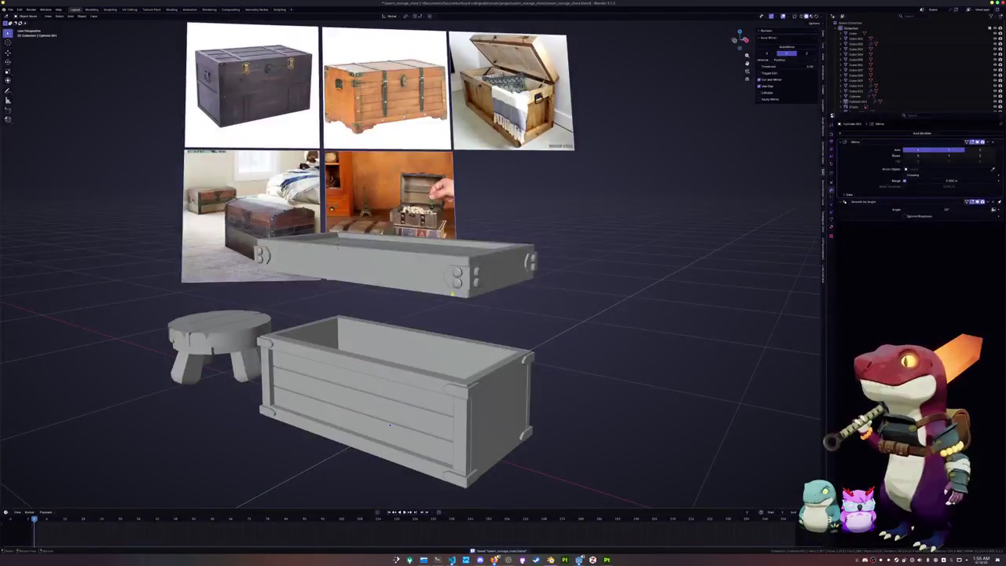
left_click(459, 279)
scroll(468, 319, "up", 3)
left_click(512, 288)
key("Tab")
key("alt+z")
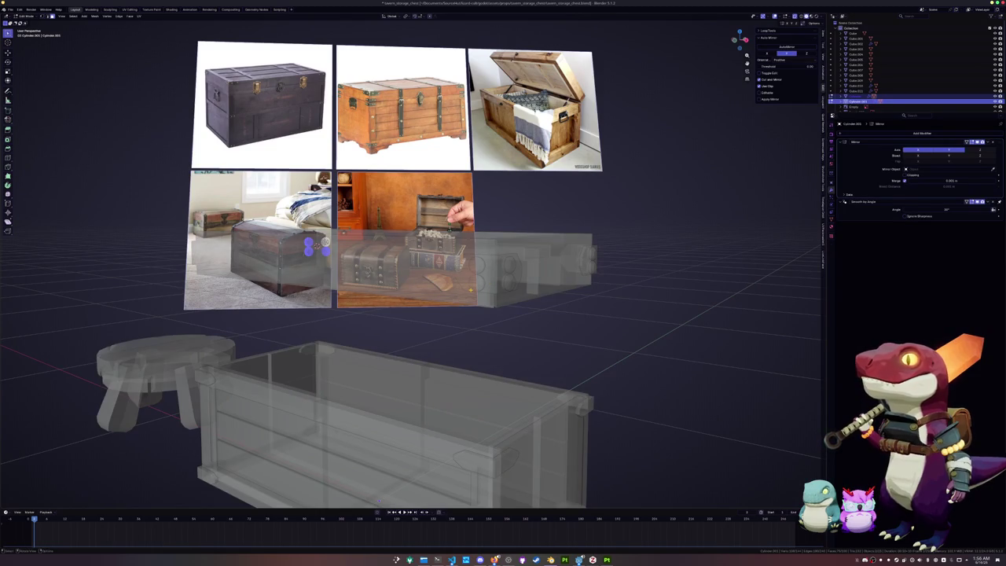
key("KP_1")
middle_click_drag(438, 288, 206, 294, "shift")
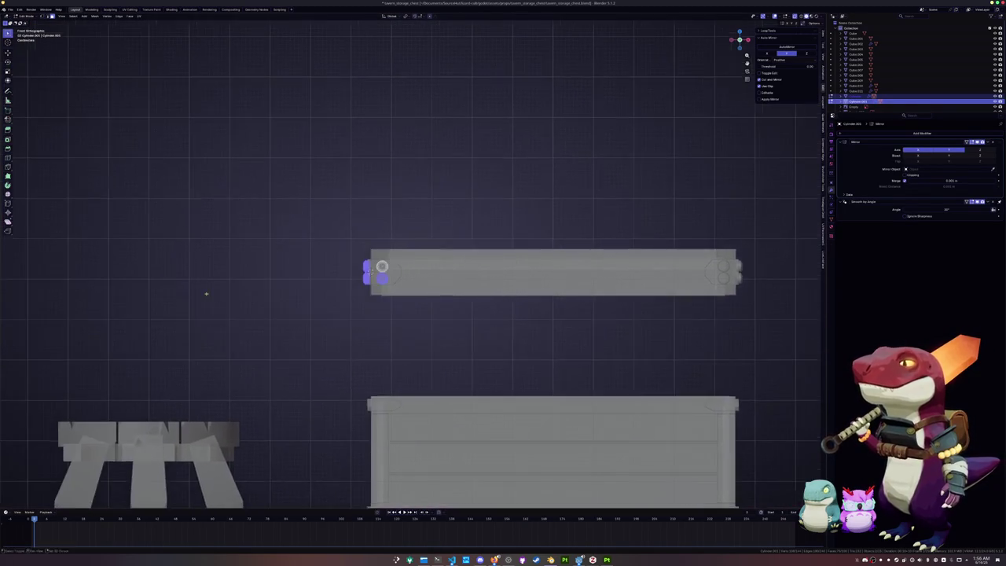
Delete the lower knob from the lid's knob object, then frame the stool, chest and lid.
scroll(347, 327, "up", 3)
middle_click_drag(307, 289, 368, 287, "shift")
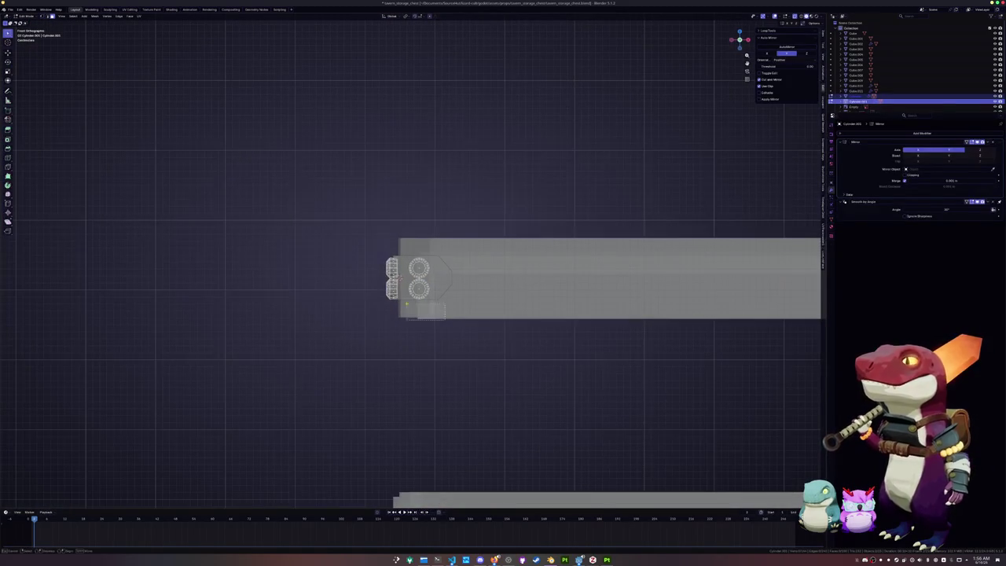
key("x")
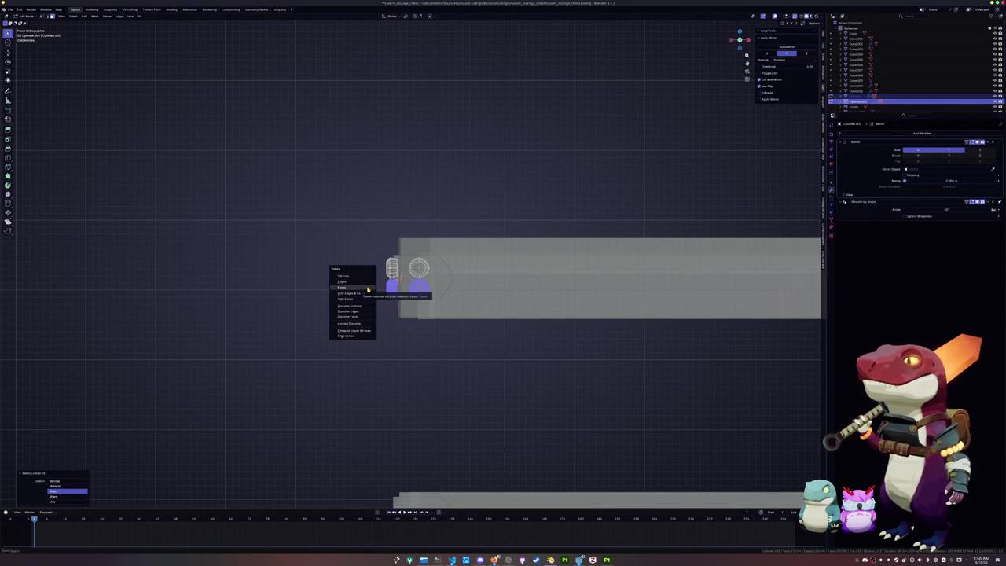
left_click(368, 287)
key("Tab")
key("Home")
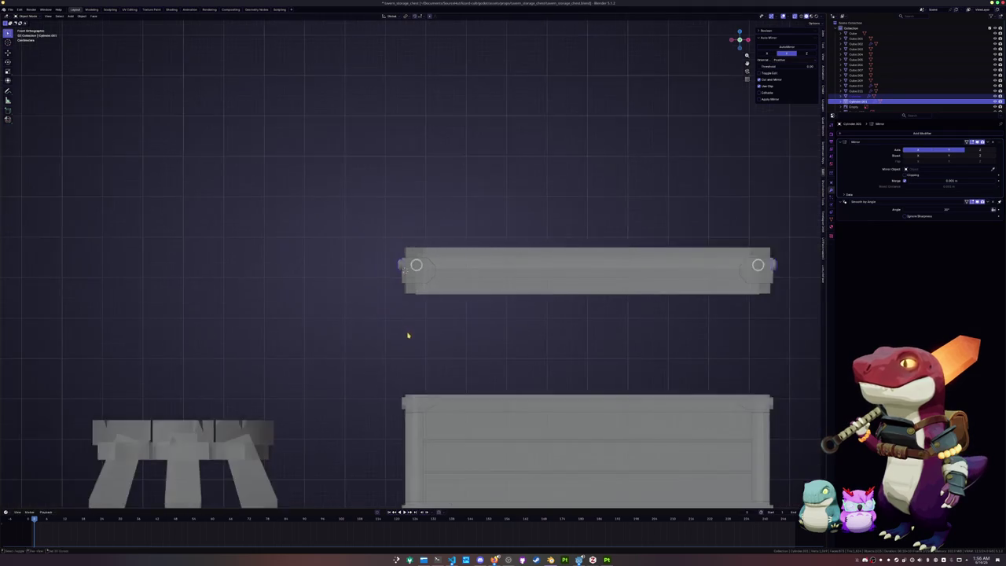
Try moving the knobs vertically onto the chest top, then undo to restore the lid's paired knobs.
key("g")
key("z")
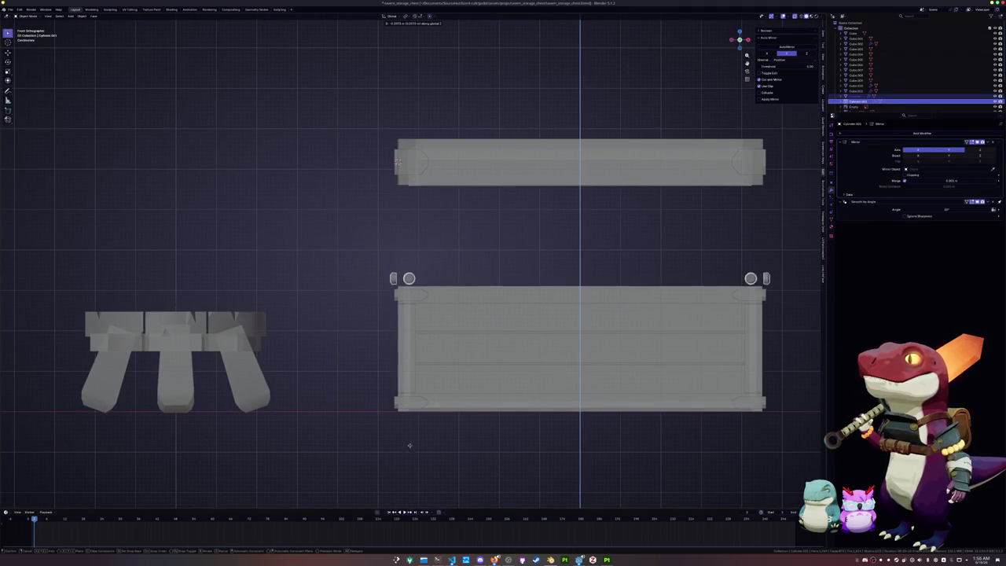
left_click(411, 462)
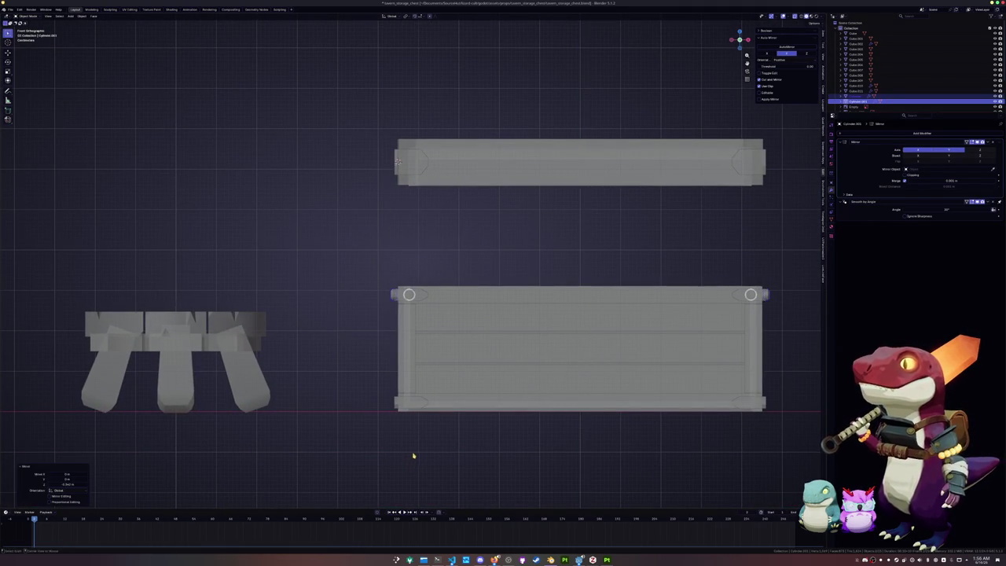
scroll(407, 448, "up", 1)
key("ctrl+z")
key("ctrl+z")
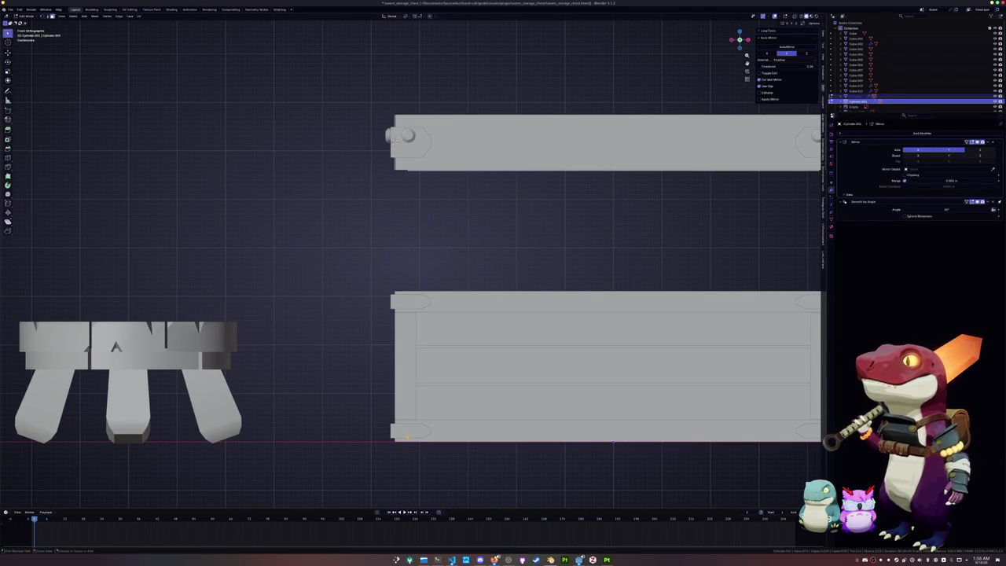
key("Tab")
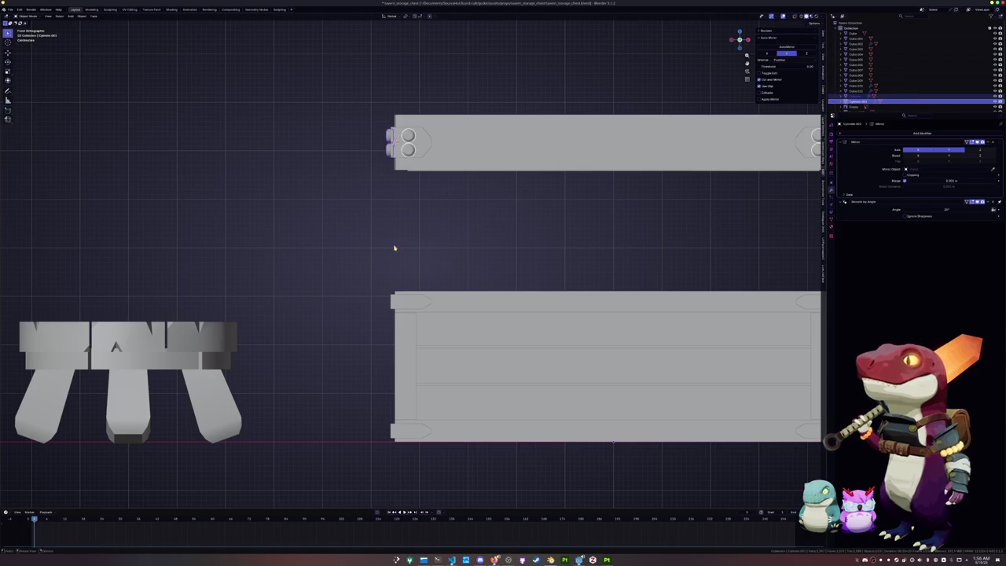
Duplicate the lid's knob object and move the copy straight down onto the chest top.
key("shift+d")
key("Escape")
key("g")
key("z")
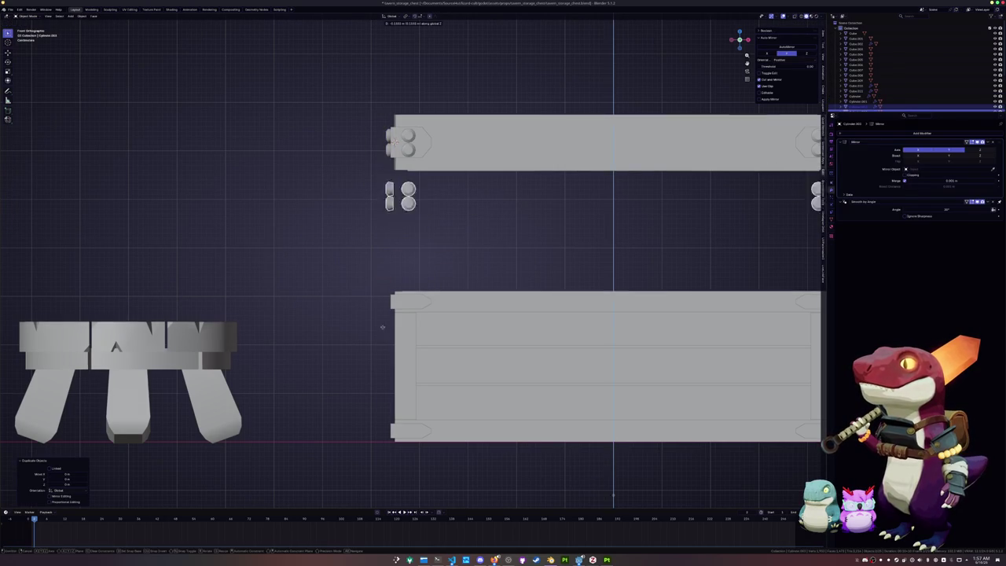
left_click(391, 442)
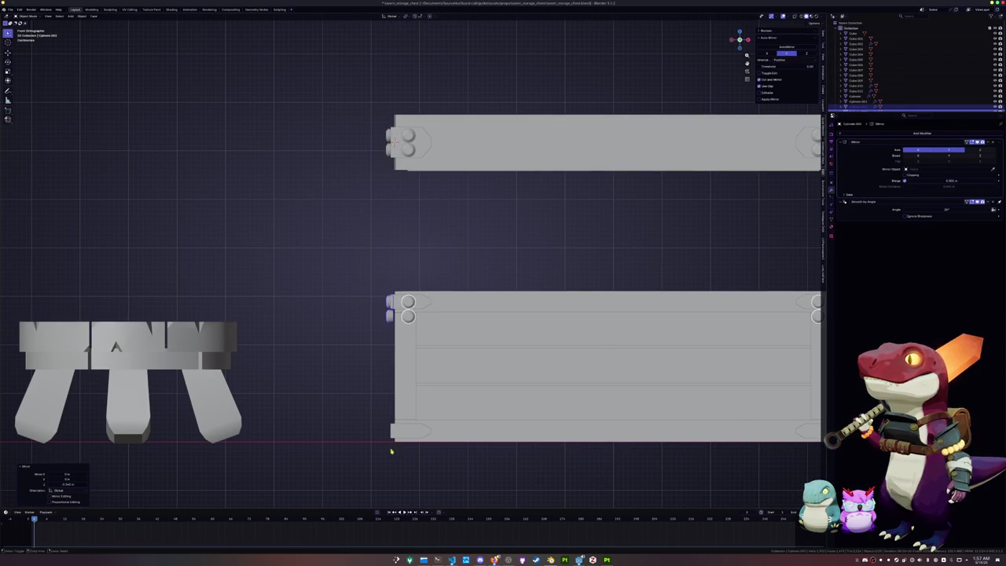
In see-through edit mode, delete the copy's lower knob, leaving one knob per end.
key("Tab")
key("alt+z")
key("l")
key("x")
left_click(375, 317)
key("Tab")
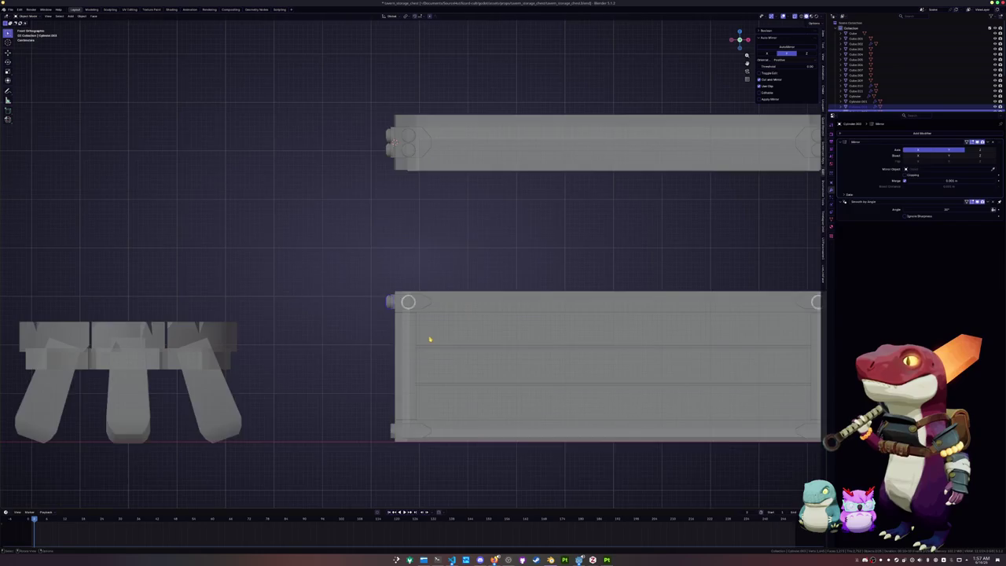
Move the single-knob copy down along Z to the chest body's bottom corners.
scroll(430, 339, "down", 1)
key("g")
key("z")
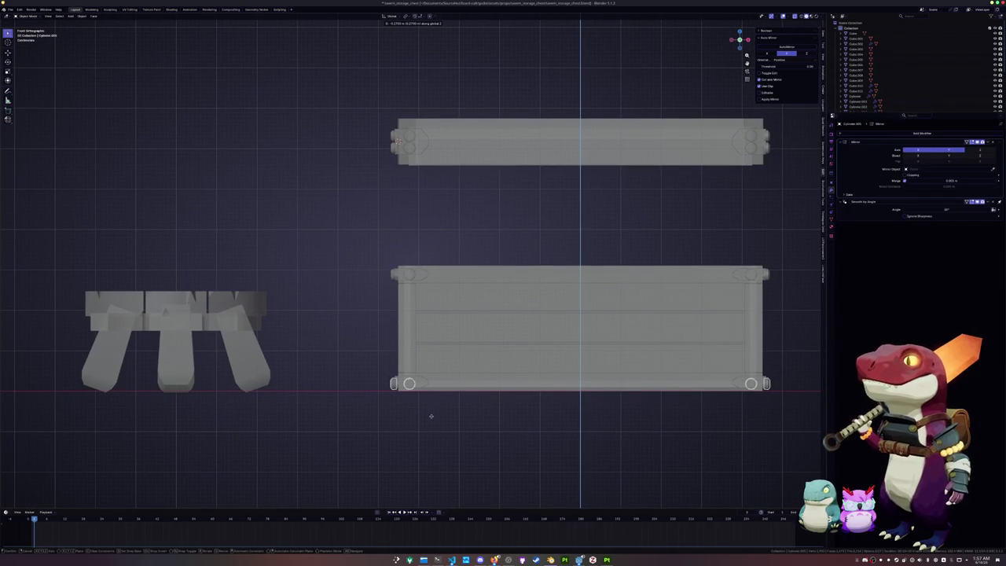
left_click(434, 403)
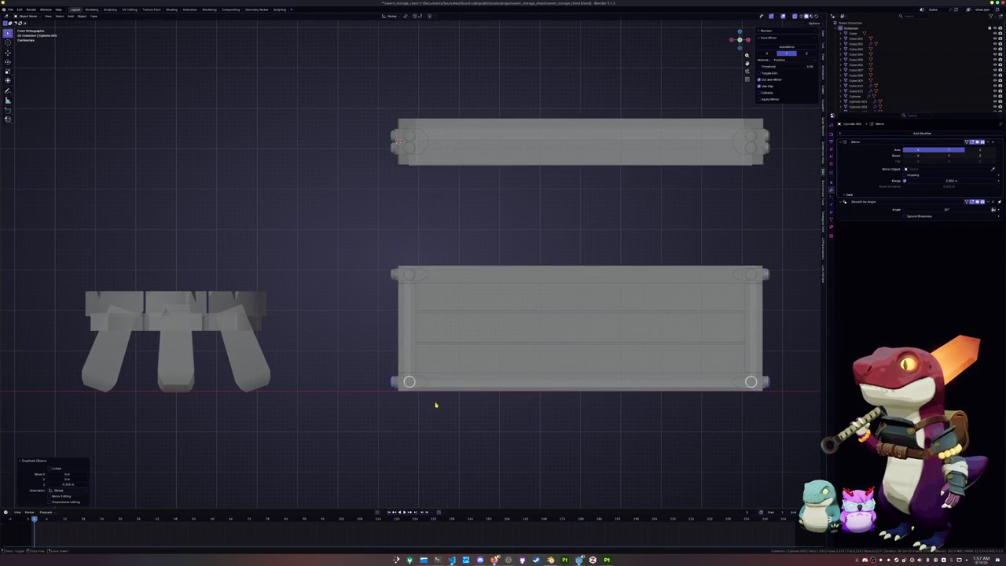